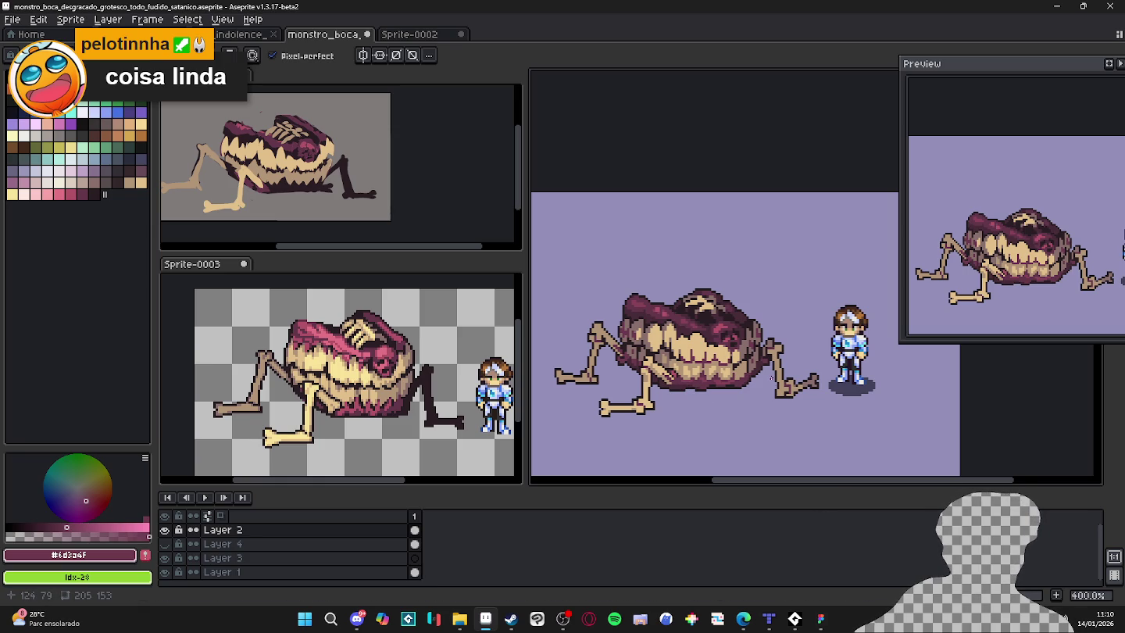
Marquee-select and copy the monster from monstro_boca, then switch to Sprite-0002.
key("v")
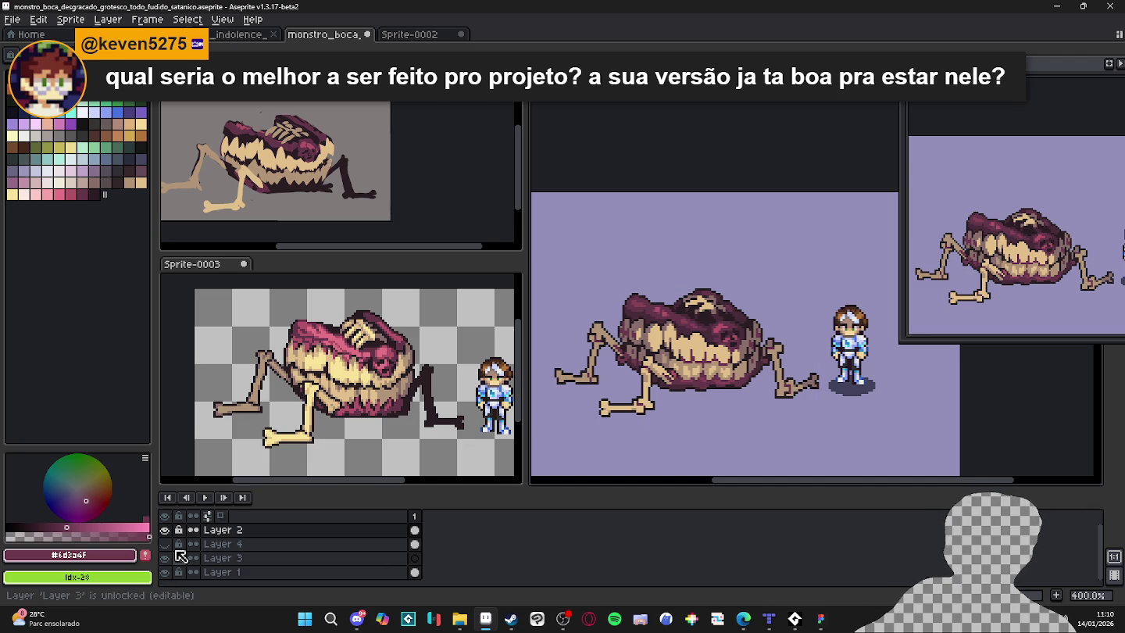
left_click(170, 532)
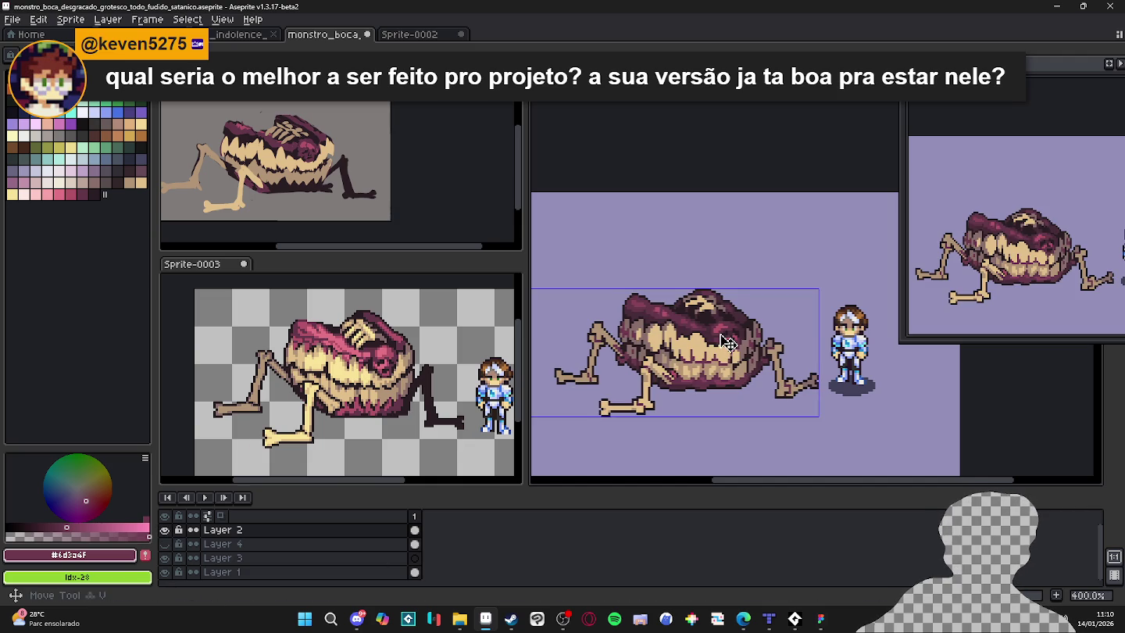
key("m")
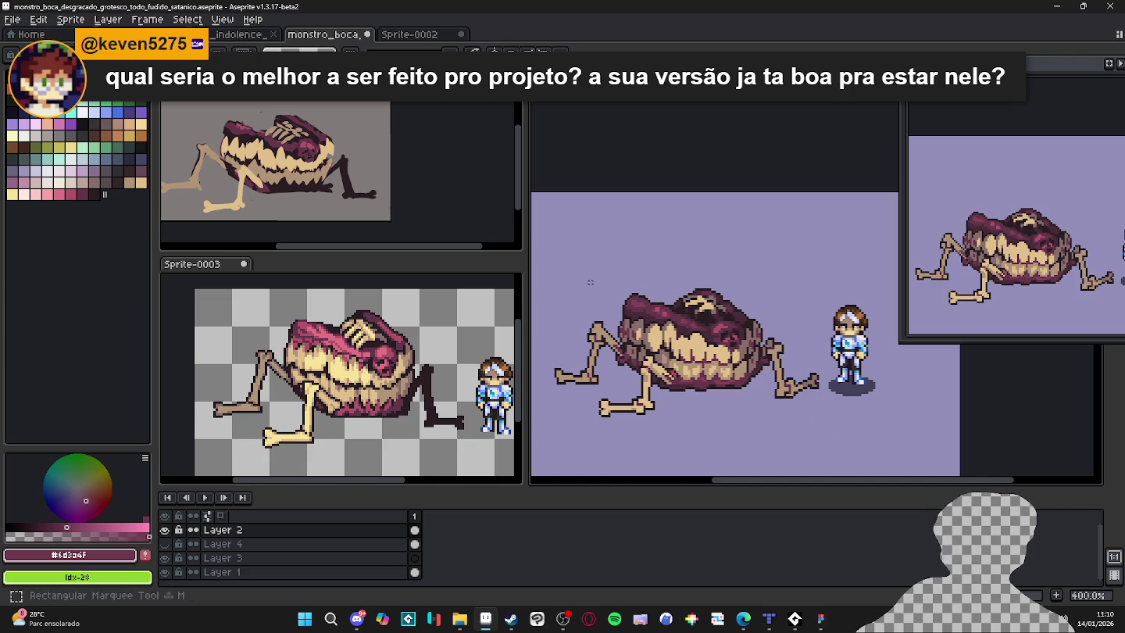
left_click_drag(532, 253, 827, 440)
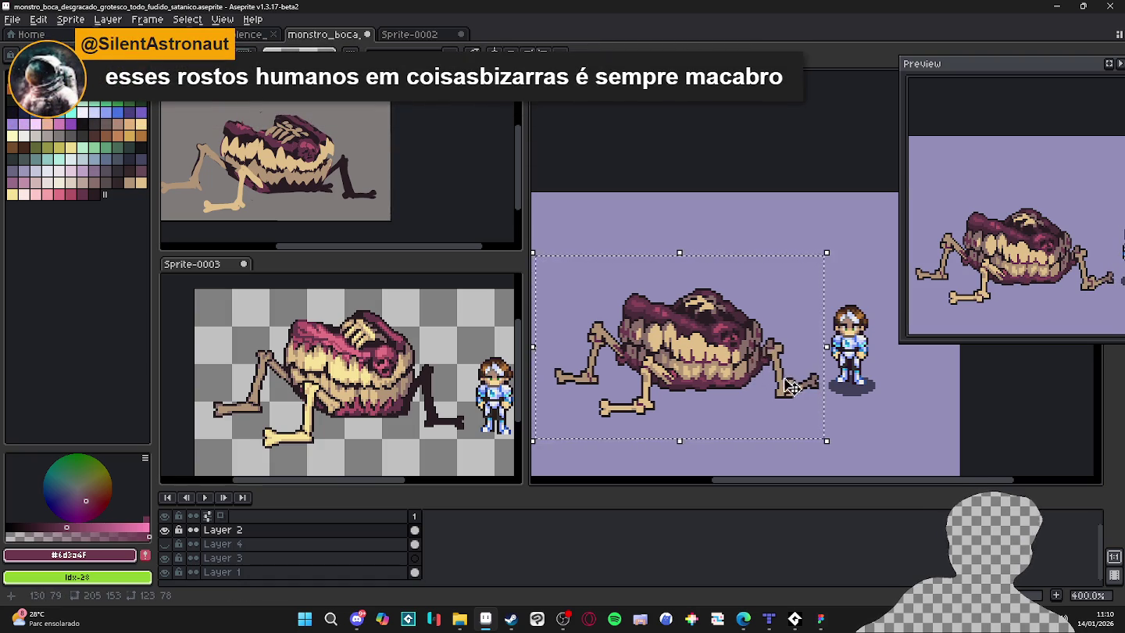
left_click(741, 347)
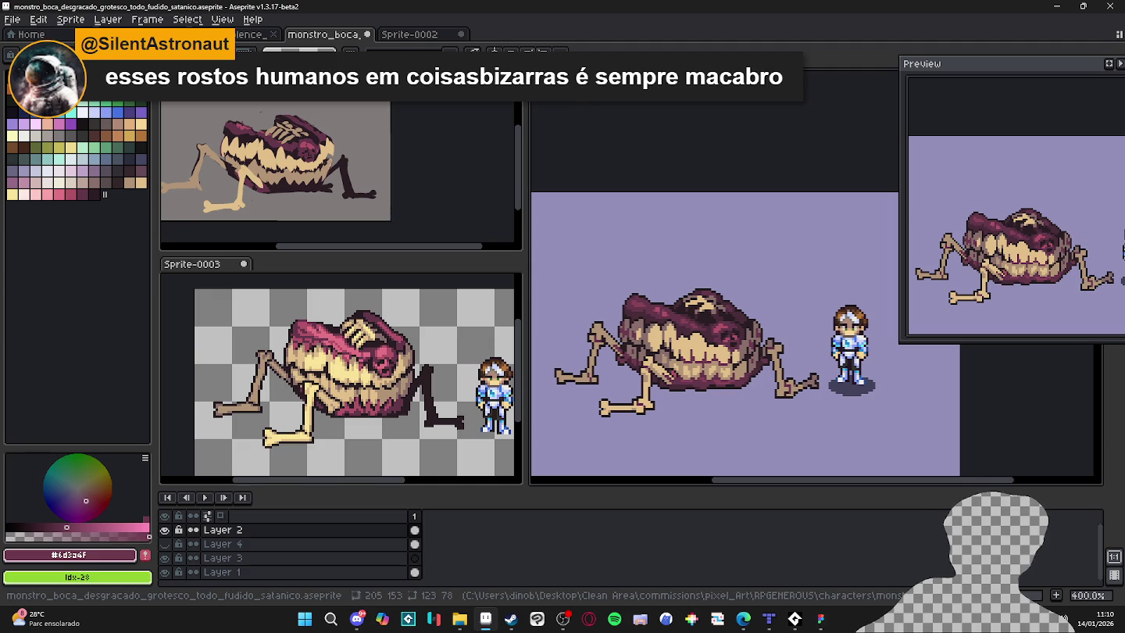
left_click(411, 35)
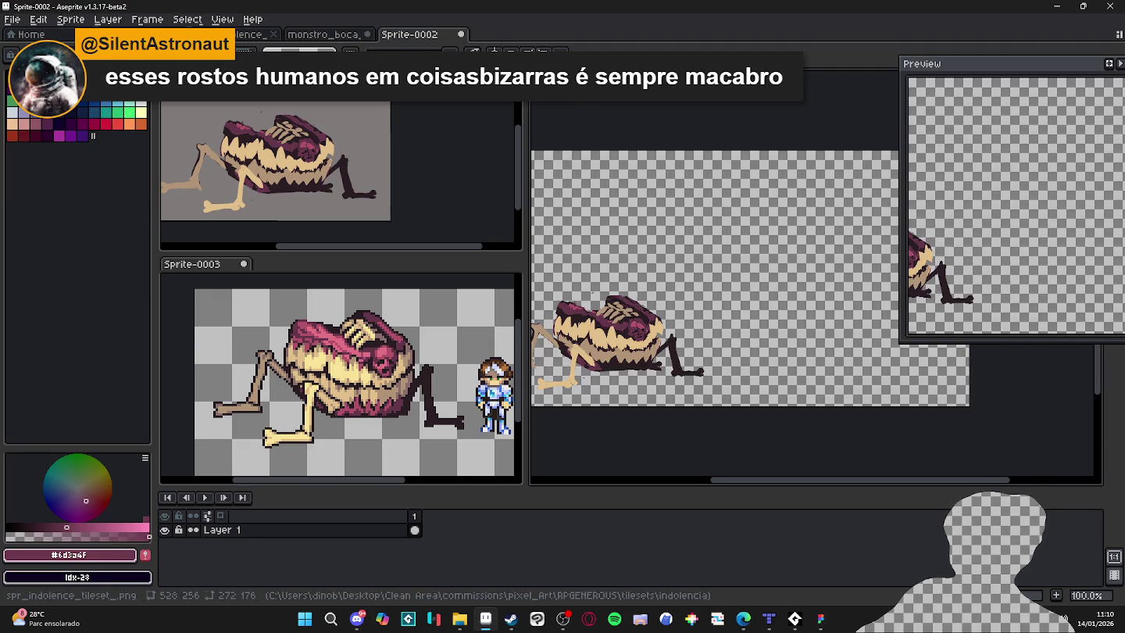
Paste the monster onto Layer 3 of scenery_indolence, placed just above the rock ledge.
left_click(257, 34)
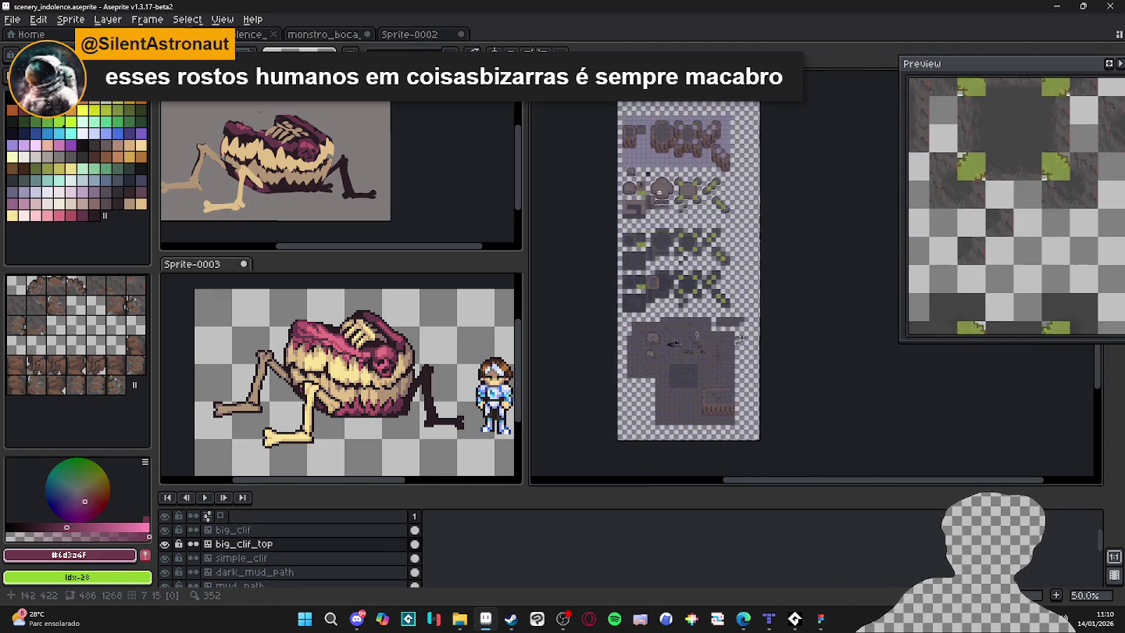
scroll(635, 192, "up", 2)
scroll(700, 339, "down", 5)
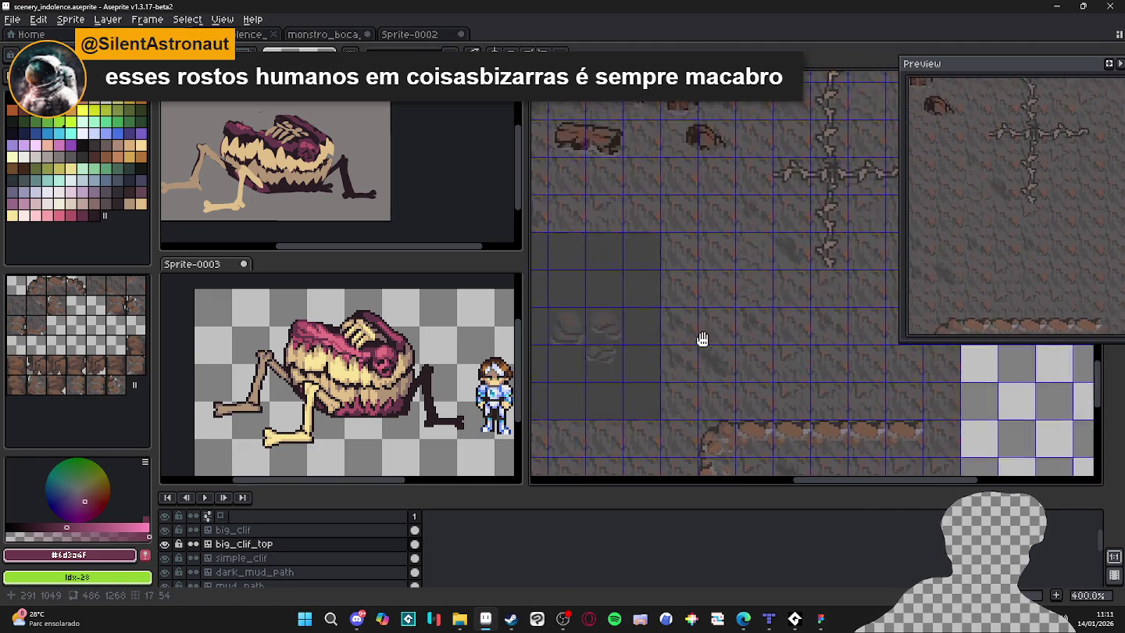
left_click(646, 386, "ctrl")
left_click(339, 565)
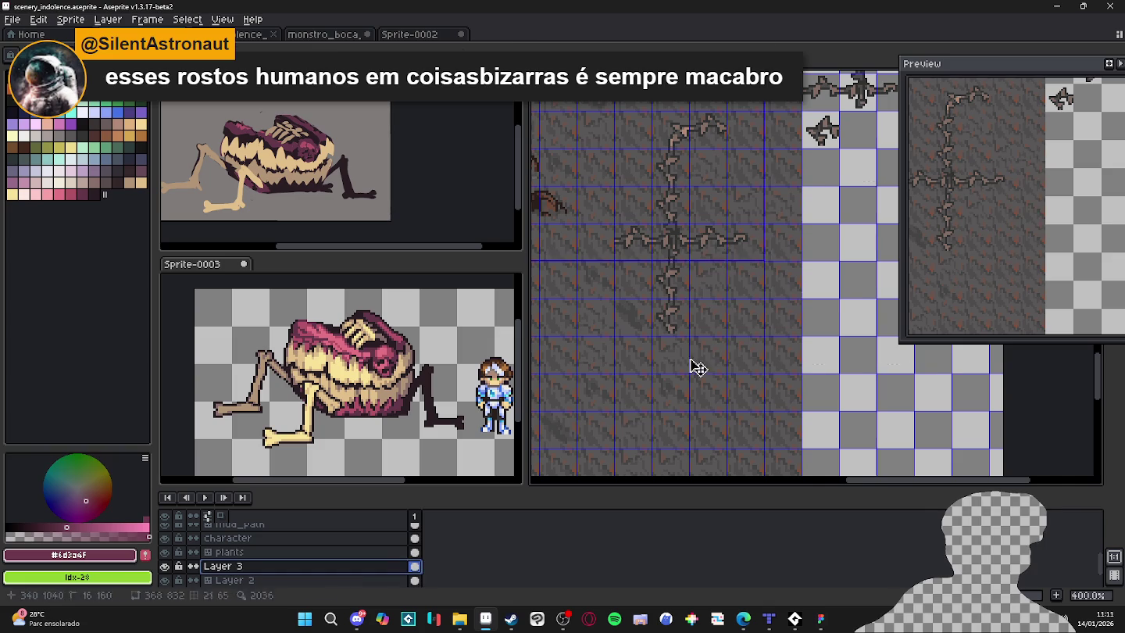
key("ctrl+v")
left_click_drag(785, 297, 618, 368)
scroll(619, 367, "down", 3)
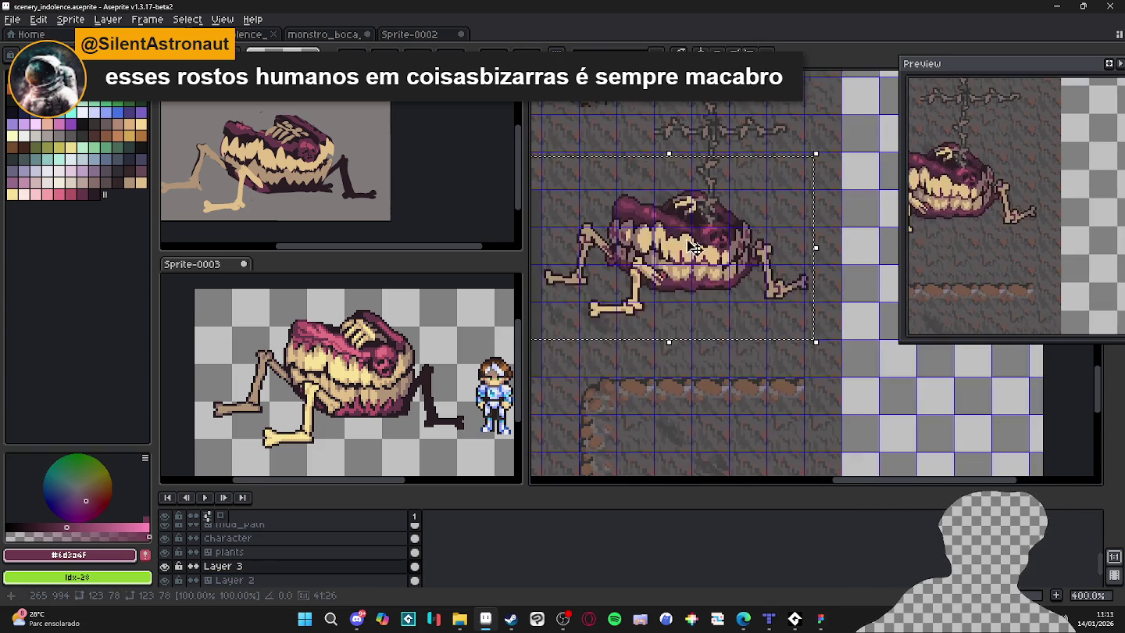
left_click_drag(684, 254, 662, 305)
key("Return")
scroll(703, 296, "down", 2)
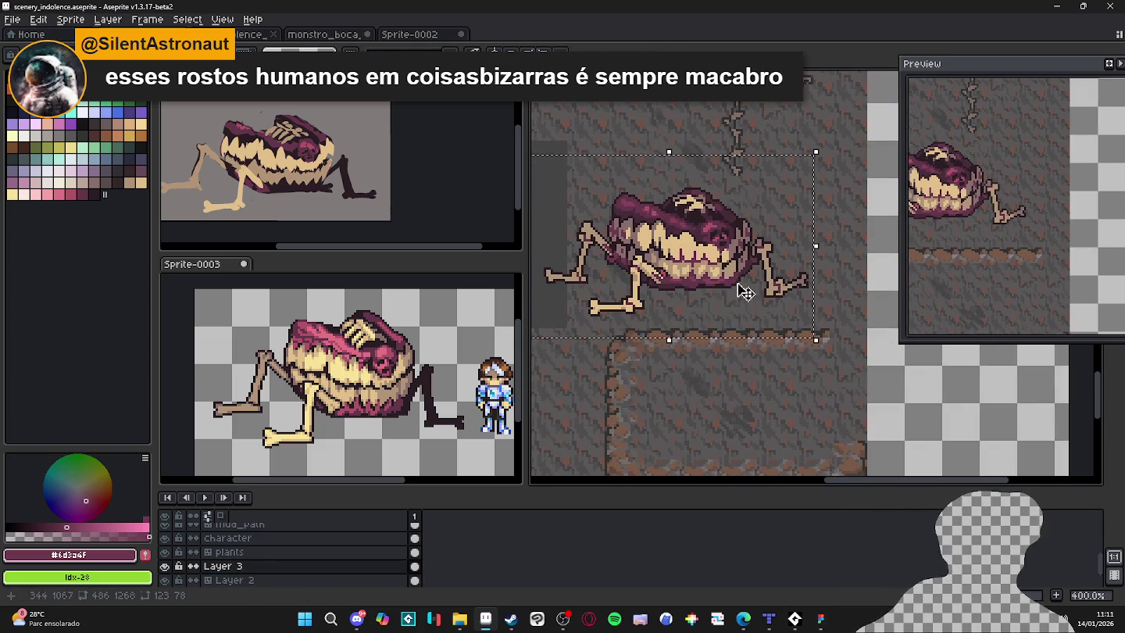
left_click(753, 369)
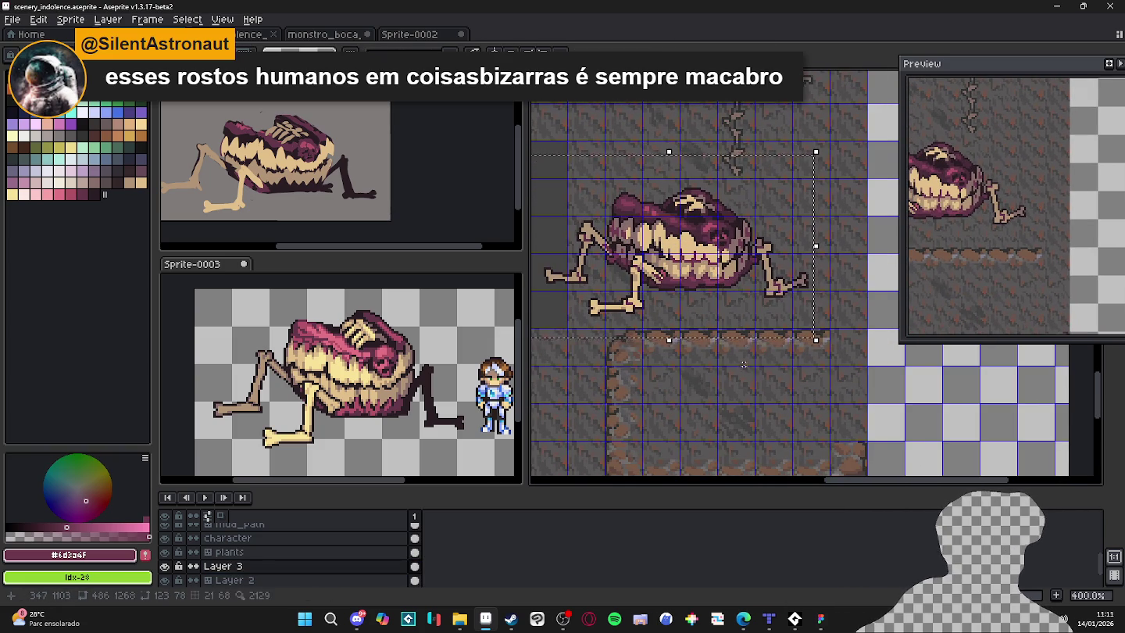
Look over the map, then return to the monstro_boca sprite via Sprite-0002.
scroll(746, 372, "down", 2)
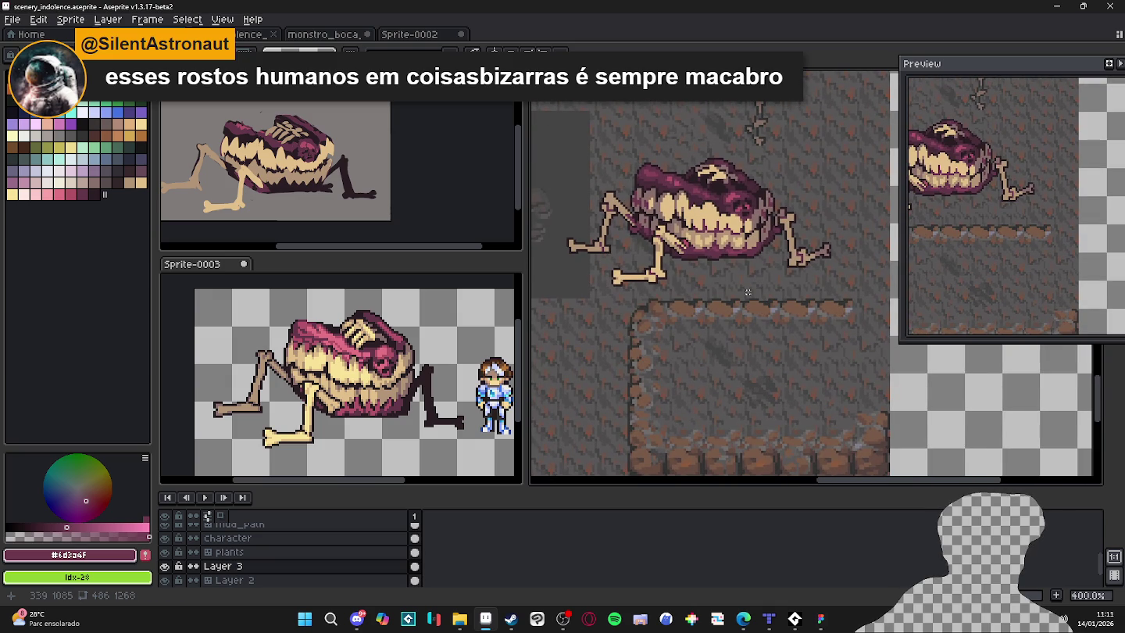
scroll(749, 298, "down", 1)
scroll(754, 300, "up", 1)
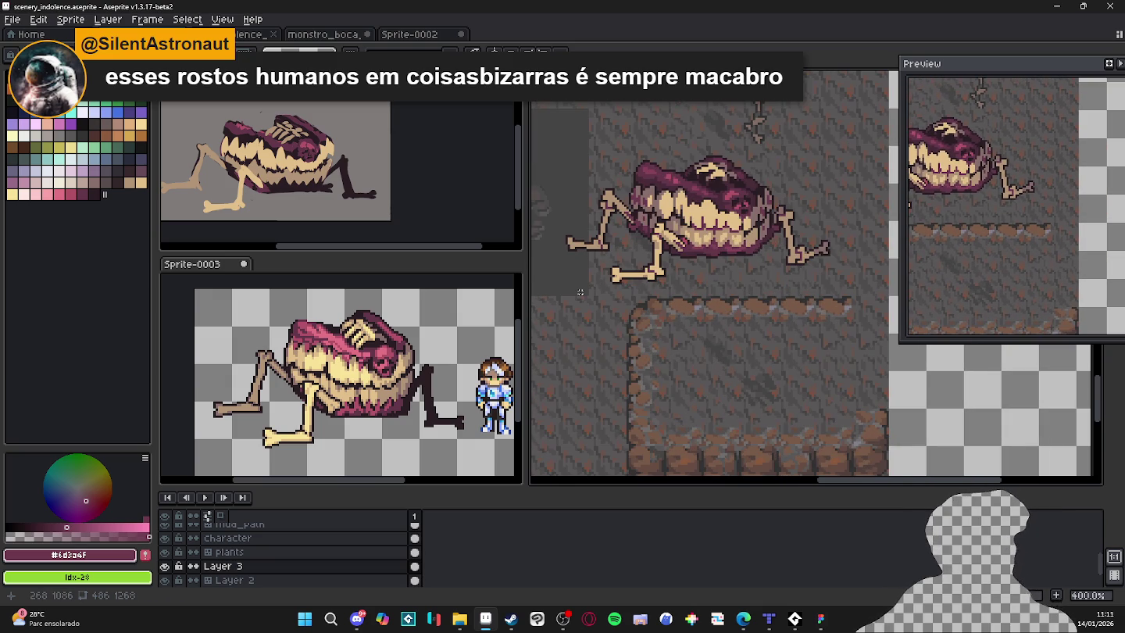
scroll(579, 291, "down", 1)
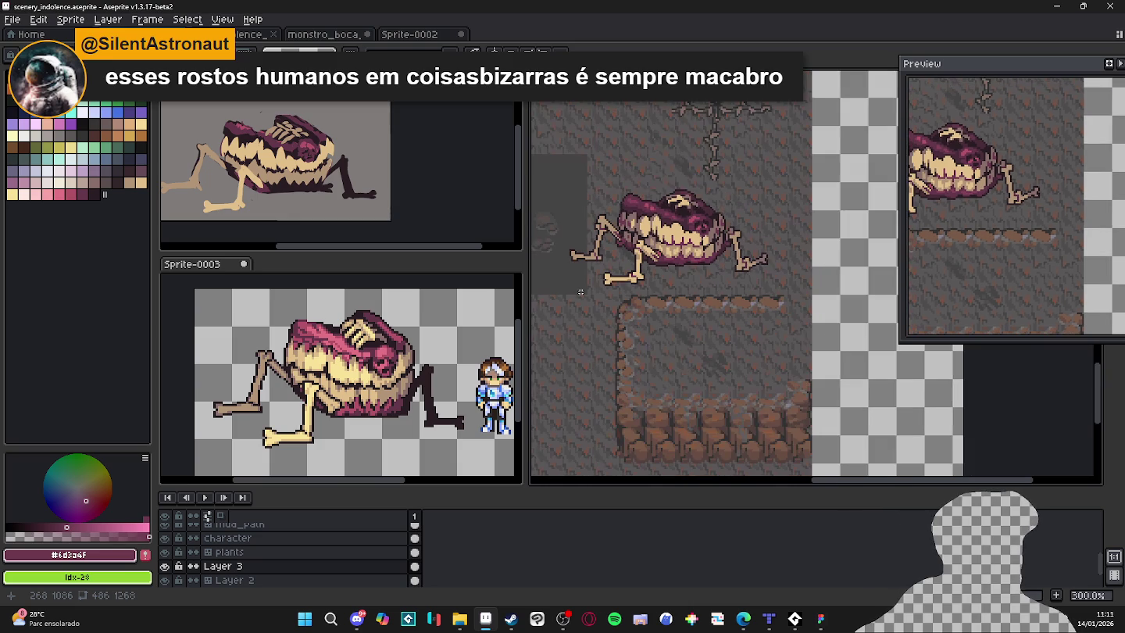
left_click(426, 36)
left_click(329, 37)
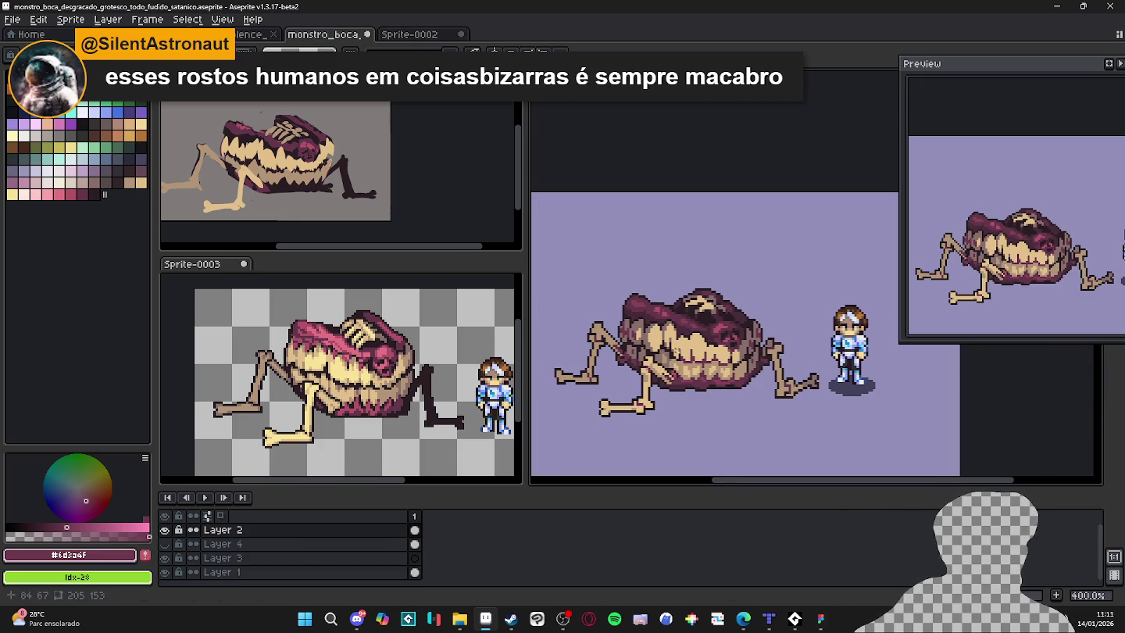
Add a new layer above Layer 4 and center the view on the monster.
left_click(165, 529)
left_click(164, 530)
left_click(233, 545)
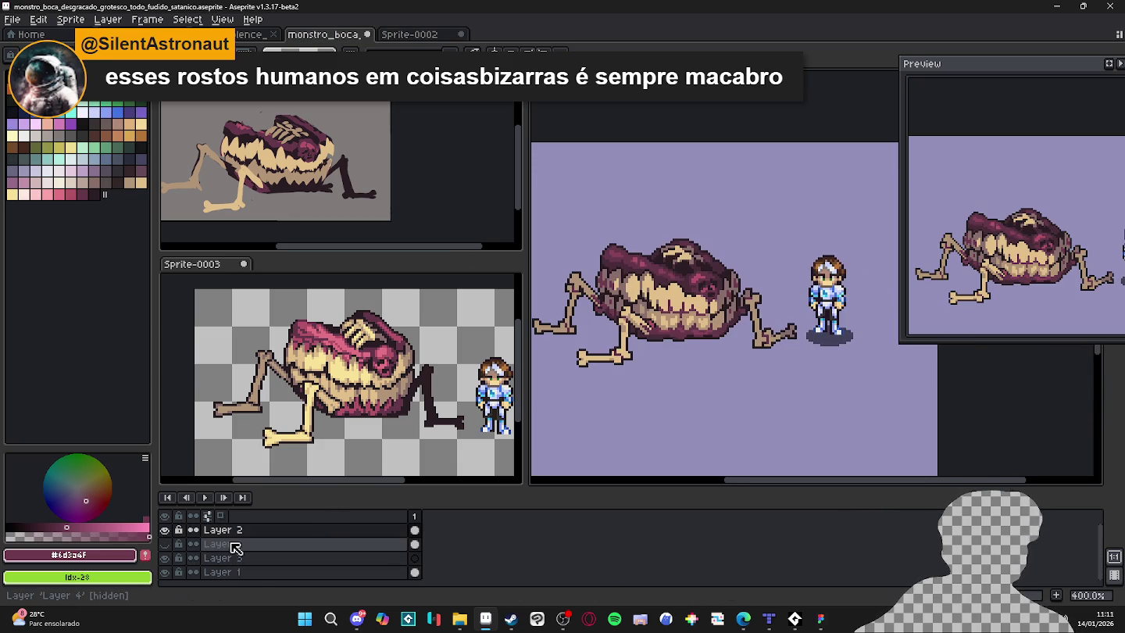
key("shift+n")
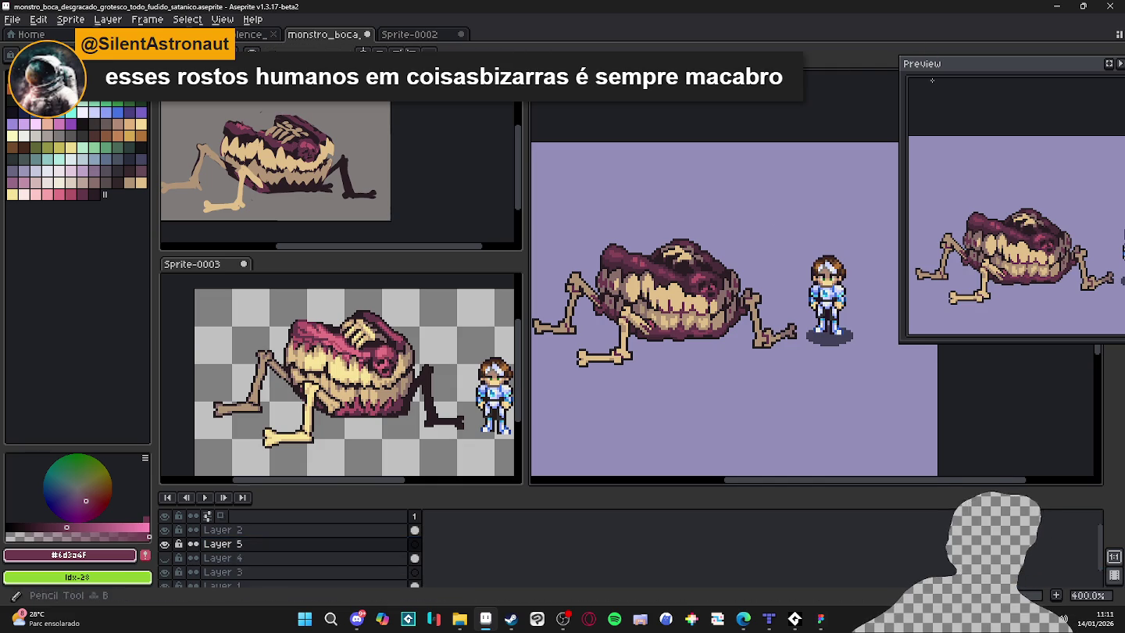
left_click_drag(544, 460, 593, 440)
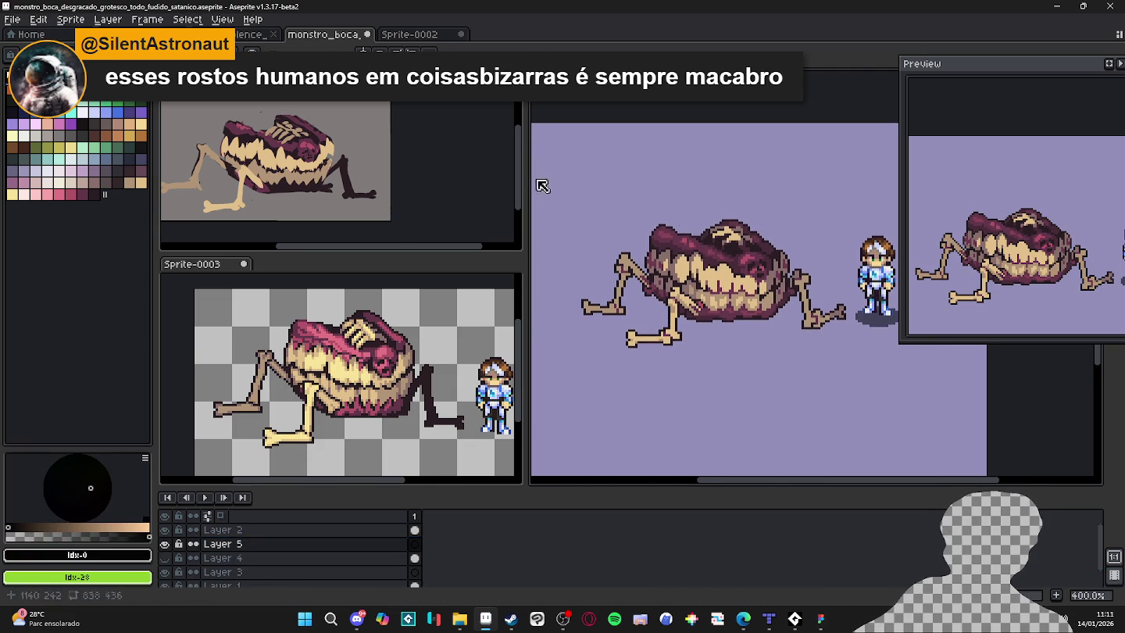
Paint a near-black #050403 shadow under the monster's legs and fill the gap between strokes.
left_click(535, 184, "alt")
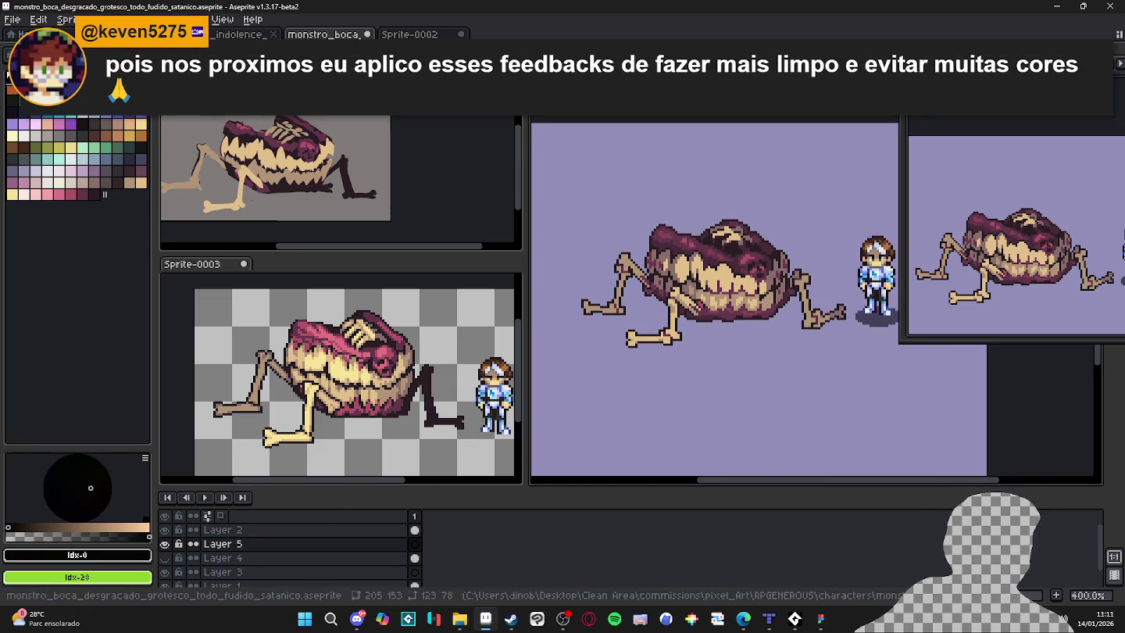
left_click(70, 530)
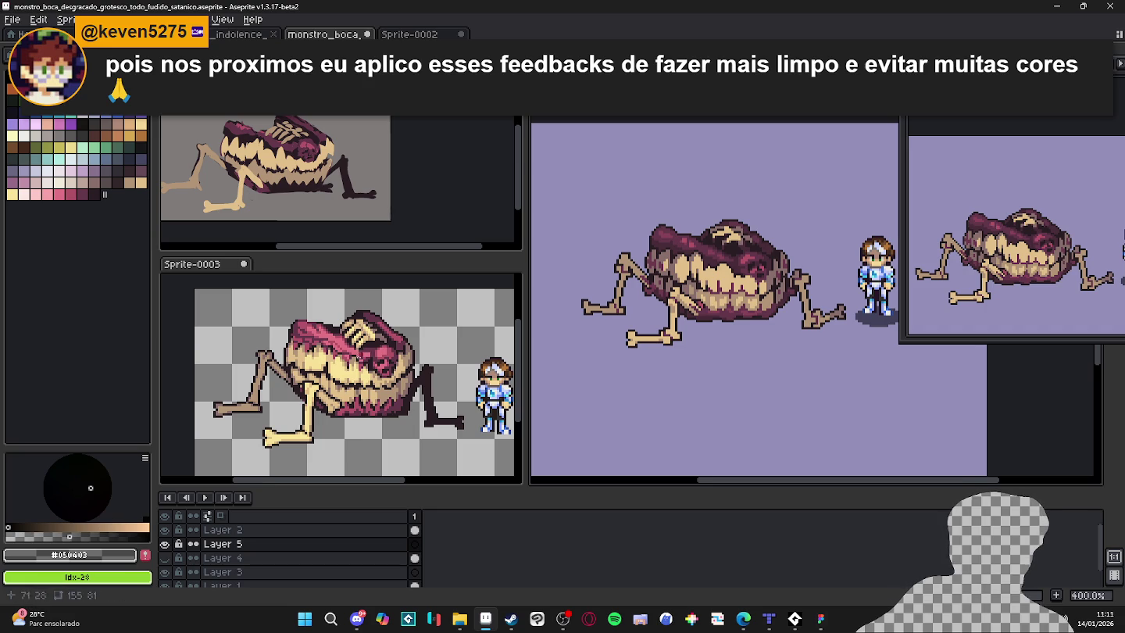
left_click_drag(747, 311, 739, 311)
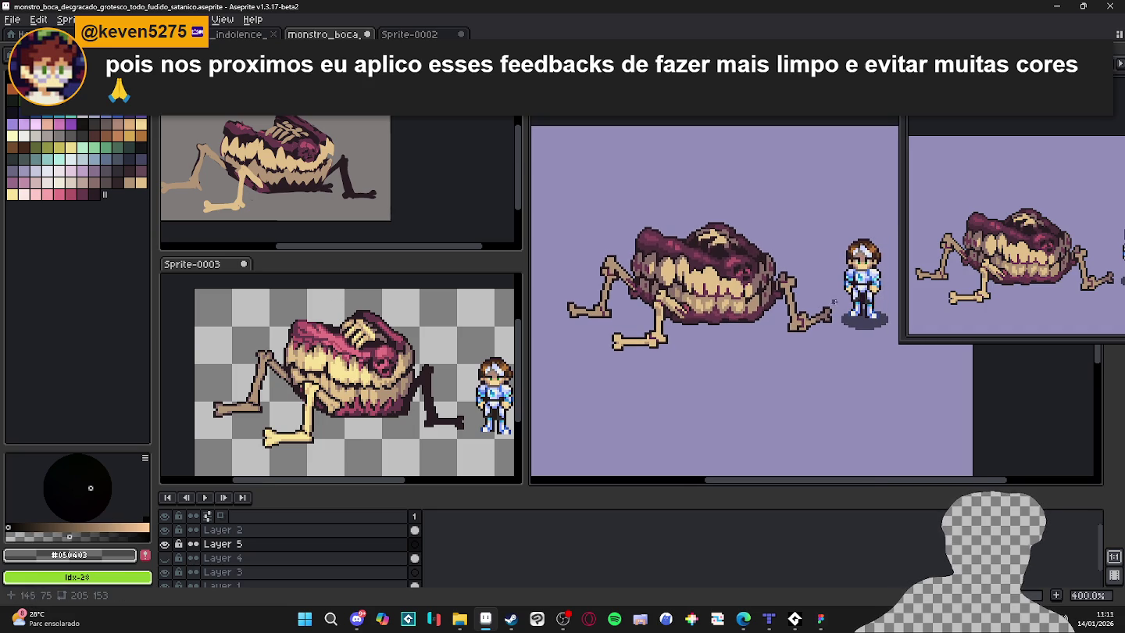
left_click_drag(827, 312, 774, 305)
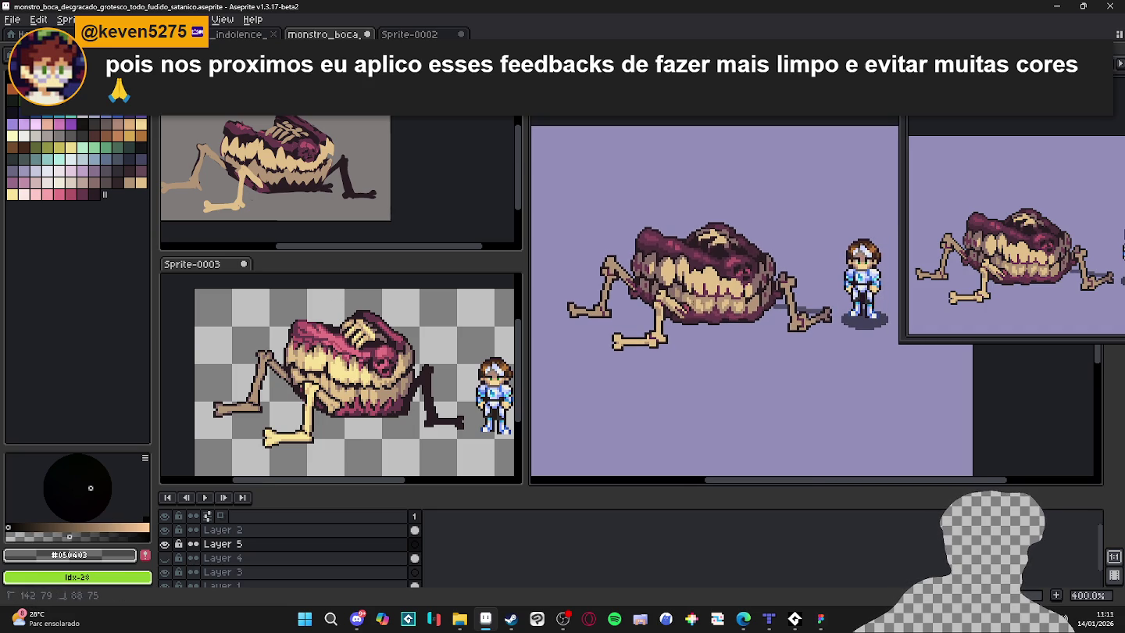
mouse_move(651, 310)
left_mouse_down()
mouse_move(613, 312)
mouse_move(650, 334)
mouse_move(785, 331)
left_mouse_up()
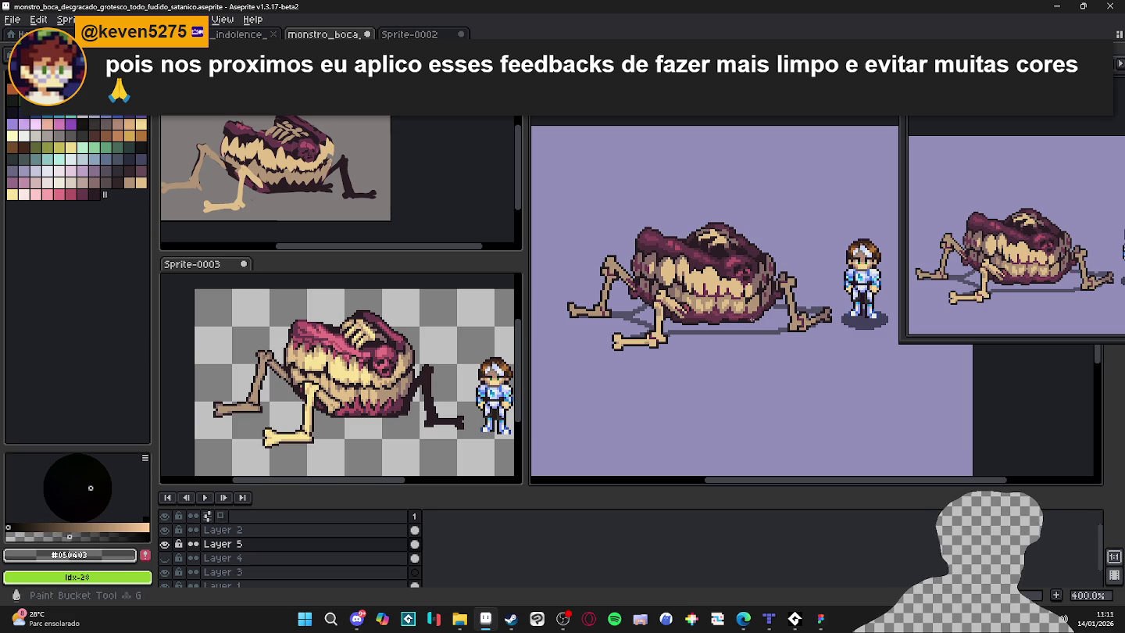
left_click(757, 318)
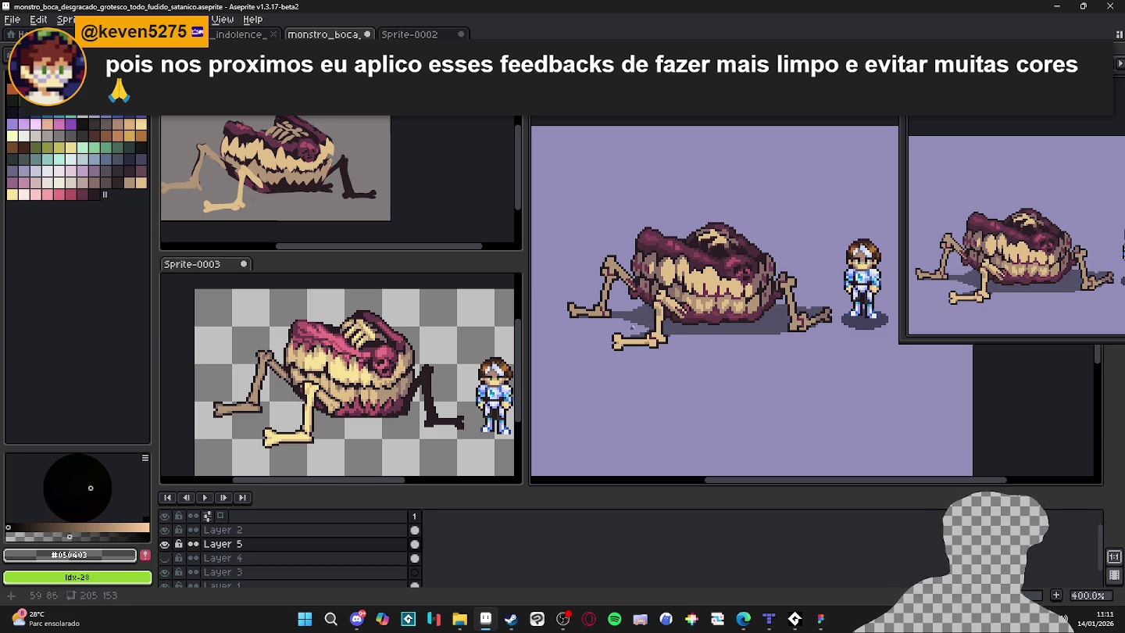
scroll(632, 326, "up", 2)
left_click(618, 326, "alt")
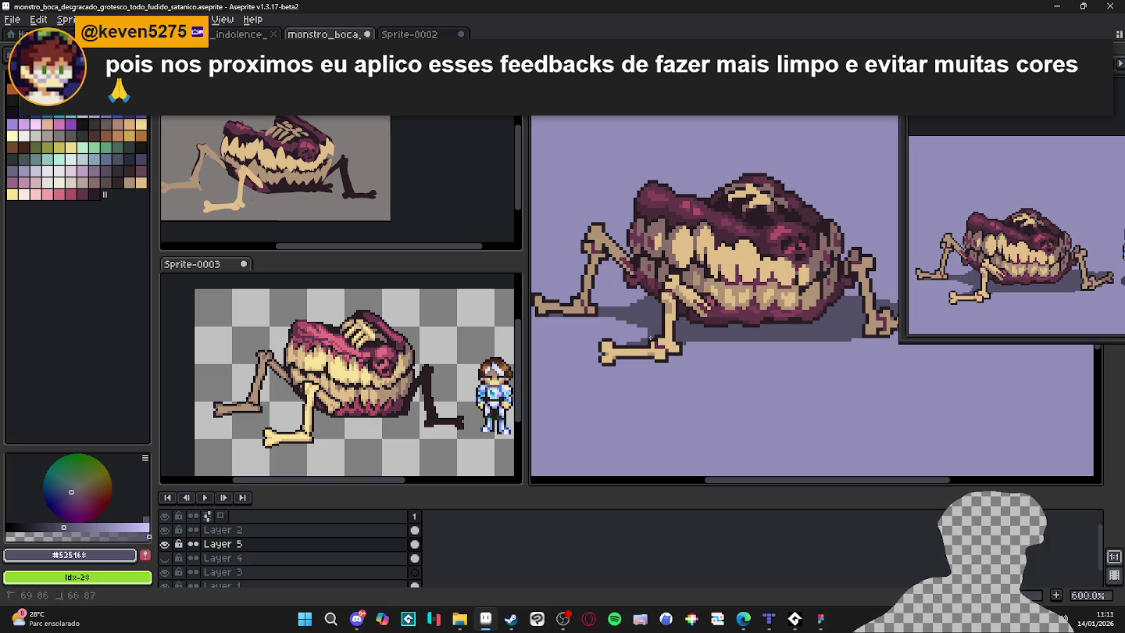
left_click_drag(609, 319, 614, 320)
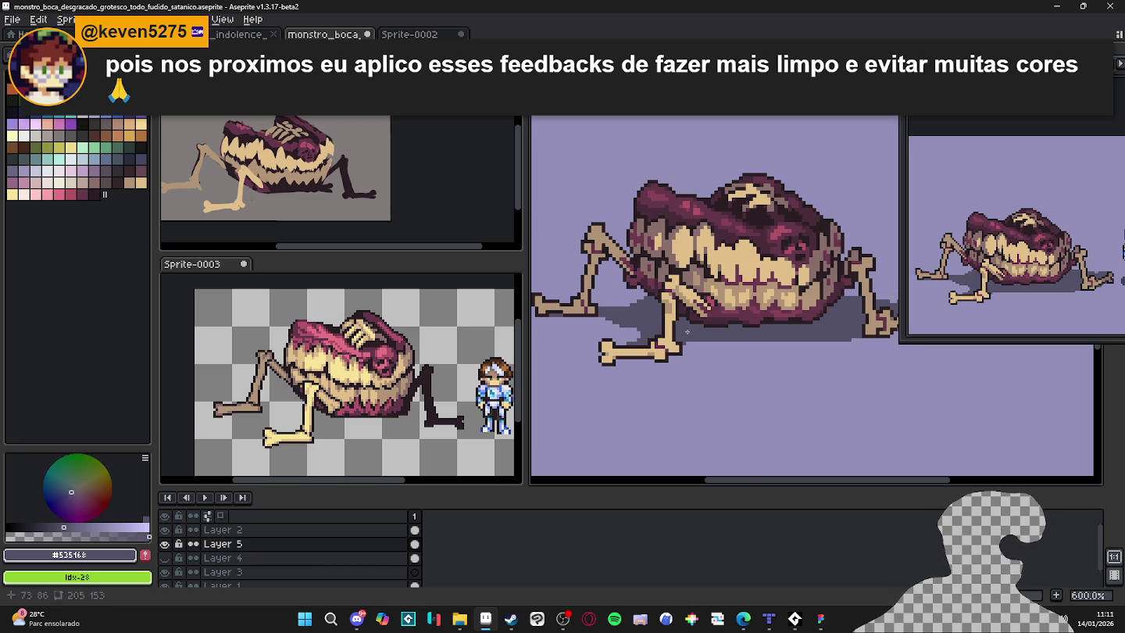
scroll(736, 341, "right", 3)
scroll(783, 320, "down", 3)
scroll(756, 311, "up", 2)
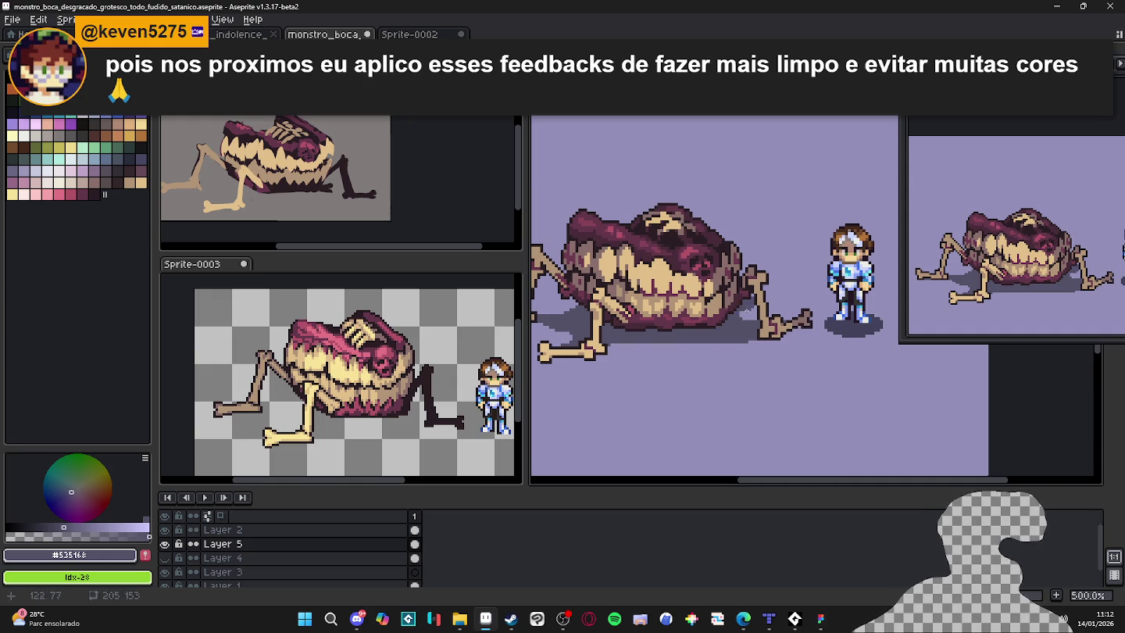
scroll(746, 307, "down", 2)
scroll(745, 308, "up", 2)
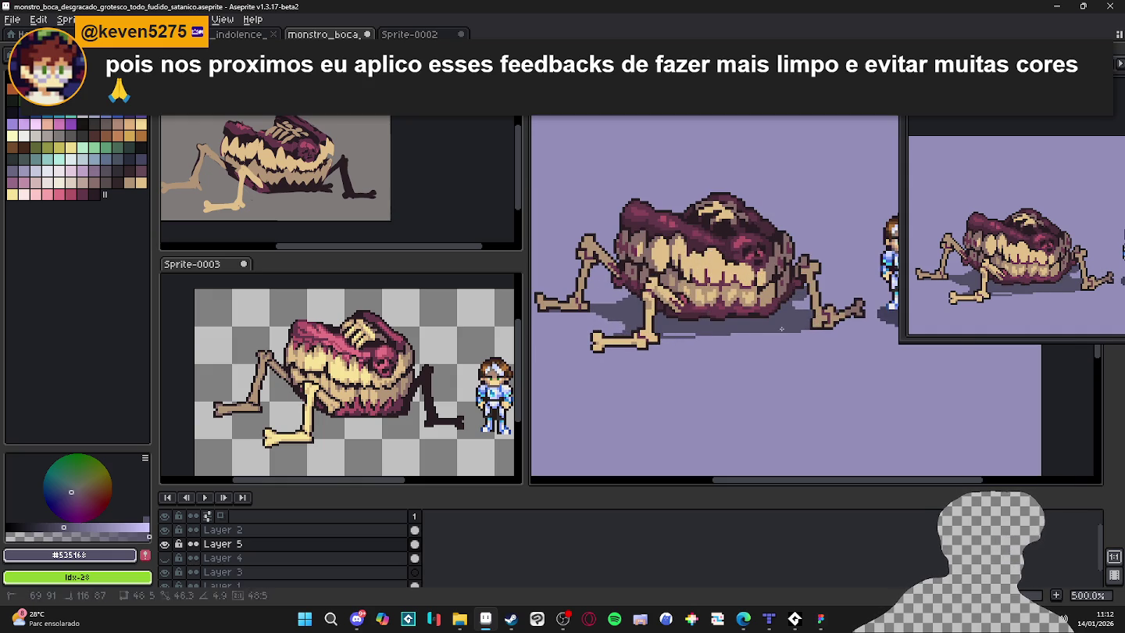
scroll(691, 333, "down", 2)
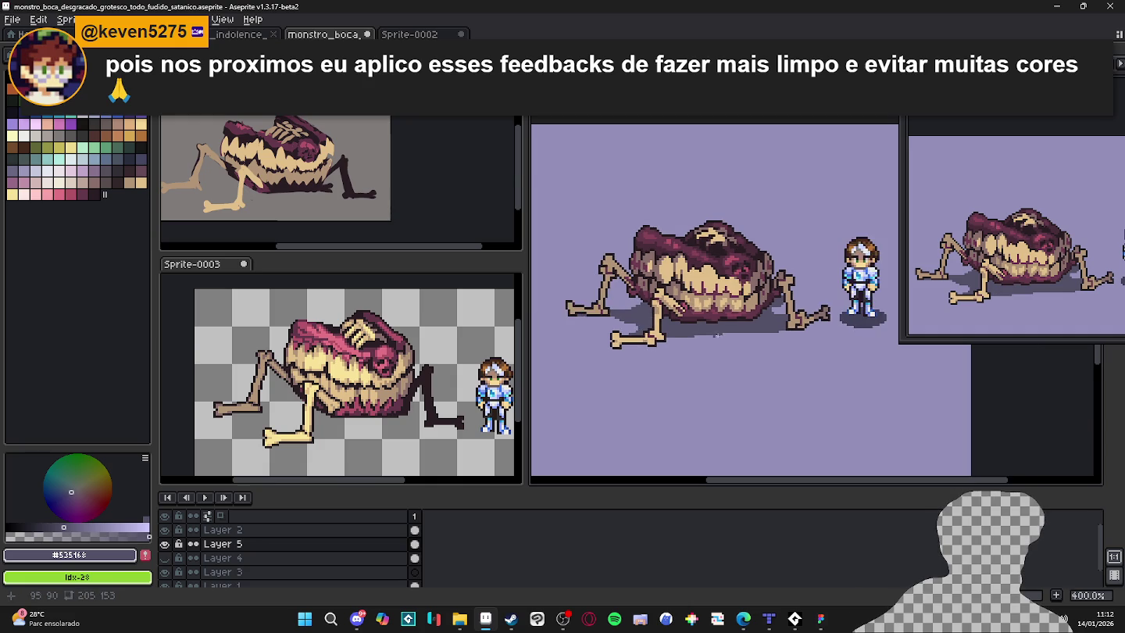
scroll(692, 334, "up", 3)
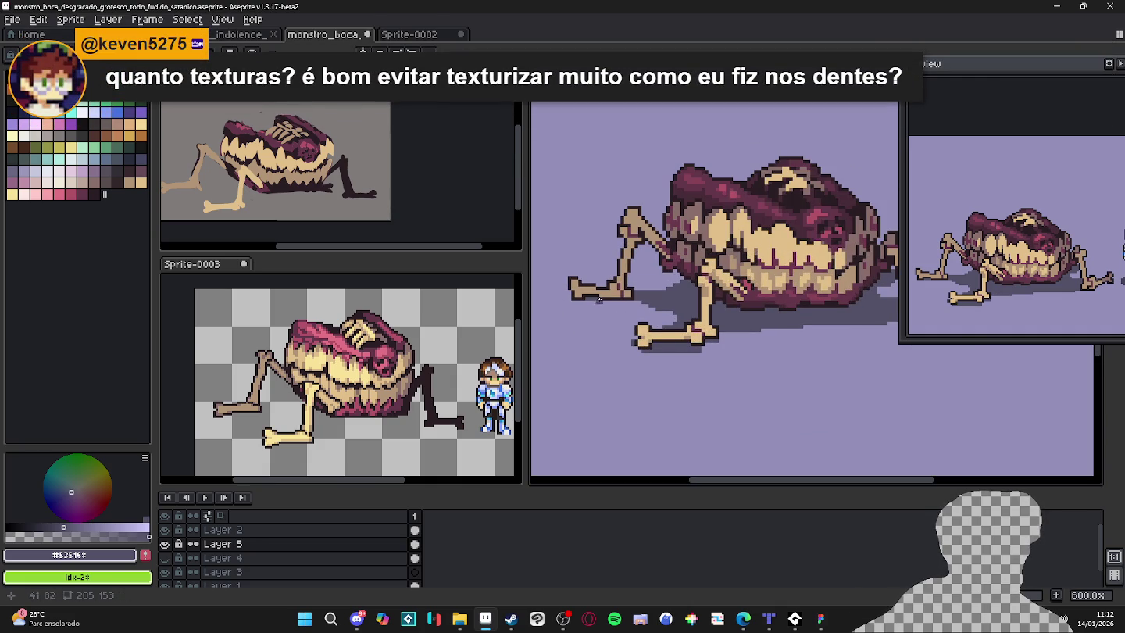
scroll(714, 338, "down", 1)
scroll(782, 325, "up", 1)
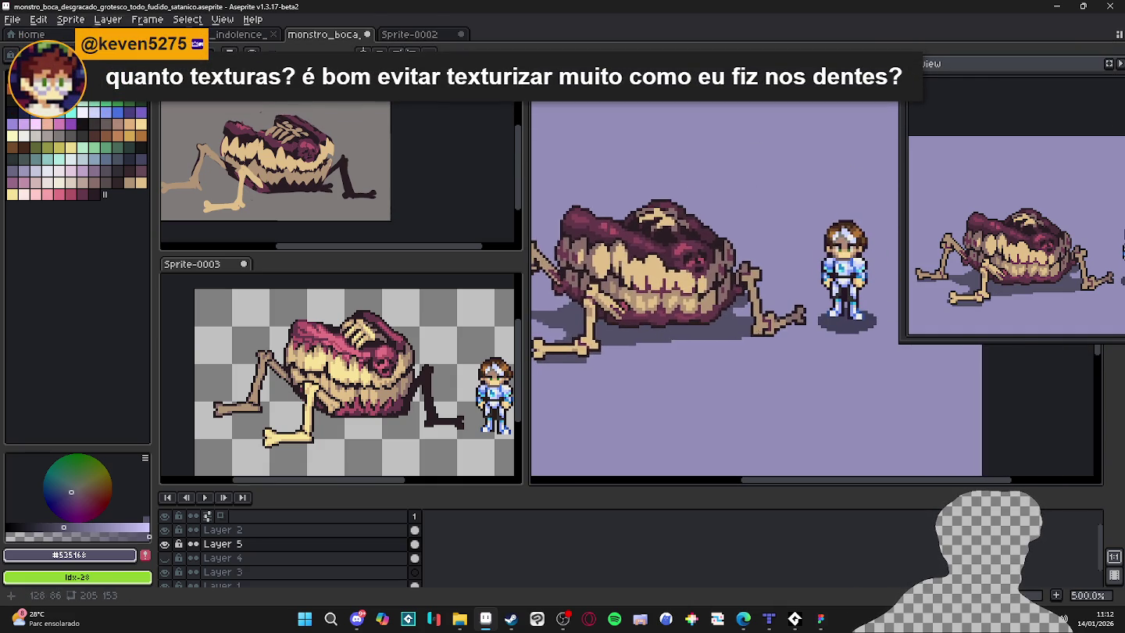
scroll(732, 354, "down", 3)
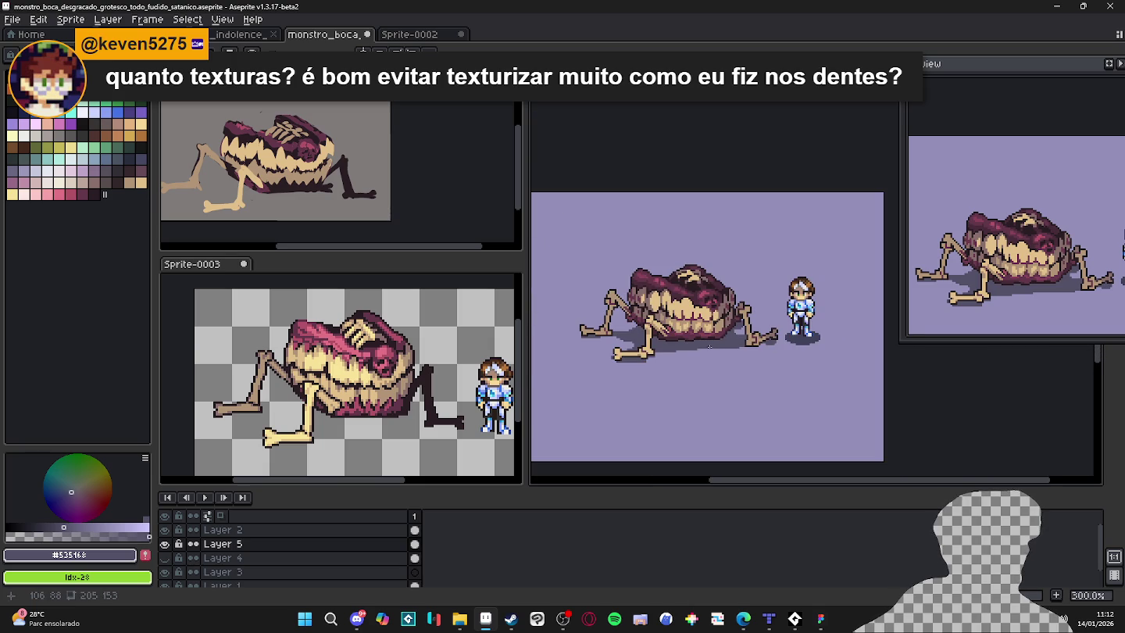
scroll(710, 347, "up", 1)
left_click_drag(726, 372, 715, 372)
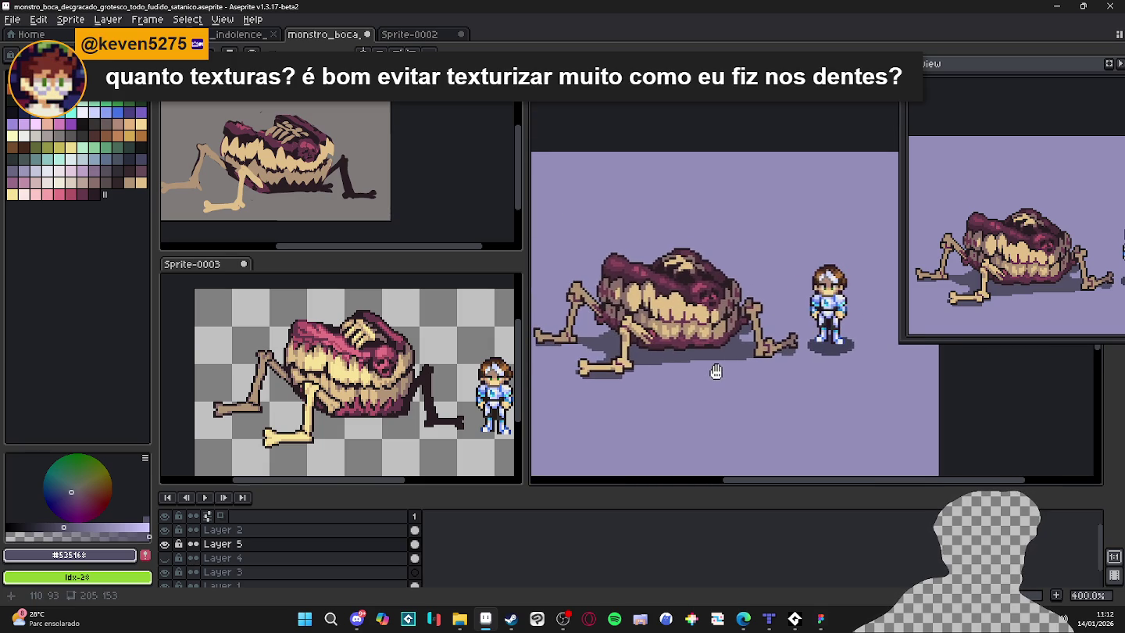
scroll(715, 369, "down", 1)
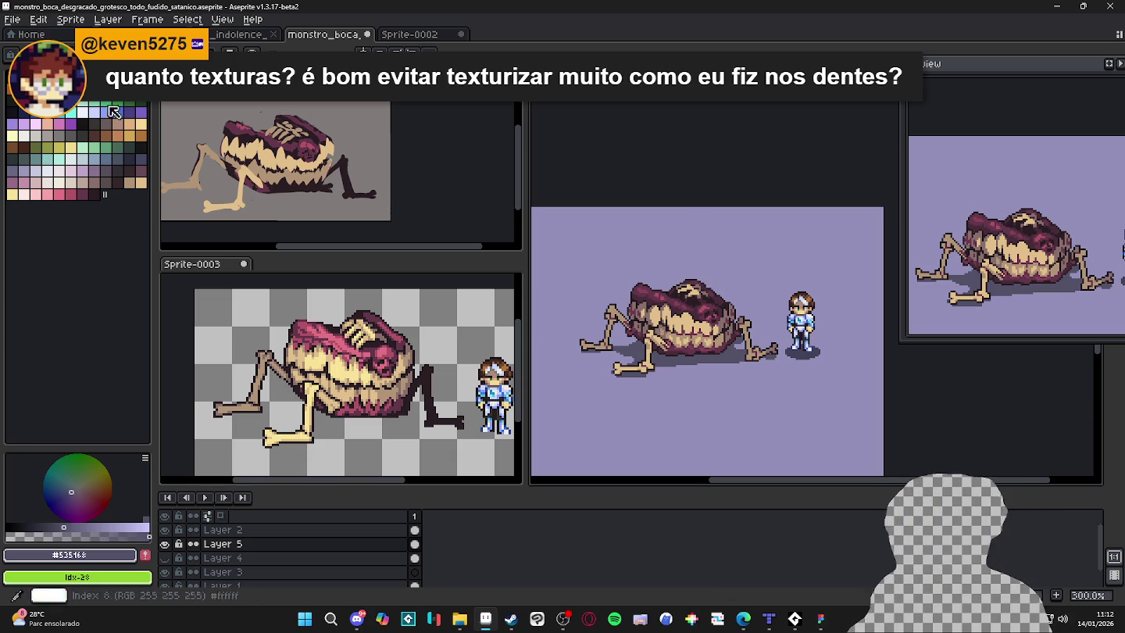
scroll(337, 360, "up", 4)
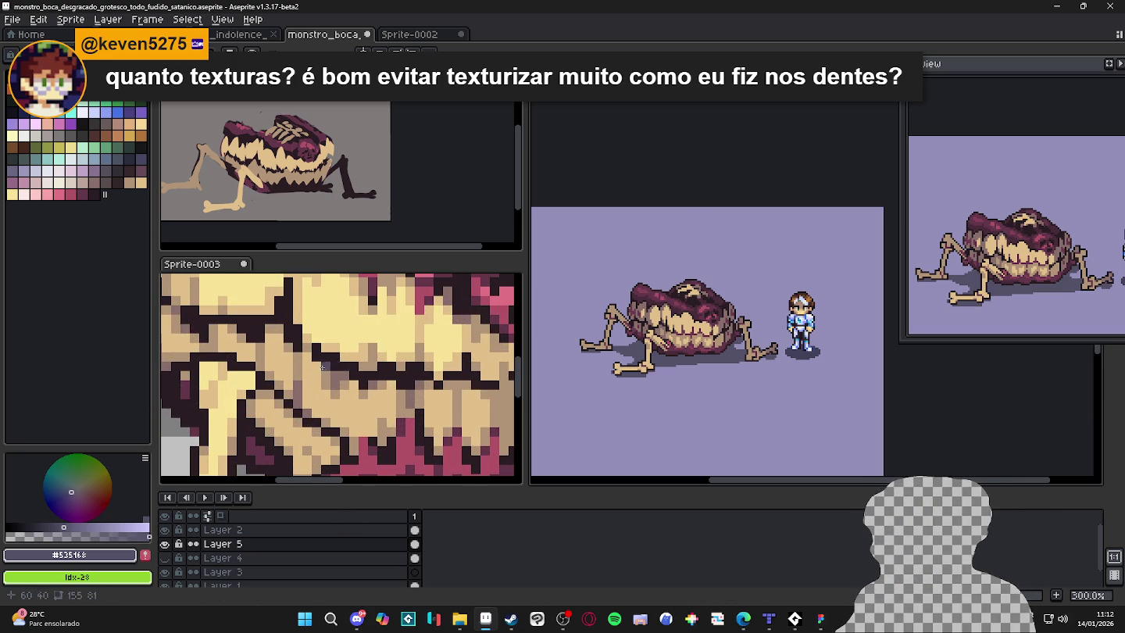
In Sprite-0003, repaint grey, tan and dark outline pixels at the monster's leg edge.
left_click(337, 359)
scroll(432, 368, "down", 2)
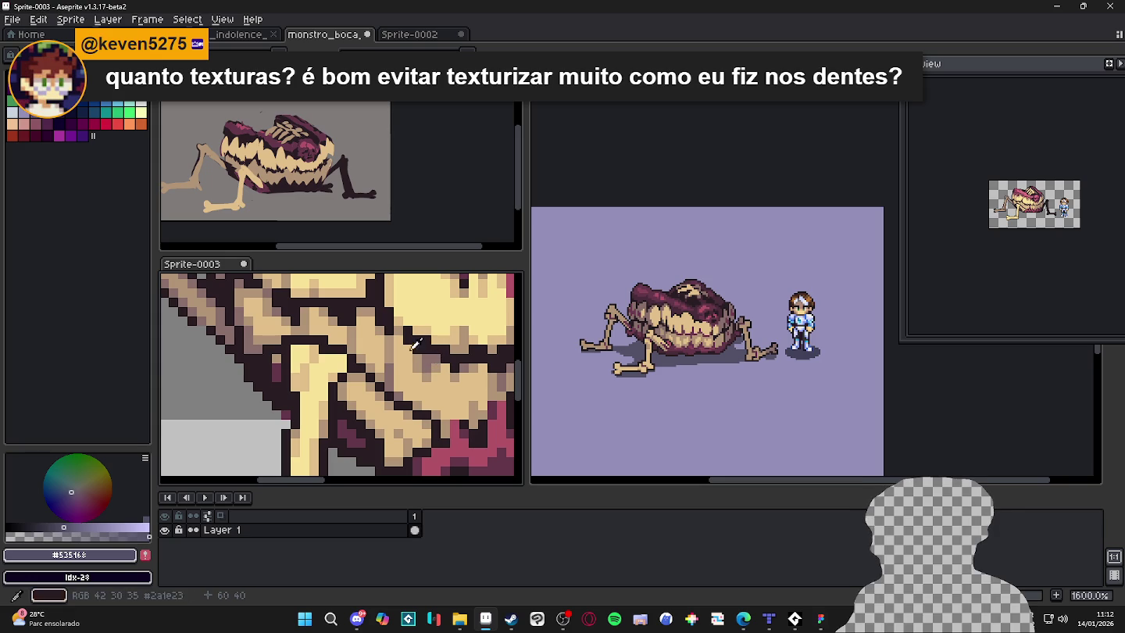
left_click(403, 390)
left_click(229, 415)
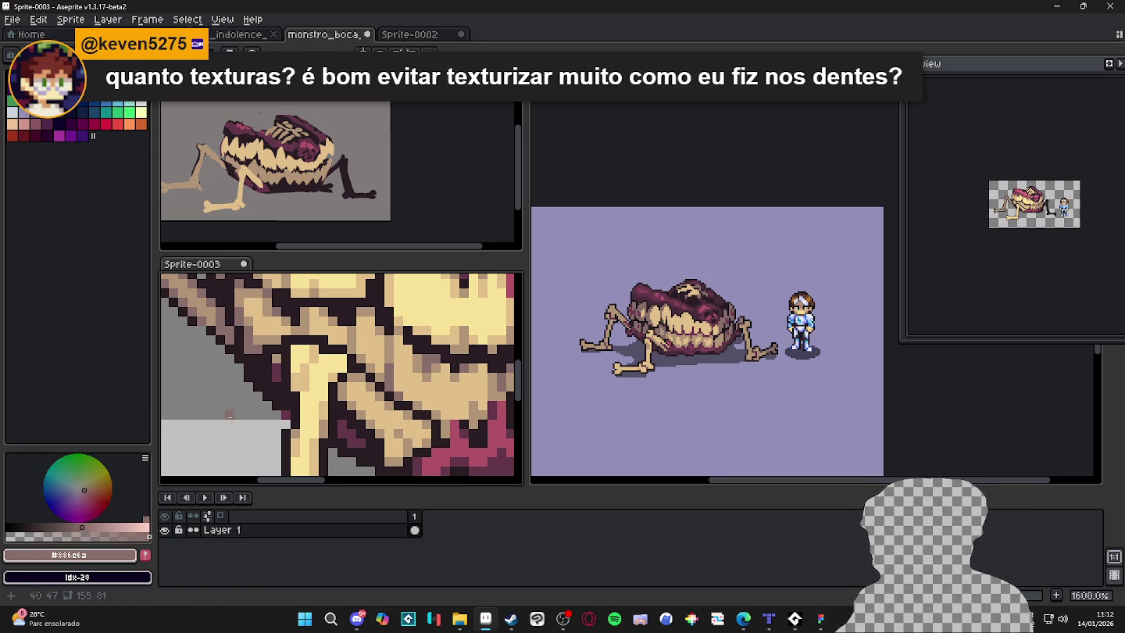
left_click(300, 383, "alt")
left_click(236, 416)
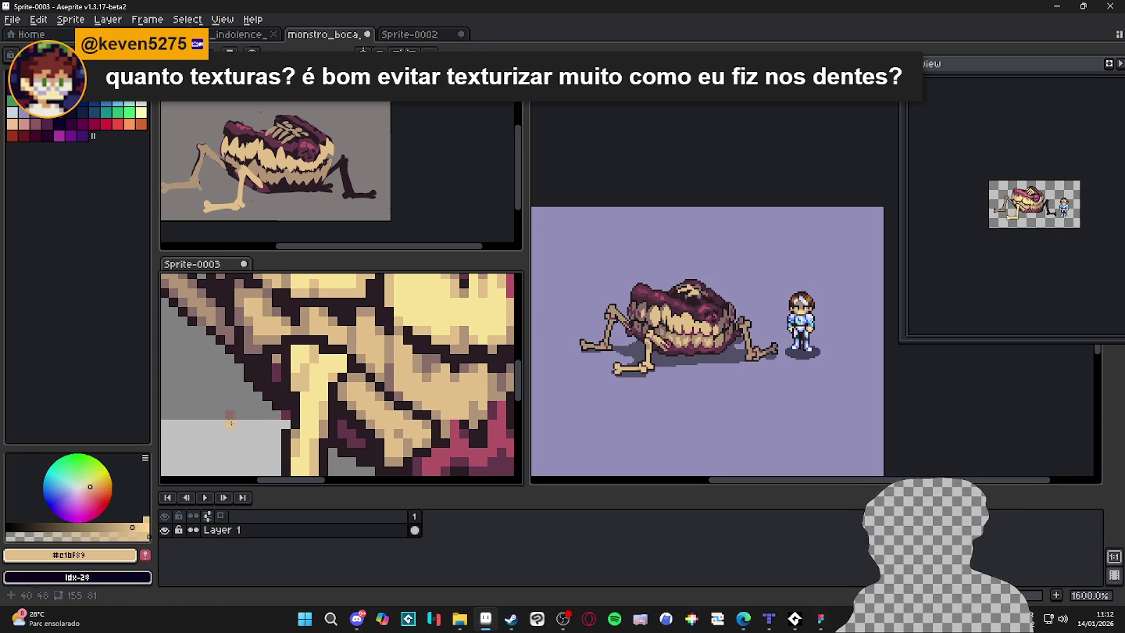
left_click(263, 396, "alt")
left_click(234, 429)
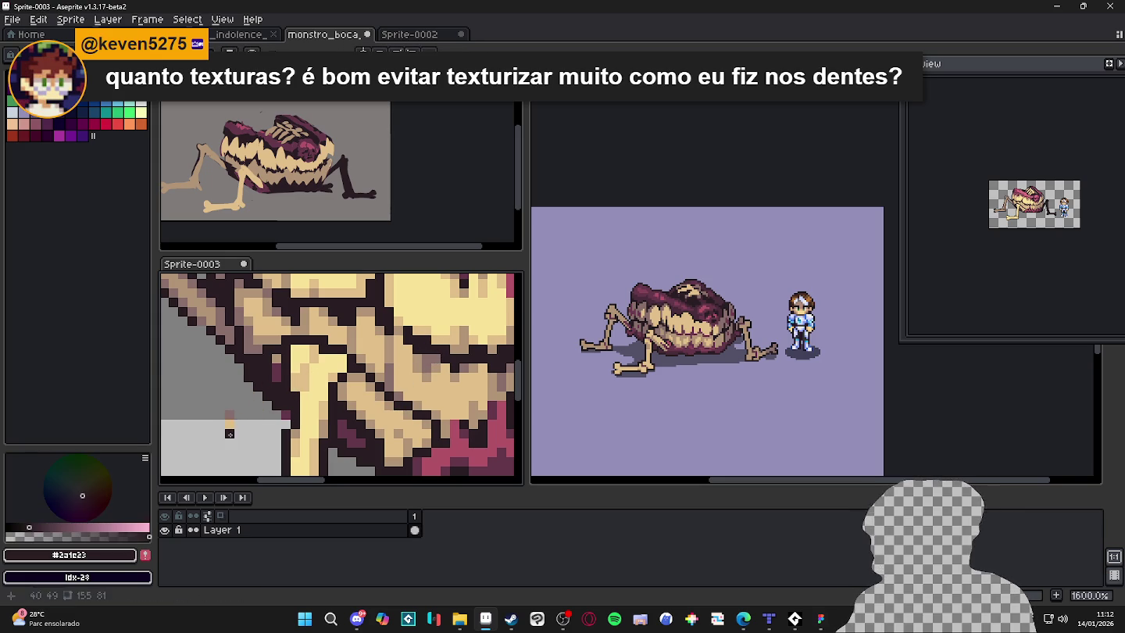
Pick the tan teeth colour and undo the last pencil stroke.
scroll(262, 476, "down", 1)
scroll(282, 446, "down", 3)
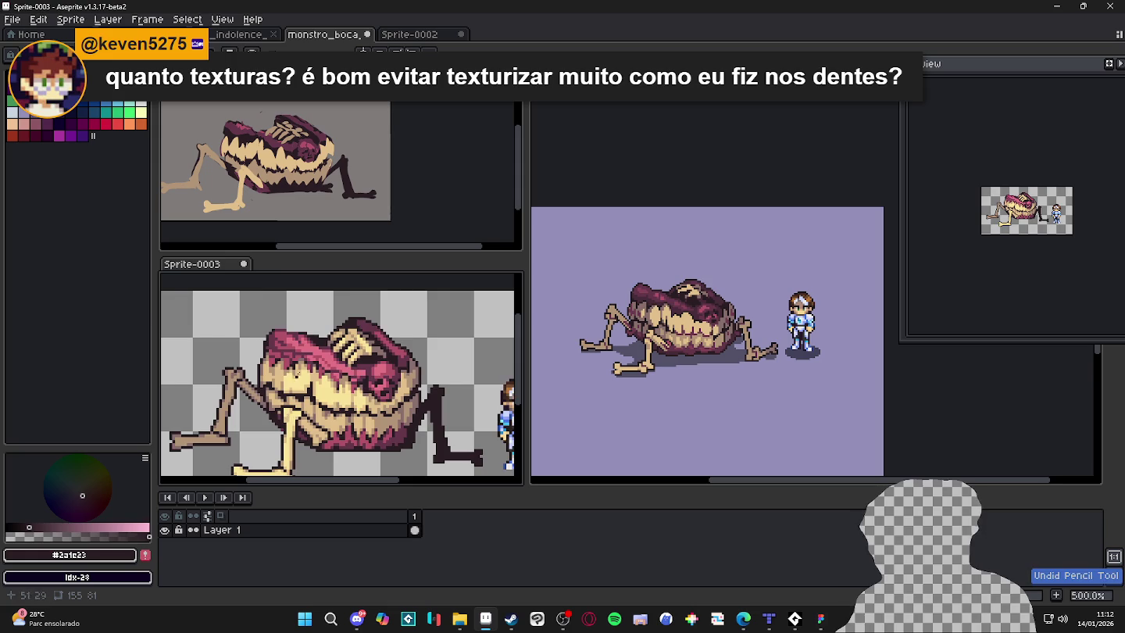
scroll(303, 346, "up", 3)
left_click(433, 323, "alt")
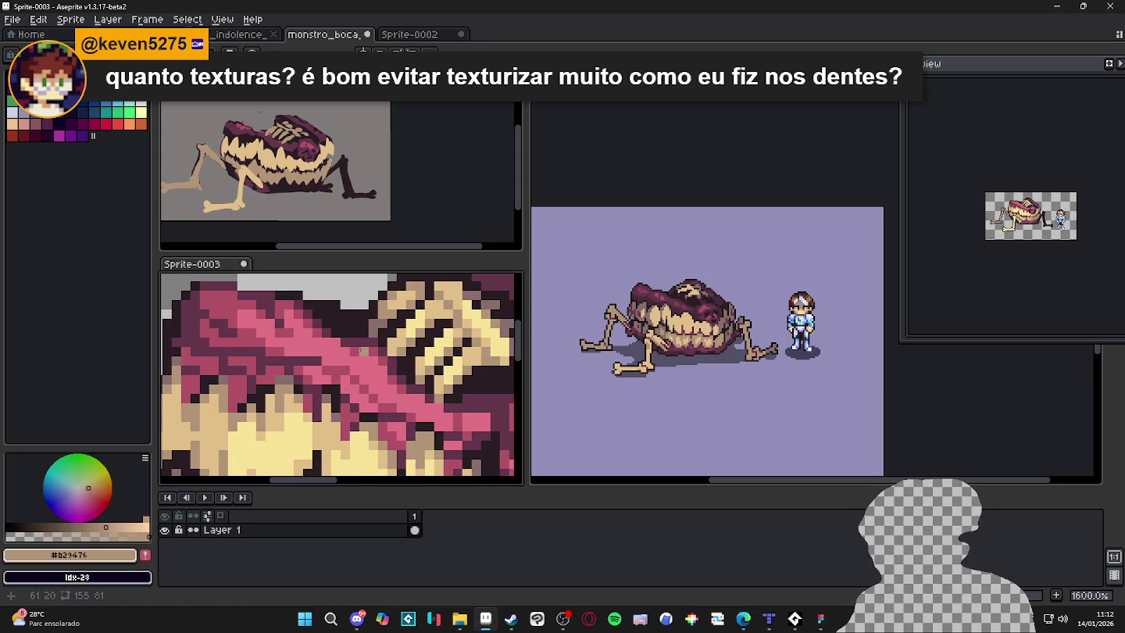
scroll(431, 323, "down", 3)
scroll(367, 361, "up", 3)
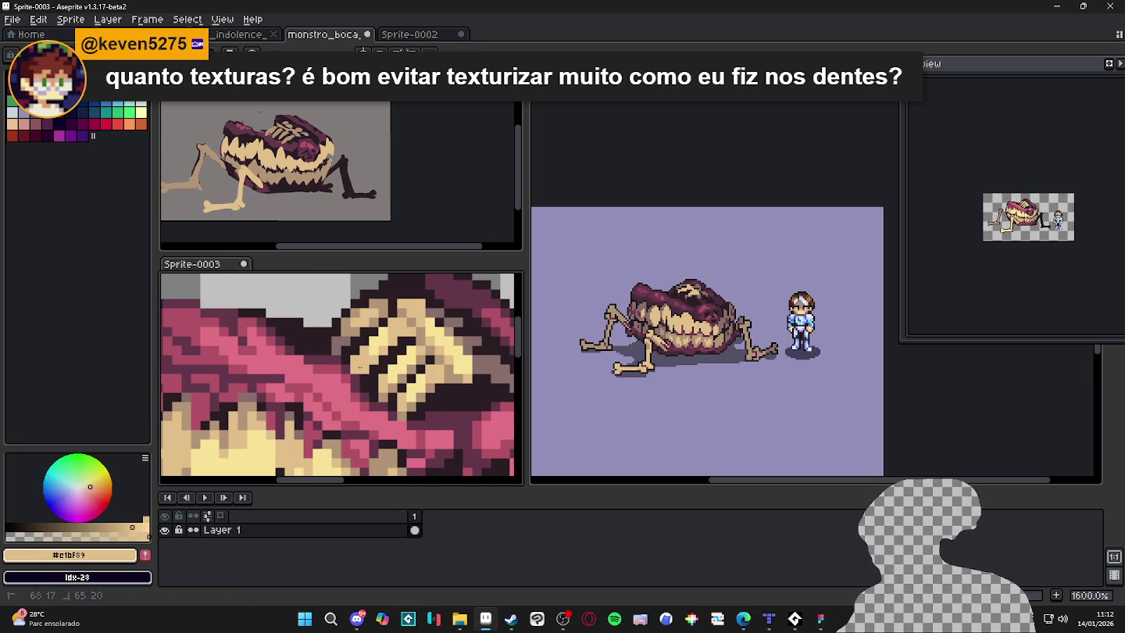
scroll(366, 360, "down", 3)
key("ctrl+z")
scroll(728, 384, "up", 1)
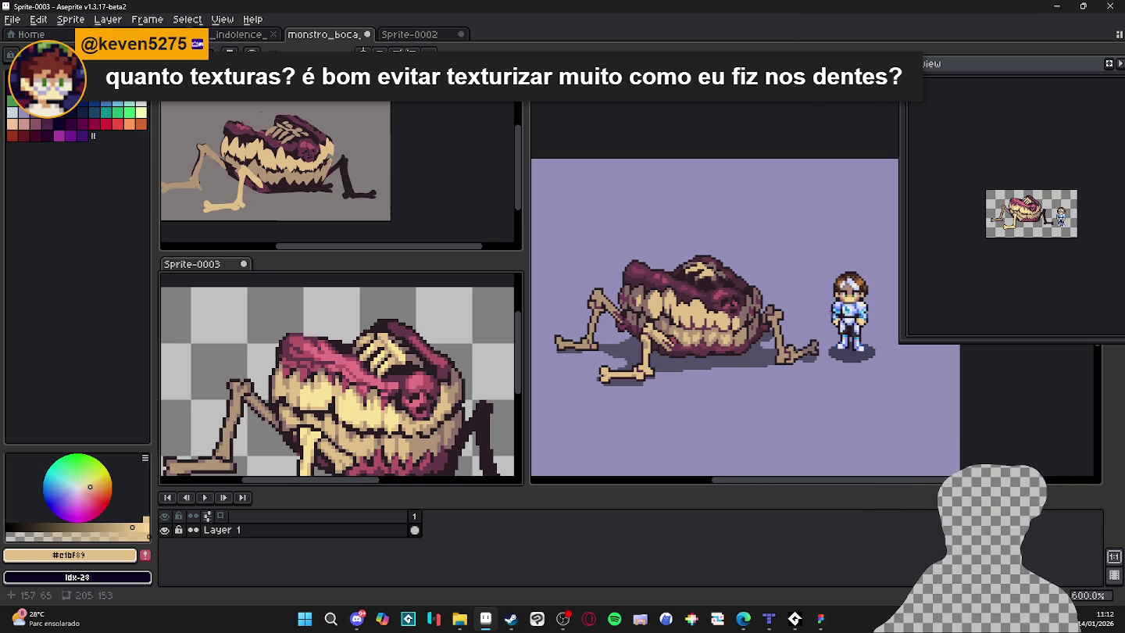
Save the monstro_boca sprite with Ctrl+S and widen the main canvas area.
left_click(756, 334)
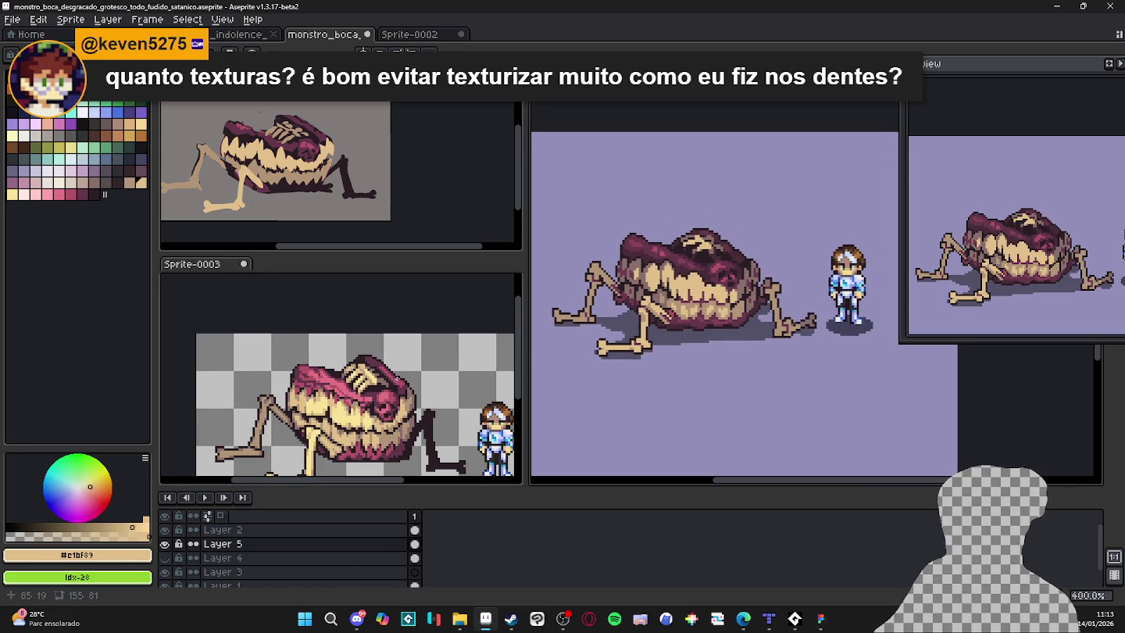
left_click(450, 365)
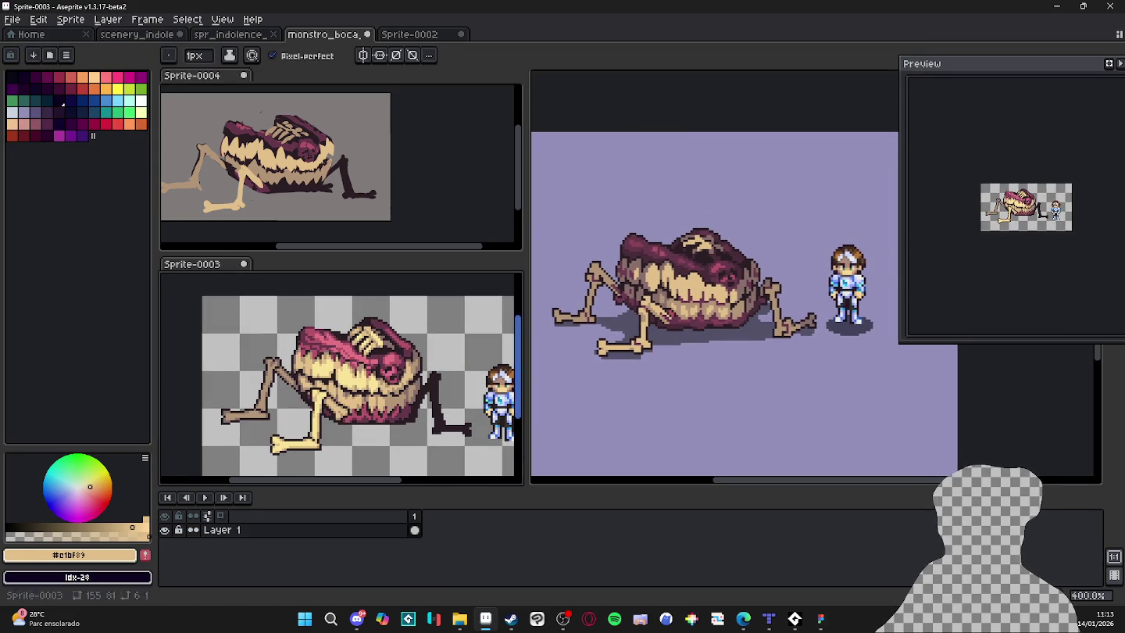
scroll(730, 323, "up", 1)
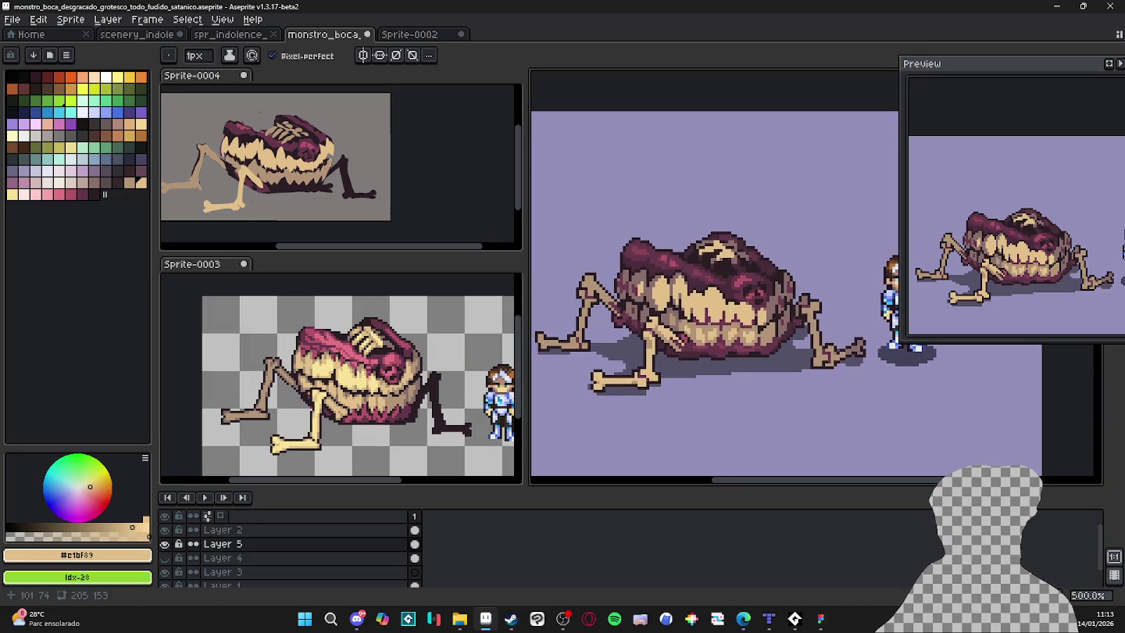
scroll(730, 323, "down", 1)
key("ctrl+s")
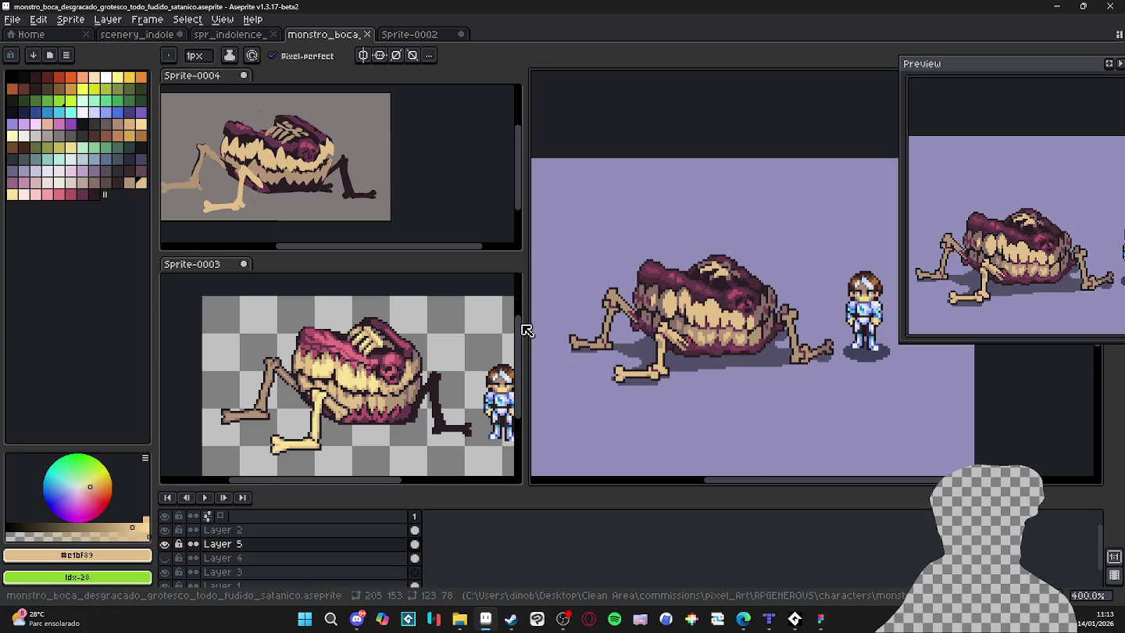
left_click_drag(522, 328, 302, 319)
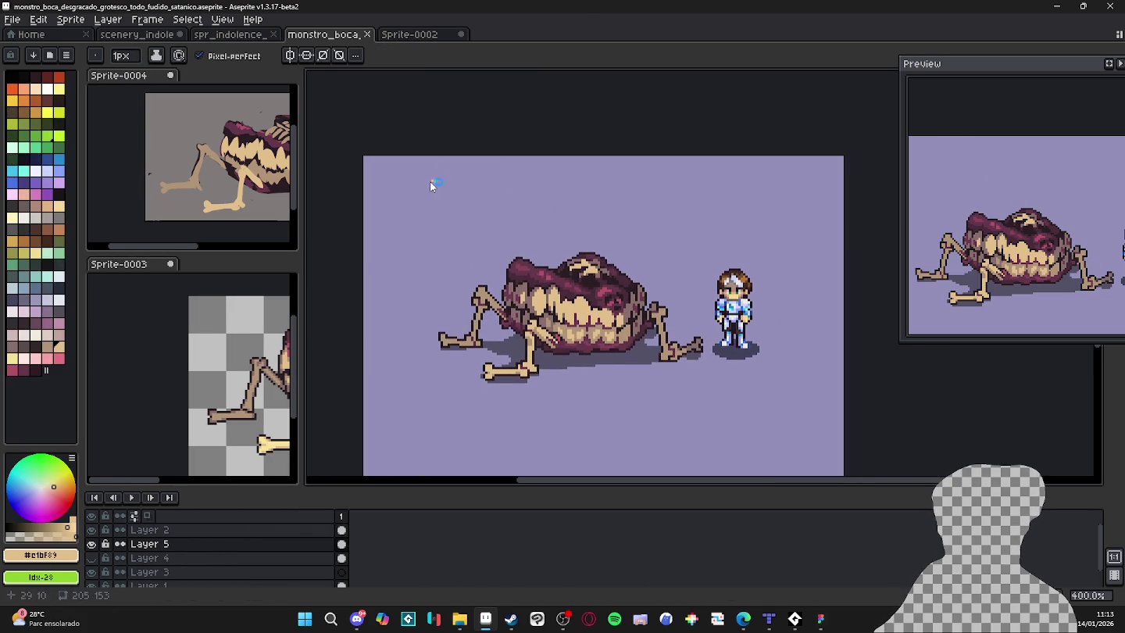
Take a screenshot of the monster and knight area, then return to Aseprite.
key("super+shift+s")
mouse_move(424, 178)
left_mouse_down()
mouse_move(807, 466)
mouse_move(794, 469)
left_mouse_up()
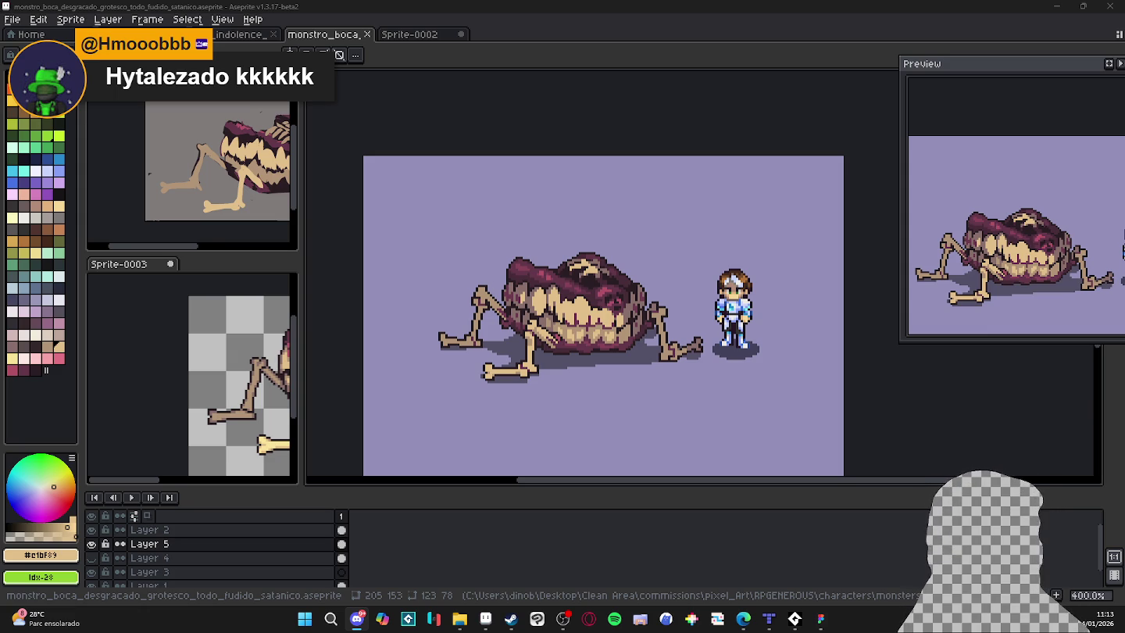
key("alt+Tab")
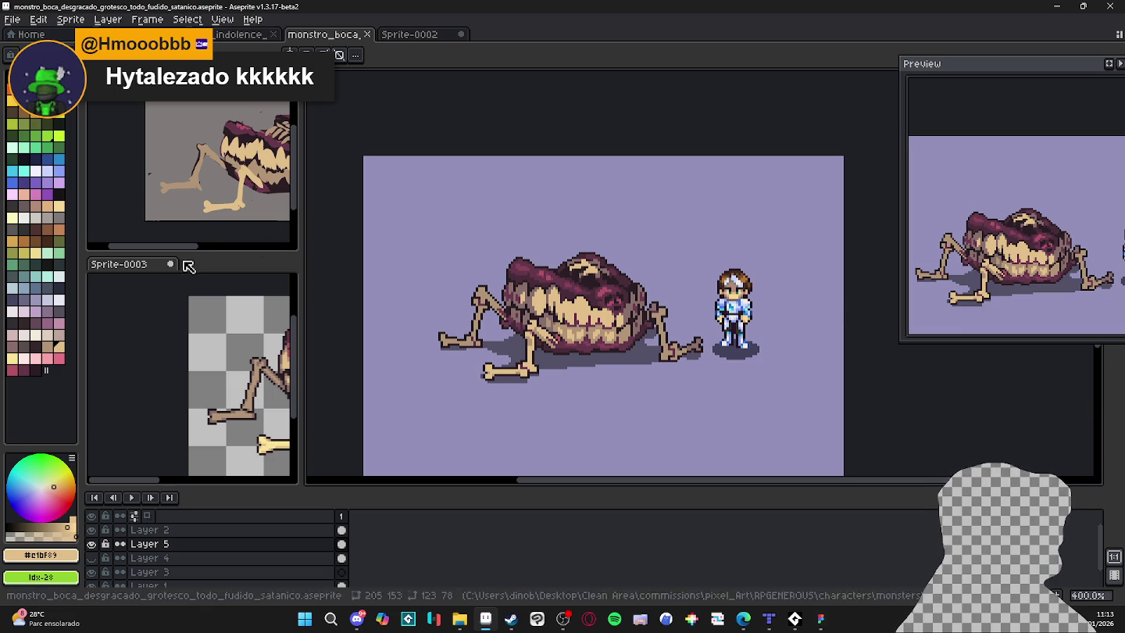
Dock the Sprite-0003 and Sprite-0004 editors into the top tab bar.
mouse_move(137, 267)
left_mouse_down()
mouse_move(572, 63)
mouse_move(485, 79)
left_mouse_up()
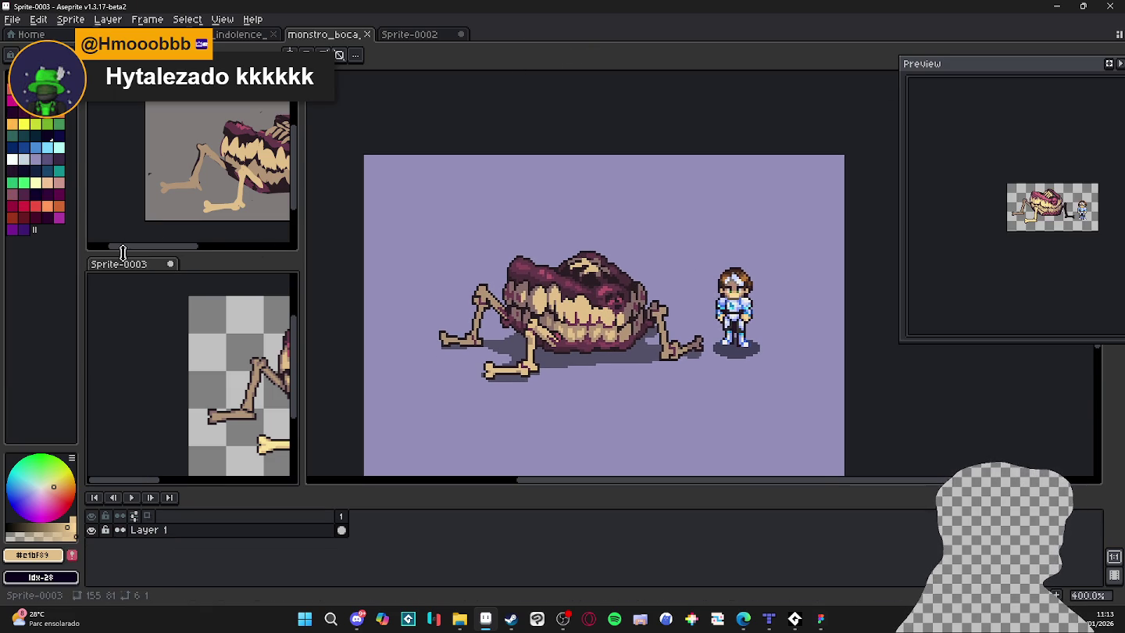
mouse_move(130, 264)
left_mouse_down()
mouse_move(590, 11)
mouse_move(546, 35)
left_mouse_up()
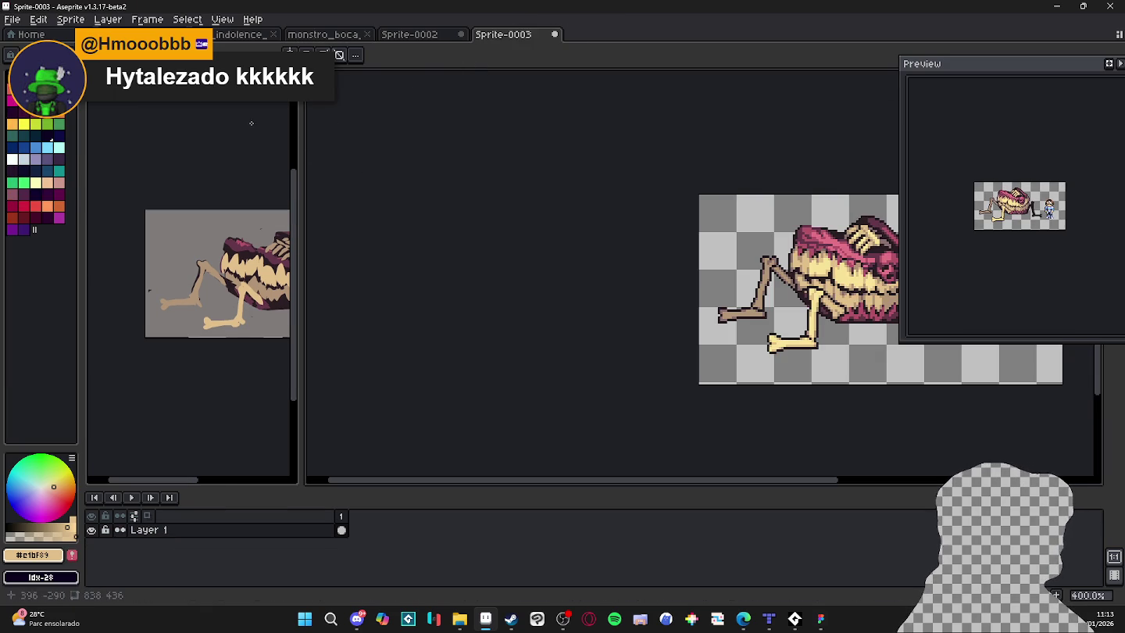
left_click_drag(345, 142, 597, 35)
Cycle through Sprite-0003, Sprite-0002 and the indolence tileset, ending on monstro_boca.
left_click(508, 37)
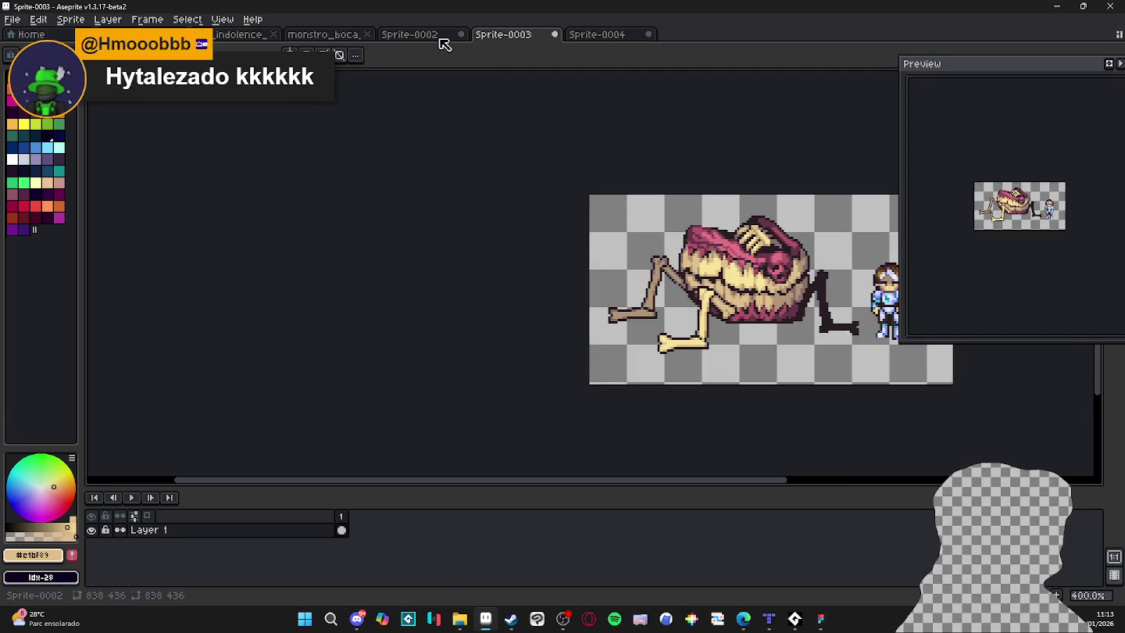
left_click(443, 39)
left_click(311, 37)
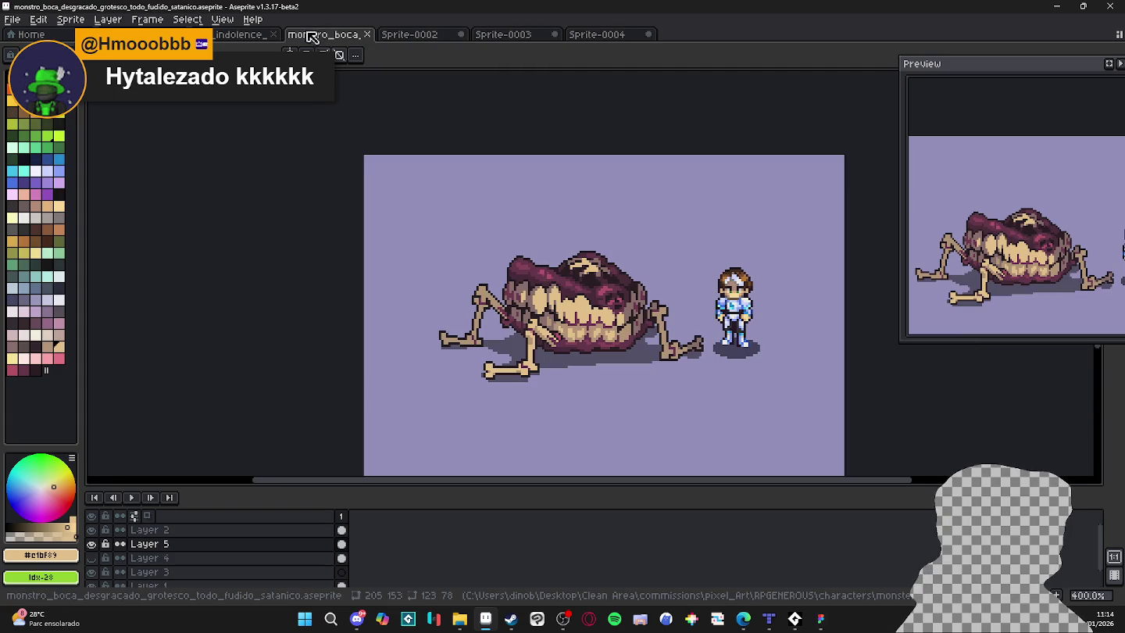
left_click(263, 36)
left_click(316, 39)
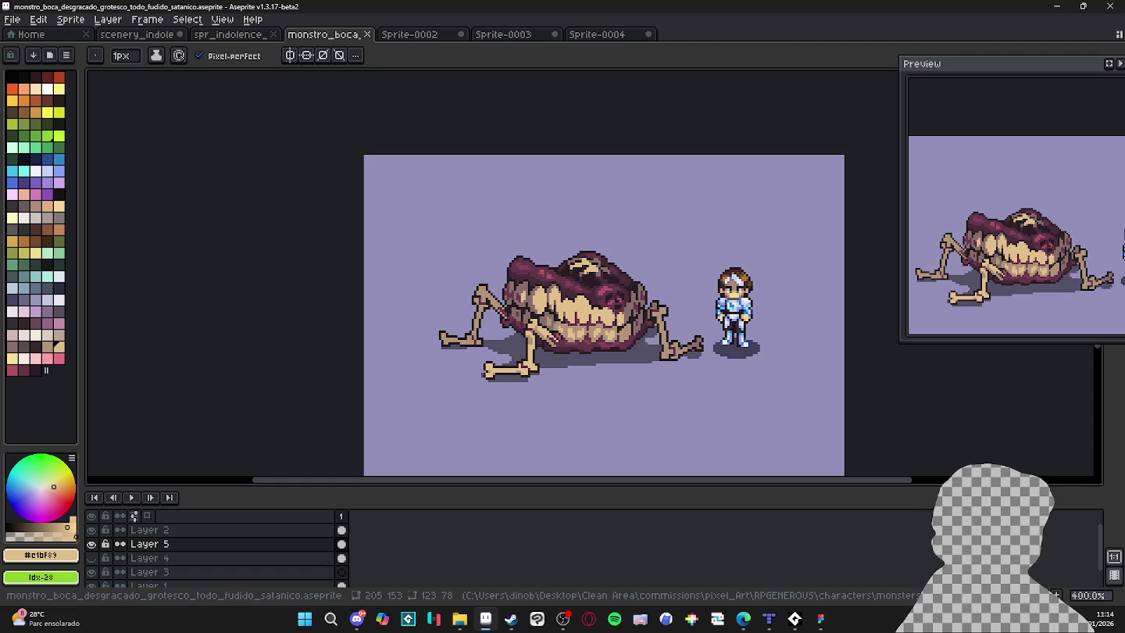
In scenery_indolence, select the monster and move it to the empty lower-left area.
left_click(156, 39)
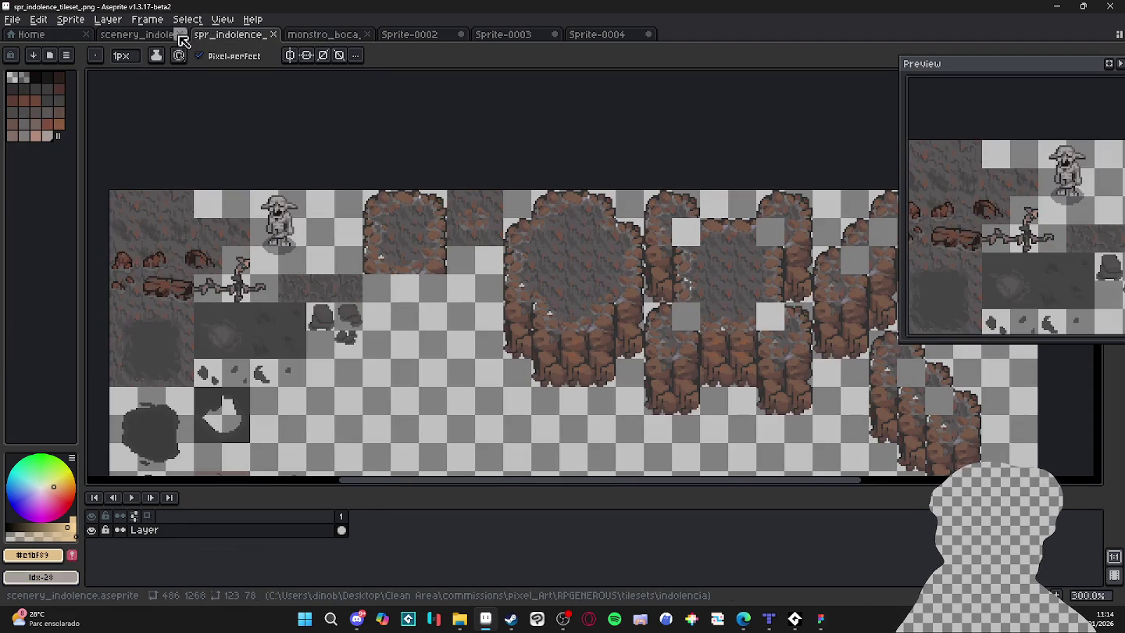
left_click(156, 37)
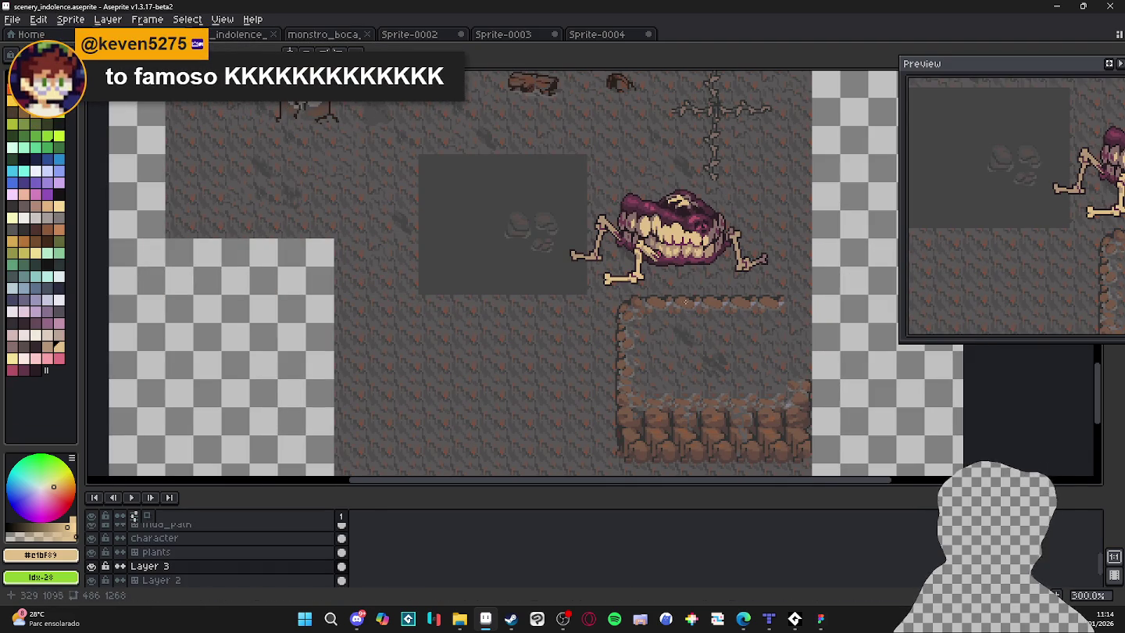
scroll(602, 321, "down", 2)
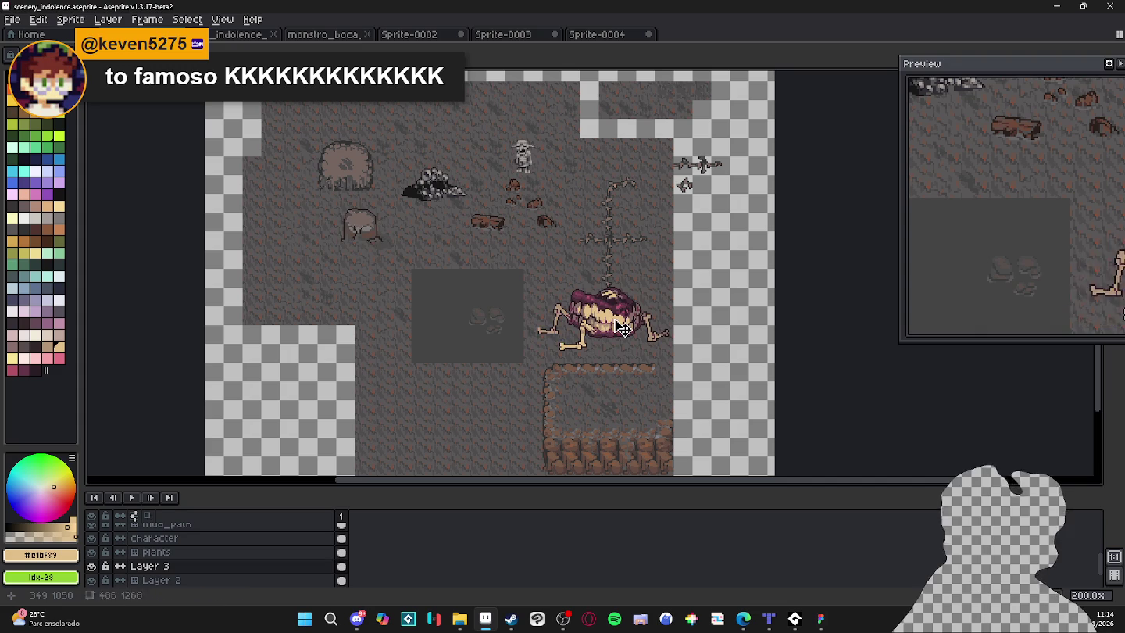
key("m")
scroll(542, 291, "up", 1)
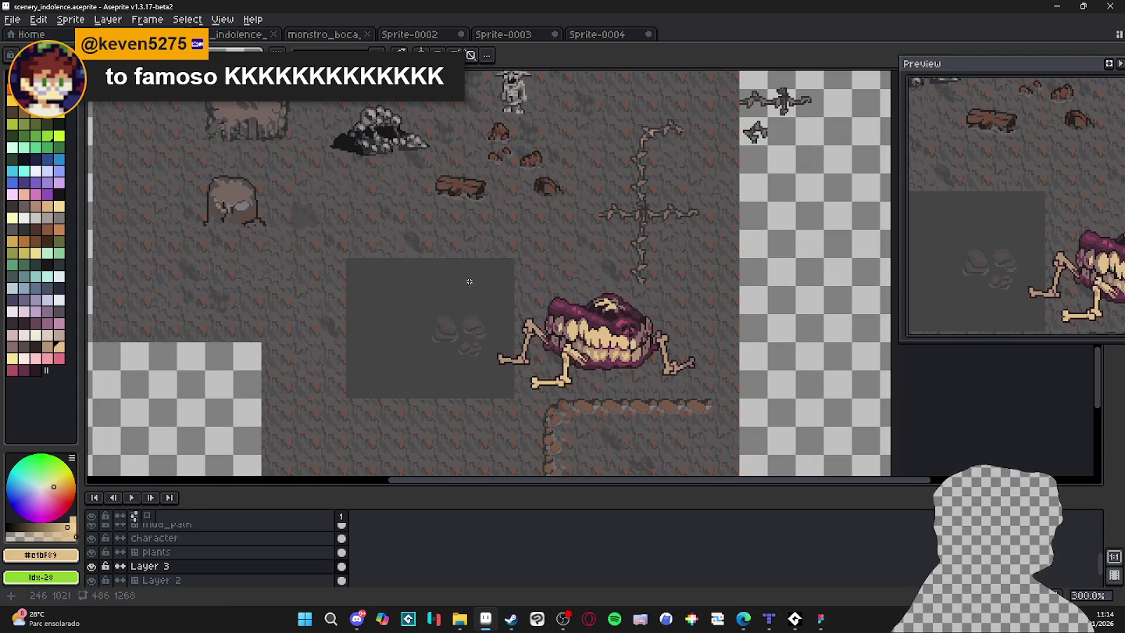
left_click_drag(468, 274, 735, 421)
mouse_move(603, 376)
left_mouse_down()
mouse_move(680, 328)
mouse_move(780, 327)
mouse_move(805, 152)
mouse_move(158, 321)
mouse_move(172, 304)
left_mouse_up()
key("ctrl+d")
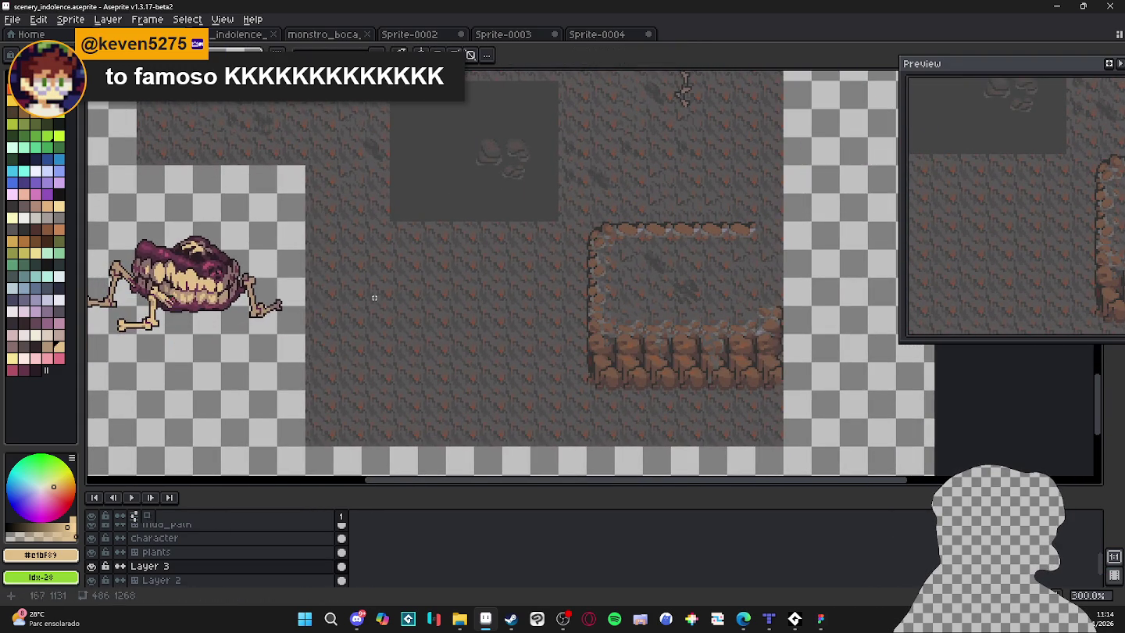
Save the scenery_indolence map with the monster's new position.
mouse_move(386, 293)
left_mouse_down()
mouse_move(501, 363)
mouse_move(442, 389)
mouse_move(506, 375)
mouse_move(561, 286)
mouse_move(522, 282)
left_mouse_up()
scroll(531, 350, "down", 1)
key("ctrl+s")
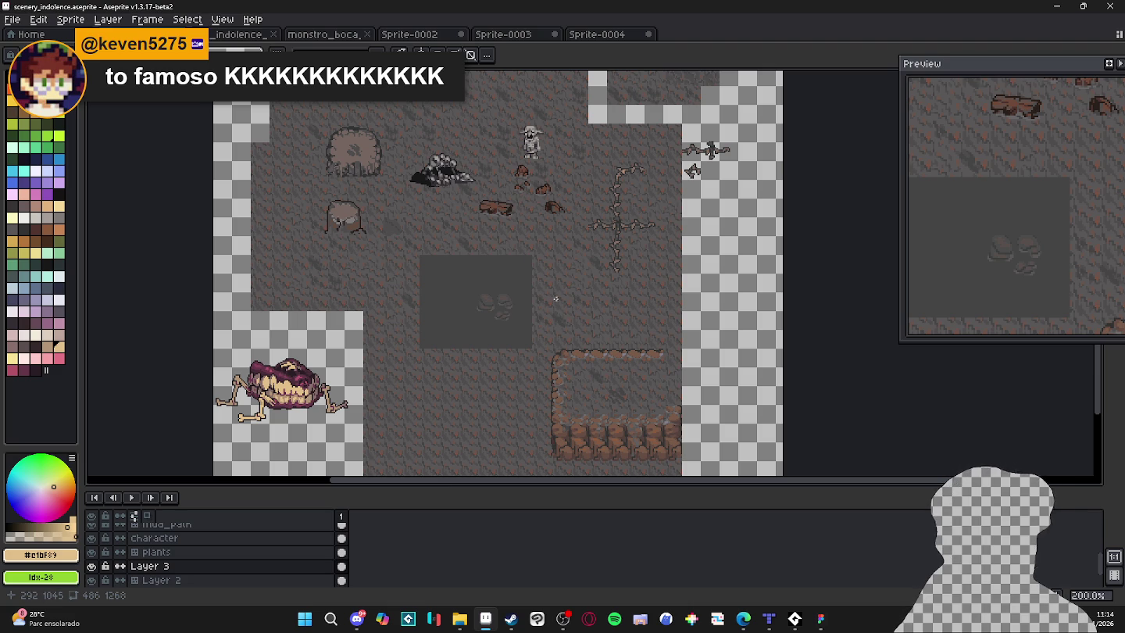
mouse_move(600, 174)
left_mouse_down()
mouse_move(590, 260)
mouse_move(602, 181)
mouse_move(588, 219)
left_mouse_up()
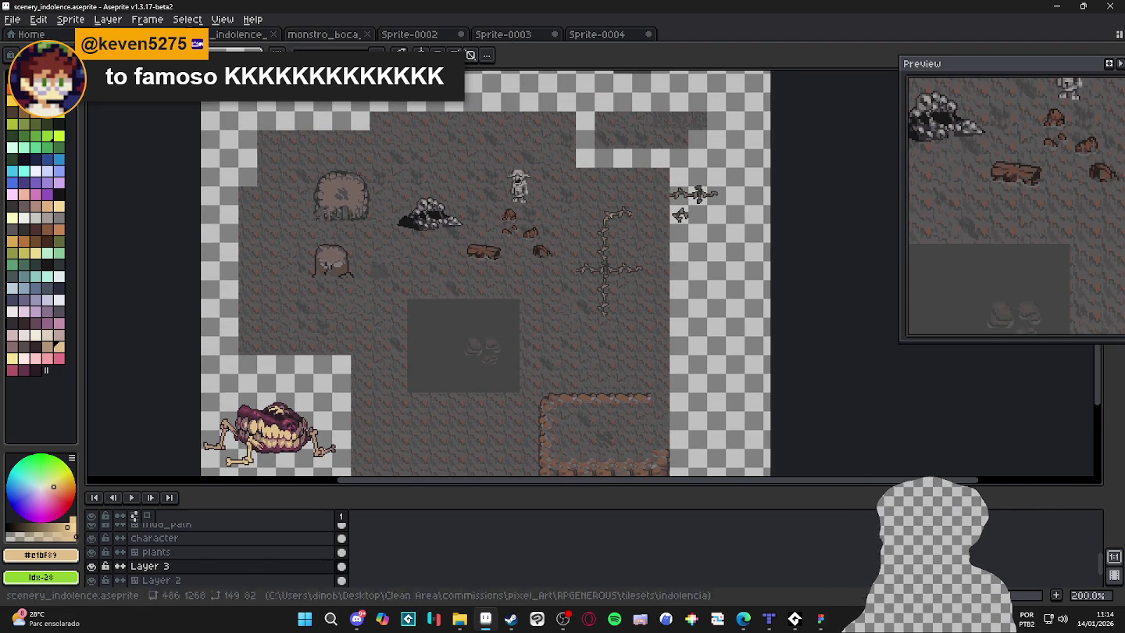
Step away to the chat app, then zoom in around the dark square on the scenery map.
left_click(361, 619)
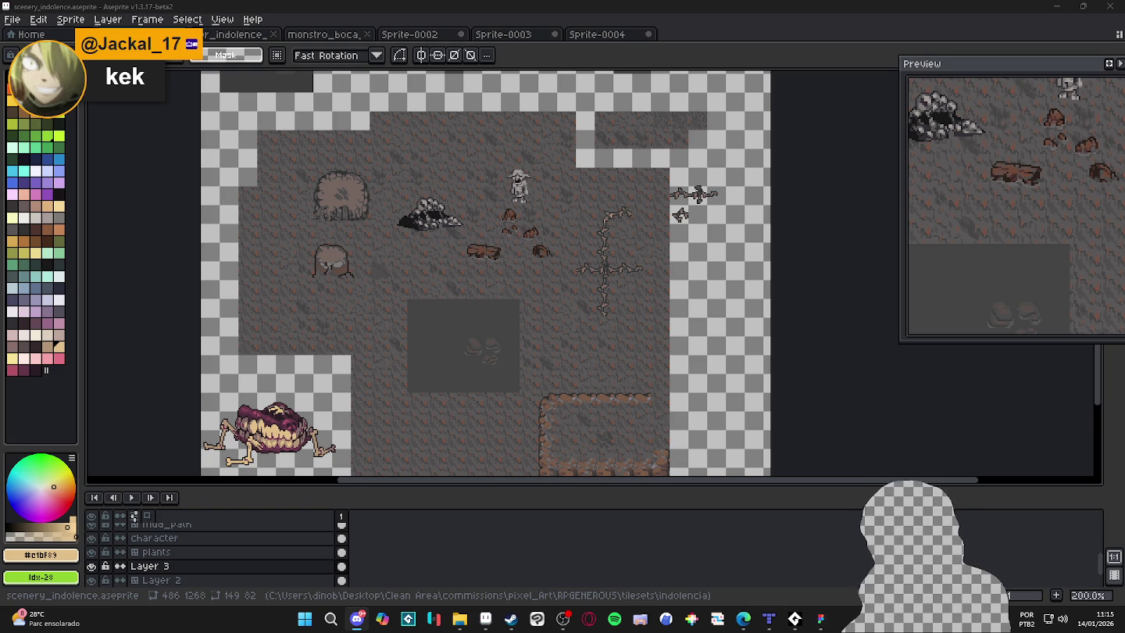
key("alt+Tab")
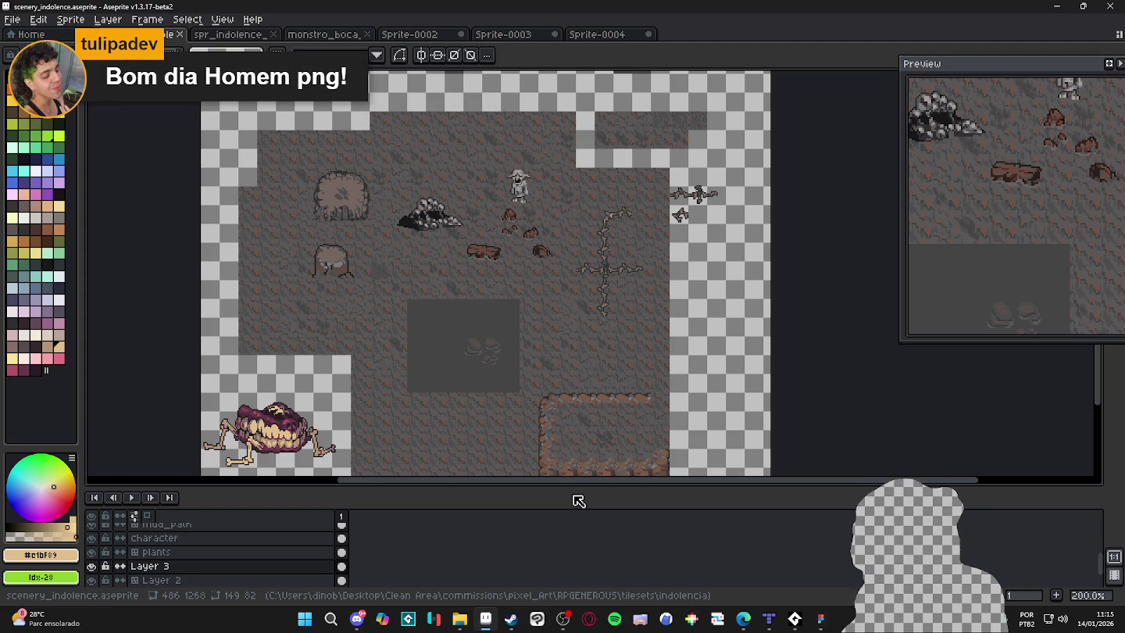
scroll(431, 357, "up", 1)
left_click_drag(474, 270, 633, 141)
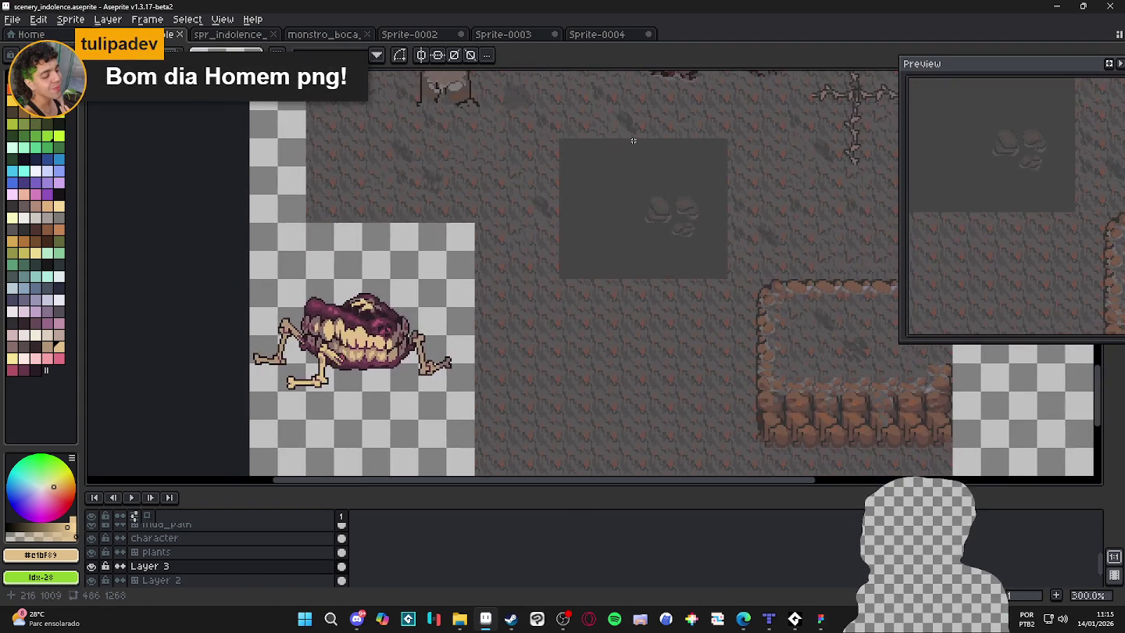
left_click_drag(724, 253, 621, 262)
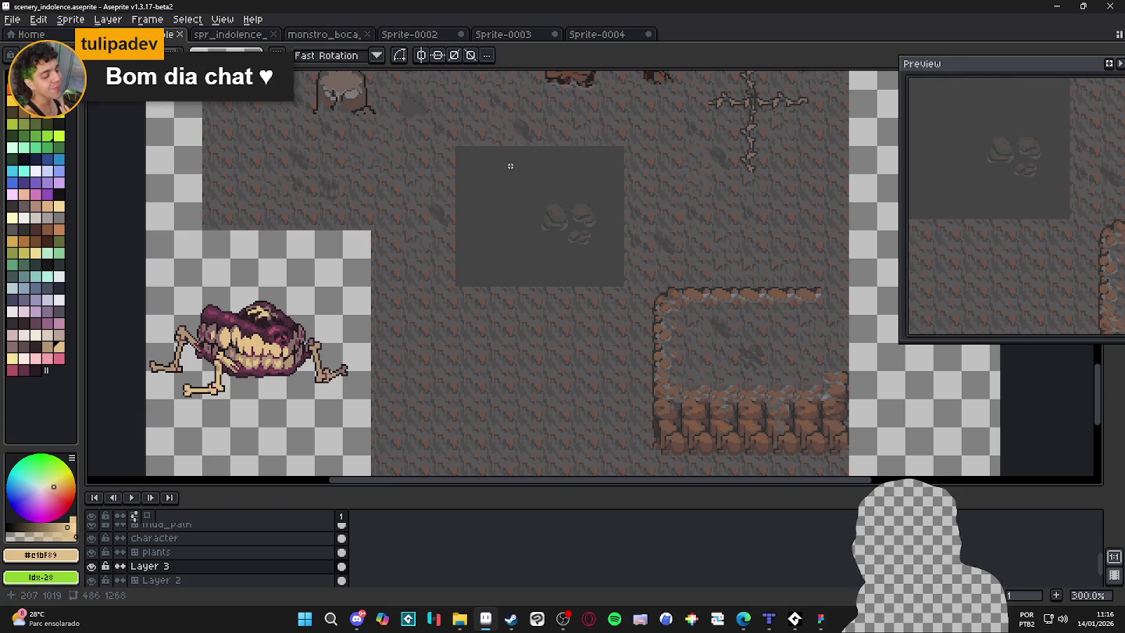
Close Sprite-0003, Sprite-0004 and Sprite-0002, choosing Don't Save for each.
left_click(503, 35)
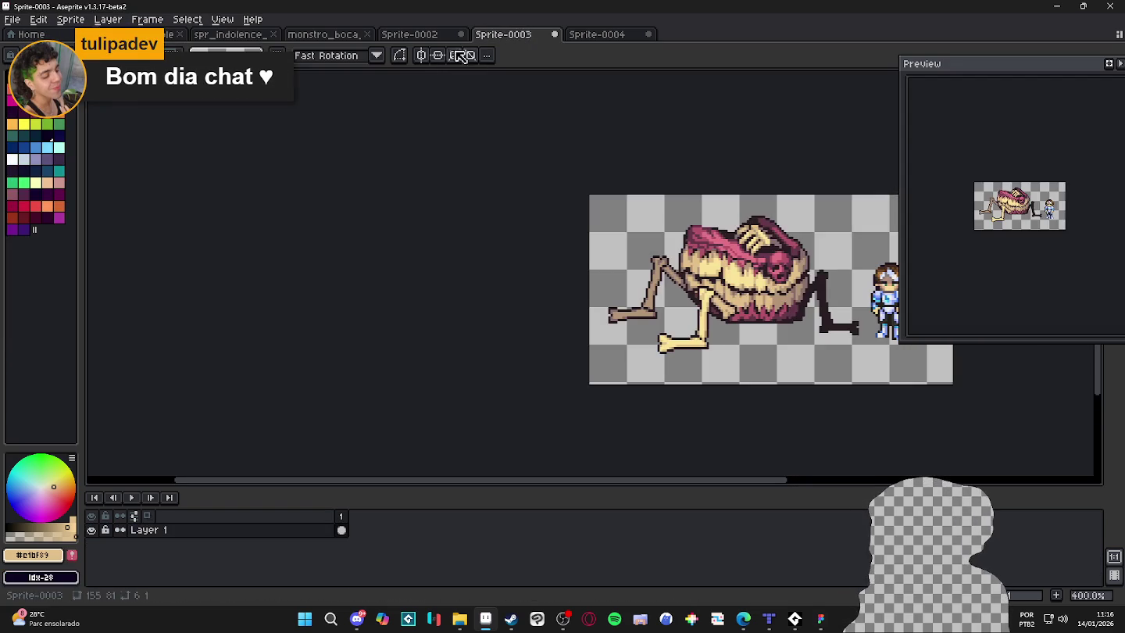
left_click(555, 34)
left_click(583, 332)
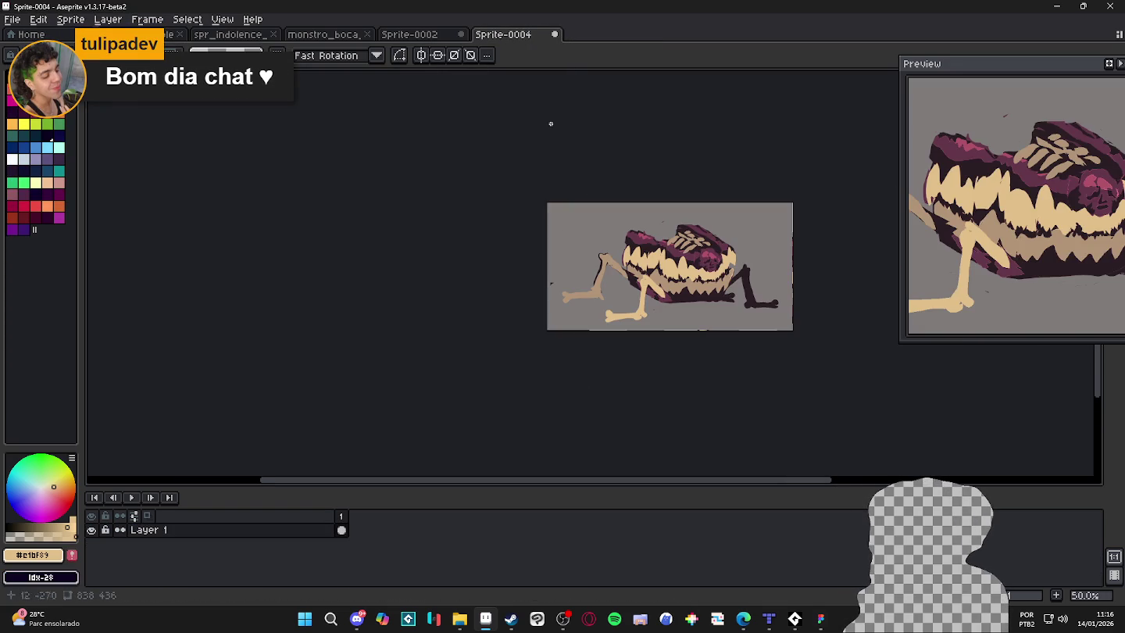
left_click(553, 35)
left_click(561, 337)
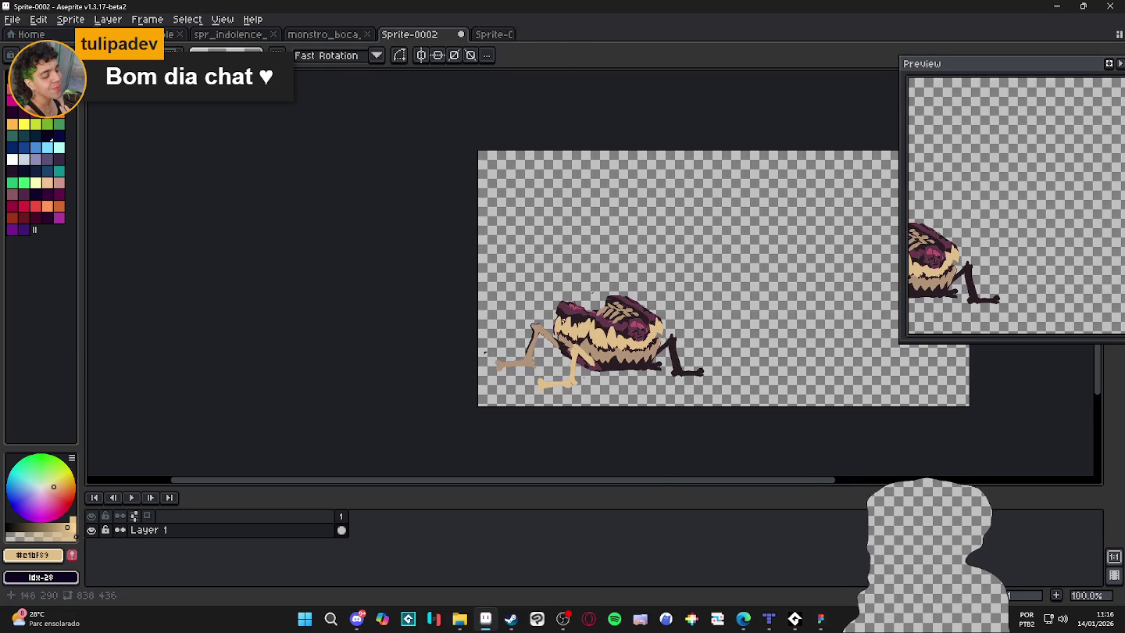
left_click(461, 33)
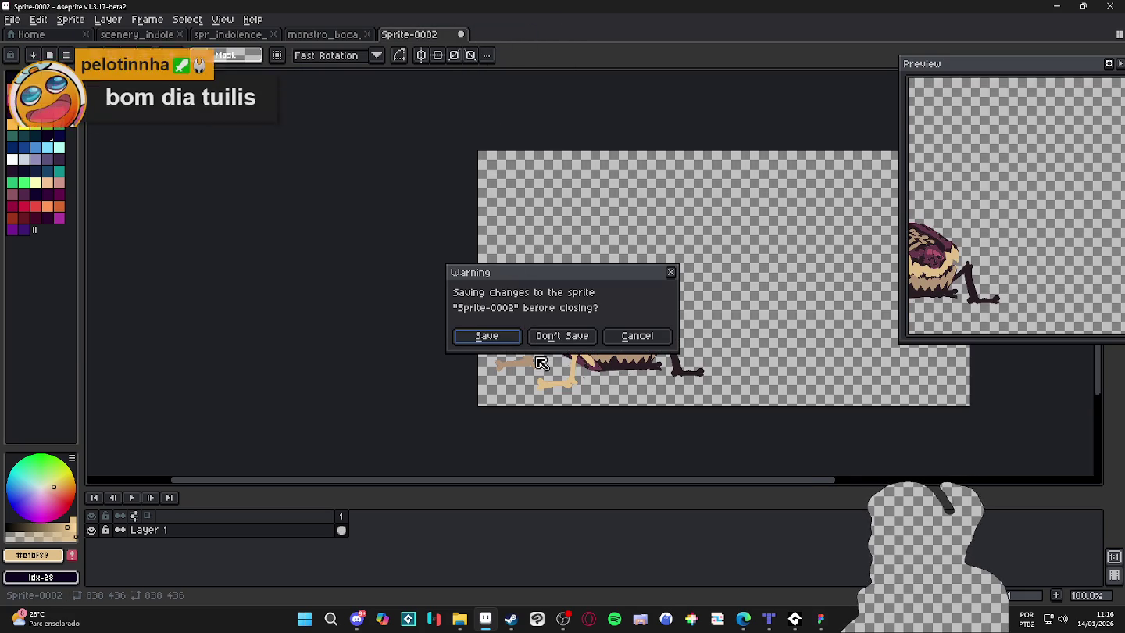
left_click(562, 336)
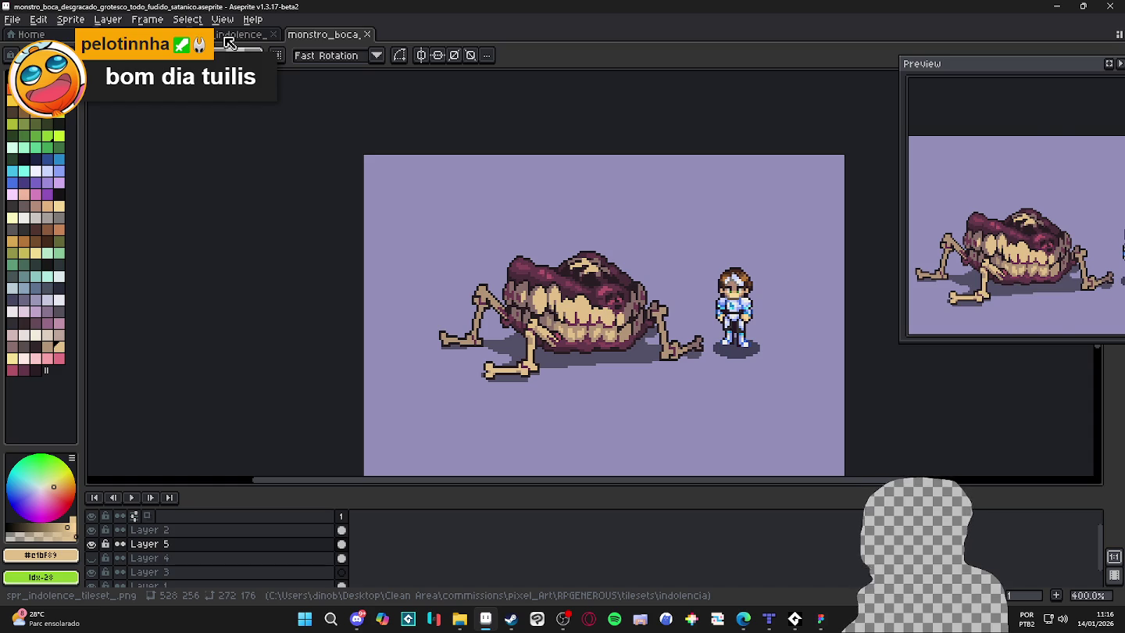
left_click(226, 38)
Bring up the scenery_indolence map, step away to another program, and return to Aseprite.
left_click(246, 34)
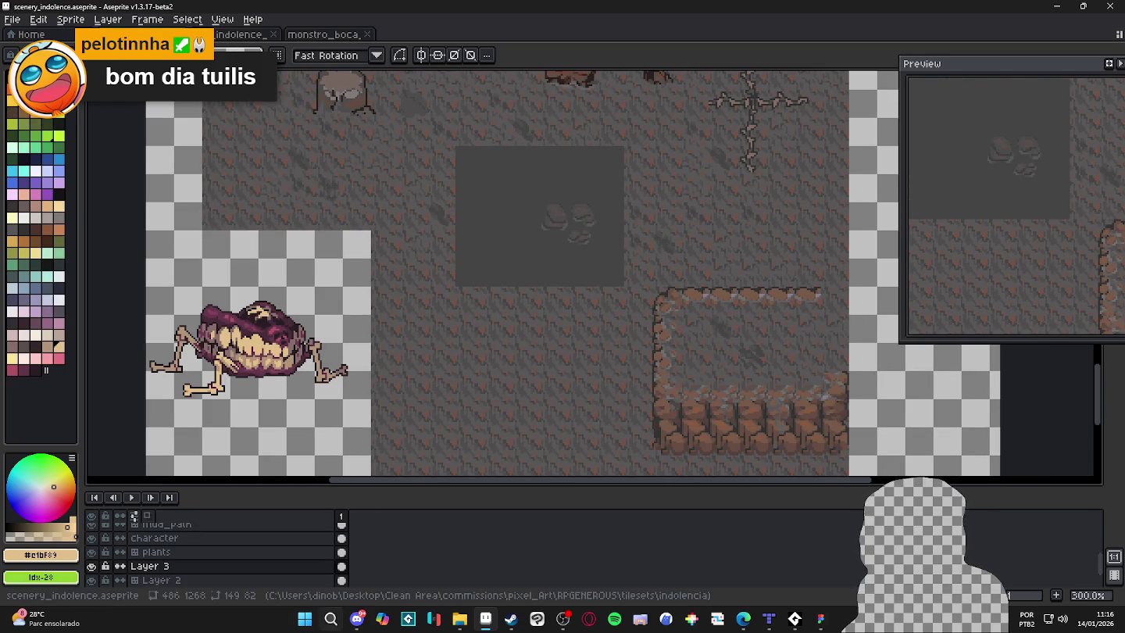
left_click(356, 620)
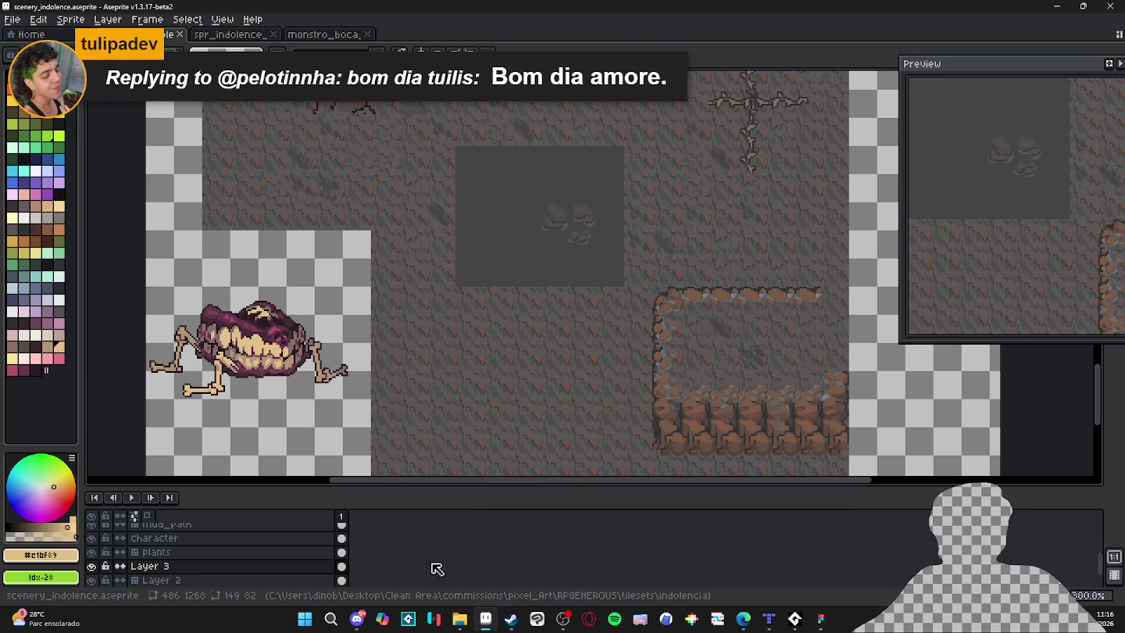
left_click(361, 618)
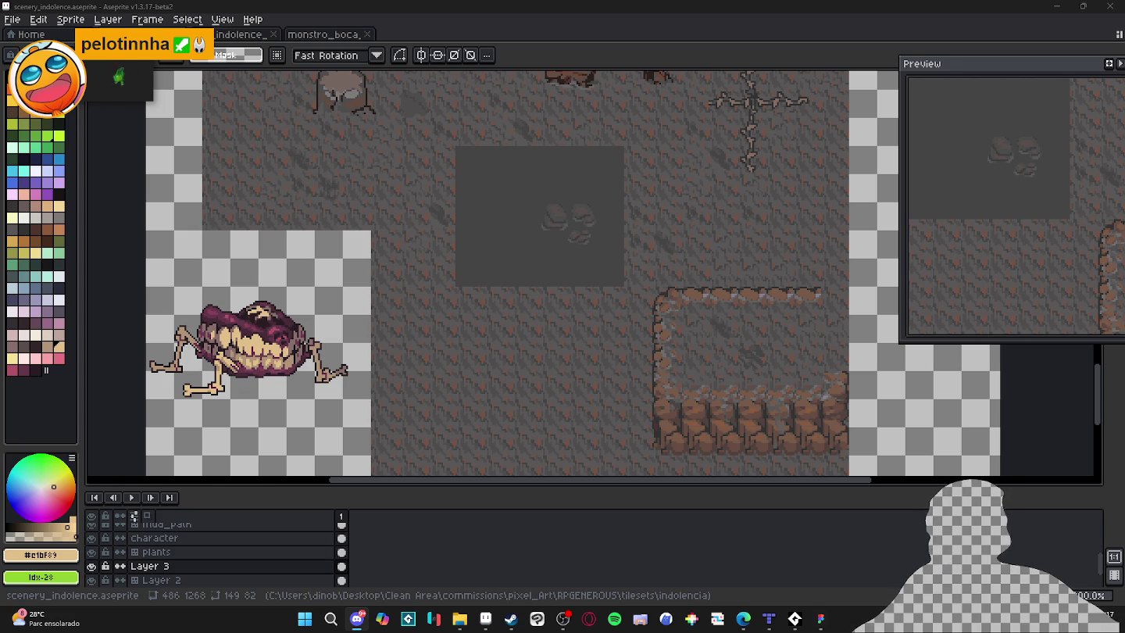
key("alt+Tab")
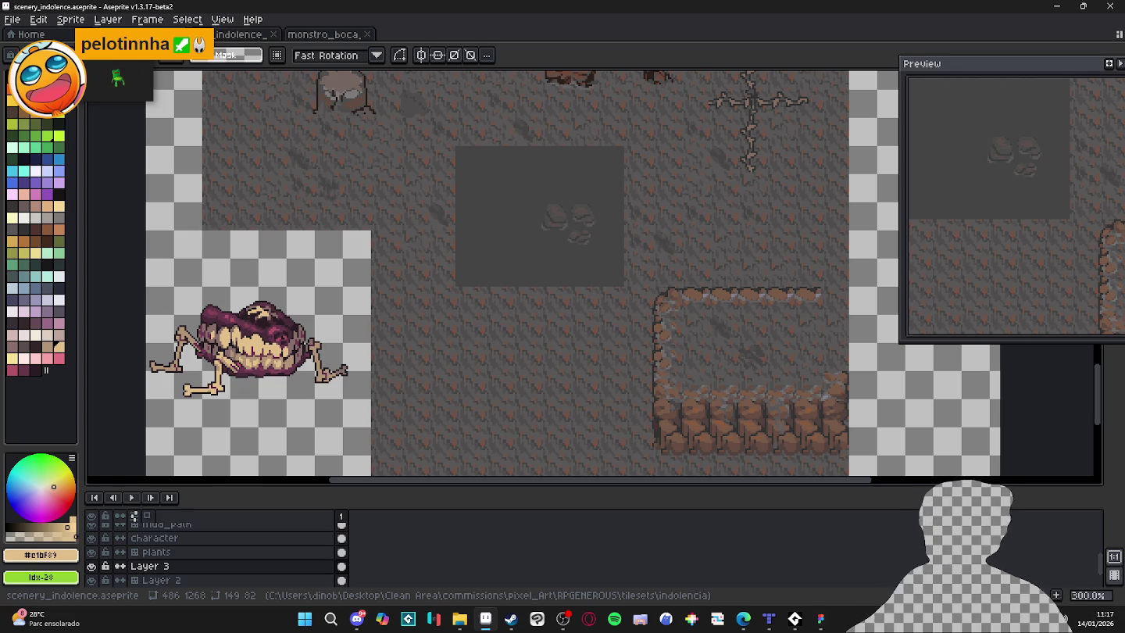
Paste the blue flaming-skull art into a new Sprite-0005, view it, then close without saving.
left_click(12, 19)
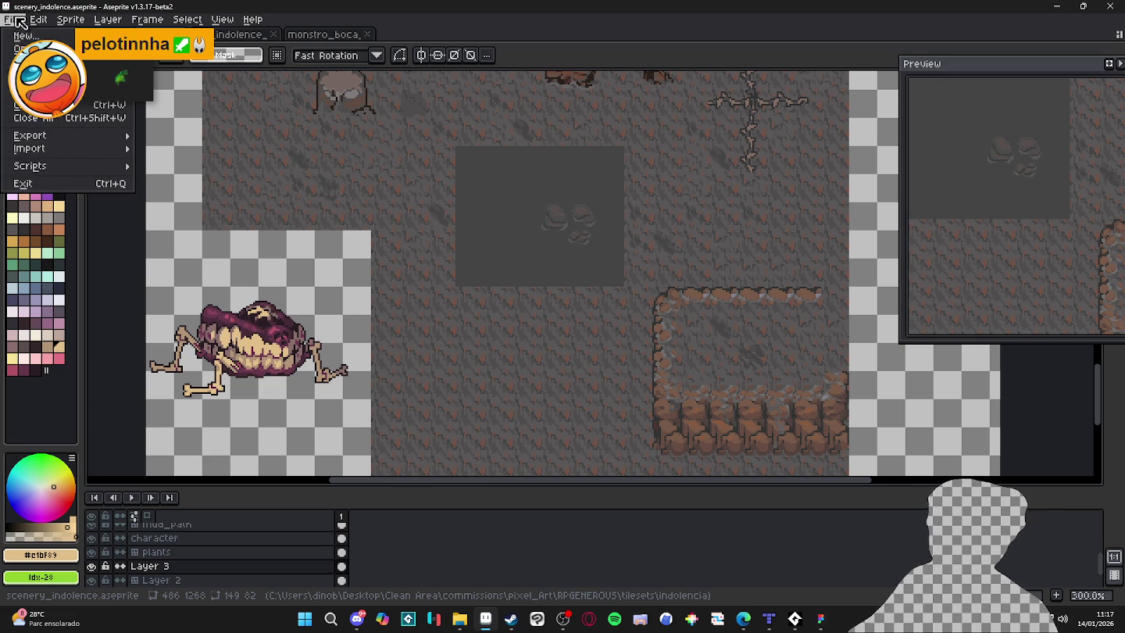
left_click(25, 35)
left_click(517, 437)
key("ctrl+v")
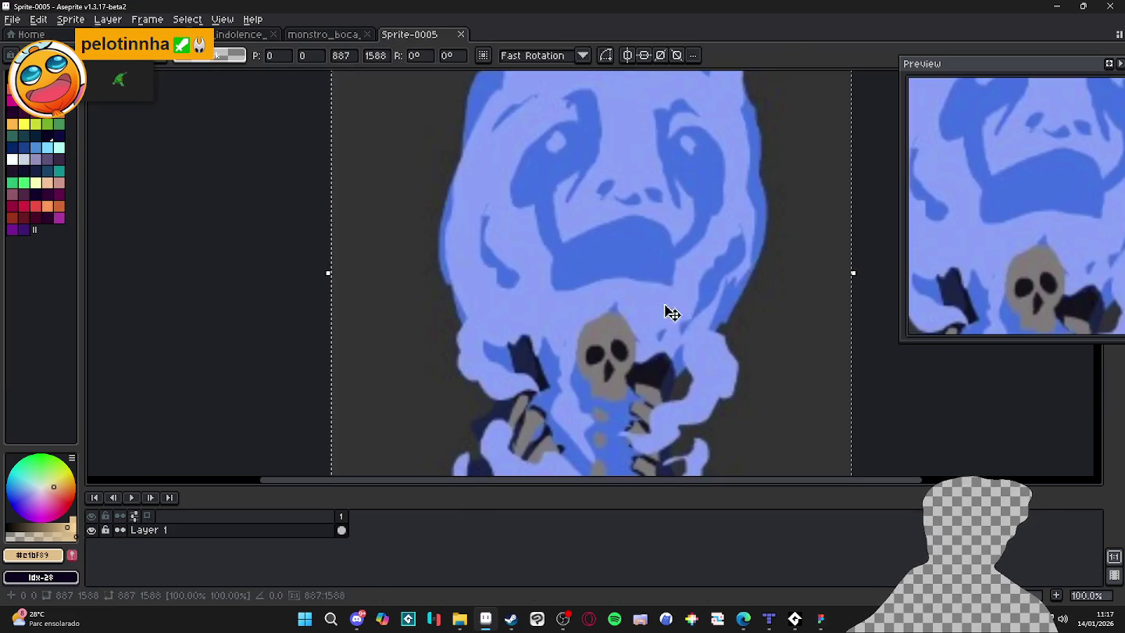
scroll(649, 293, "down", 3)
key("Return")
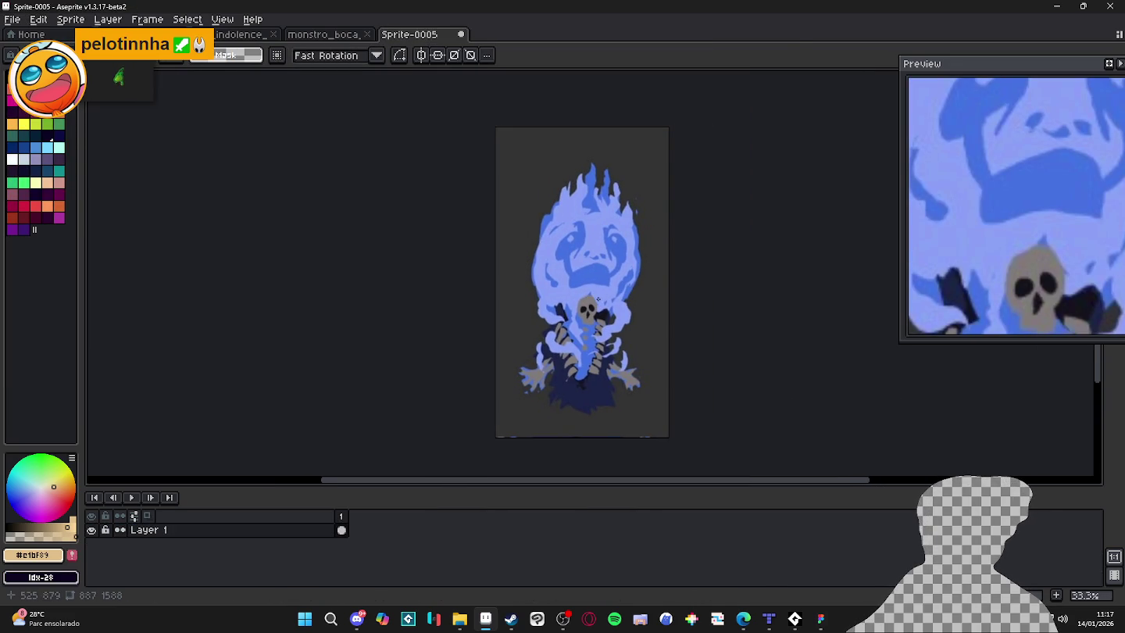
scroll(604, 297, "up", 1)
scroll(671, 258, "down", 1)
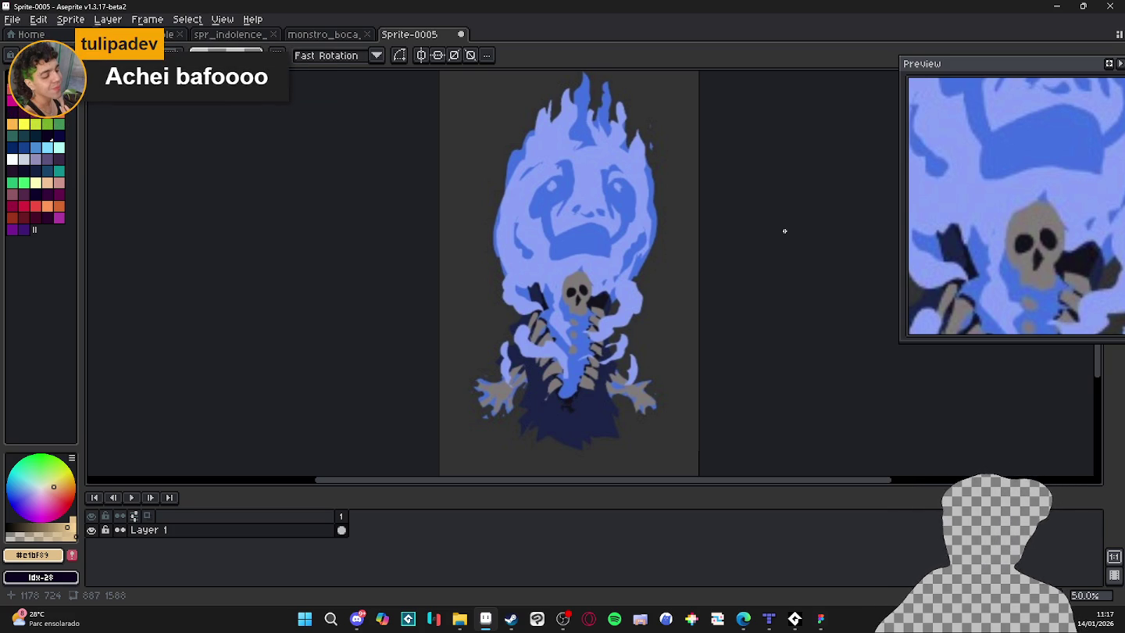
left_click(460, 34)
left_click(602, 335)
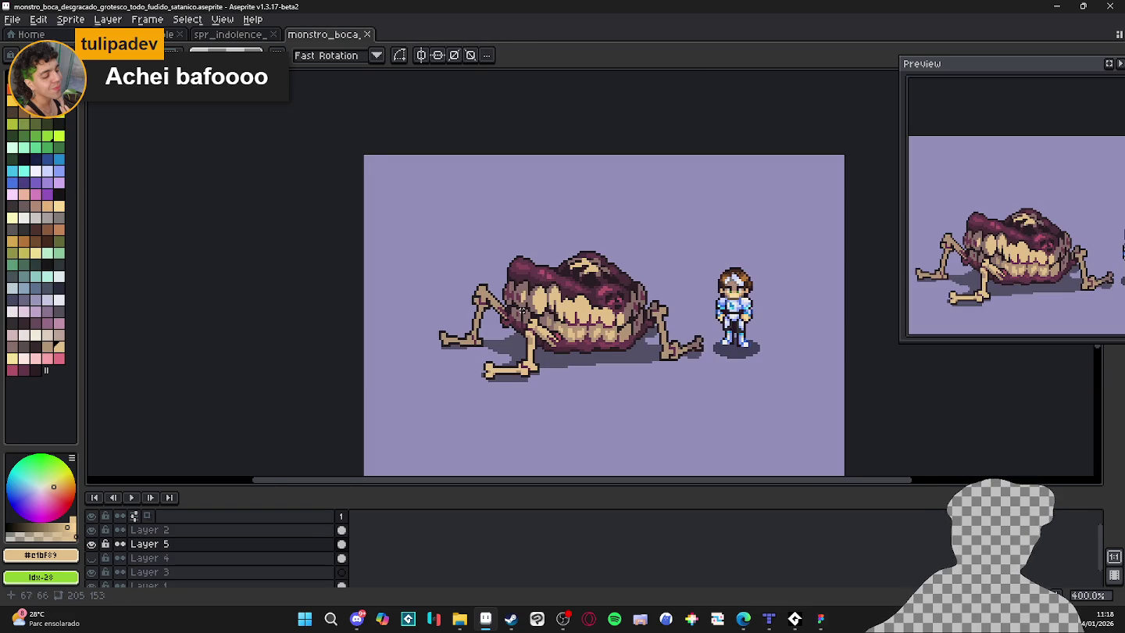
Zoom around the monstro_boca sprite, then bring the scenery_indolence cave map back into view.
scroll(558, 286, "up", 1)
scroll(535, 292, "down", 1)
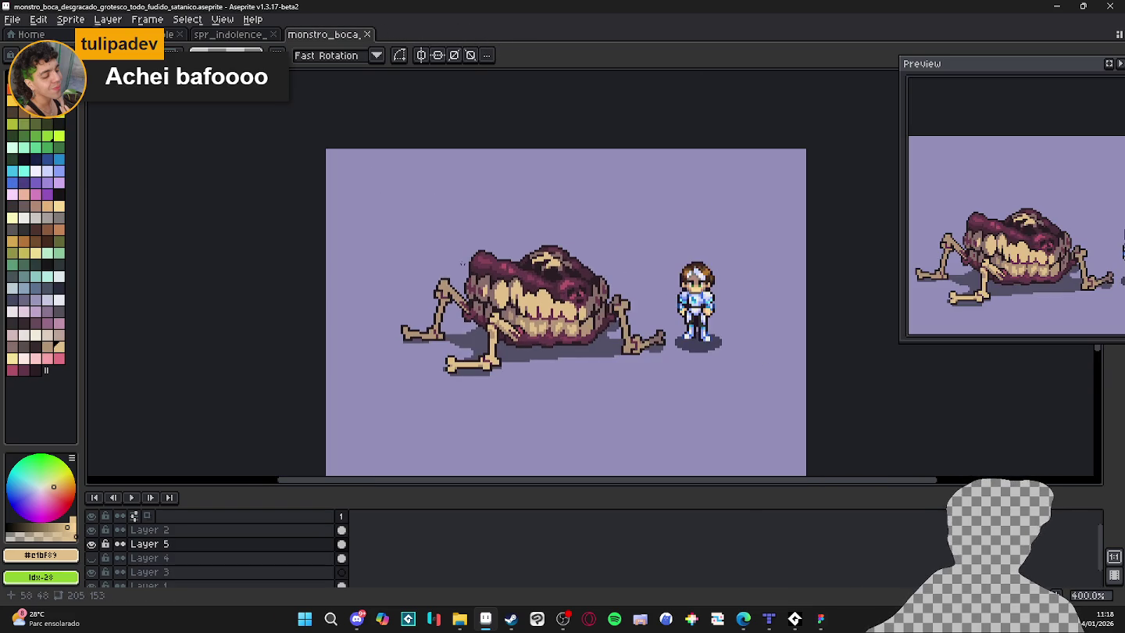
scroll(496, 260, "up", 1)
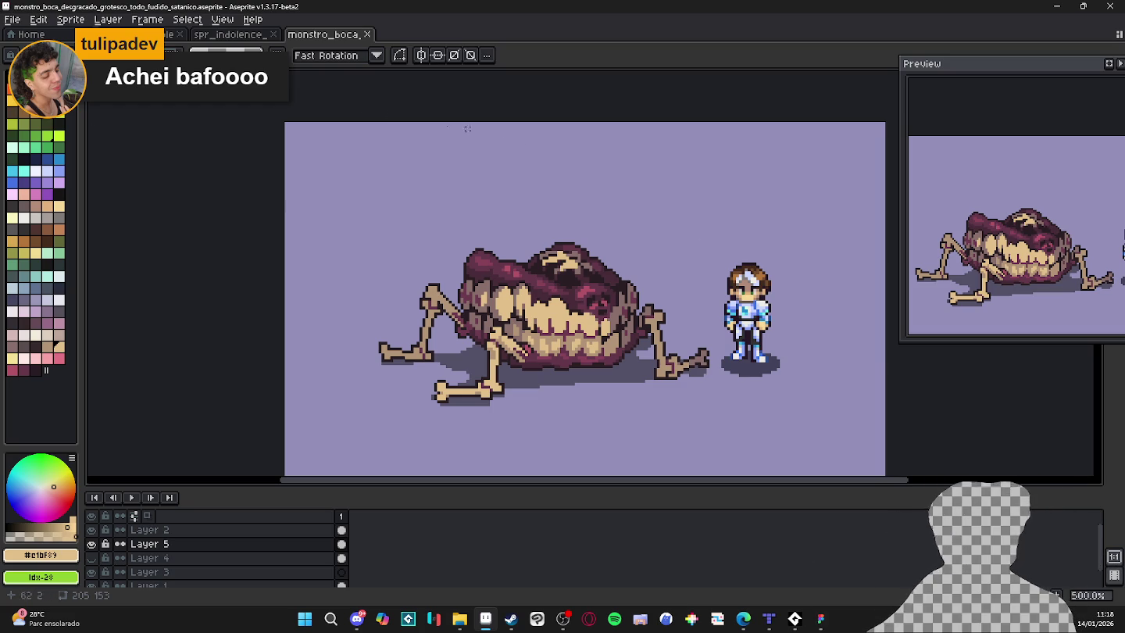
left_click(230, 34)
left_click(164, 36)
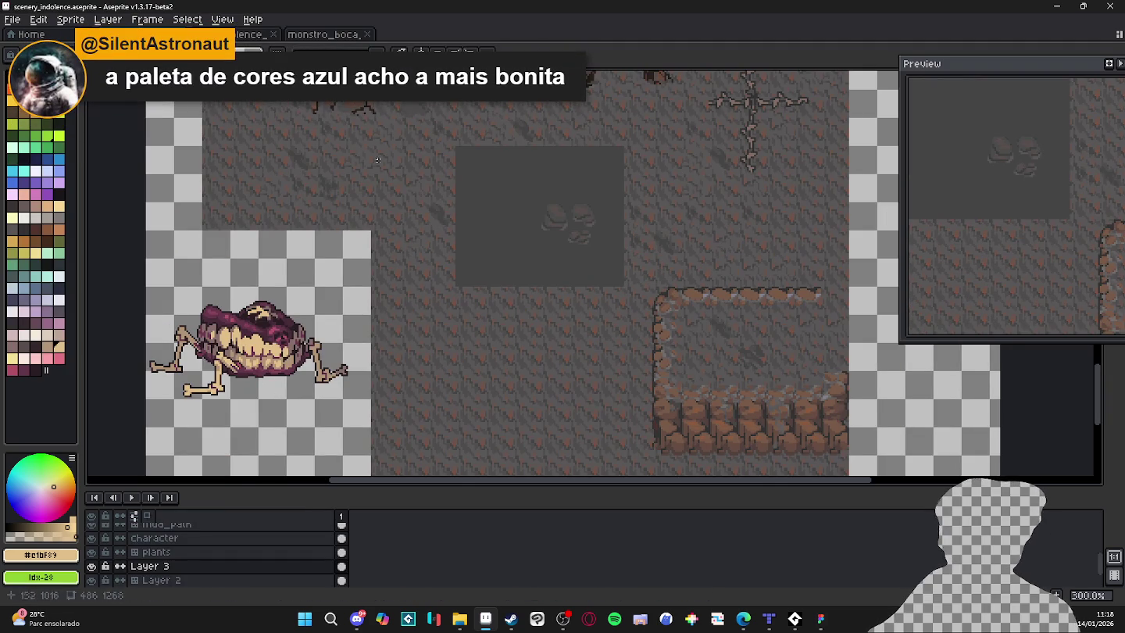
Make the big_clif tile layer active, show the tile grid, and marquee-select the cliff tile columns.
scroll(377, 159, "down", 1)
scroll(549, 294, "down", 2)
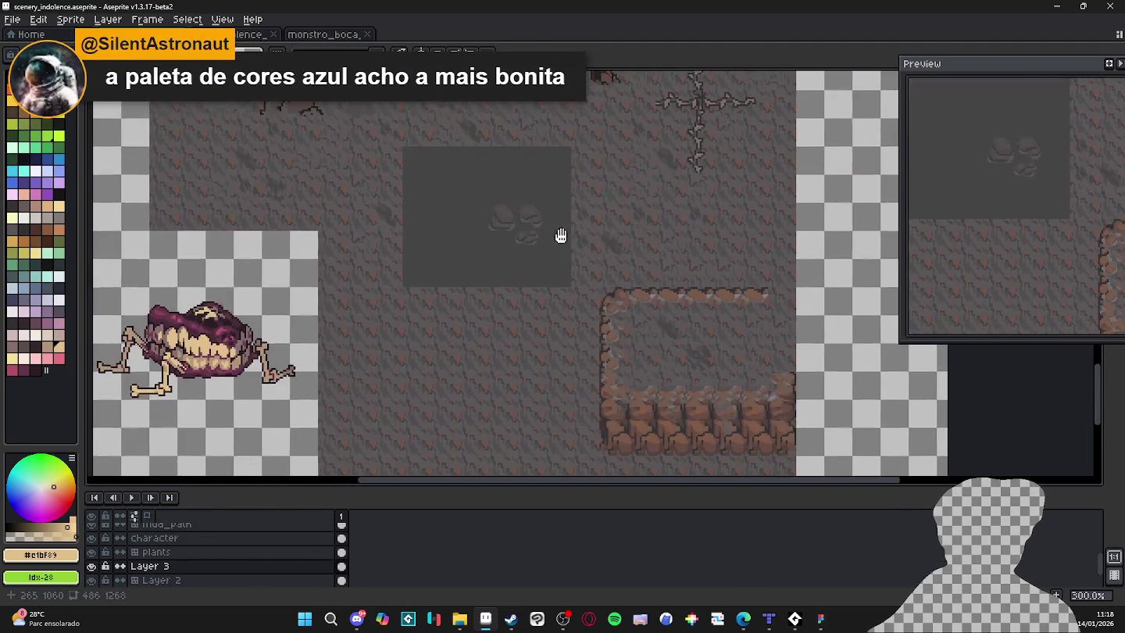
scroll(560, 235, "left", 4)
scroll(560, 250, "up", 6)
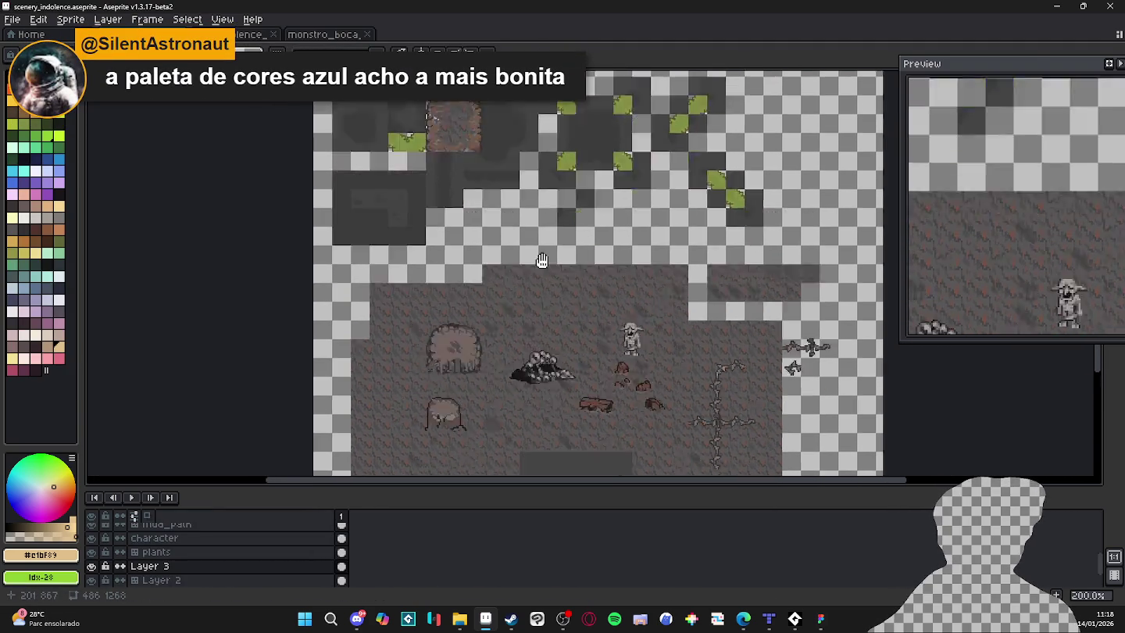
scroll(525, 158, "up", 1)
scroll(608, 263, "up", 1)
left_click(606, 258, "ctrl")
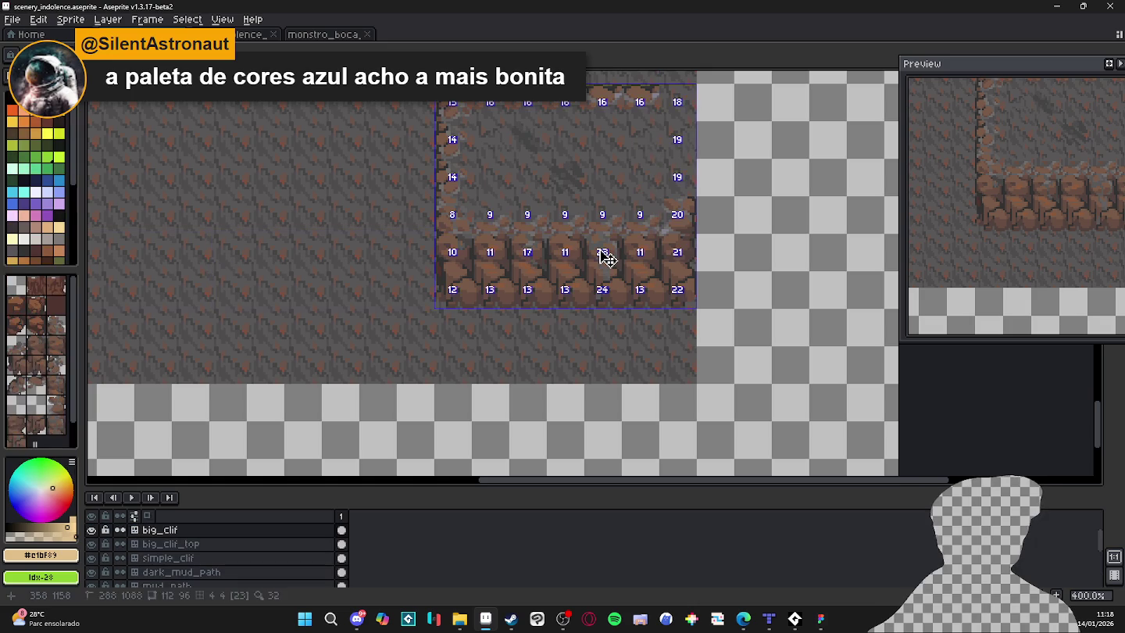
key("ctrl+apostrophe")
scroll(607, 246, "up", 1)
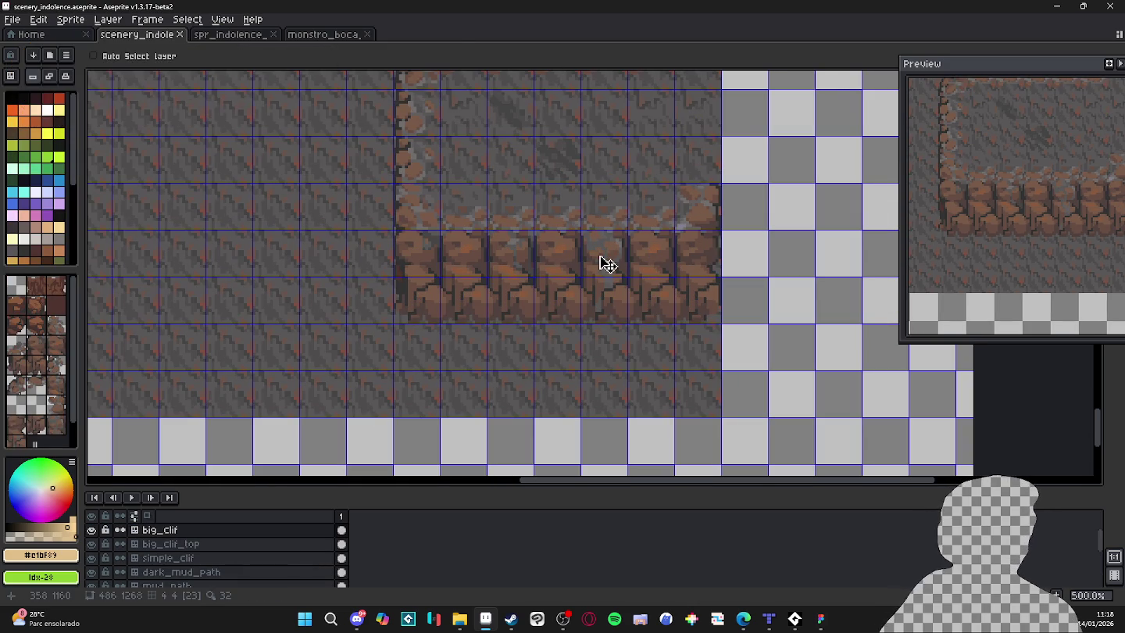
key("m")
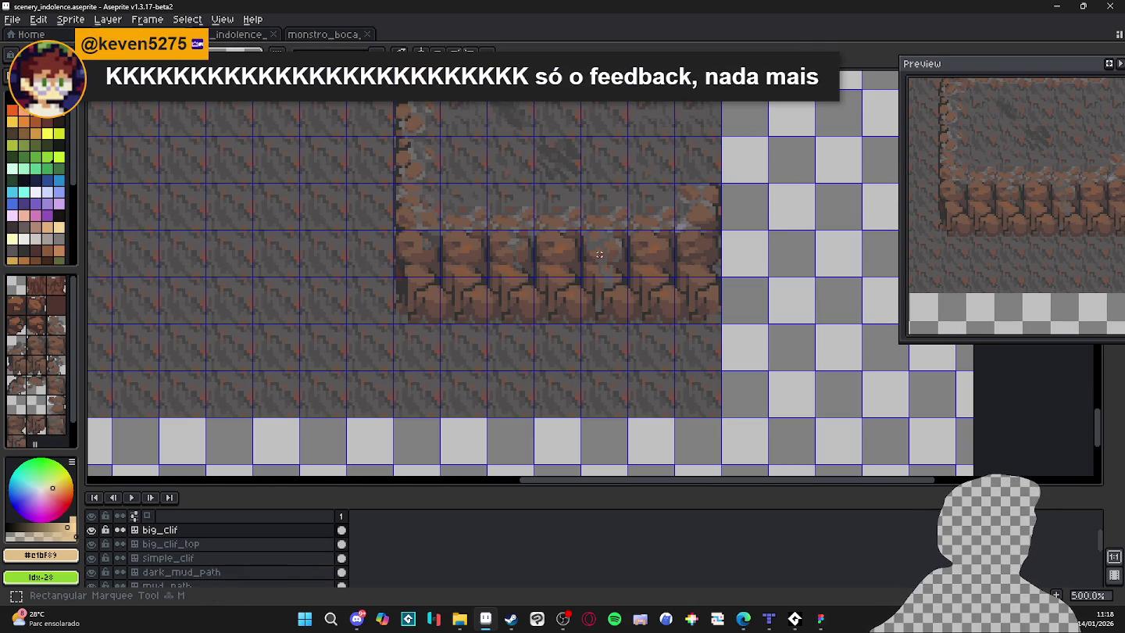
left_click_drag(595, 310, 594, 251)
left_click_drag(512, 238, 522, 314)
Compare with the tileset image, undo a trial selection move, and reselect the cliff block on the map.
key("ctrl+Tab")
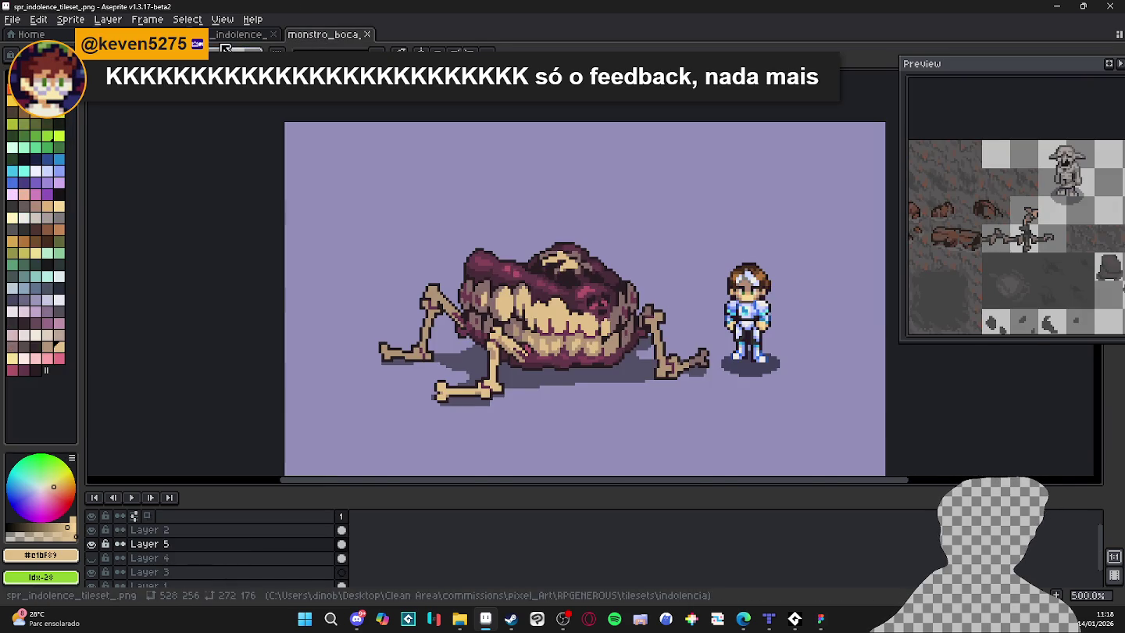
key("ctrl+Tab")
scroll(516, 257, "right", 5)
scroll(508, 262, "down", 3)
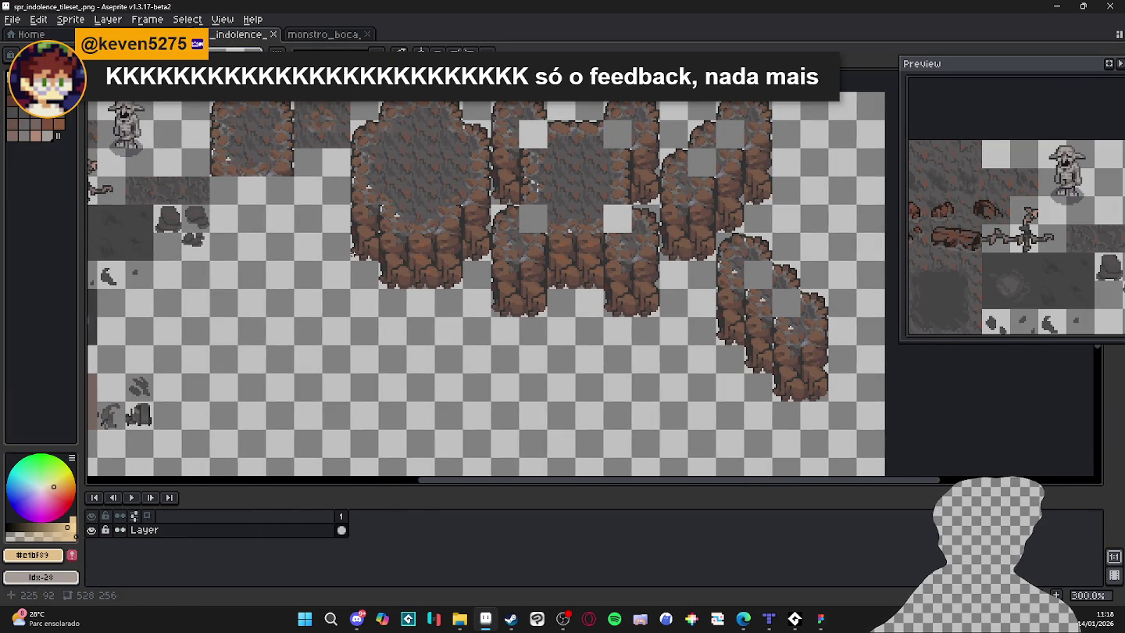
scroll(389, 258, "up", 2)
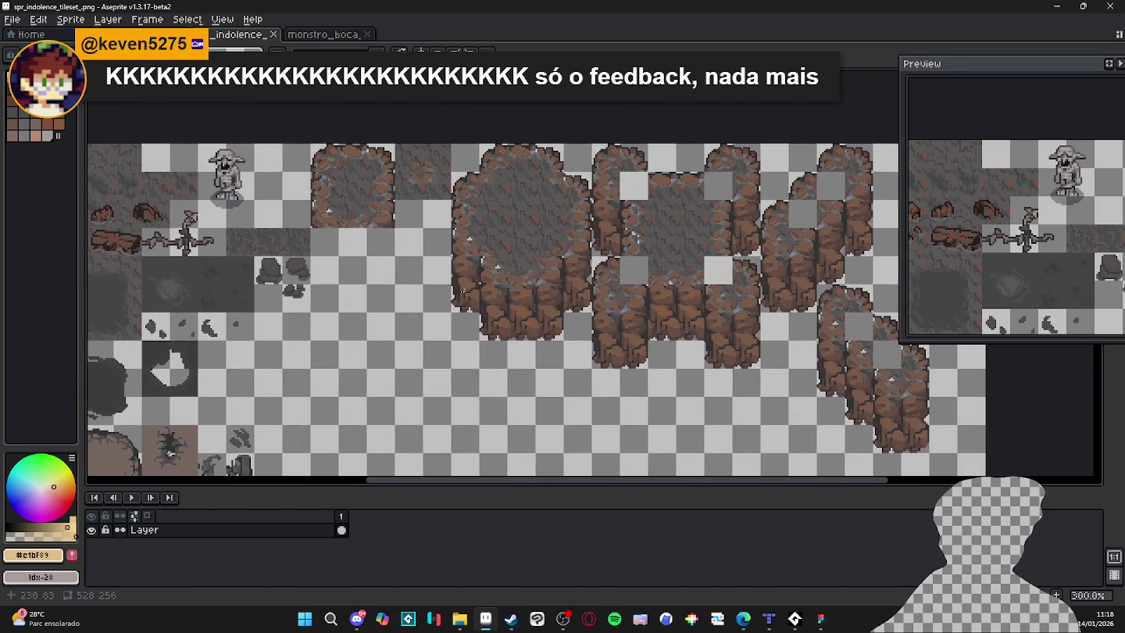
scroll(348, 269, "up", 1)
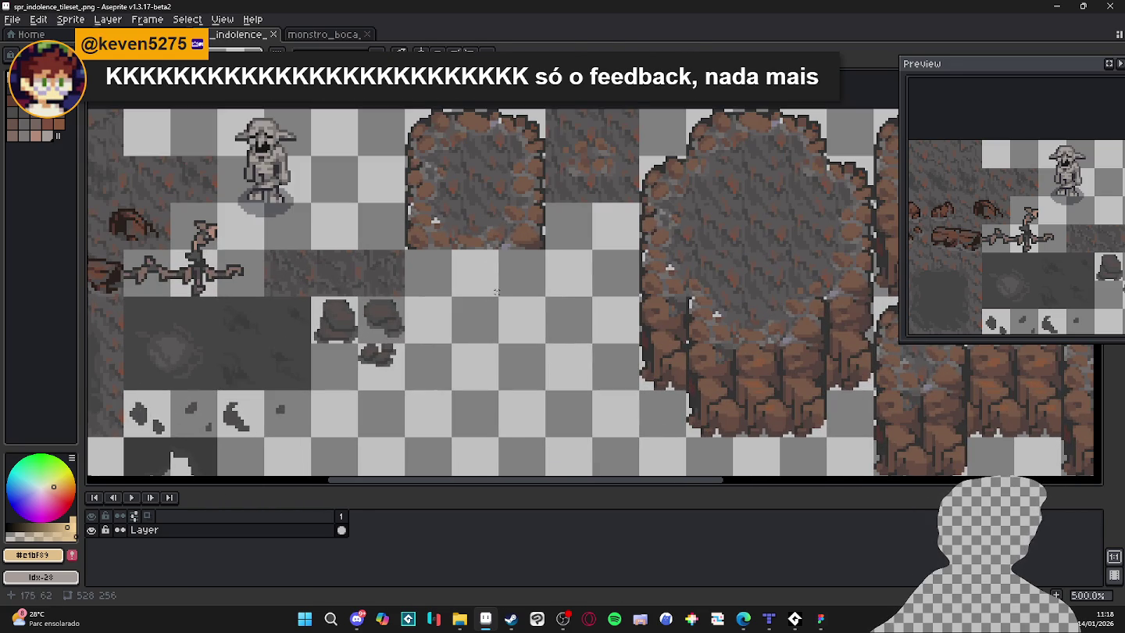
scroll(533, 307, "down", 3)
left_click_drag(714, 300, 560, 317)
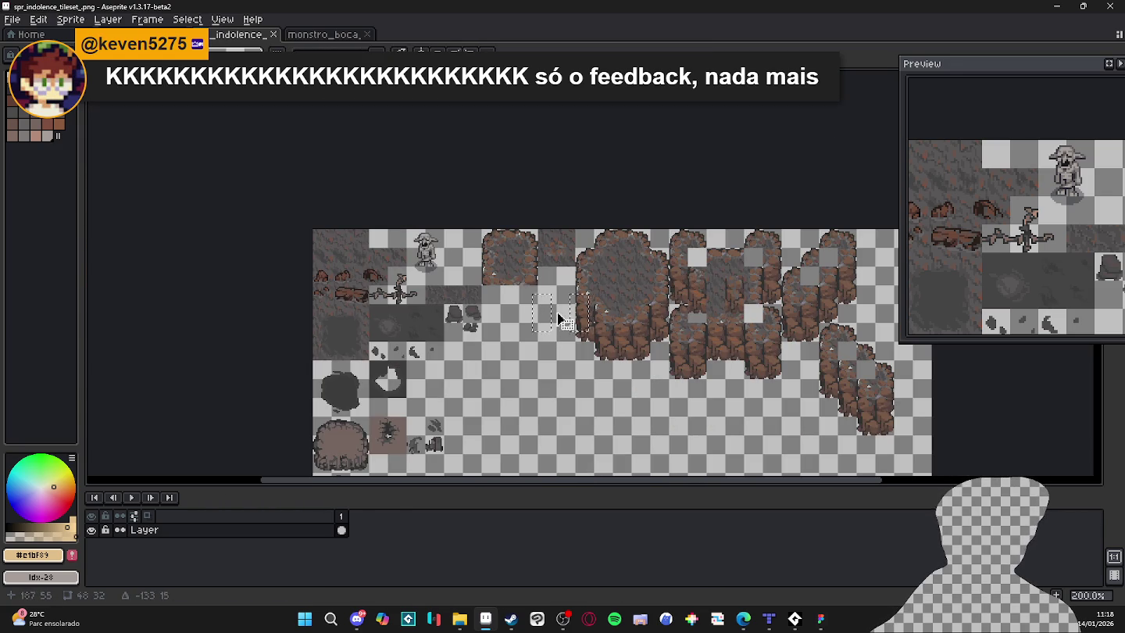
key("ctrl+z")
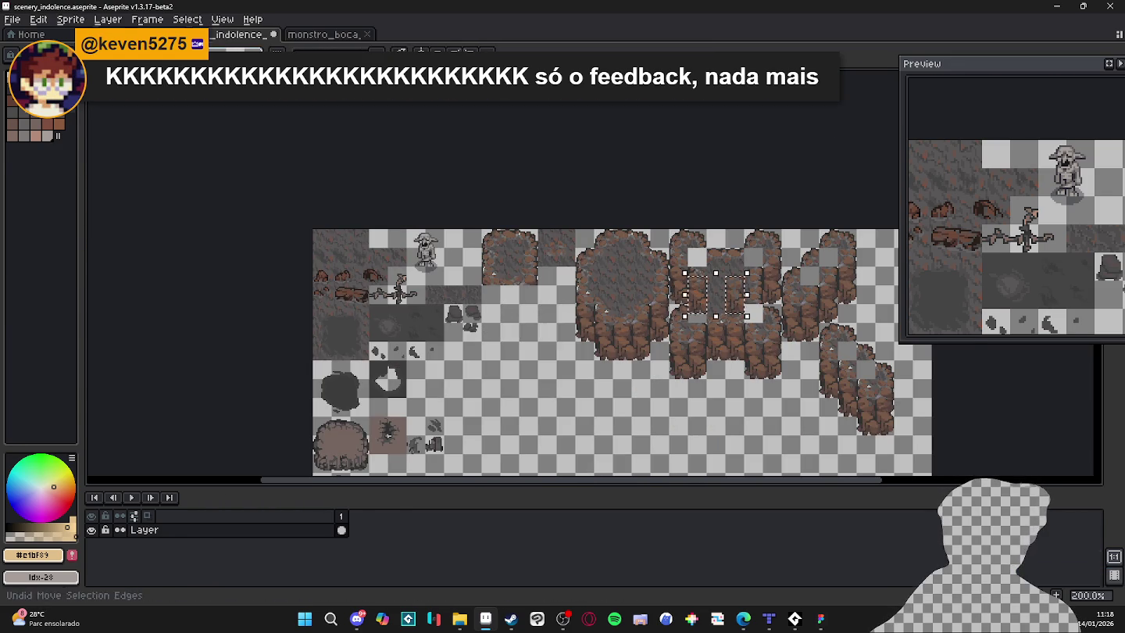
key("ctrl+Tab")
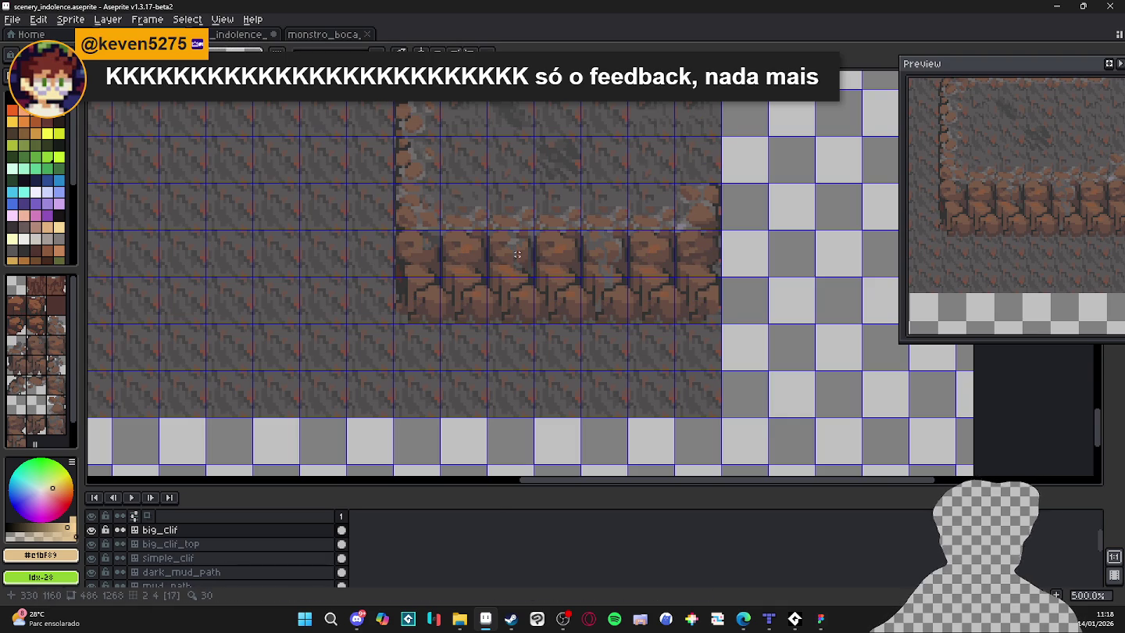
mouse_move(516, 255)
left_mouse_down()
mouse_move(525, 289)
mouse_move(611, 257)
mouse_move(598, 291)
left_mouse_up()
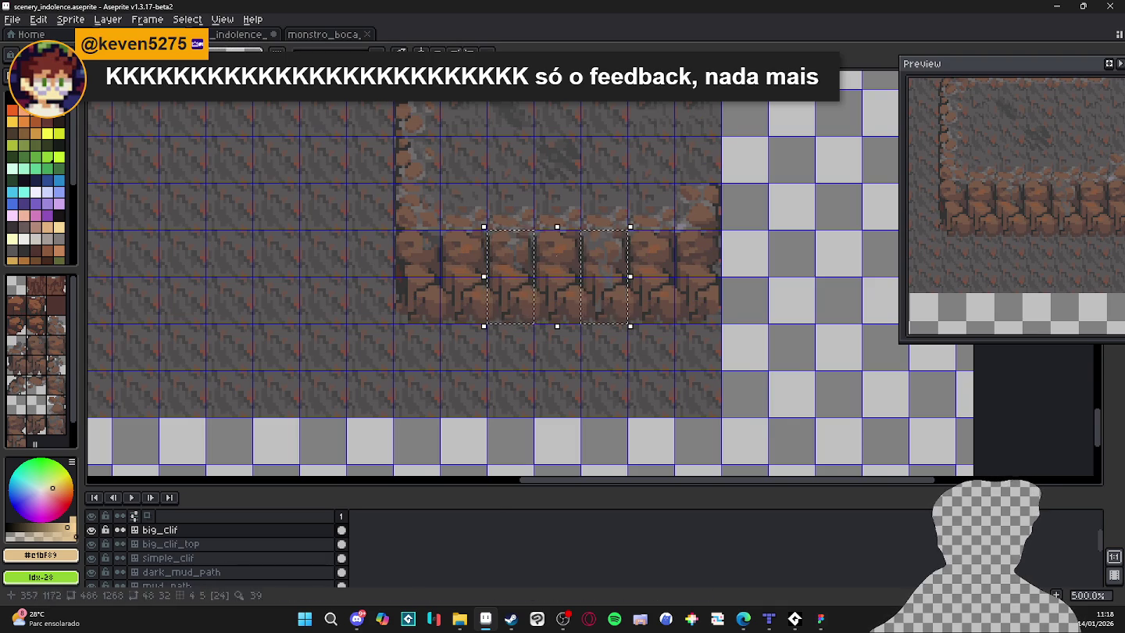
In the tileset image, select the pillar tiles and drag them onto the empty area.
key("ctrl+Tab")
scroll(719, 297, "up", 2)
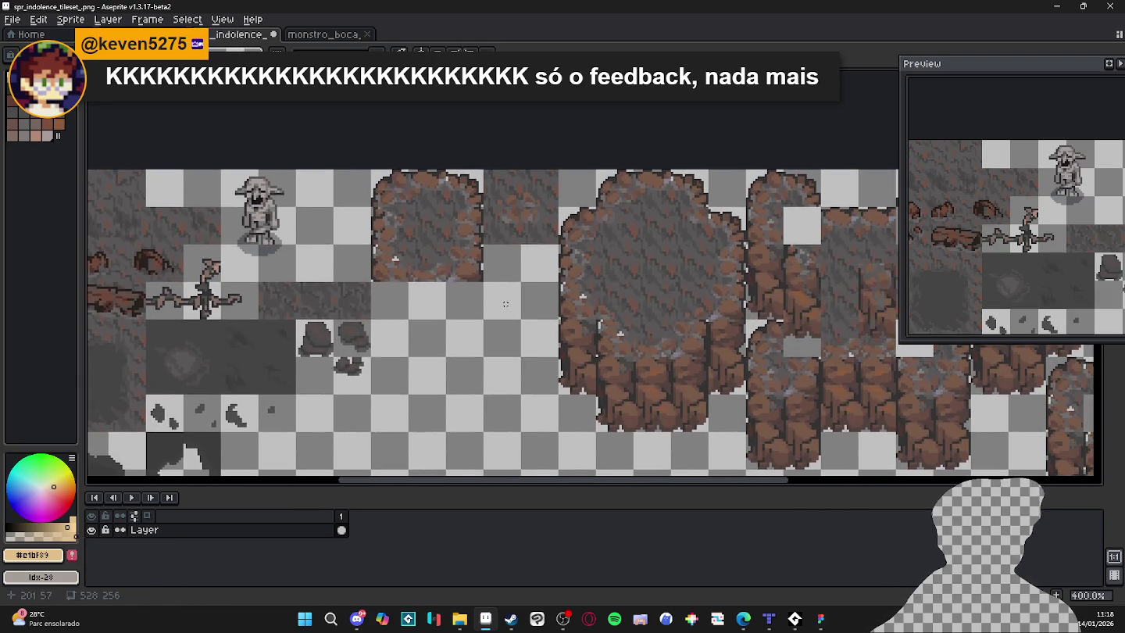
mouse_move(505, 304)
left_mouse_down()
mouse_move(295, 294)
mouse_move(321, 292)
left_mouse_up()
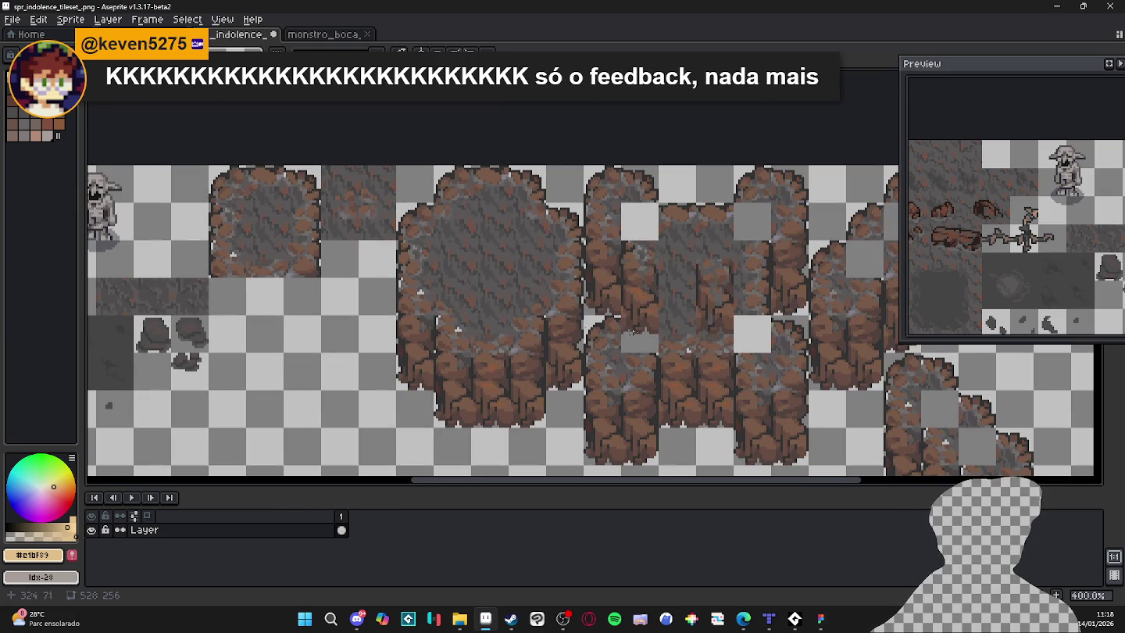
left_click_drag(636, 331, 735, 266)
scroll(648, 300, "up", 1)
left_click_drag(647, 300, 584, 289)
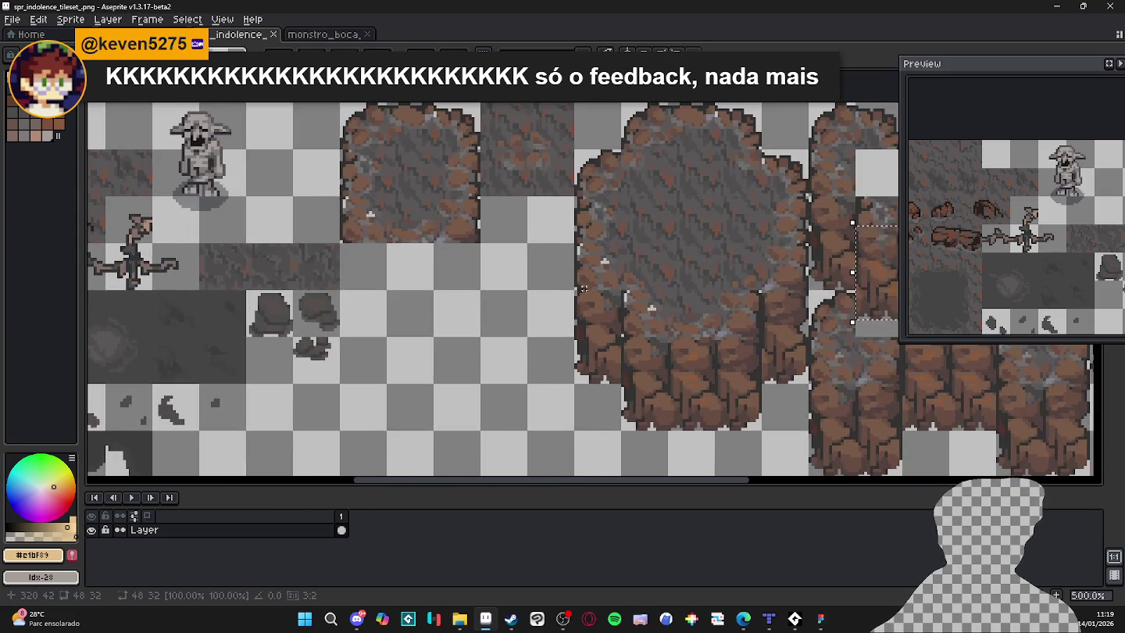
scroll(584, 289, "down", 2)
mouse_move(743, 306)
left_mouse_down()
mouse_move(452, 320)
mouse_move(467, 297)
left_mouse_up()
Move the two pillars up under the rock tile, nudge the right one a tile left, and deselect.
scroll(469, 295, "up", 3)
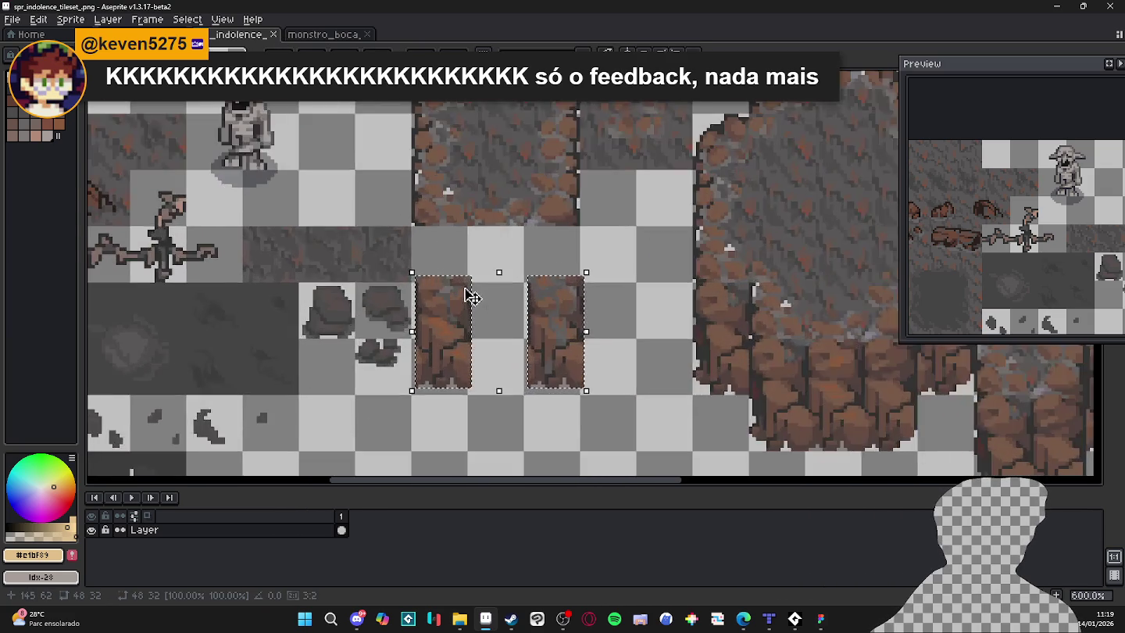
scroll(583, 309, "up", 3)
scroll(552, 328, "down", 2)
mouse_move(553, 328)
left_mouse_down()
mouse_move(573, 270)
mouse_move(565, 259)
mouse_move(570, 310)
left_mouse_up()
key("ctrl+d")
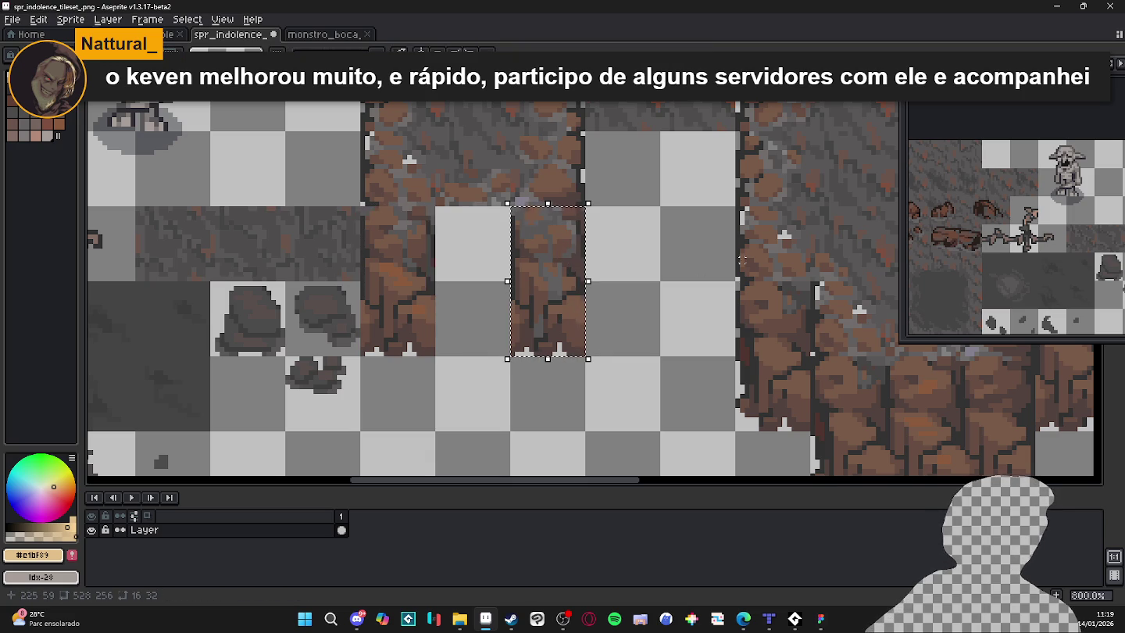
key("shift+Left")
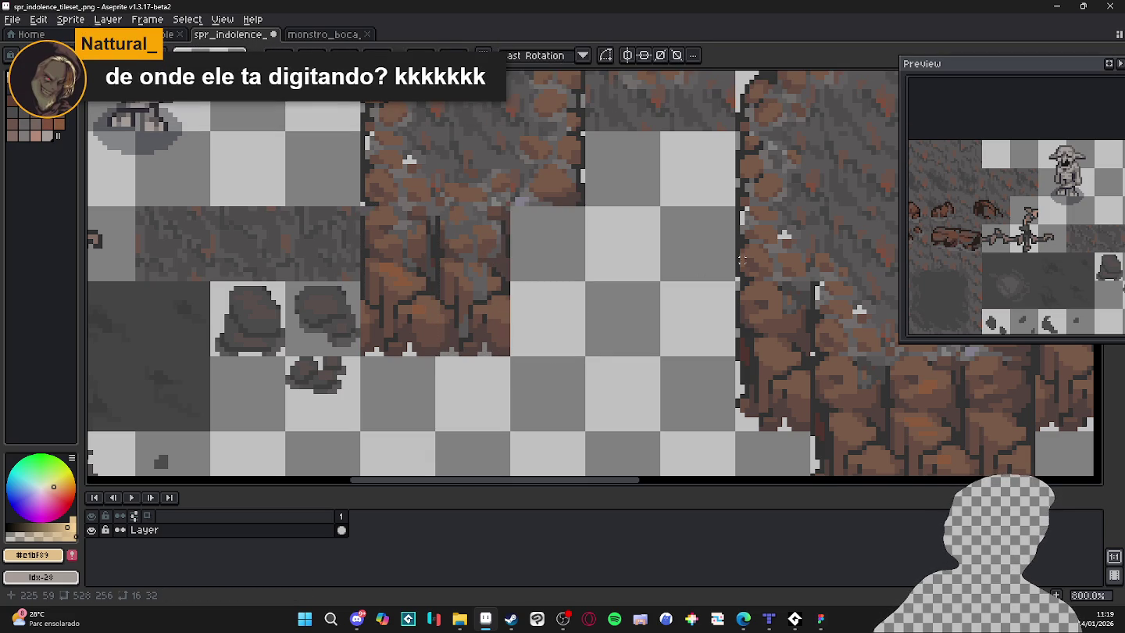
key("ctrl+d")
Select the 32x32 pillar tile, test nudging it right, up and down, then return it and deselect.
scroll(700, 264, "down", 1)
scroll(659, 270, "down", 1)
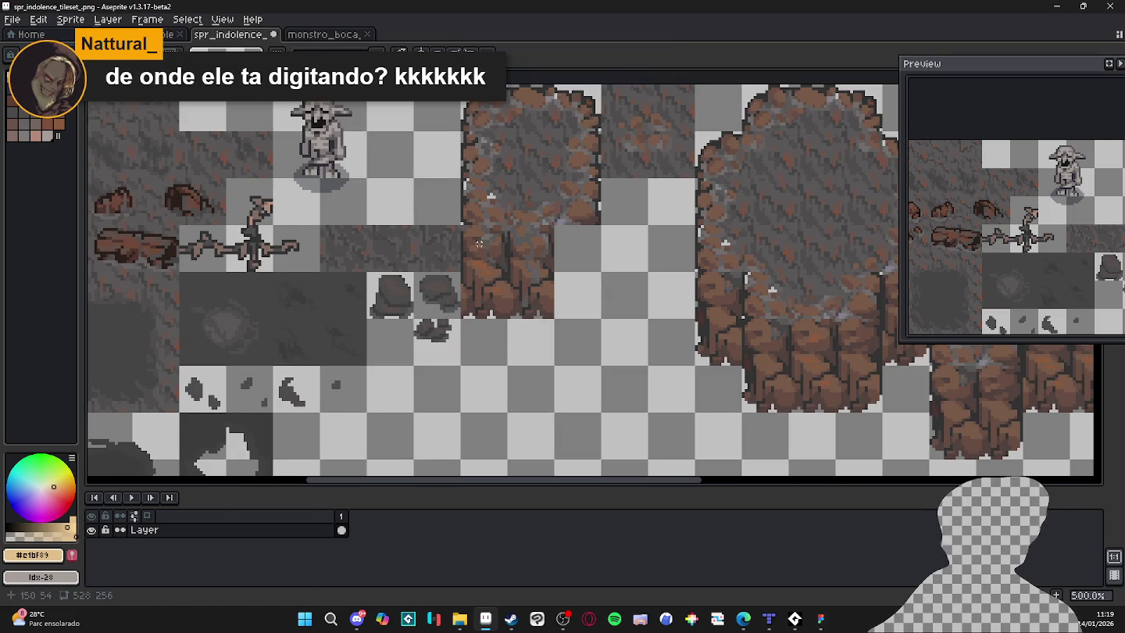
left_click_drag(482, 243, 539, 305)
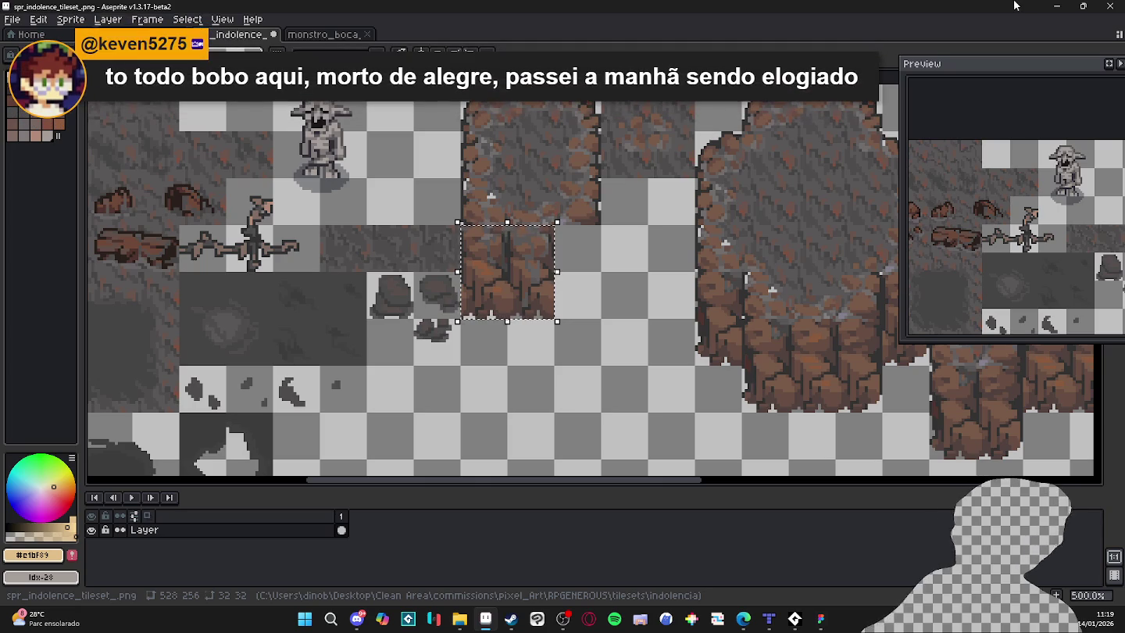
key("shift+Right")
key("shift+Right")
key("shift+Right")
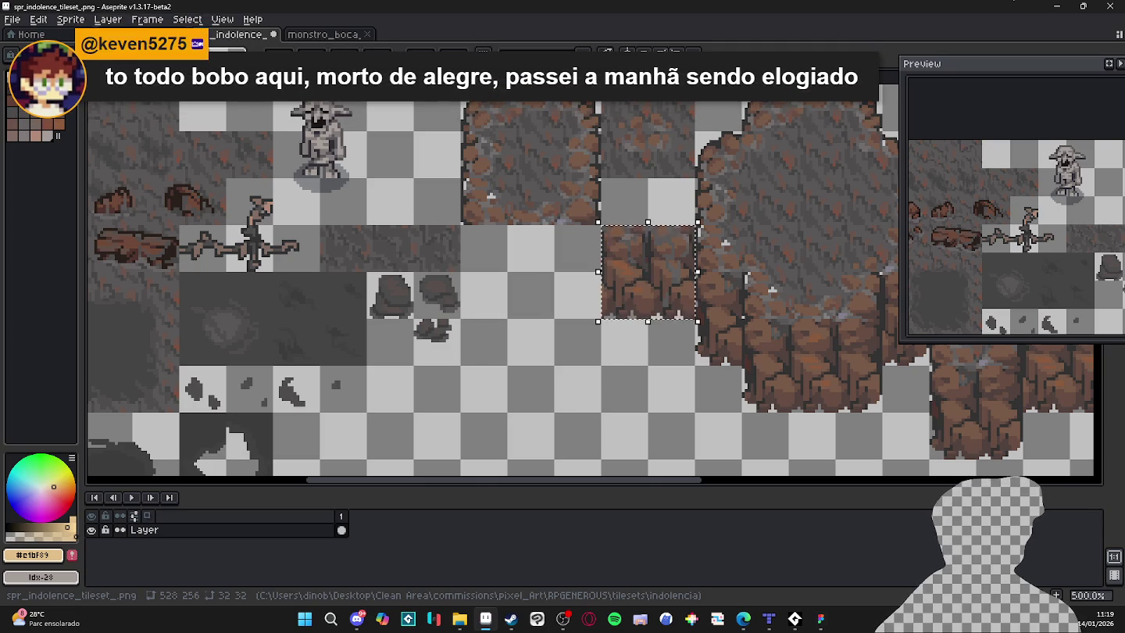
key("shift+Up")
key("shift+Down")
key("shift+Left")
key("shift+Left")
key("shift+Left")
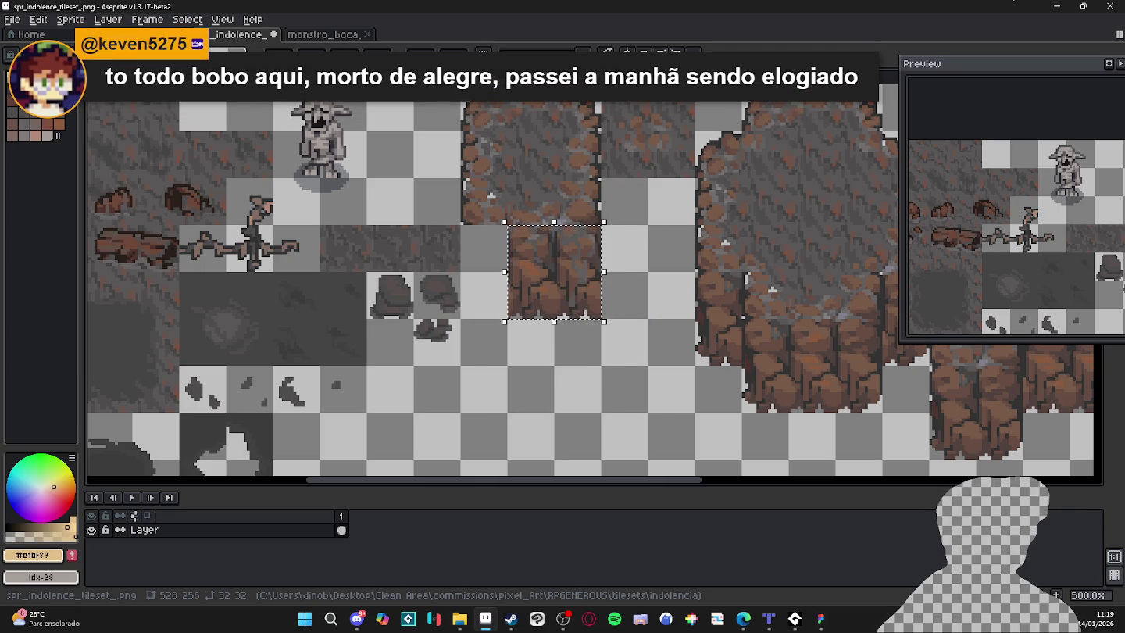
key("ctrl+d")
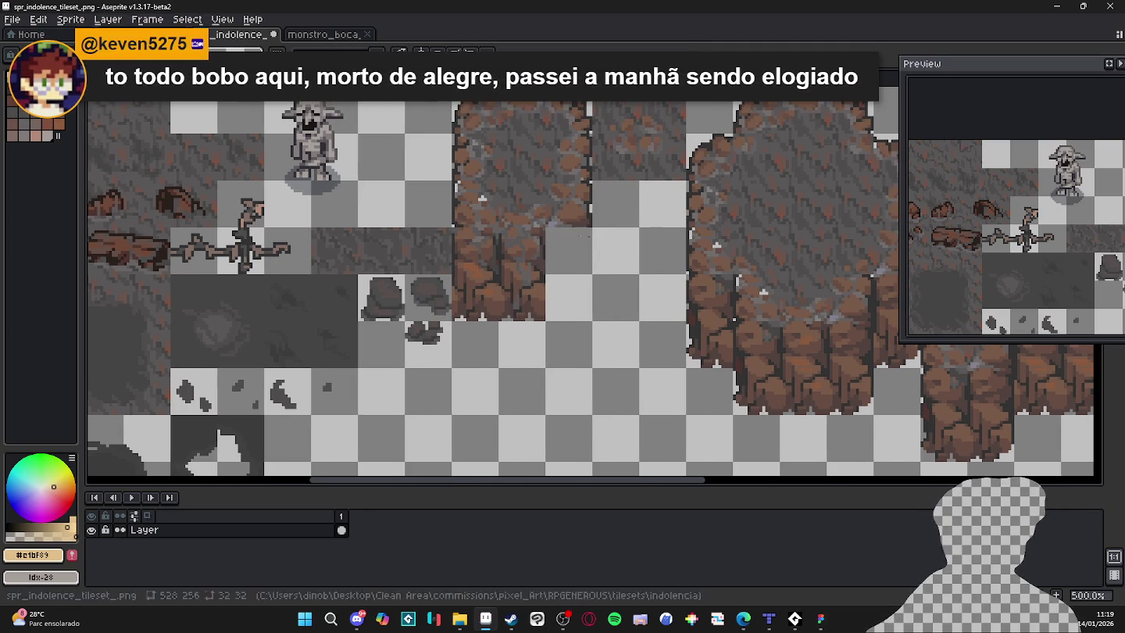
scroll(539, 269, "down", 2)
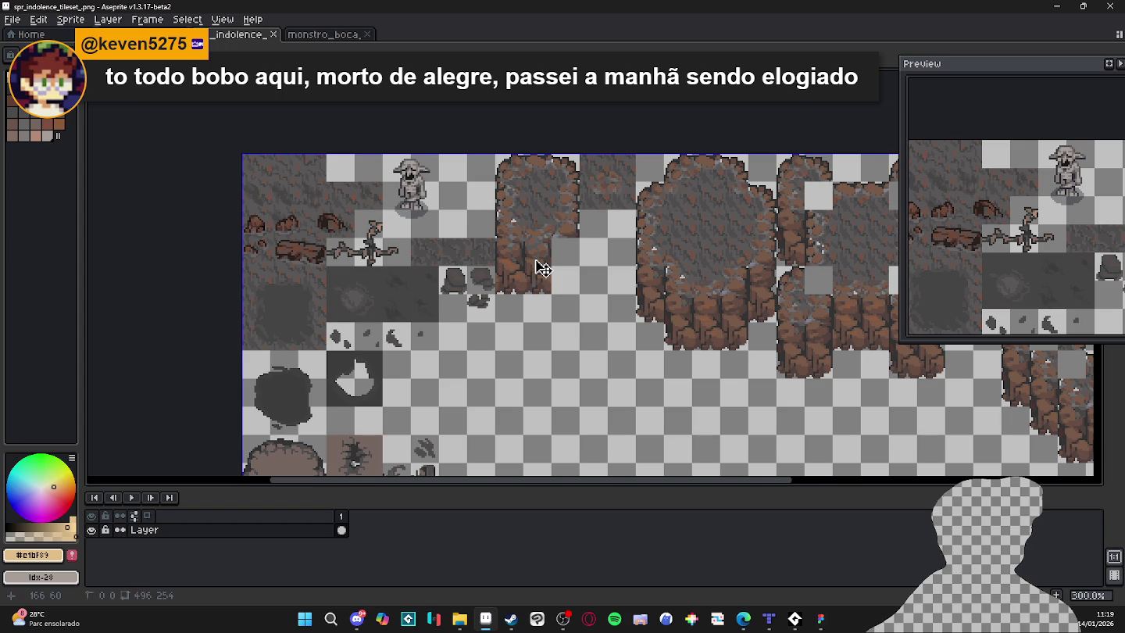
scroll(539, 268, "up", 2)
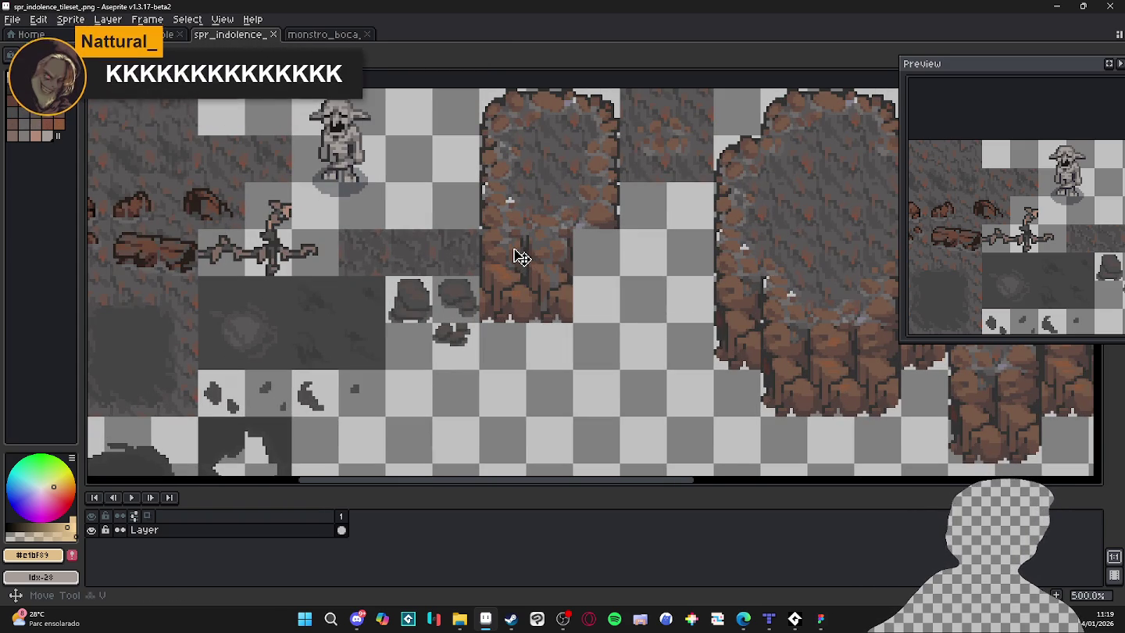
Open Tiled, clear the map selection, activate big_cliff_top and pick pillar tile 142 from tls_indolence.
left_click(321, 37)
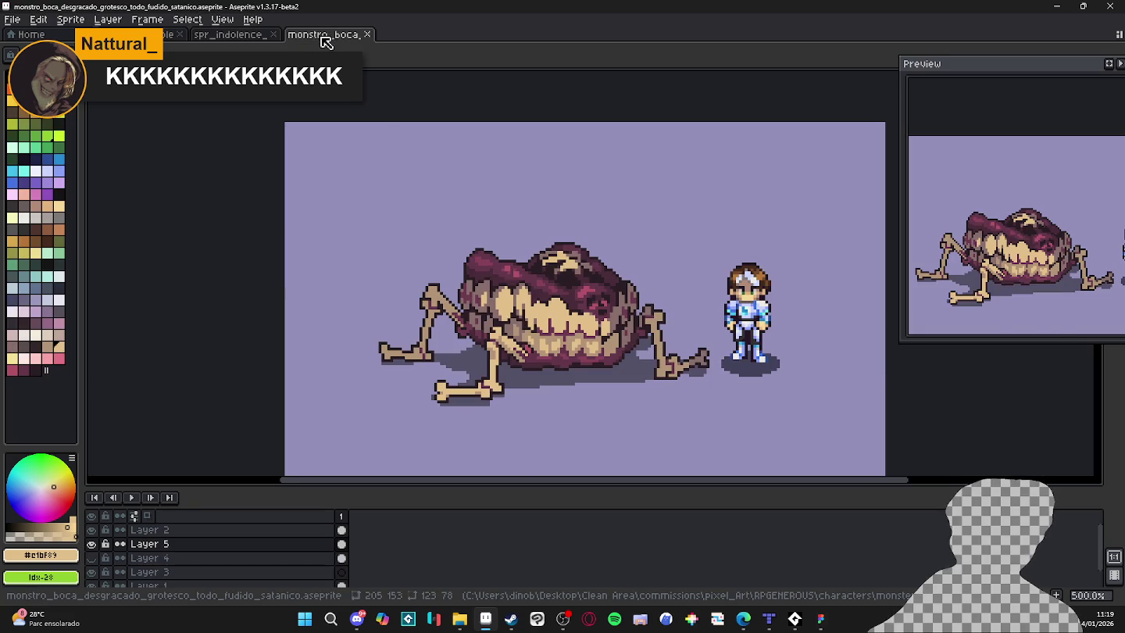
left_click(228, 37)
left_click(769, 621)
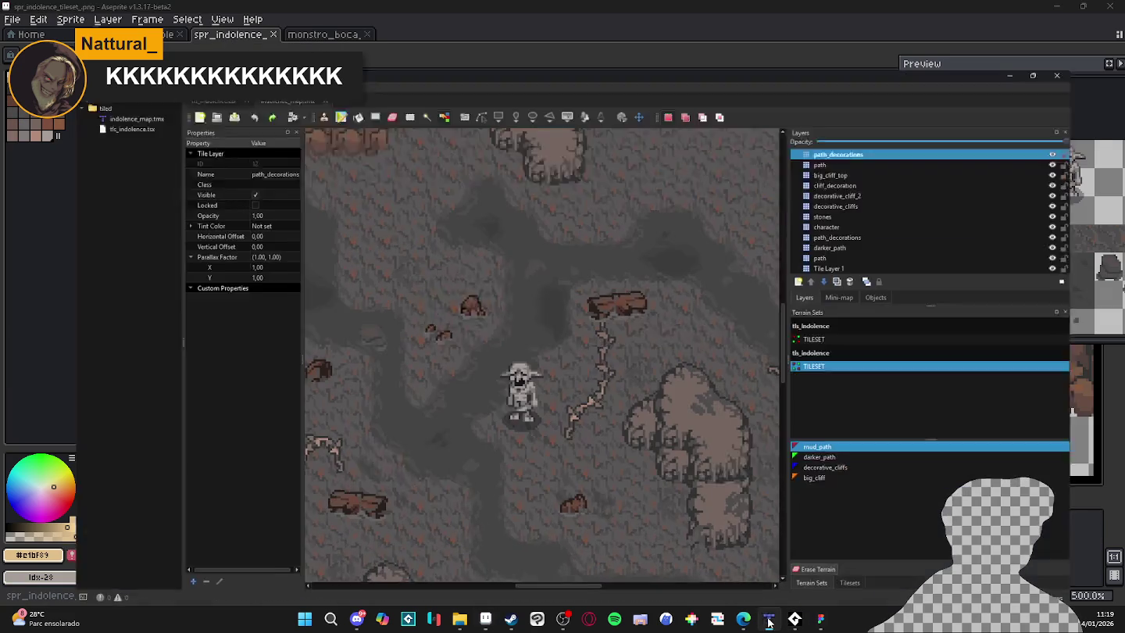
scroll(635, 338, "up", 10)
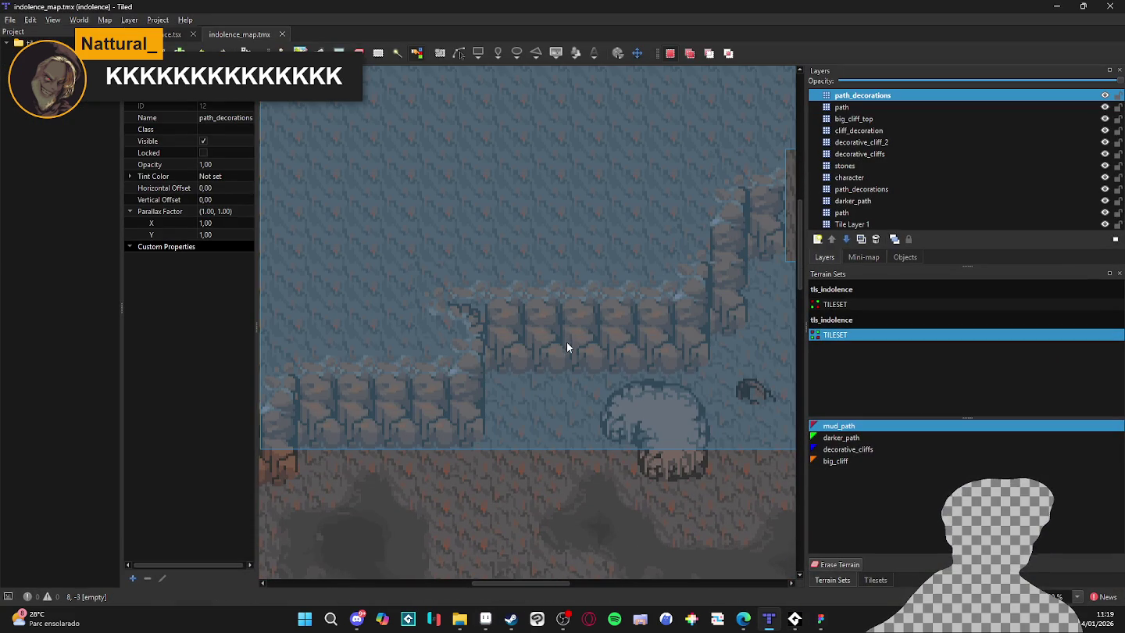
key("ctrl+shift+a")
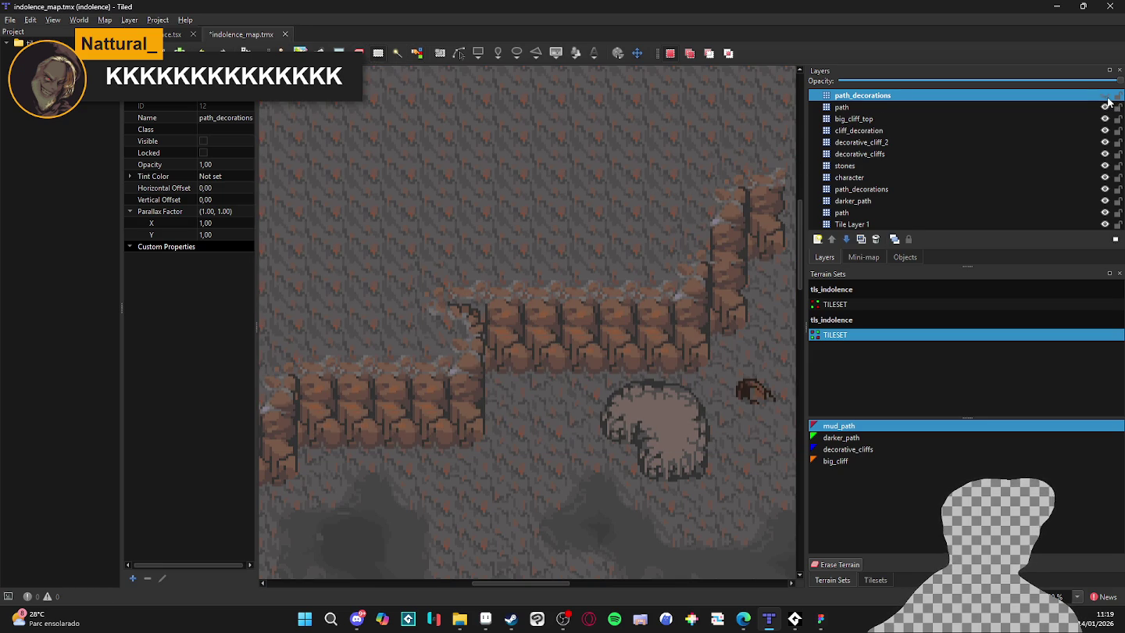
left_click(1084, 117)
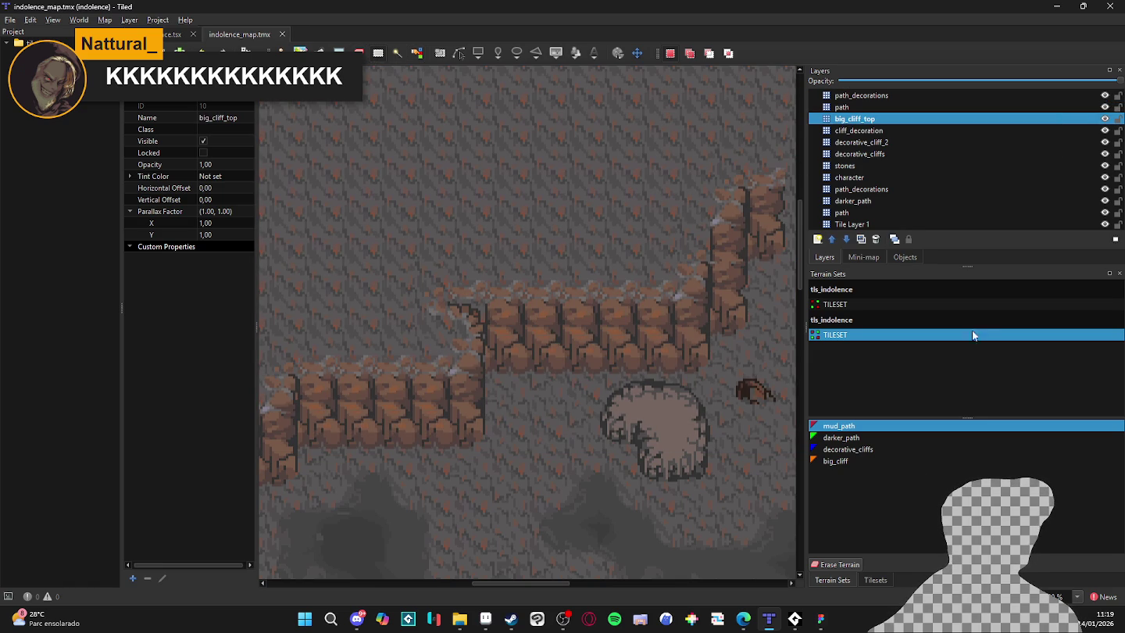
left_click(878, 580)
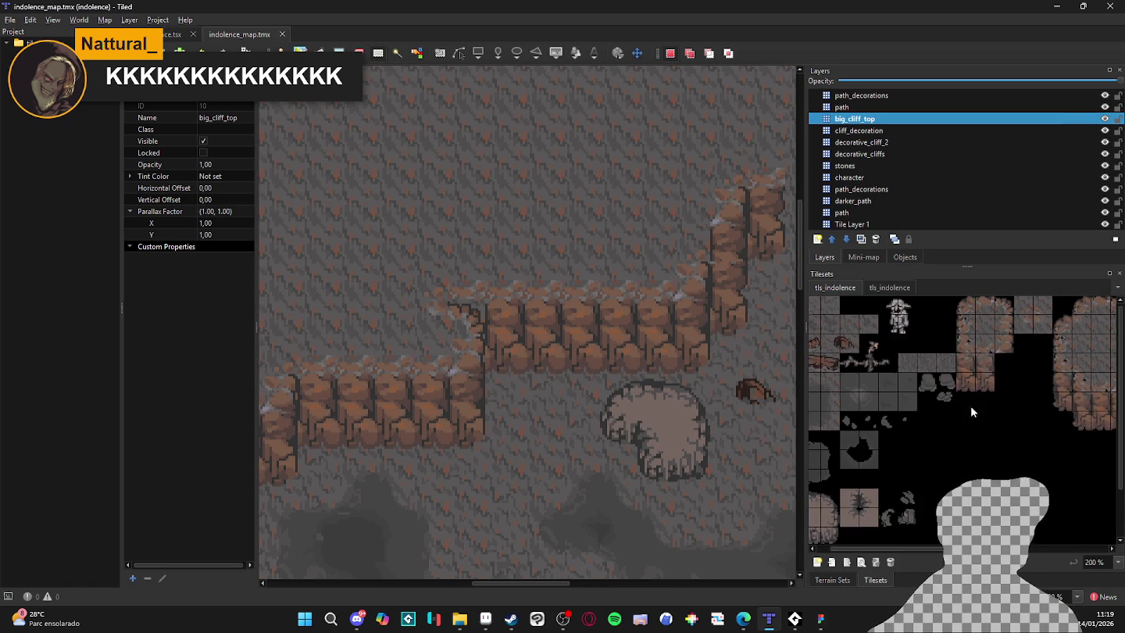
left_click(983, 371)
left_click(597, 350)
mouse_move(441, 514)
left_mouse_down()
mouse_move(614, 467)
mouse_move(554, 382)
left_mouse_up()
mouse_move(531, 493)
left_mouse_down()
mouse_move(572, 478)
mouse_move(478, 487)
left_mouse_up()
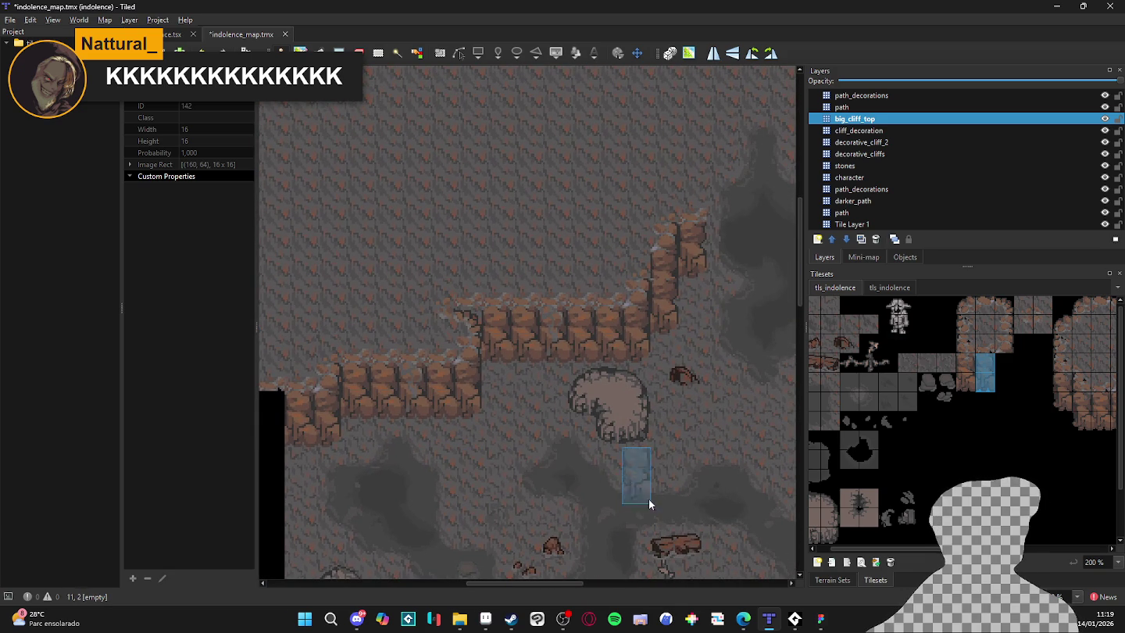
scroll(650, 497, "right", 5)
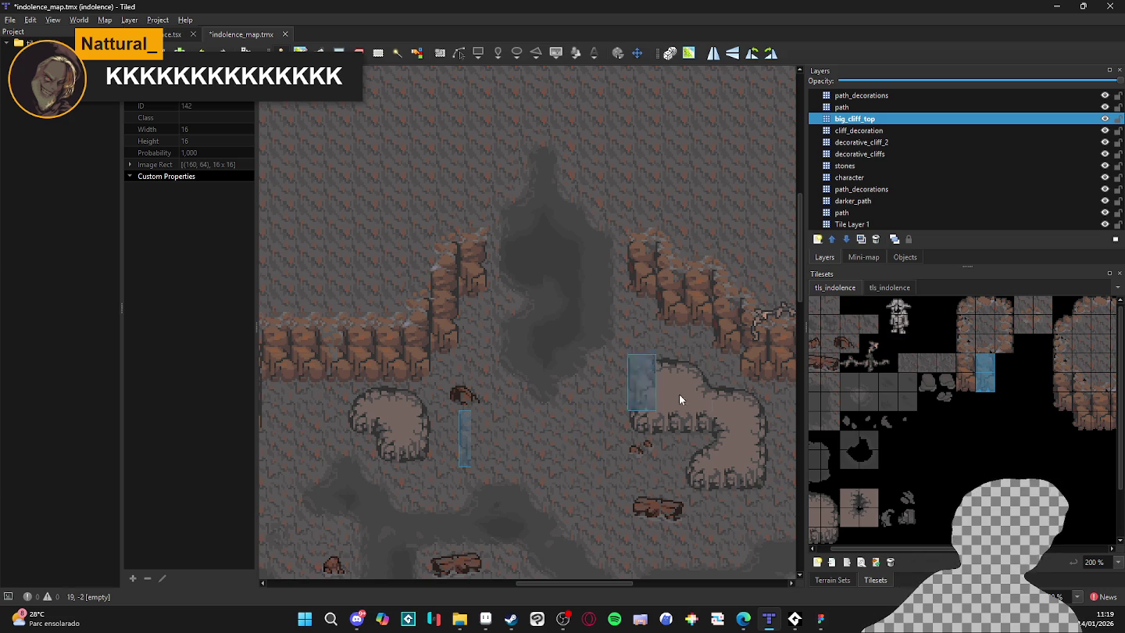
scroll(679, 398, "right", 5)
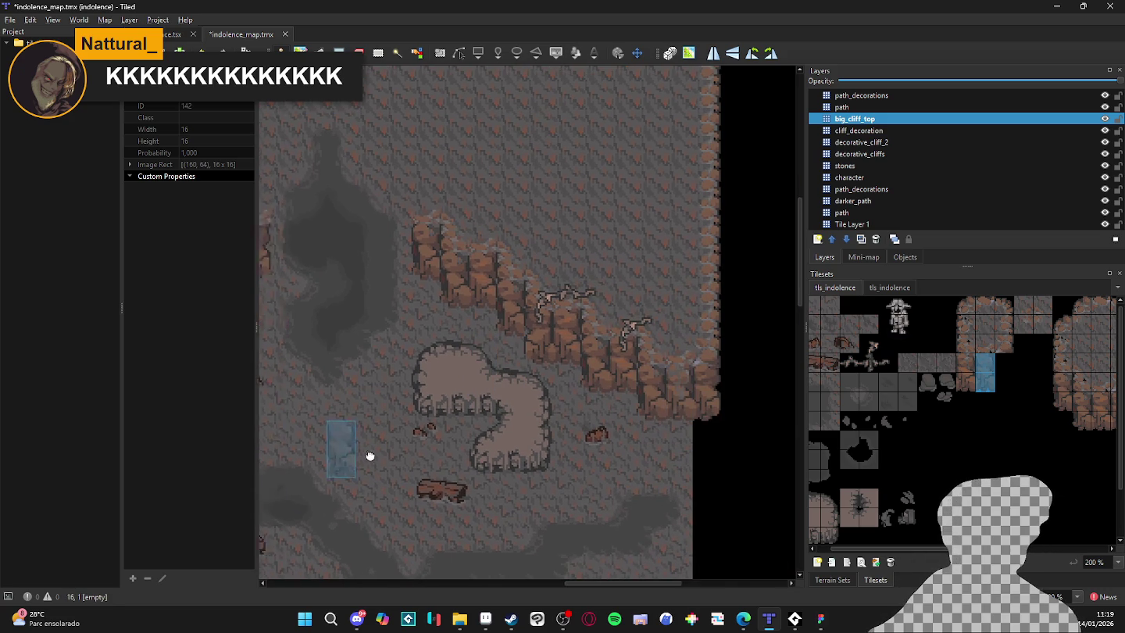
scroll(371, 455, "left", 6)
scroll(512, 427, "left", 6)
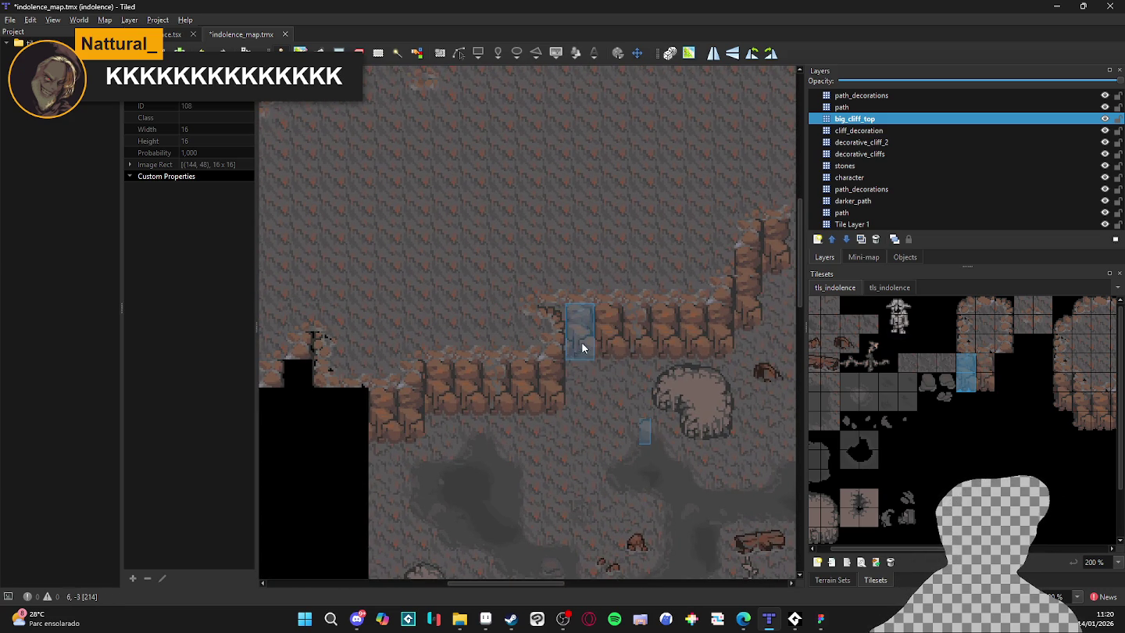
scroll(447, 463, "right", 10)
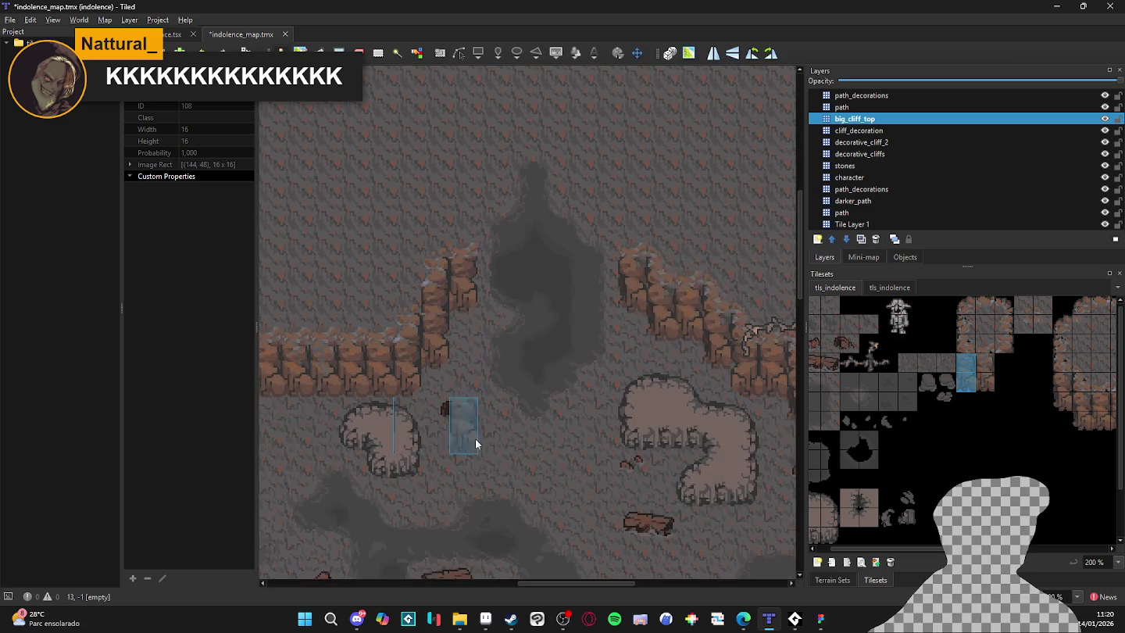
scroll(475, 438, "up", 3)
scroll(641, 454, "right", 5)
scroll(546, 438, "down", 1)
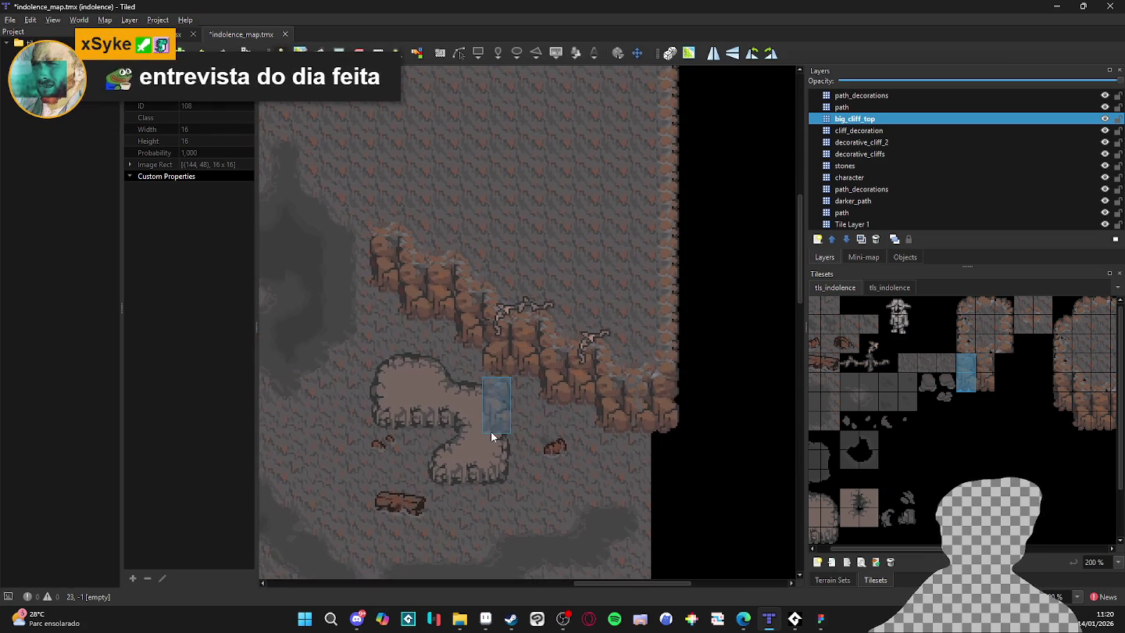
scroll(390, 413, "down", 2)
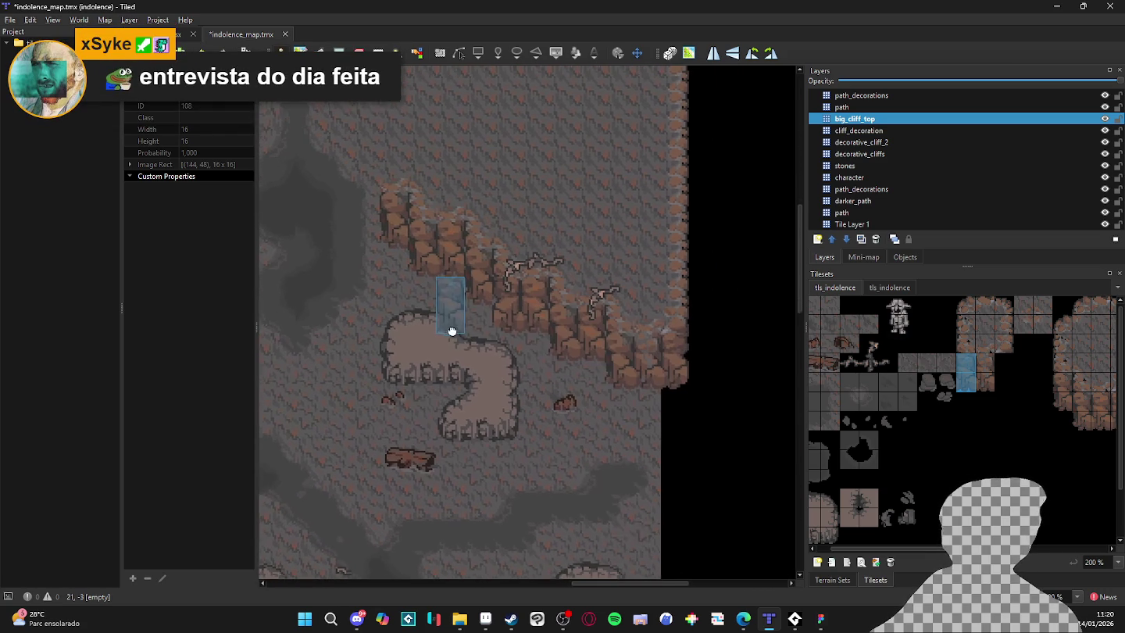
scroll(468, 391, "left", 1)
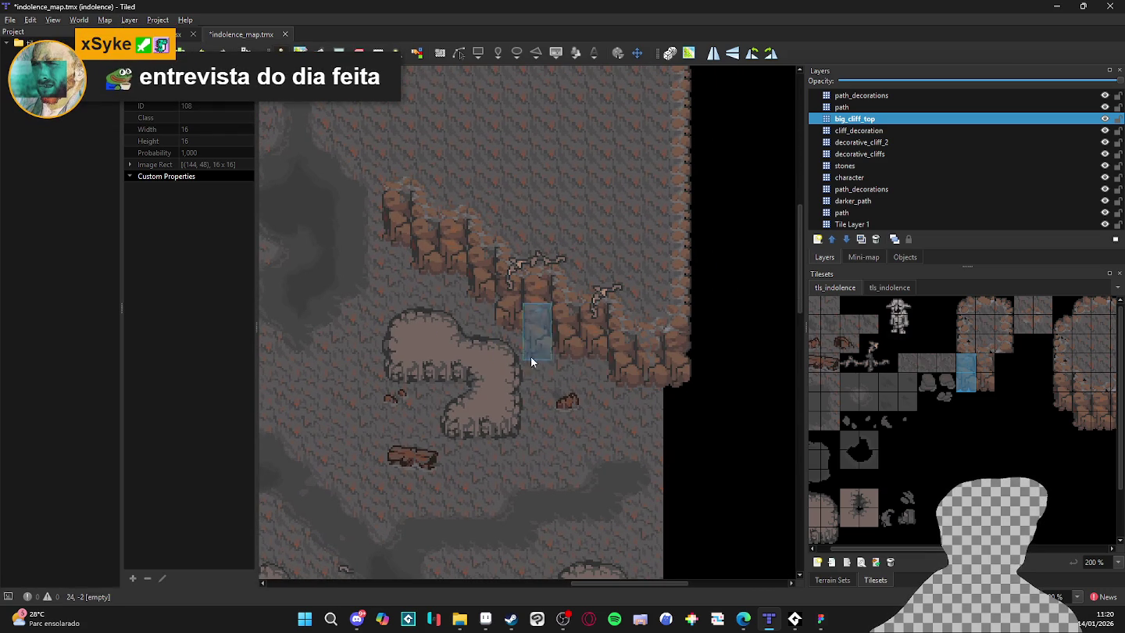
scroll(508, 422, "left", 4)
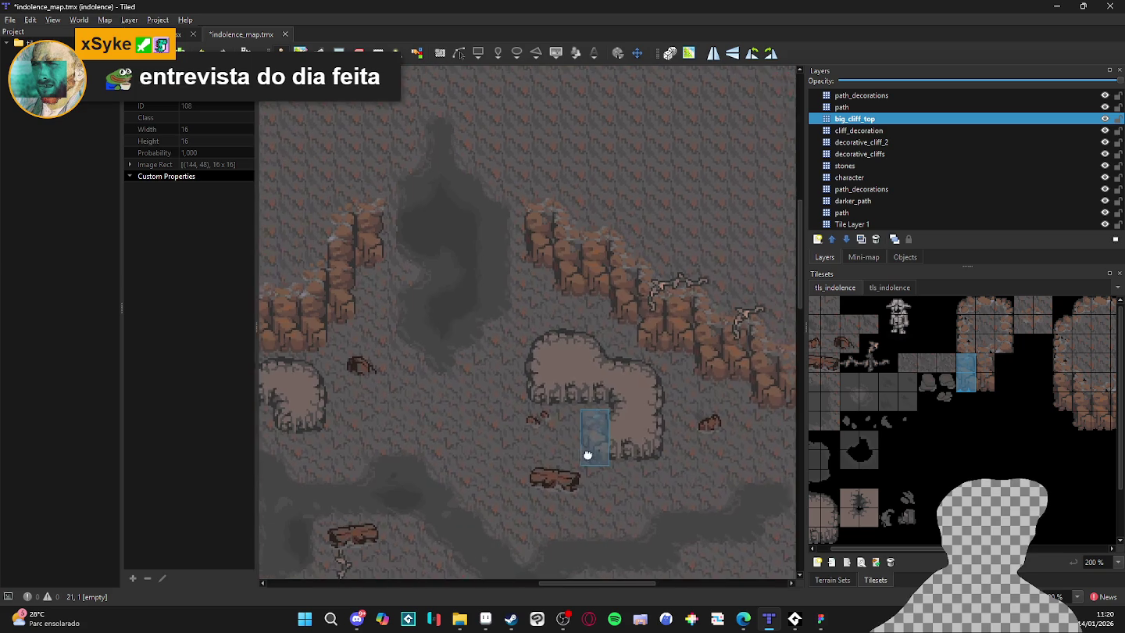
scroll(498, 428, "left", 2)
scroll(499, 428, "left", 4)
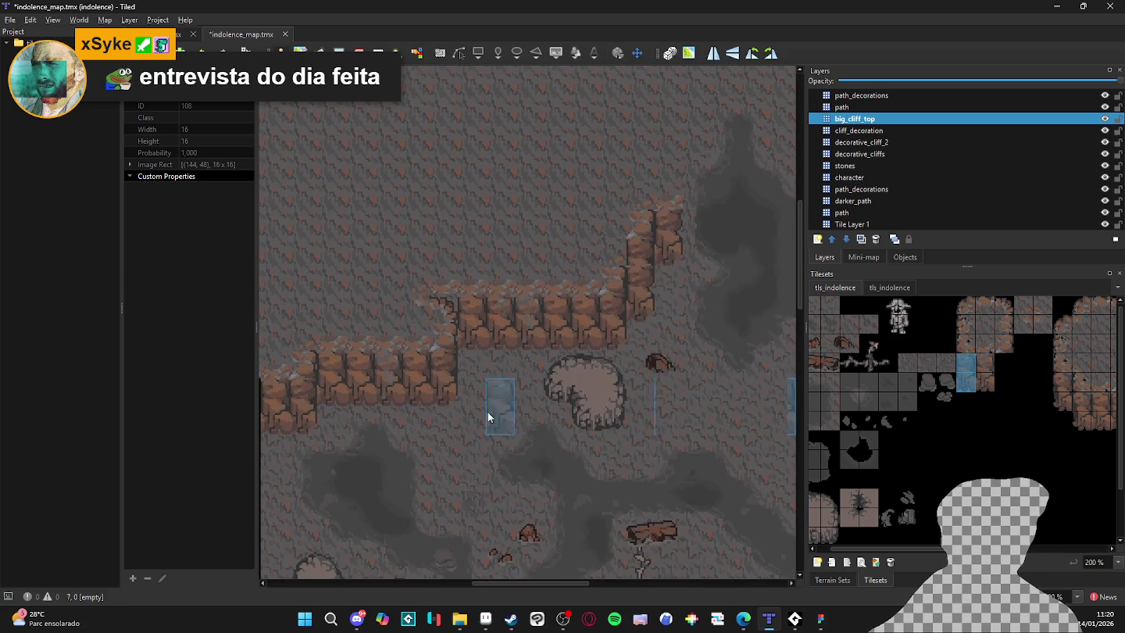
scroll(489, 414, "up", 4)
scroll(530, 437, "right", 6)
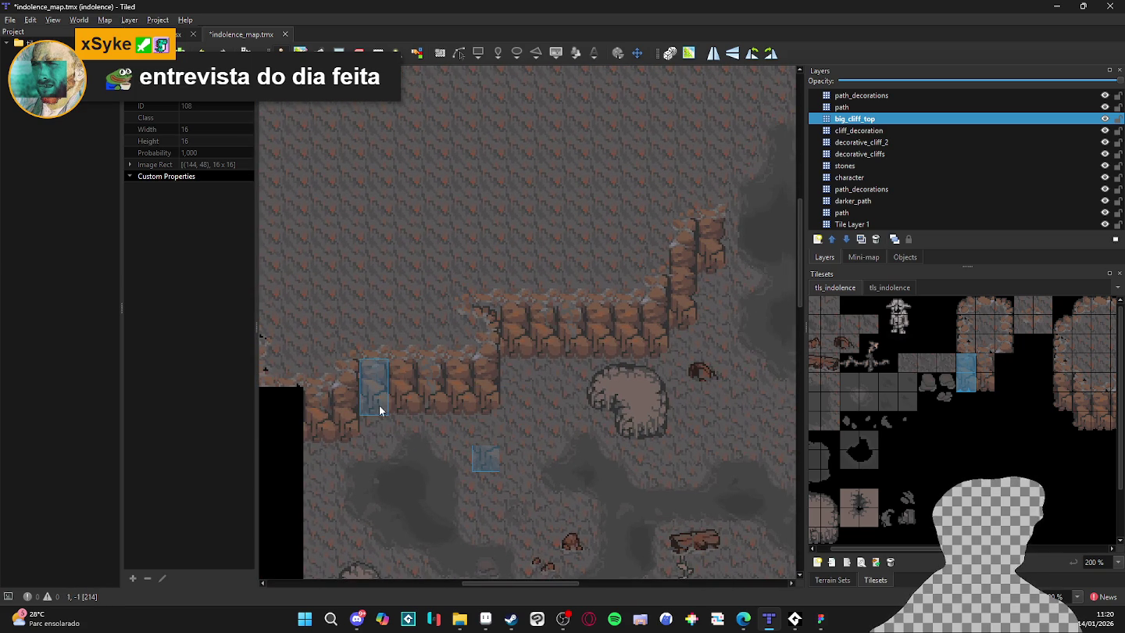
scroll(583, 462, "up", 1)
scroll(601, 437, "right", 2)
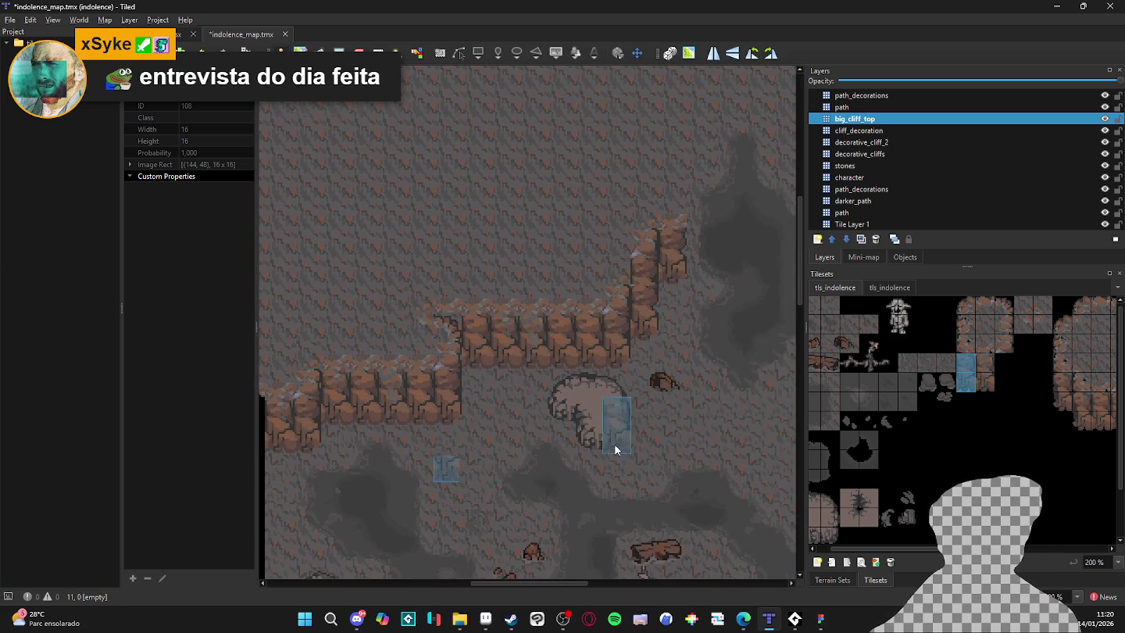
scroll(621, 417, "right", 9)
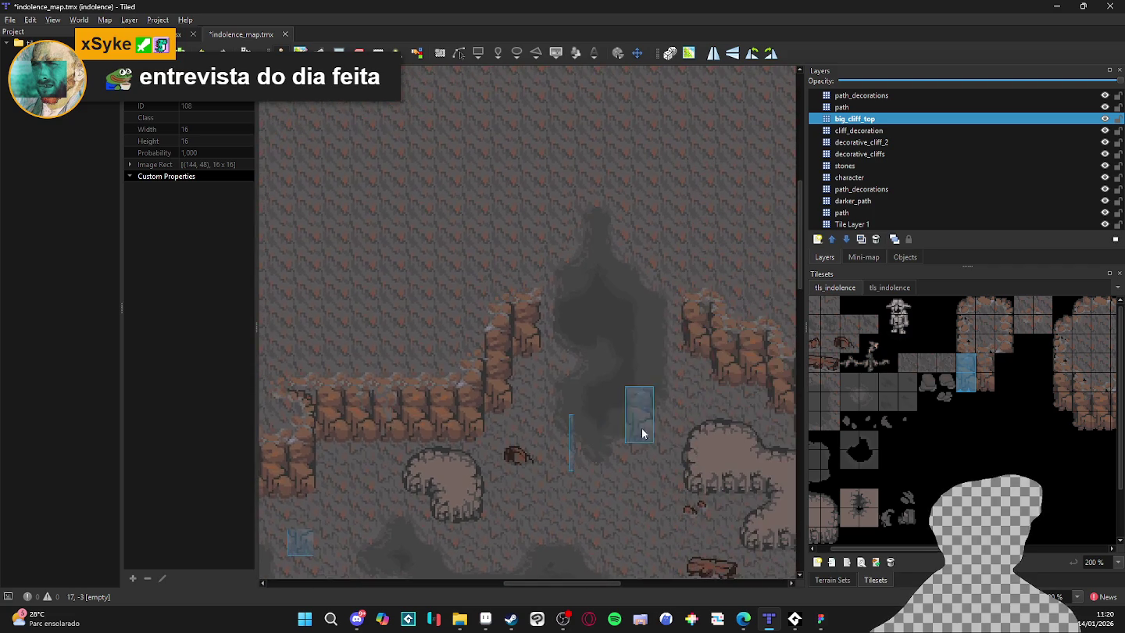
scroll(645, 432, "up", 2)
mouse_move(468, 437)
left_mouse_down()
mouse_move(484, 376)
mouse_move(503, 379)
mouse_move(372, 302)
mouse_move(482, 314)
left_mouse_up()
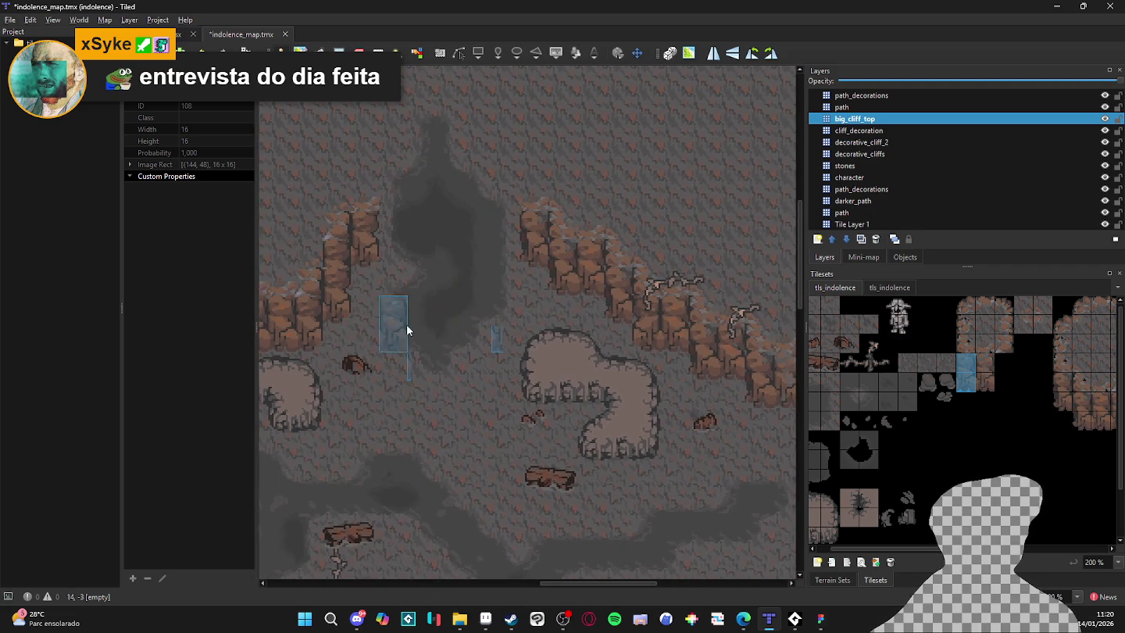
mouse_move(406, 326)
left_mouse_down()
mouse_move(582, 304)
mouse_move(623, 339)
left_mouse_up()
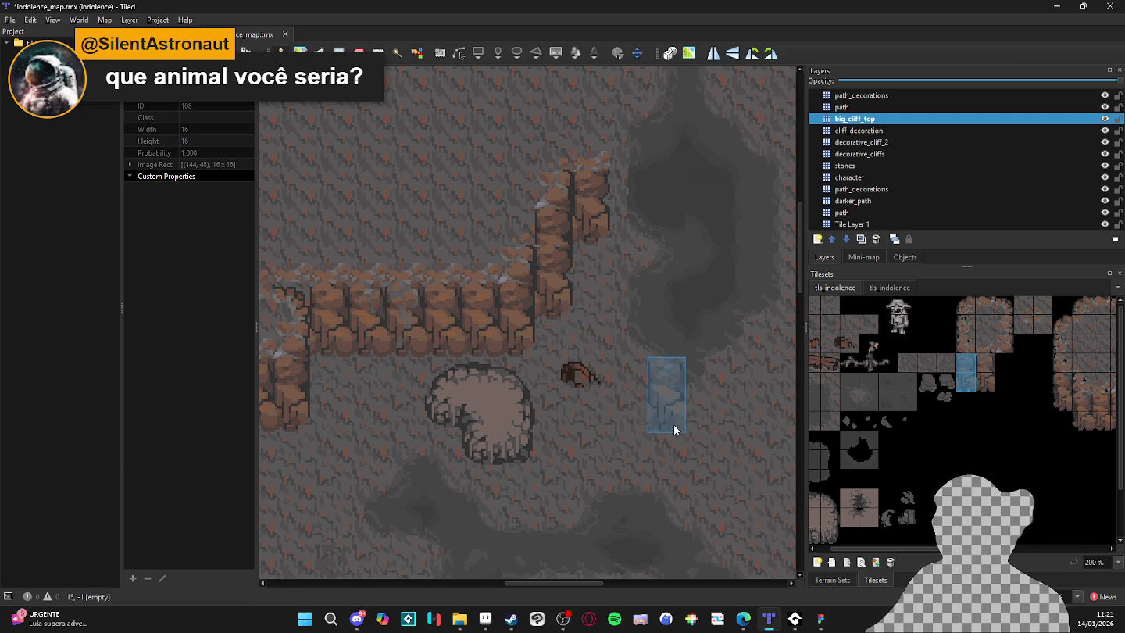
Save indolence_map.tmx, pan and zoom over the cliffs, and go back to Aseprite's tileset sprite.
key("ctrl+s")
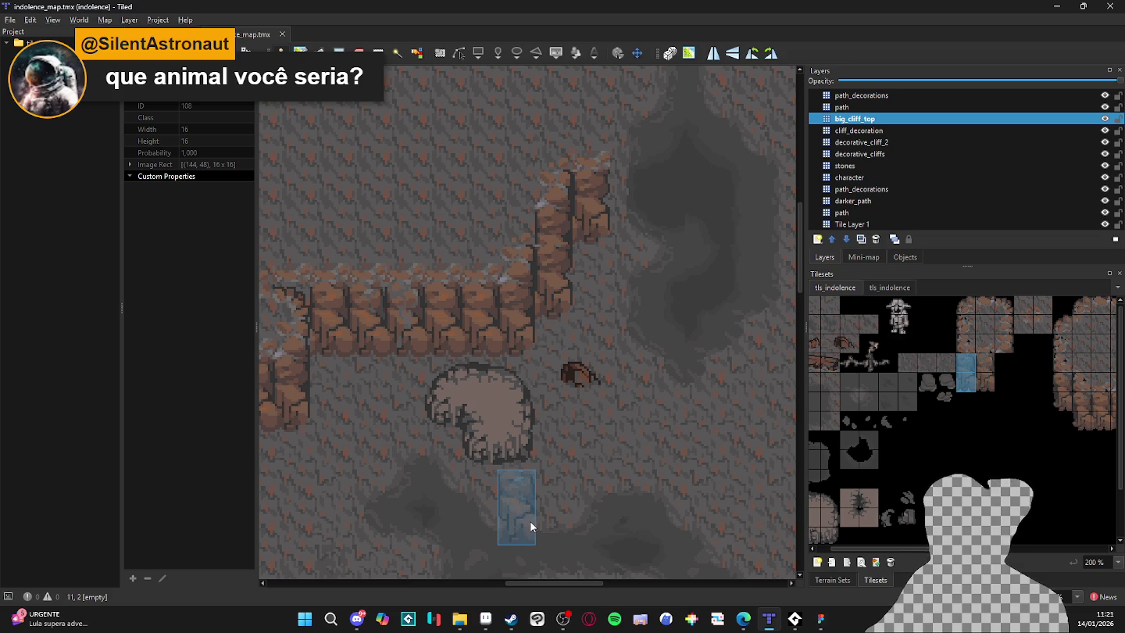
scroll(528, 519, "down", 1)
scroll(517, 516, "down", 2)
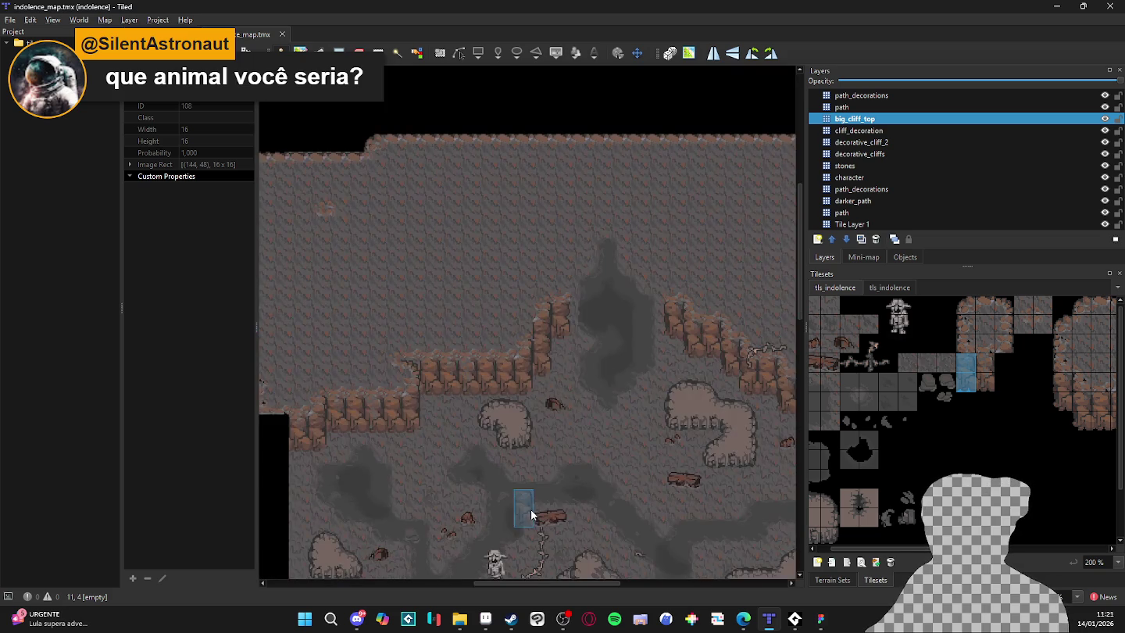
scroll(562, 475, "up", 1)
scroll(567, 490, "right", 5)
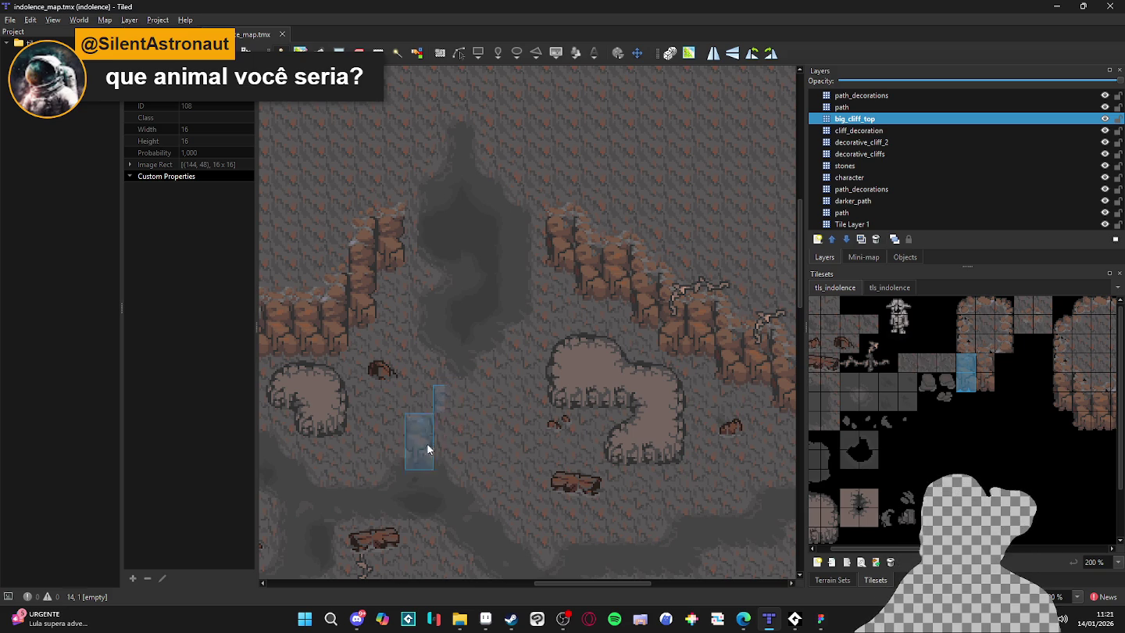
scroll(532, 384, "down", 2)
scroll(579, 398, "up", 1)
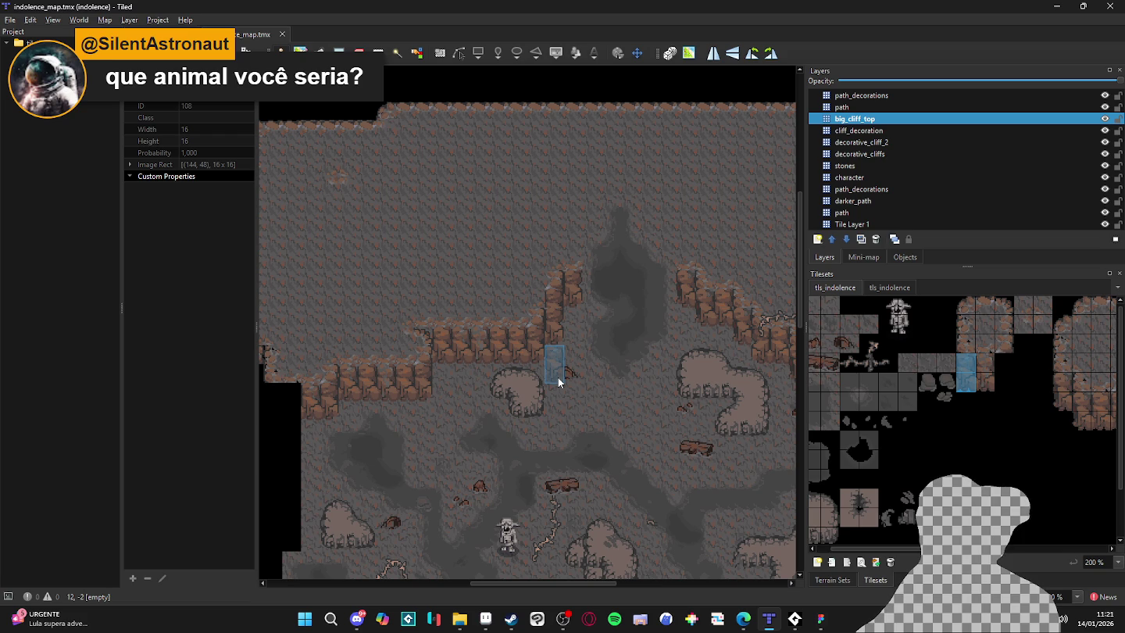
scroll(460, 427, "up", 1)
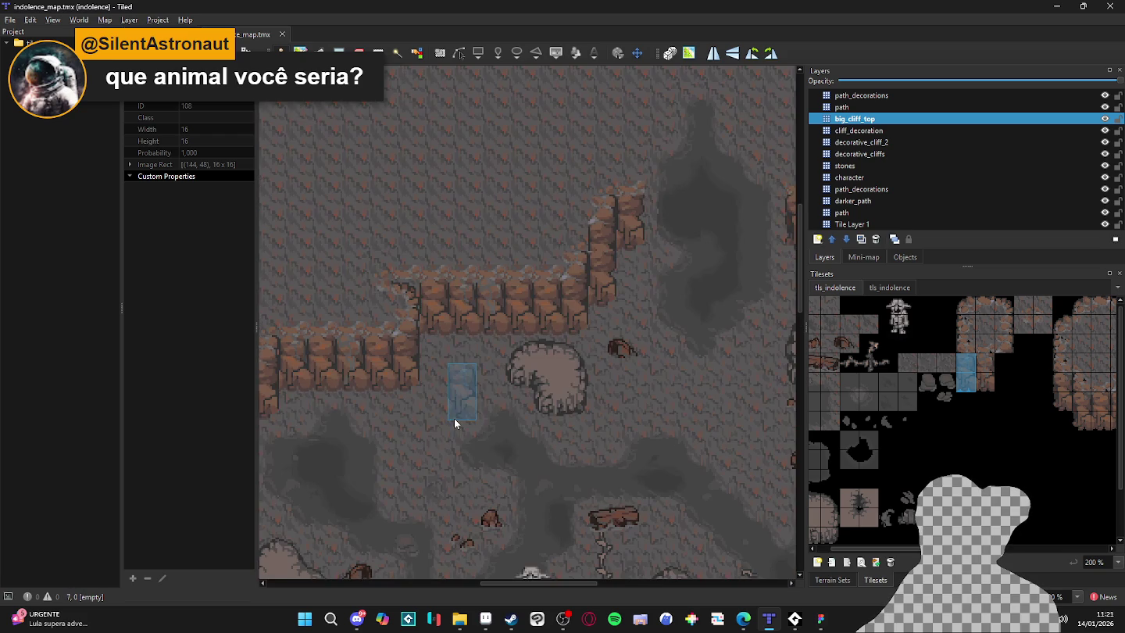
scroll(449, 445, "down", 2)
scroll(599, 411, "up", 2)
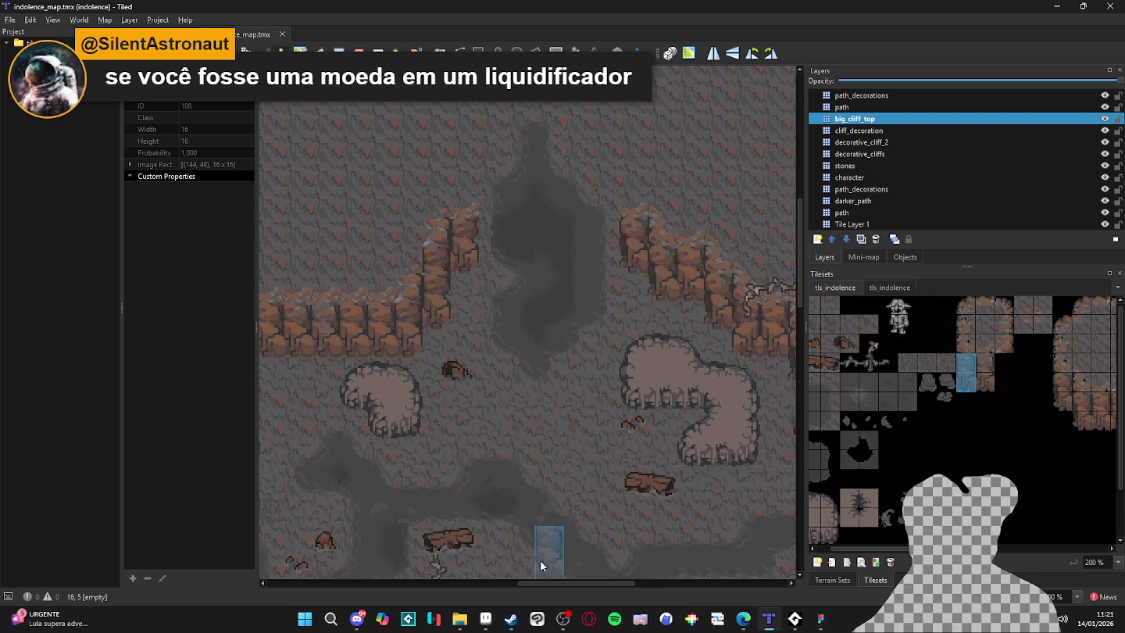
left_click(486, 620)
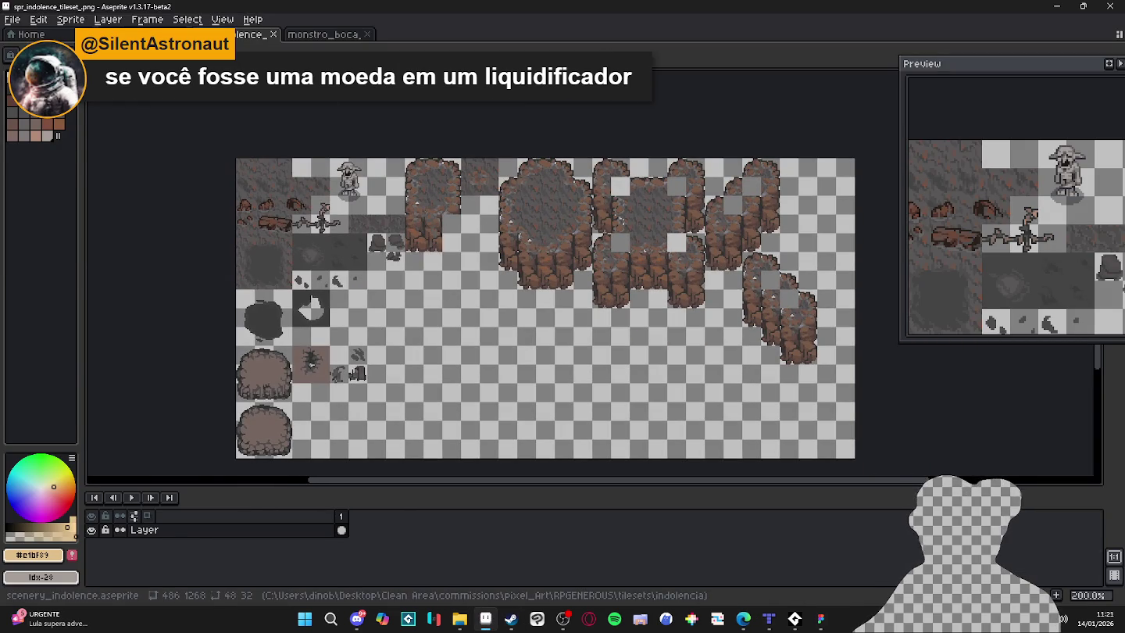
Bring up the scenery_indolence sprite and zoom in on the big_clif rock tiles.
left_click(156, 34)
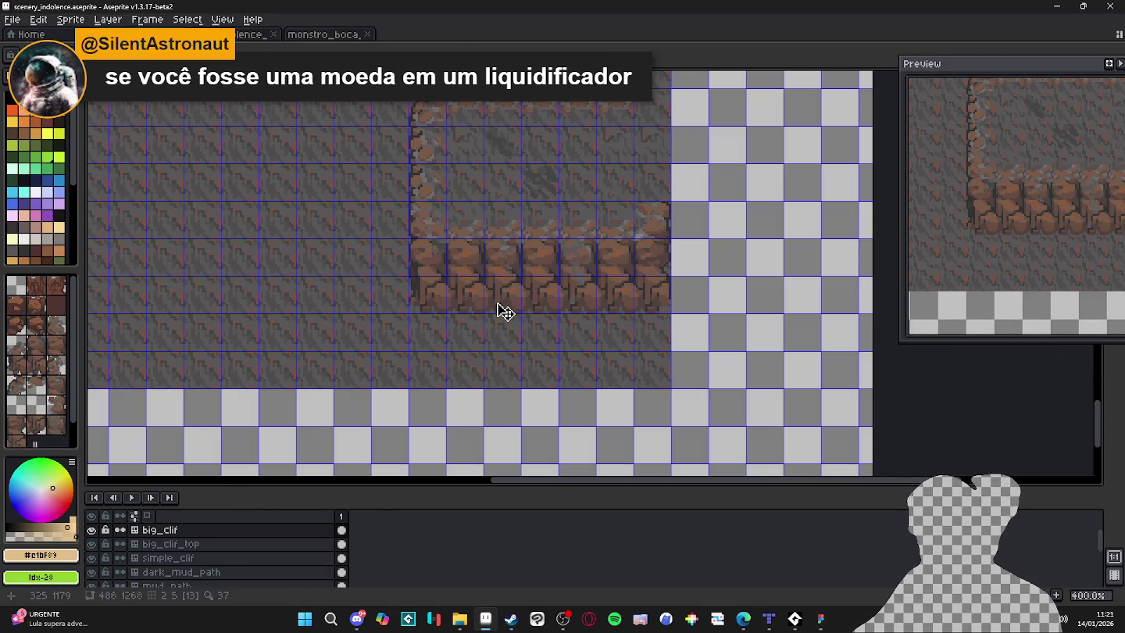
scroll(545, 305, "up", 2)
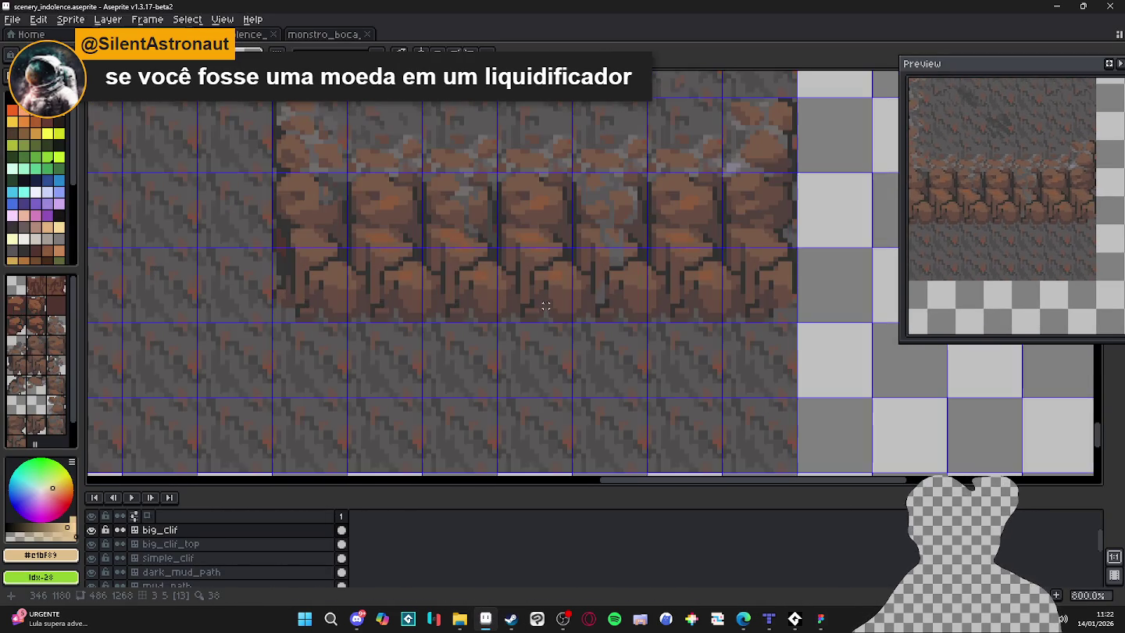
scroll(545, 305, "down", 2)
scroll(539, 307, "up", 4)
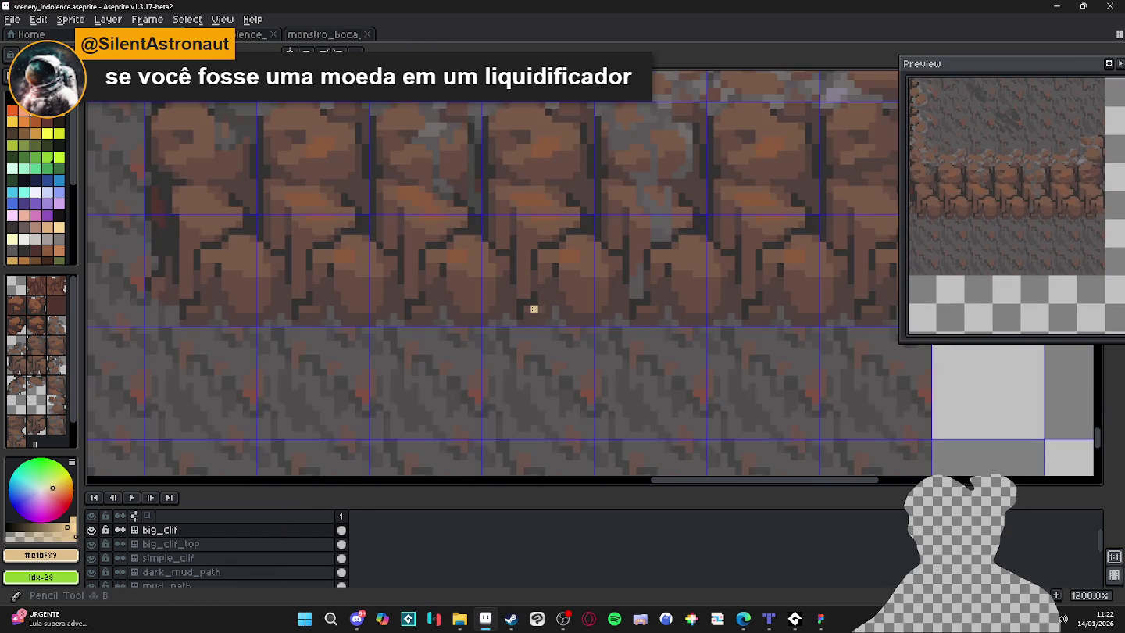
scroll(534, 308, "down", 1)
scroll(555, 317, "down", 3)
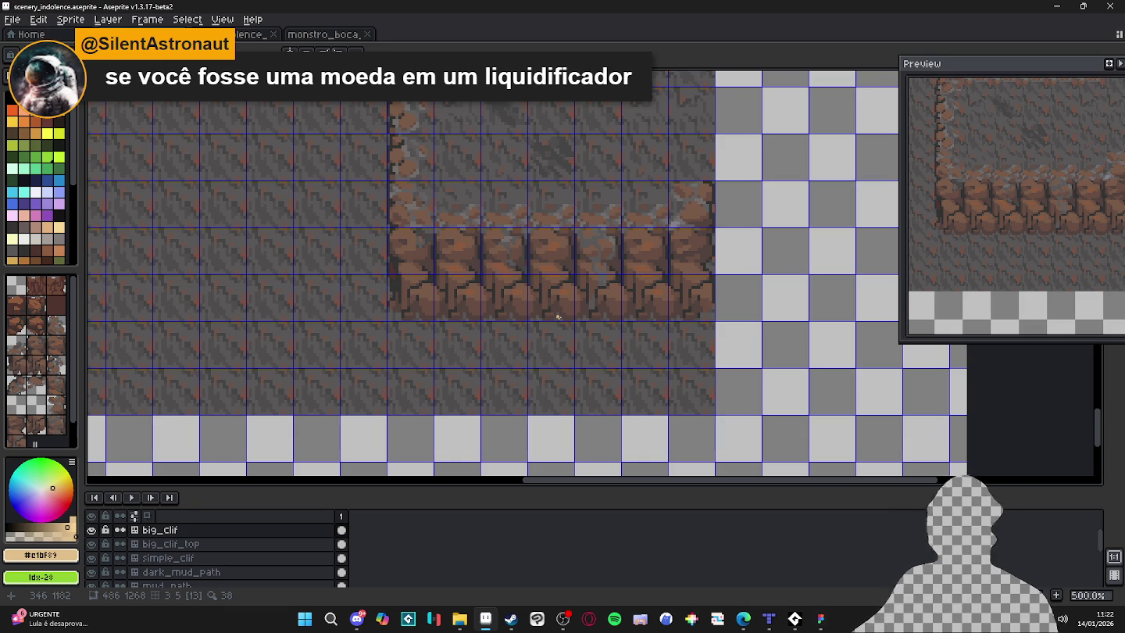
scroll(554, 313, "up", 1)
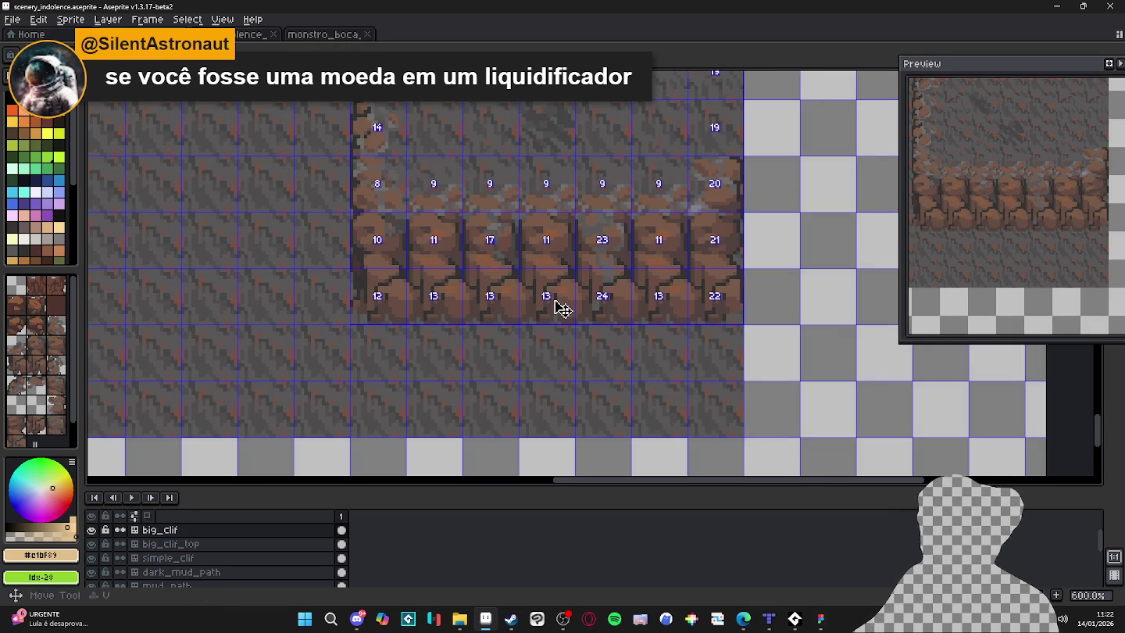
scroll(563, 309, "up", 3)
scroll(525, 313, "up", 1)
scroll(524, 317, "down", 3)
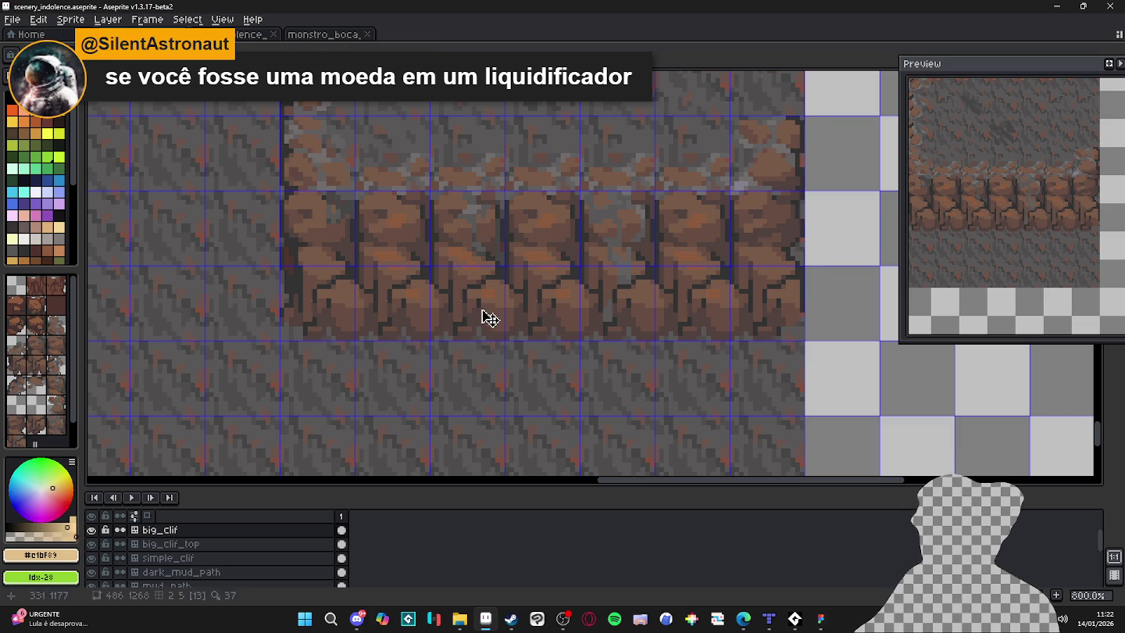
With the Pencil (B), paint a pixel at the base of the cliff columns and zoom to check.
key("b")
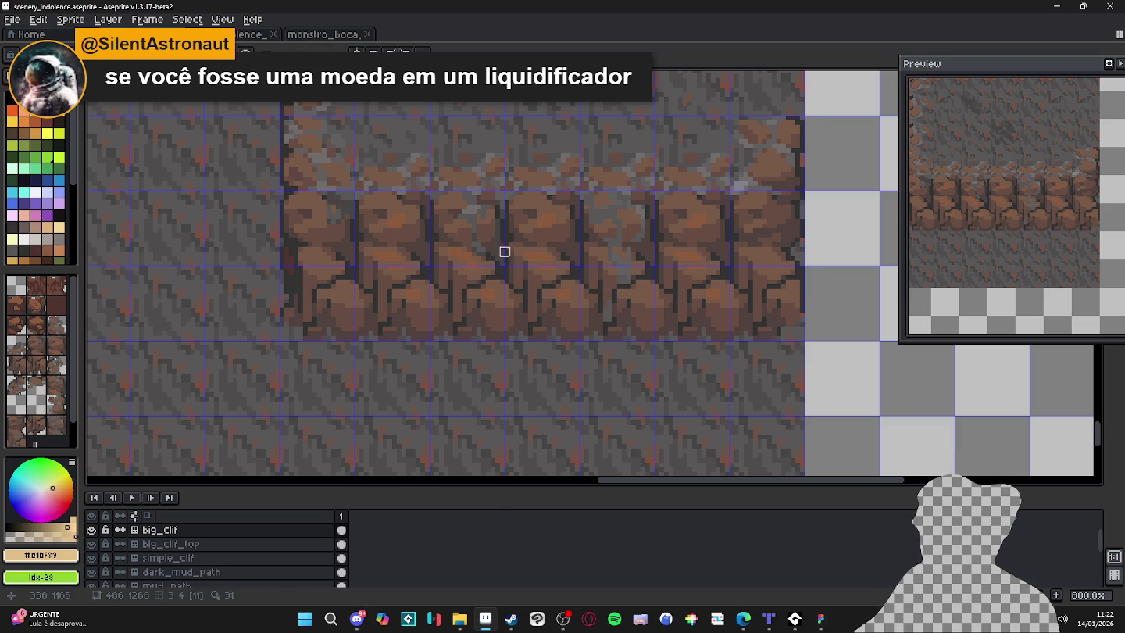
scroll(514, 265, "up", 2)
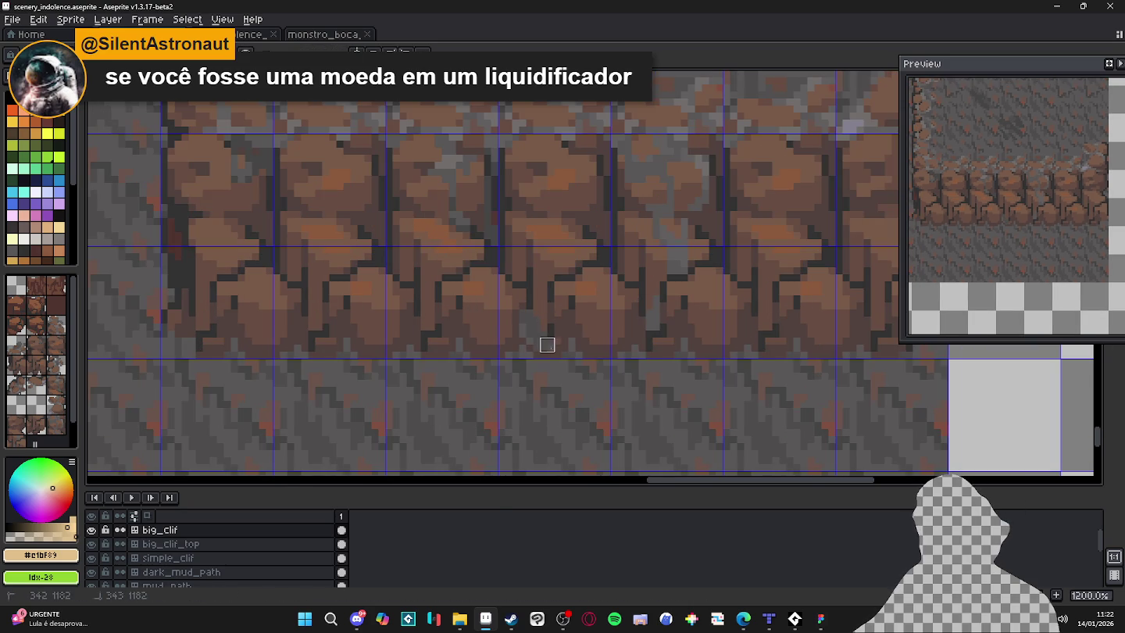
left_click(375, 623)
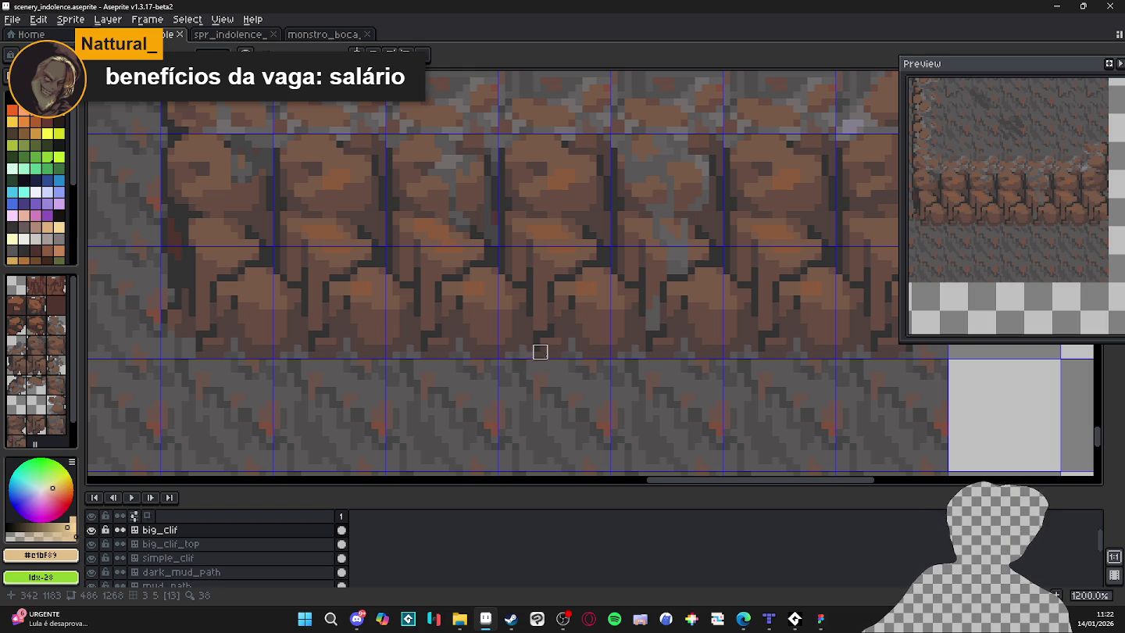
left_click(526, 345)
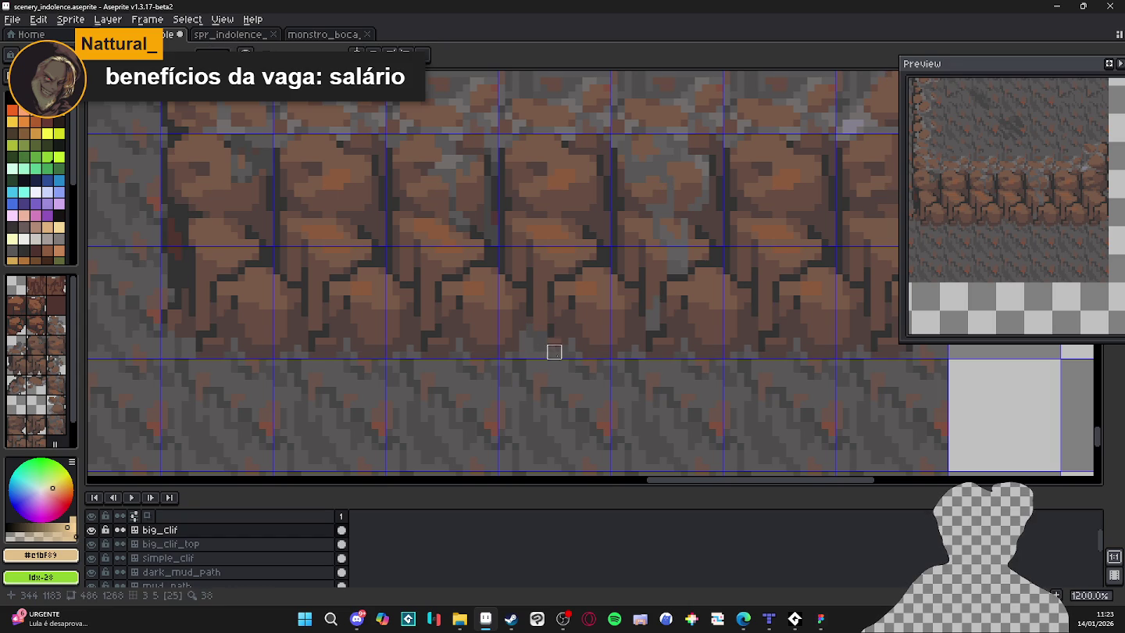
scroll(580, 352, "down", 3)
scroll(628, 354, "up", 3)
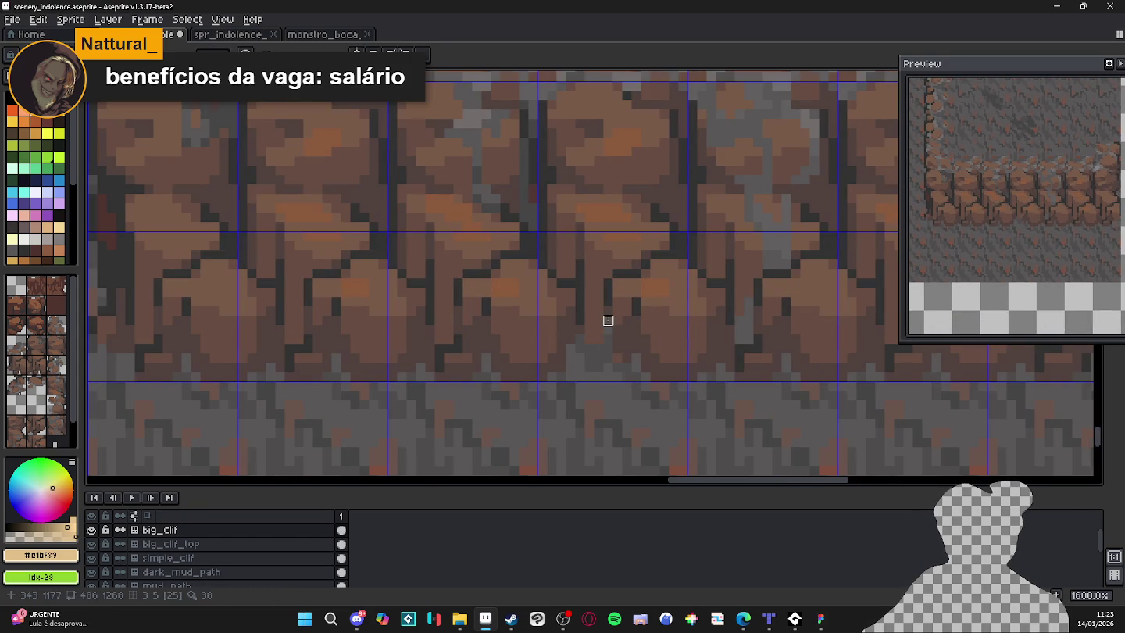
scroll(606, 354, "down", 1)
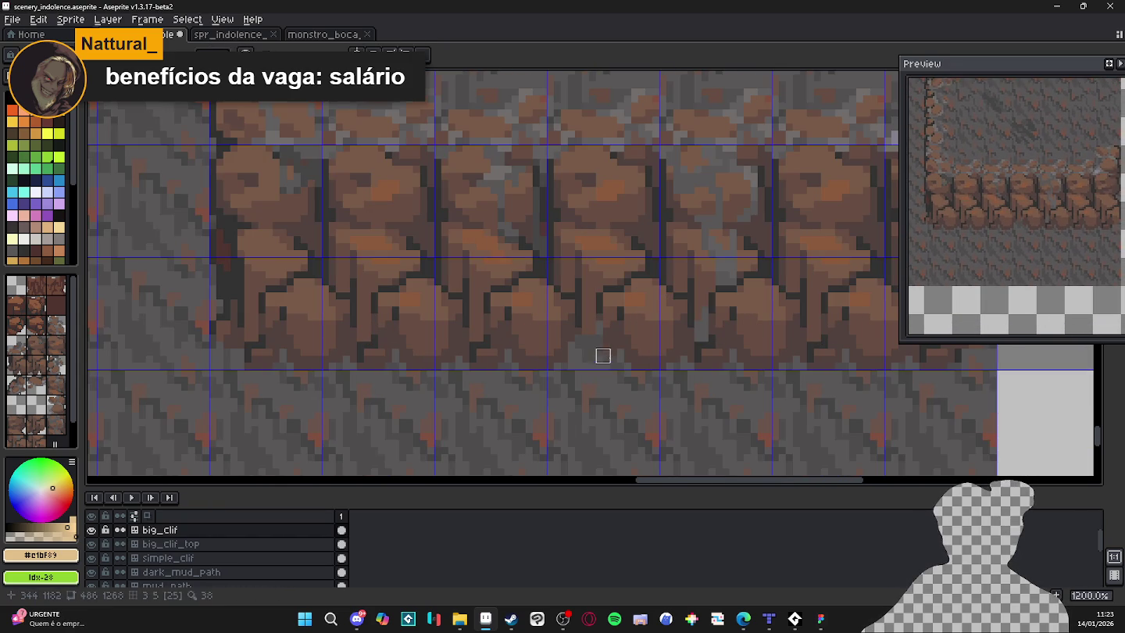
scroll(617, 362, "down", 1)
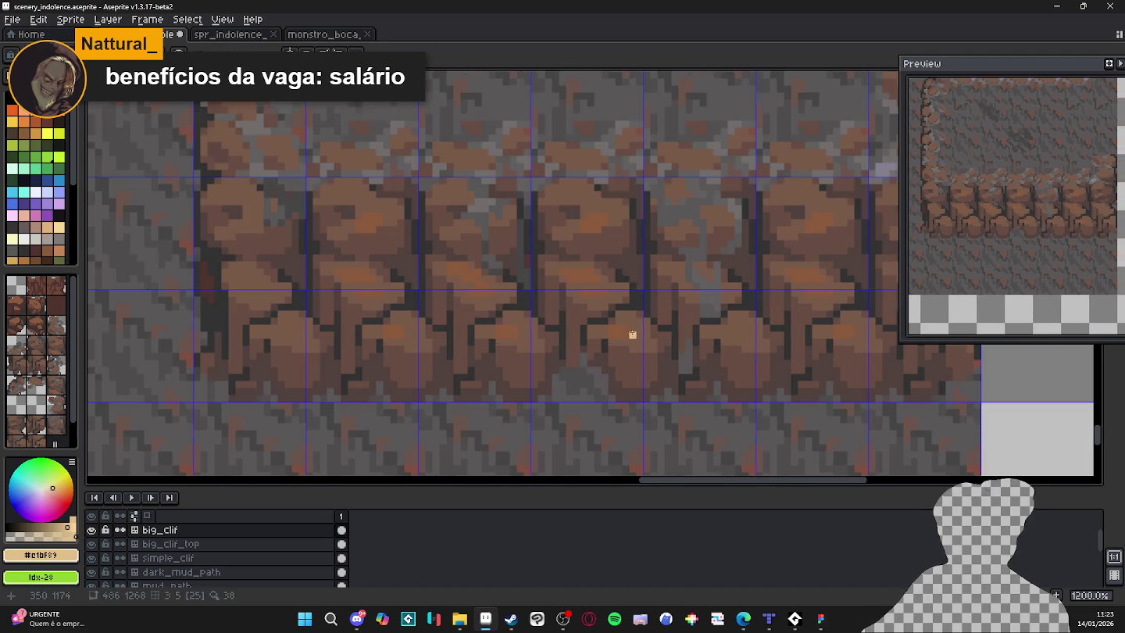
scroll(616, 327, "down", 1)
Sample brown rock shades and the dark #323232 crack colour from the cliff column.
scroll(616, 339, "up", 3)
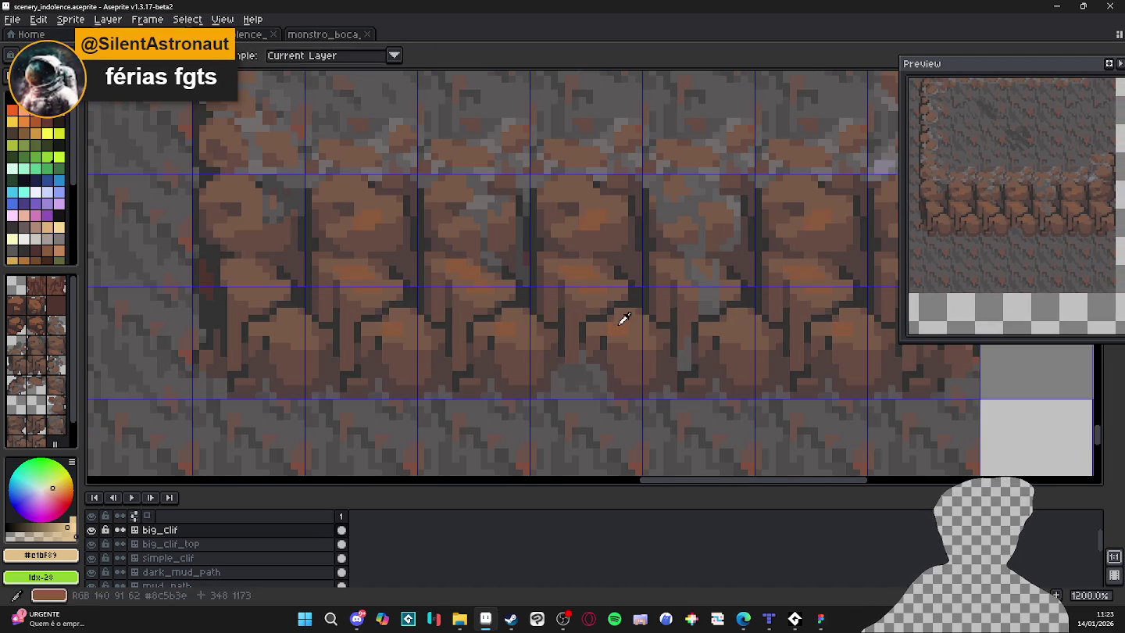
left_click(616, 316, "alt")
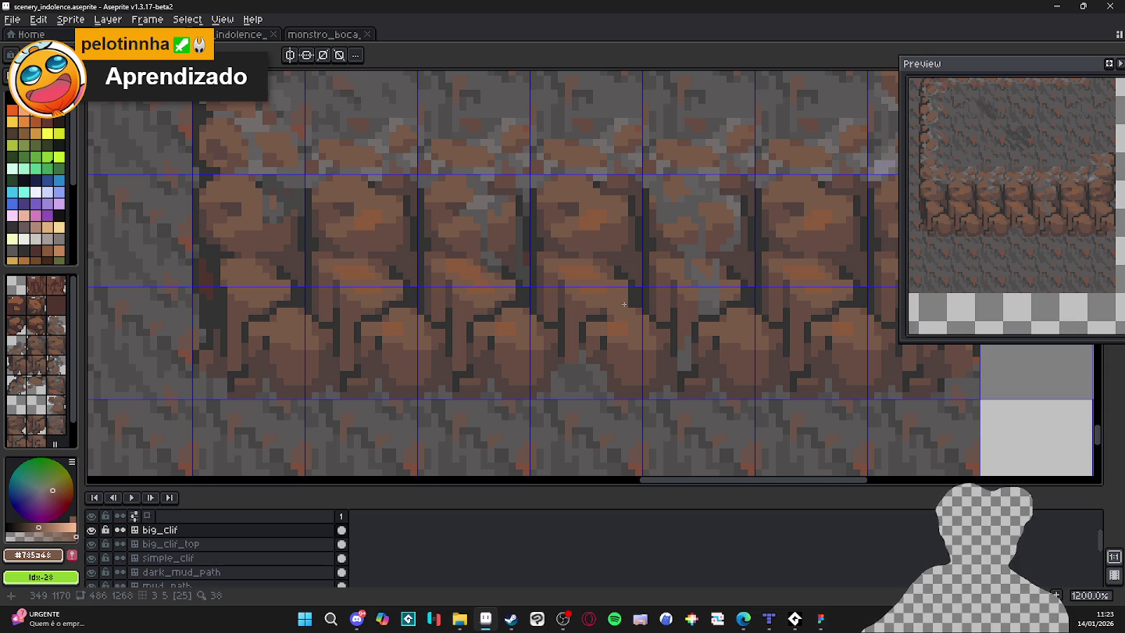
left_click(636, 291, "alt")
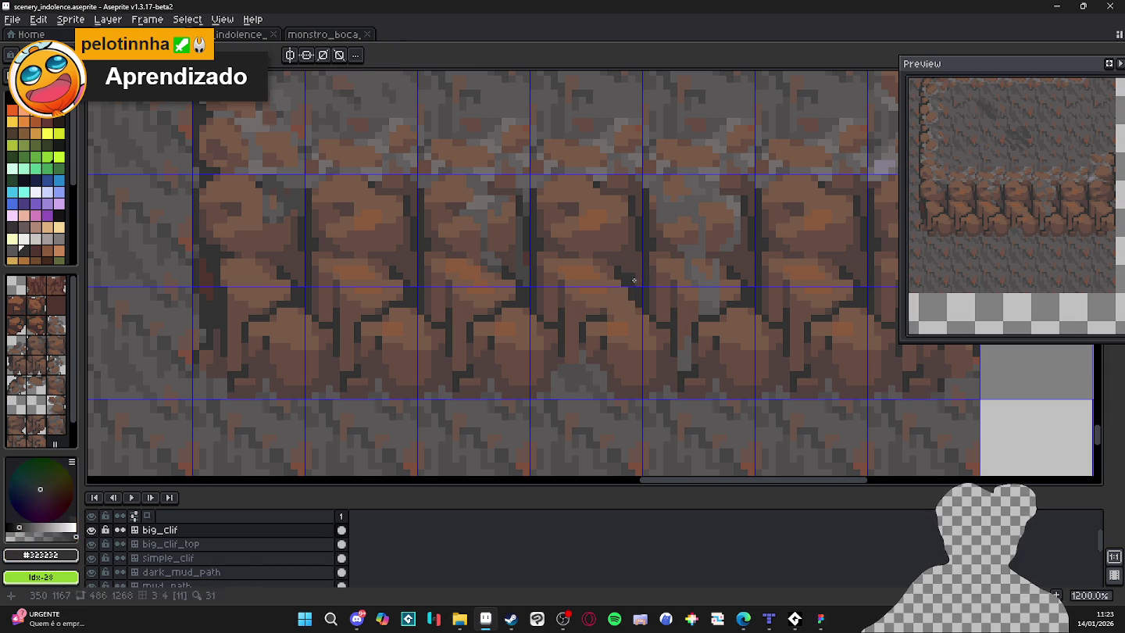
left_click(638, 286, "alt")
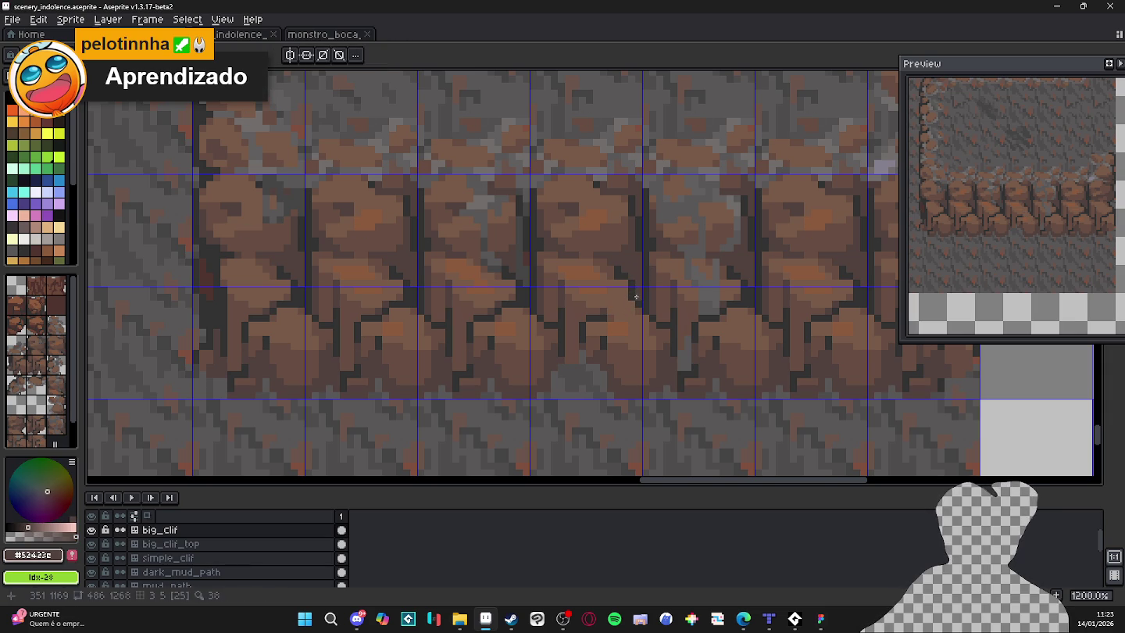
scroll(635, 279, "down", 5)
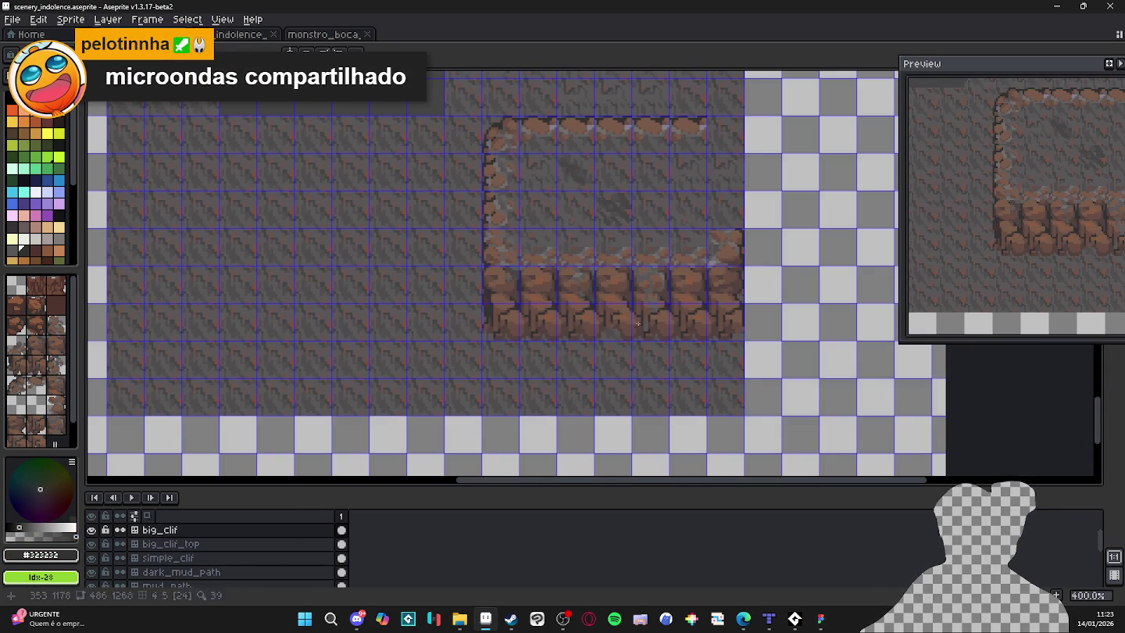
left_click_drag(1074, 224, 1039, 233)
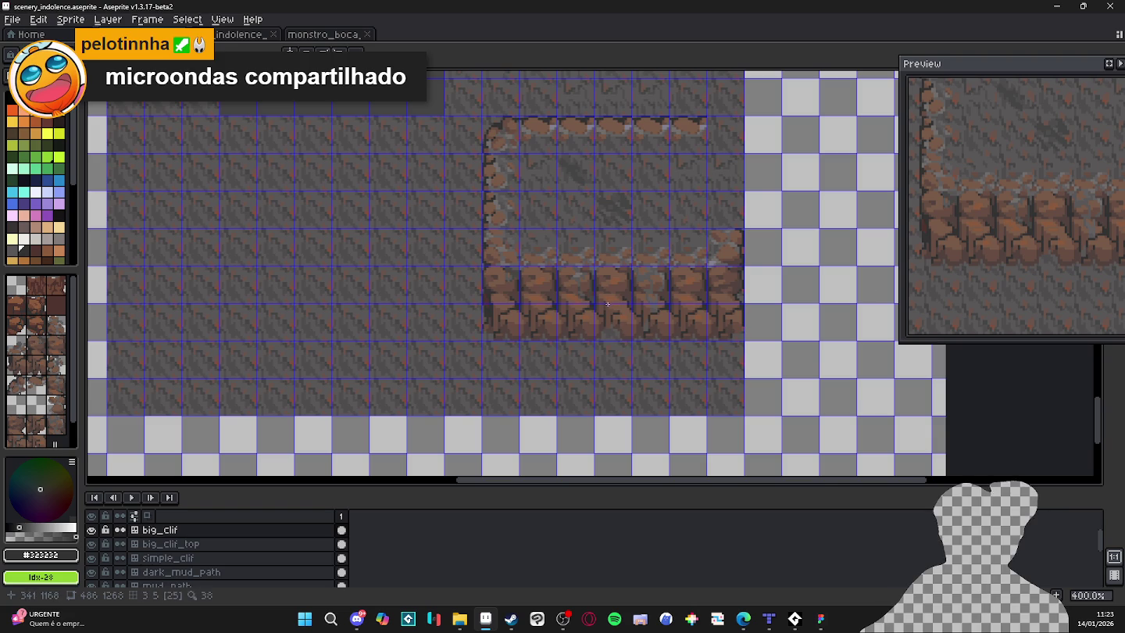
scroll(609, 304, "up", 5)
left_click(636, 315, "alt")
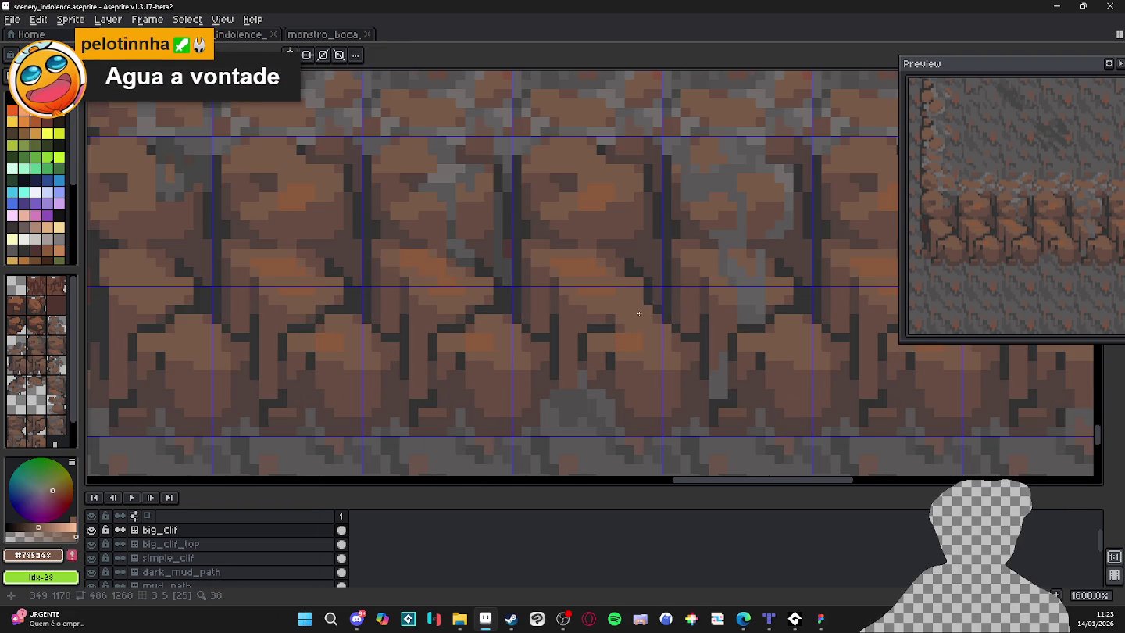
left_click(658, 304, "alt")
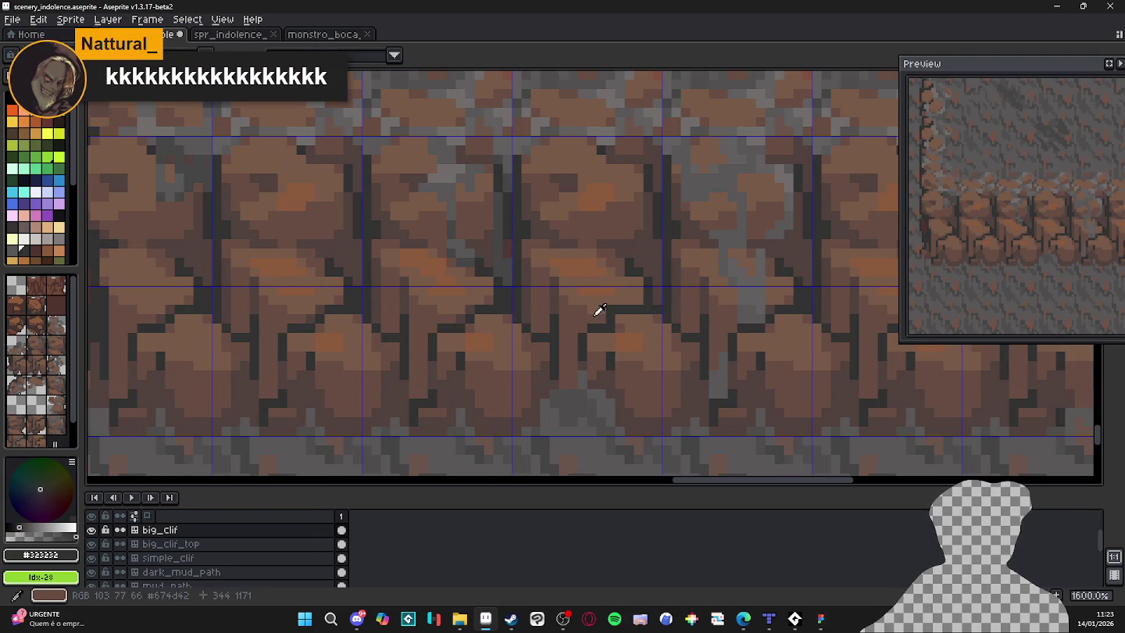
left_click(608, 316, "alt")
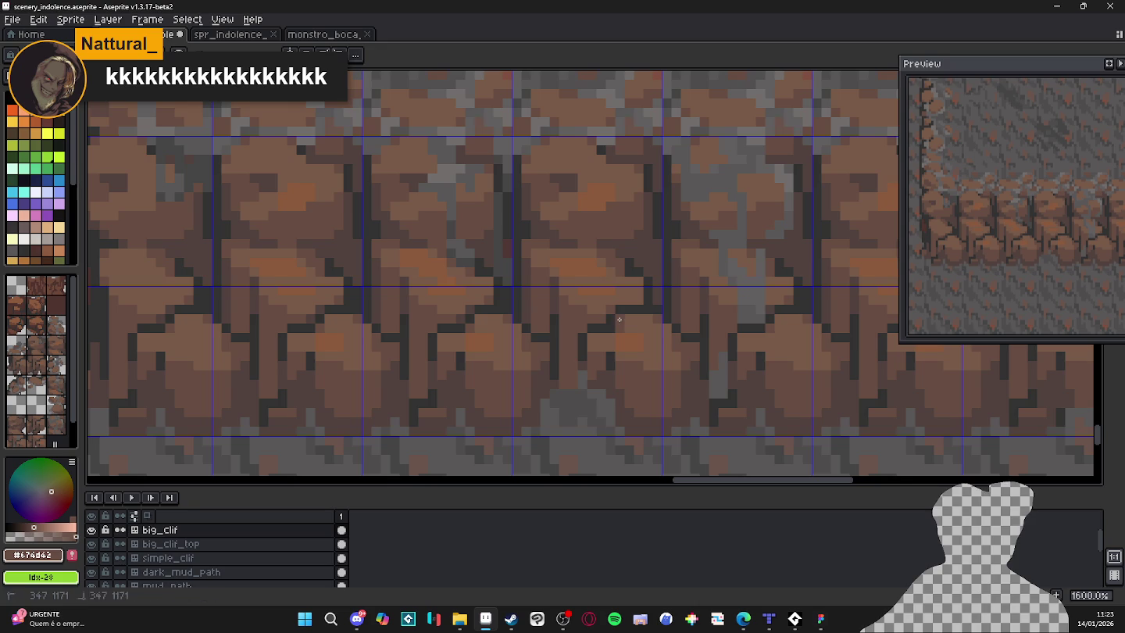
scroll(633, 350, "down", 1)
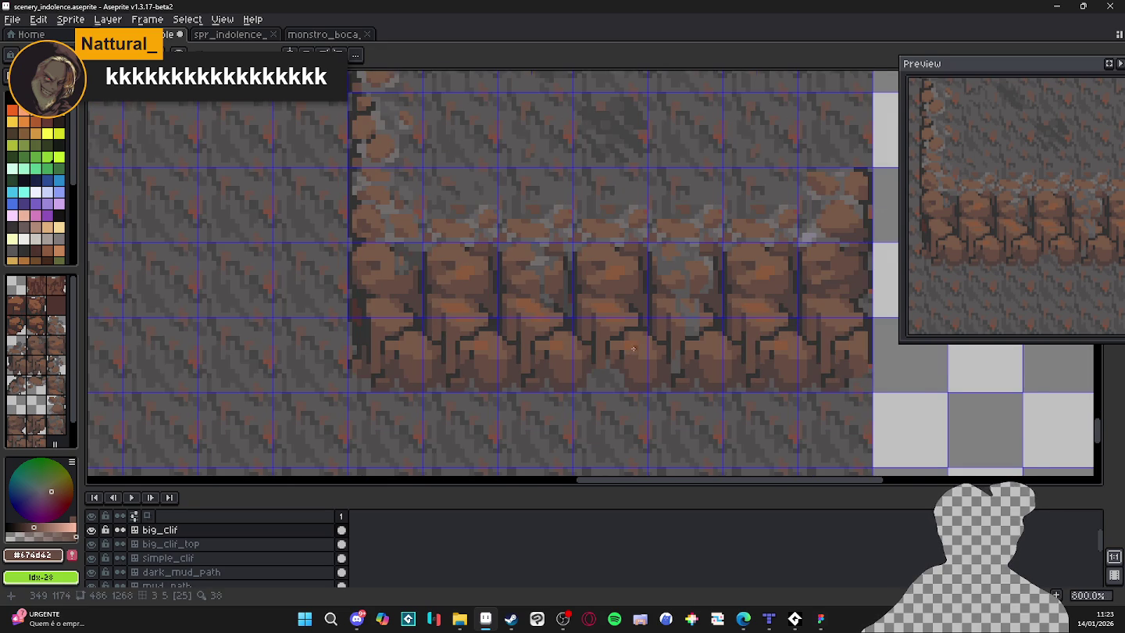
scroll(634, 348, "down", 1)
scroll(610, 312, "up", 5)
Repaint dark outline pixels brown and place a dark crack pixel lower, undoing misplaced dots.
left_click(605, 306, "alt")
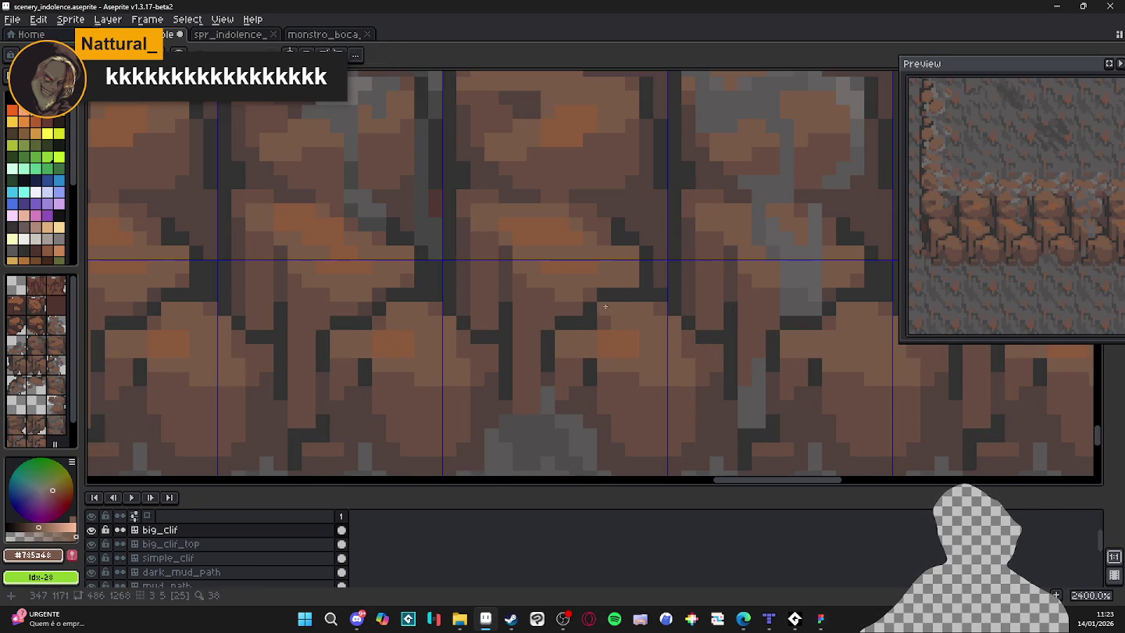
mouse_move(605, 305)
left_mouse_down()
mouse_move(603, 323)
mouse_move(576, 323)
mouse_move(590, 309)
mouse_move(563, 324)
left_mouse_up()
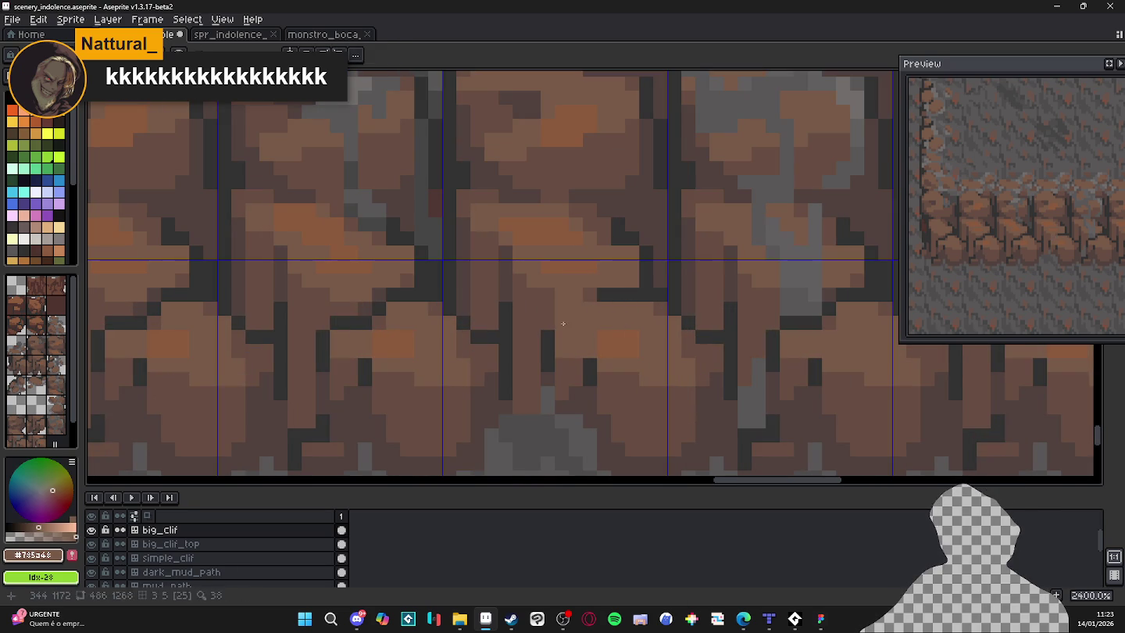
left_click(608, 294, "alt")
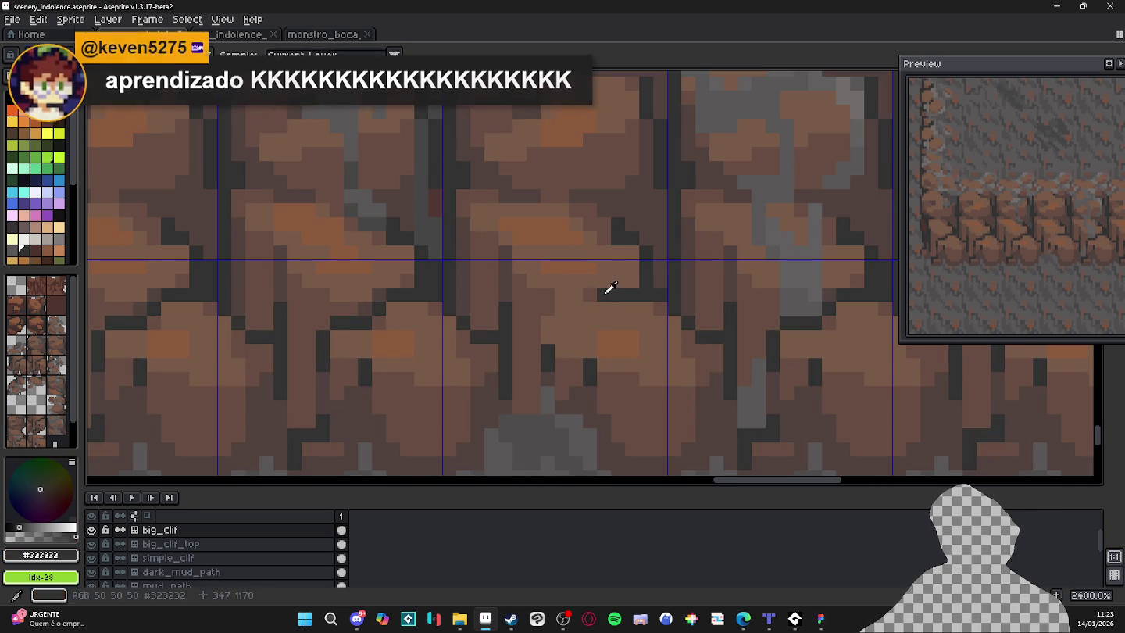
left_click(580, 293)
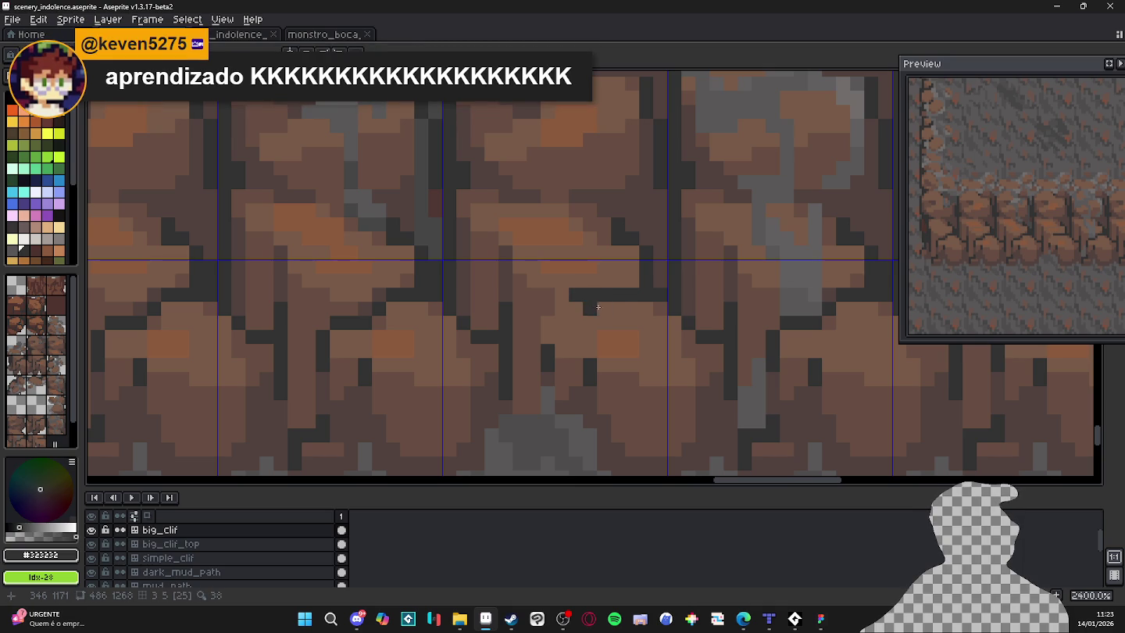
key("ctrl+z")
left_click(618, 308)
key("ctrl+z")
left_click(605, 318)
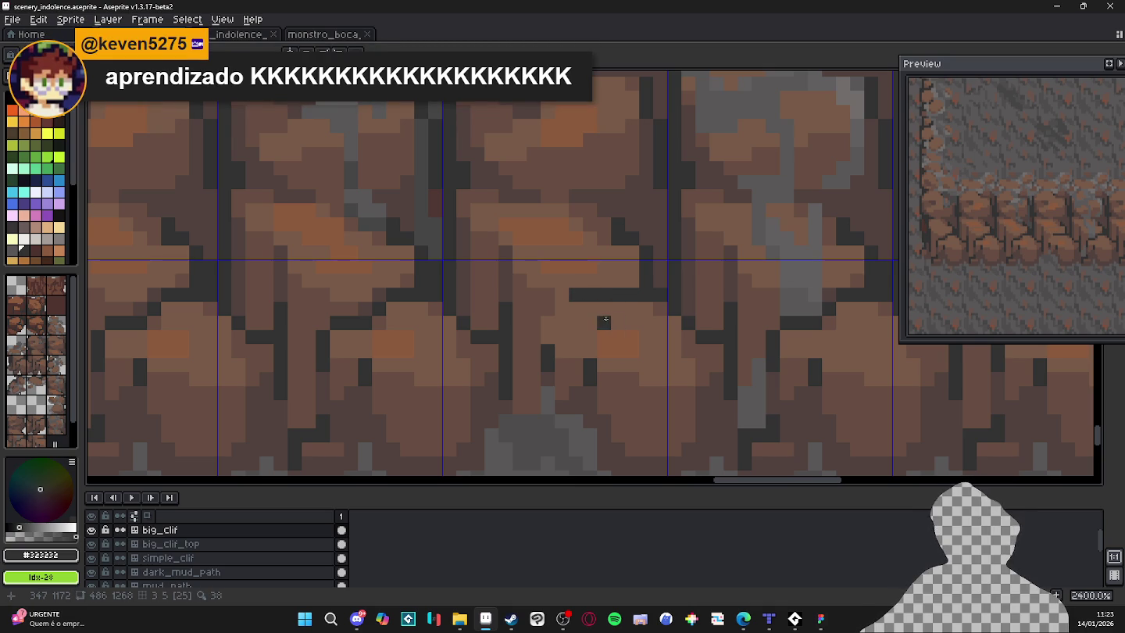
Draw a dark diagonal crack stroke down-left from the rock column base.
scroll(601, 312, "down", 2)
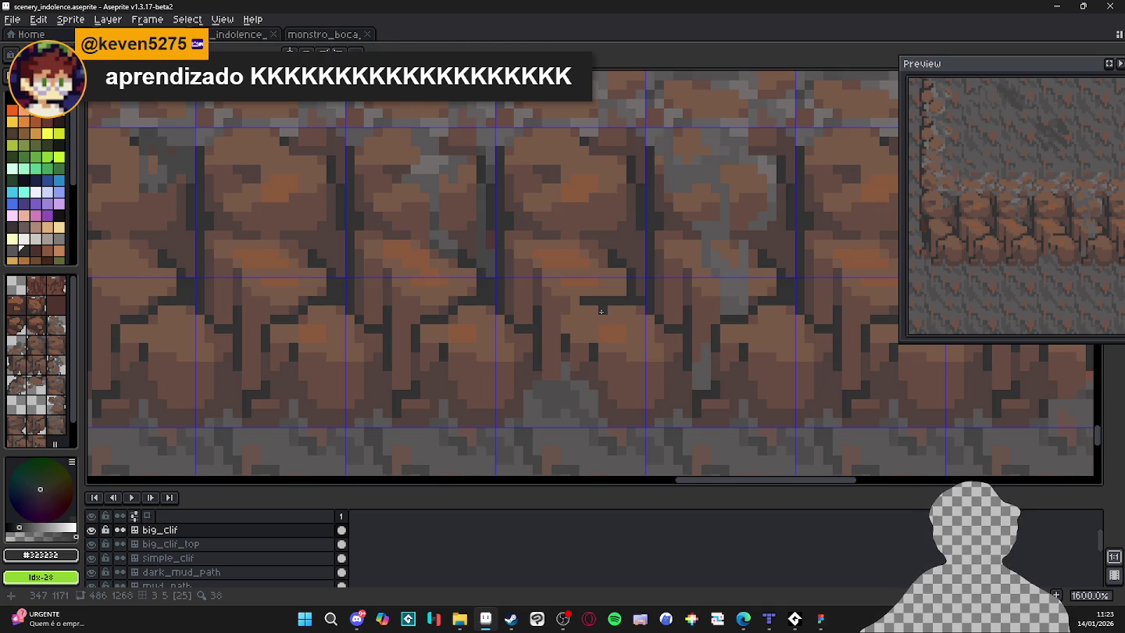
scroll(601, 312, "up", 2)
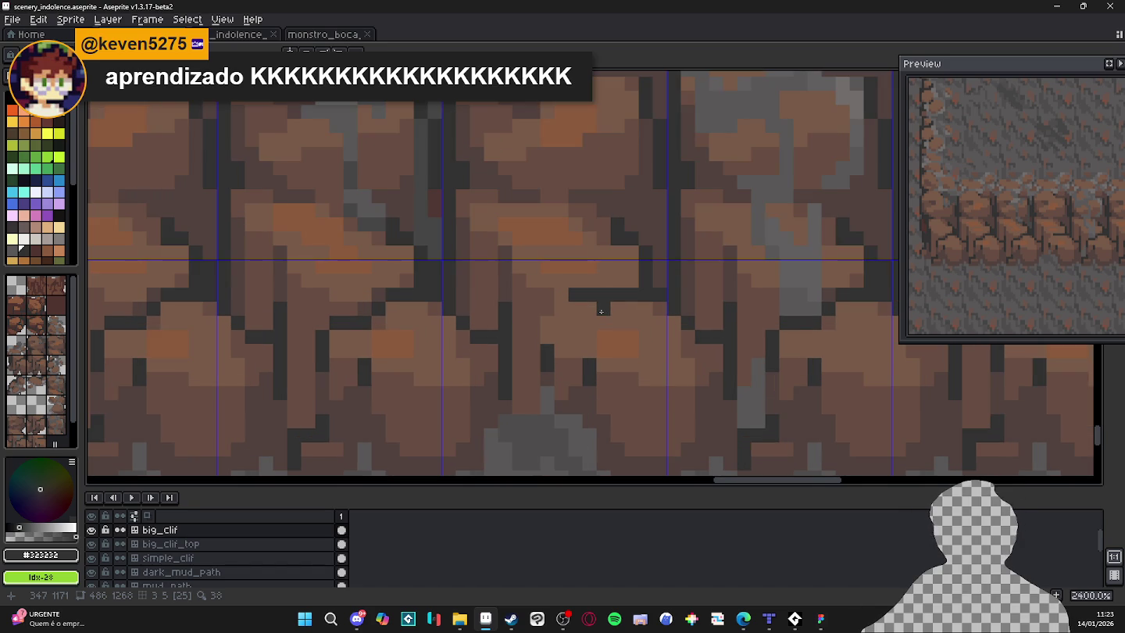
scroll(600, 312, "down", 4)
scroll(609, 311, "up", 4)
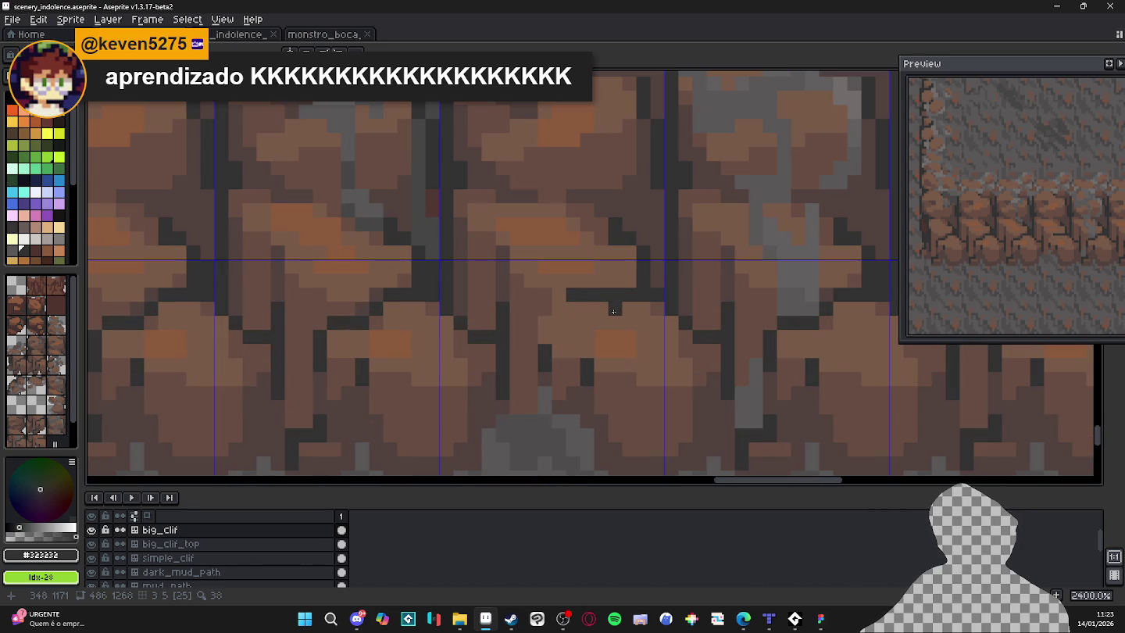
mouse_move(614, 311)
left_mouse_down()
mouse_move(610, 333)
mouse_move(575, 363)
left_mouse_up()
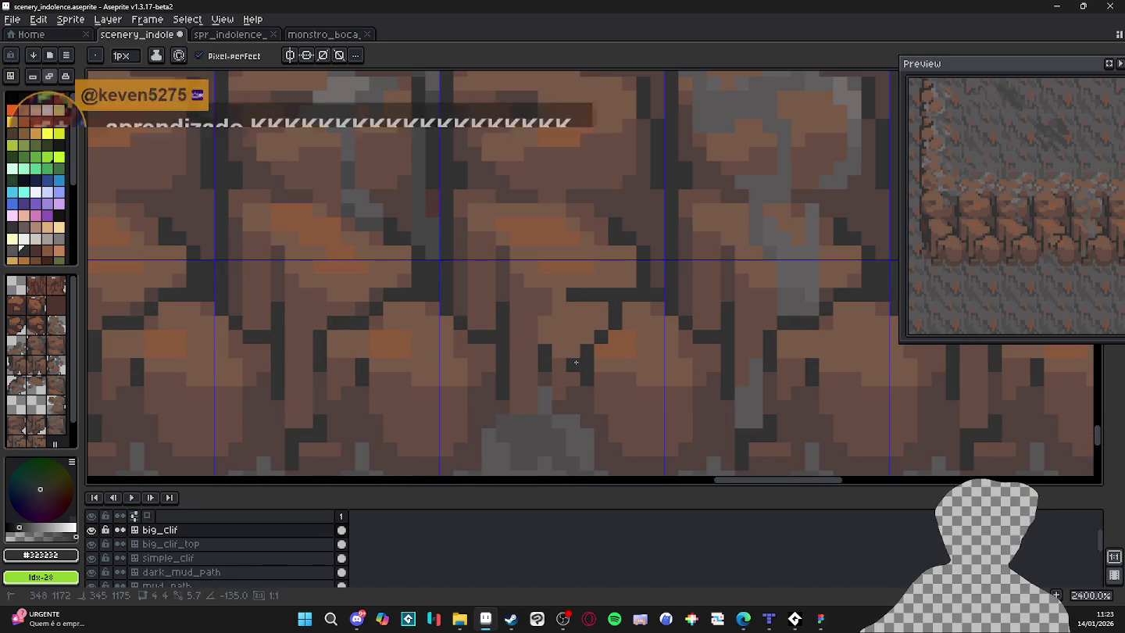
Sample the brown rock colour and cover the stray orange pixel in the crack.
left_click(625, 348, "alt")
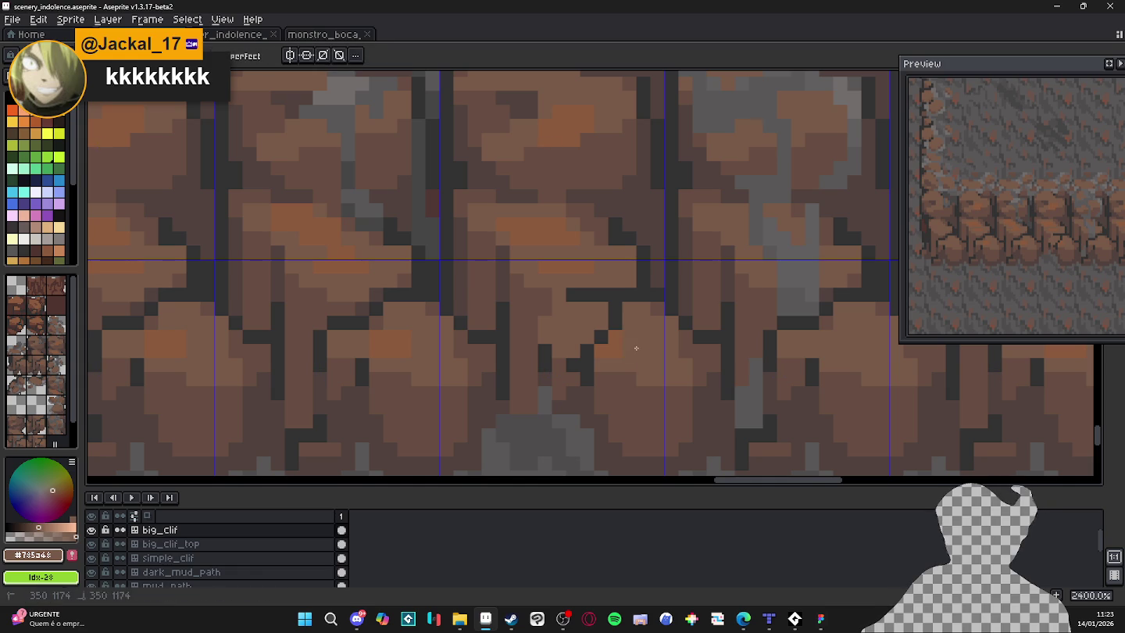
left_click(615, 343)
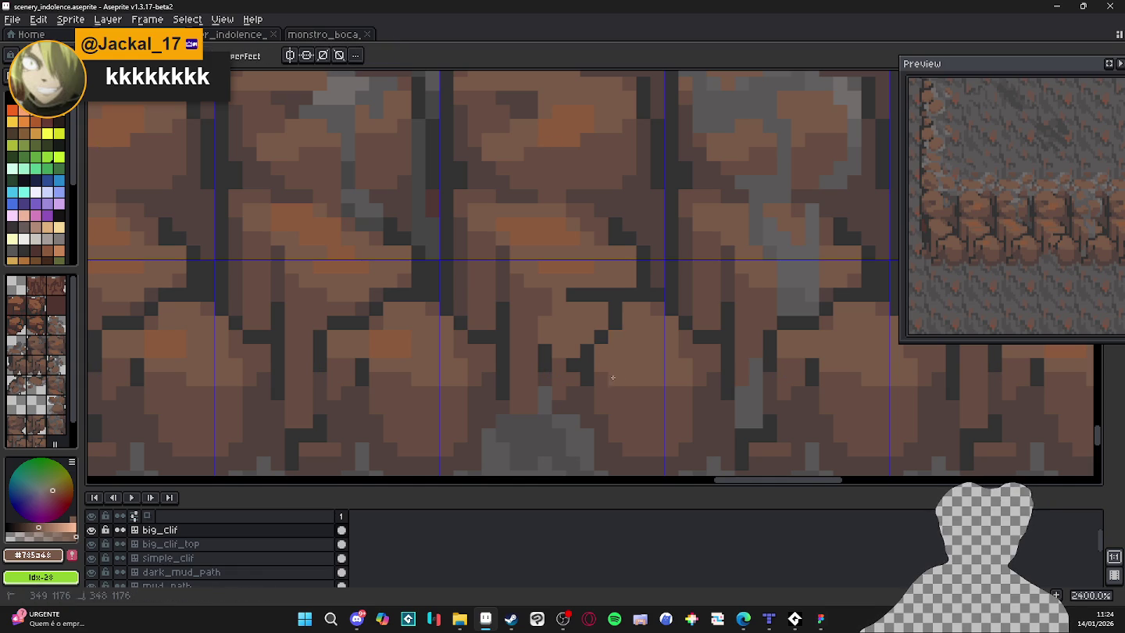
scroll(613, 377, "down", 2)
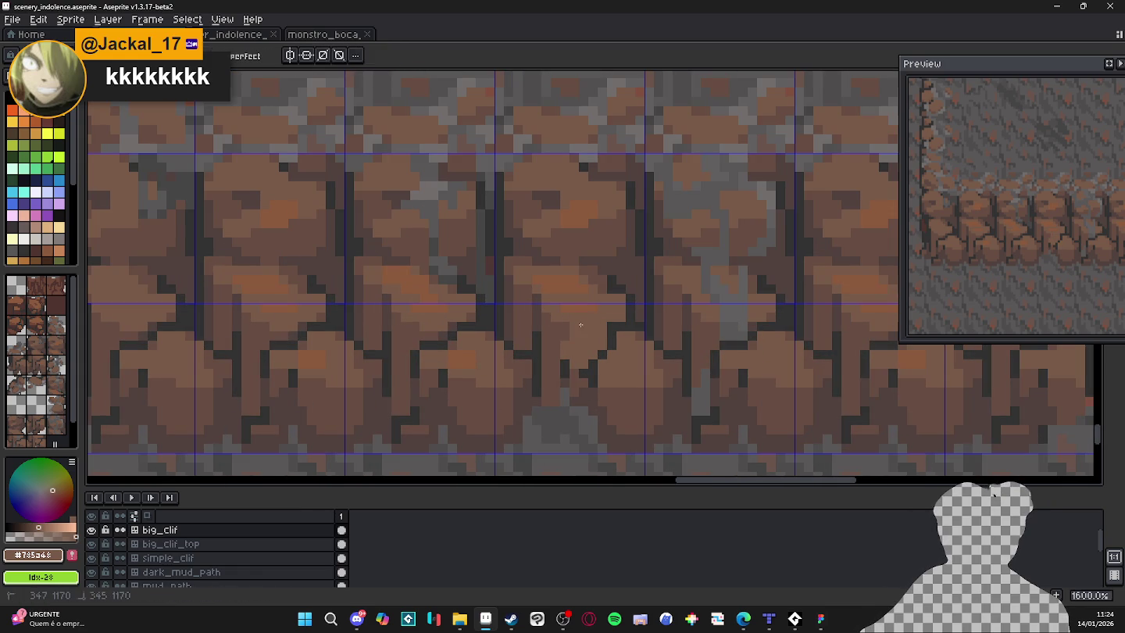
scroll(580, 324, "down", 1)
scroll(610, 329, "up", 1)
scroll(626, 371, "up", 1)
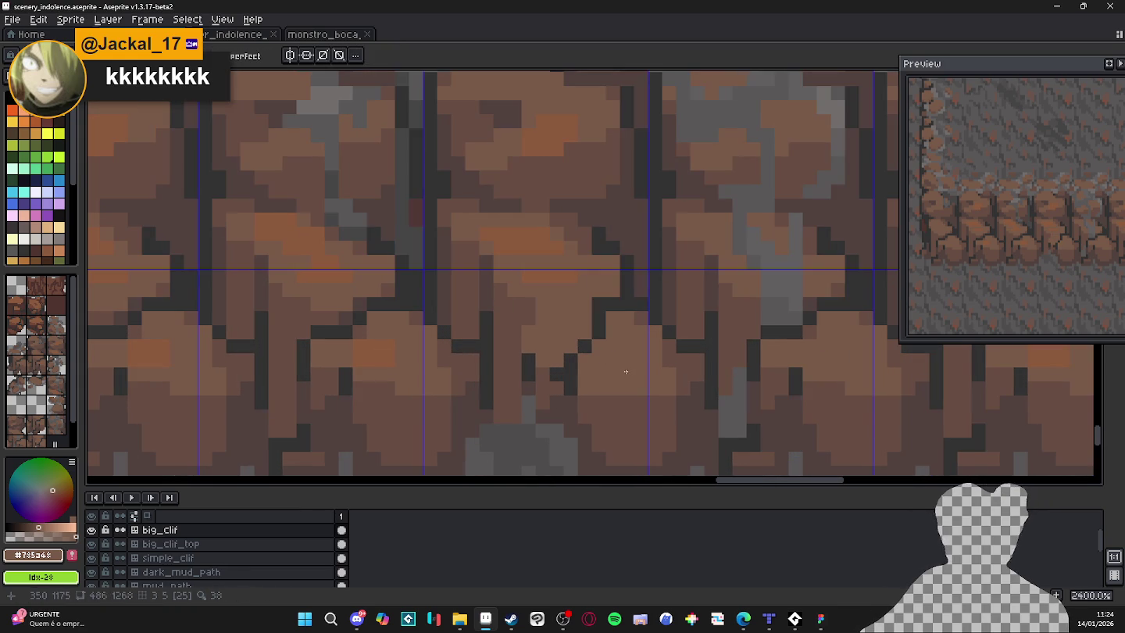
scroll(622, 371, "down", 2)
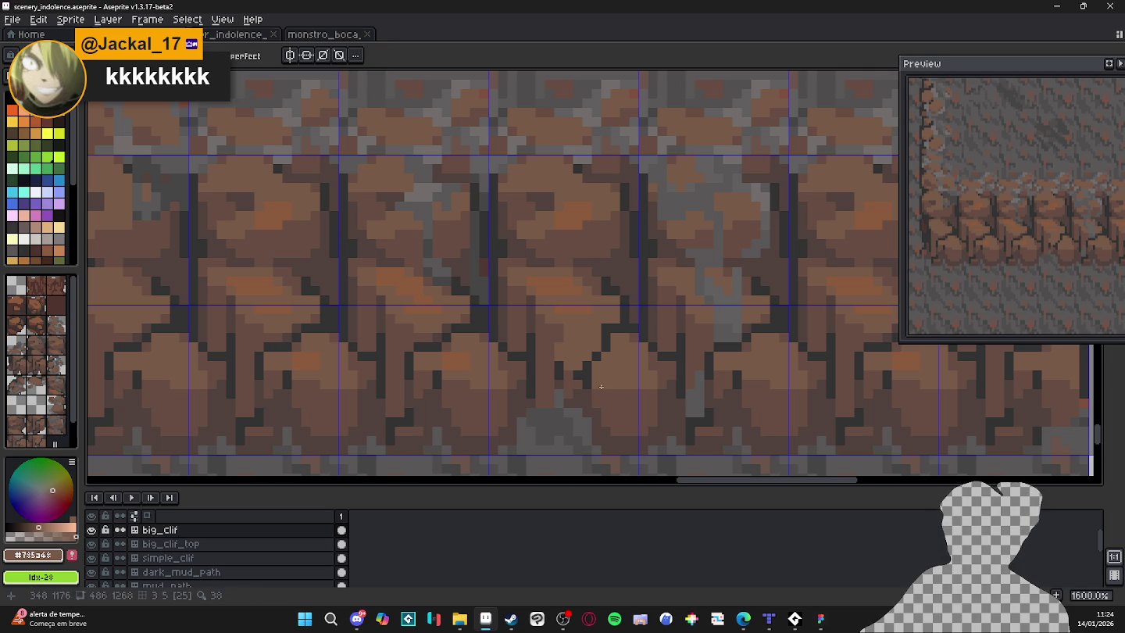
scroll(605, 387, "down", 1)
scroll(603, 390, "up", 3)
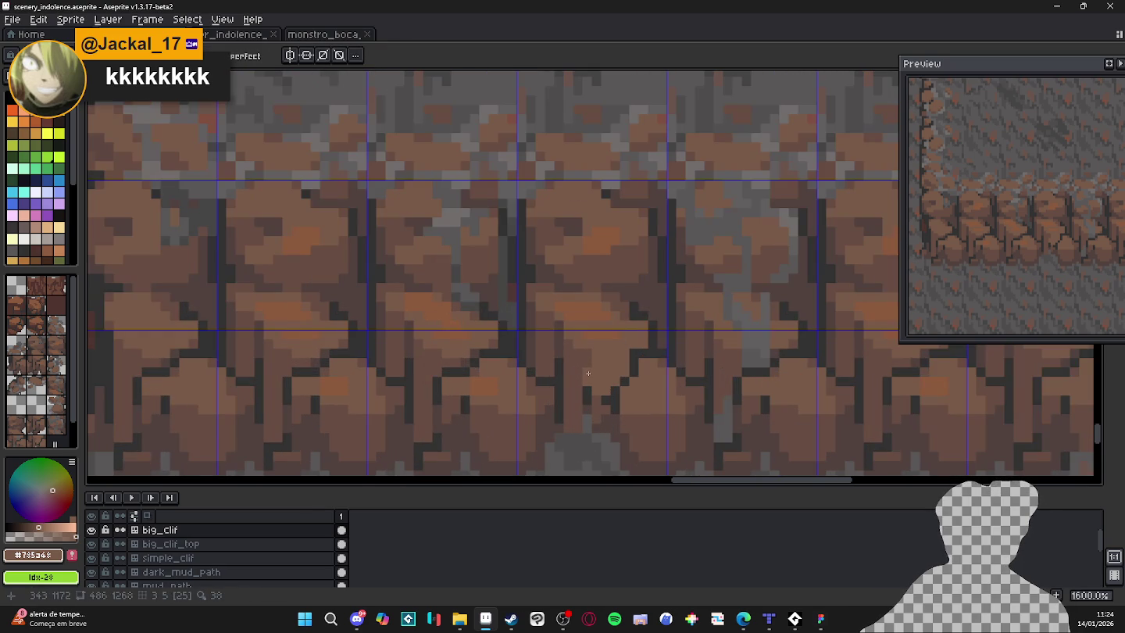
scroll(583, 383, "down", 3)
scroll(565, 375, "up", 3)
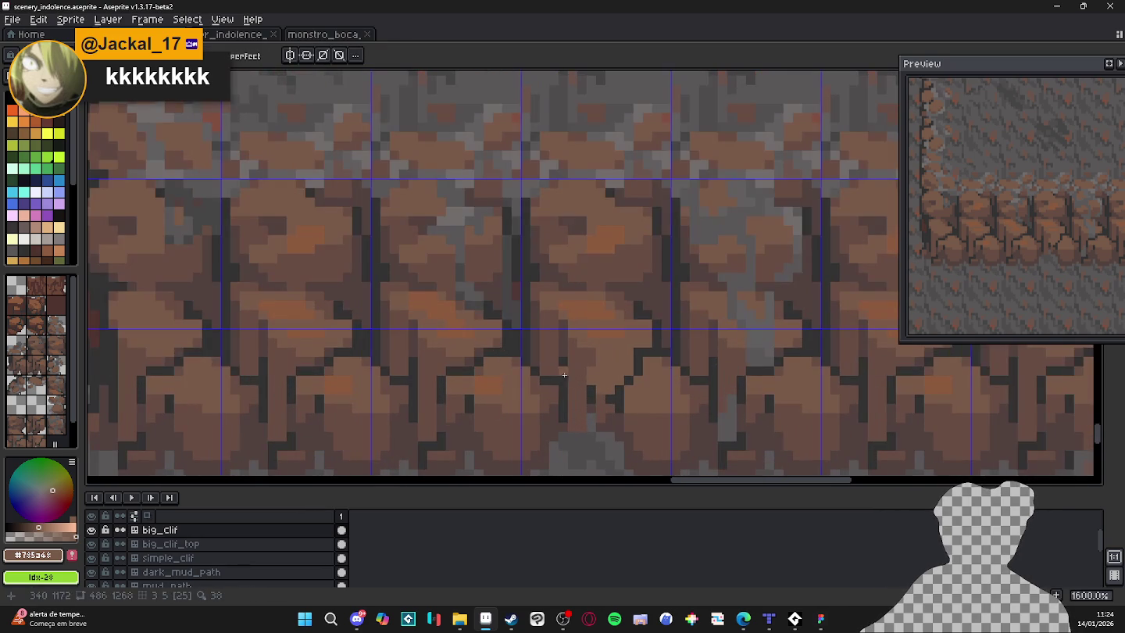
Sample #674d42 brown and cover the vertical run of dark crack pixels, then resample #785a48.
key("alt")
left_click(559, 382, "alt")
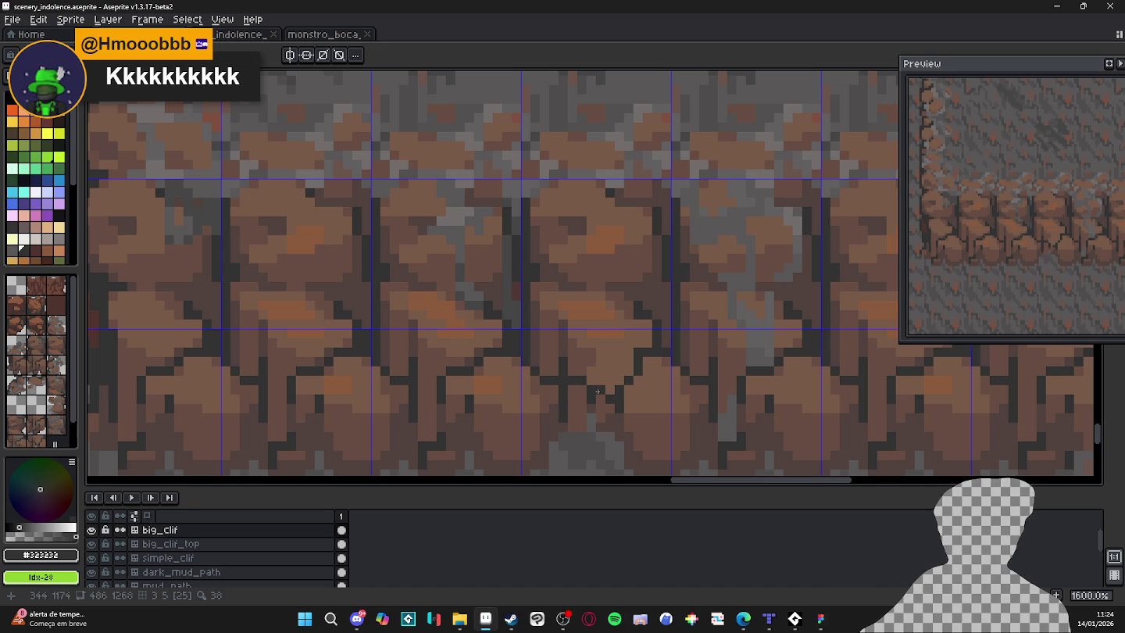
left_click(595, 393, "alt")
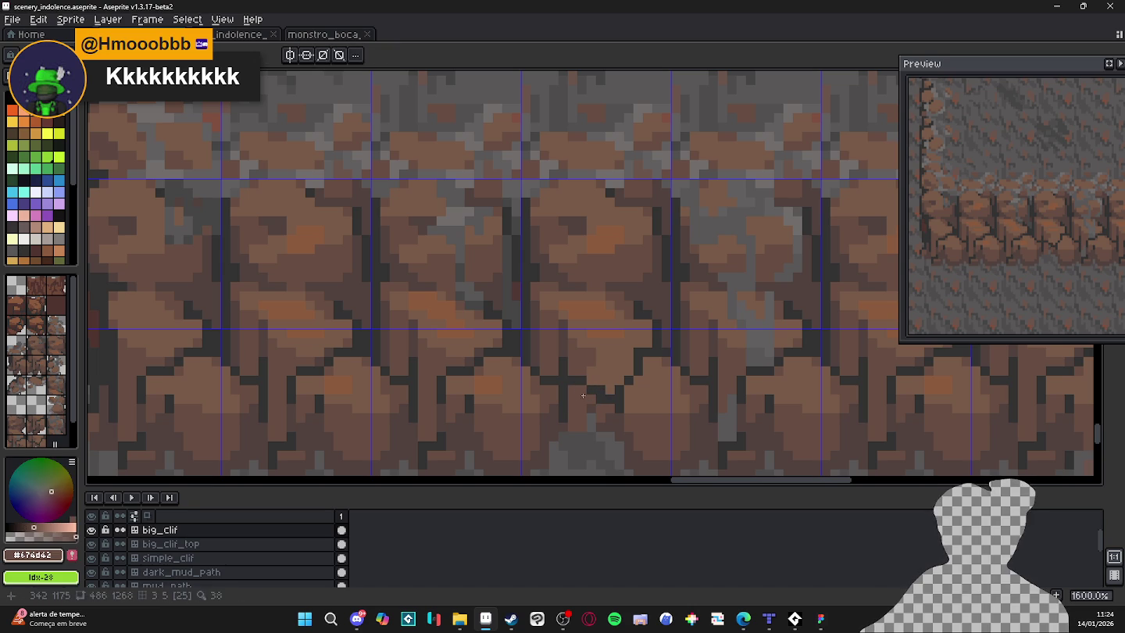
left_click(562, 389)
left_click(561, 402)
left_click(557, 408)
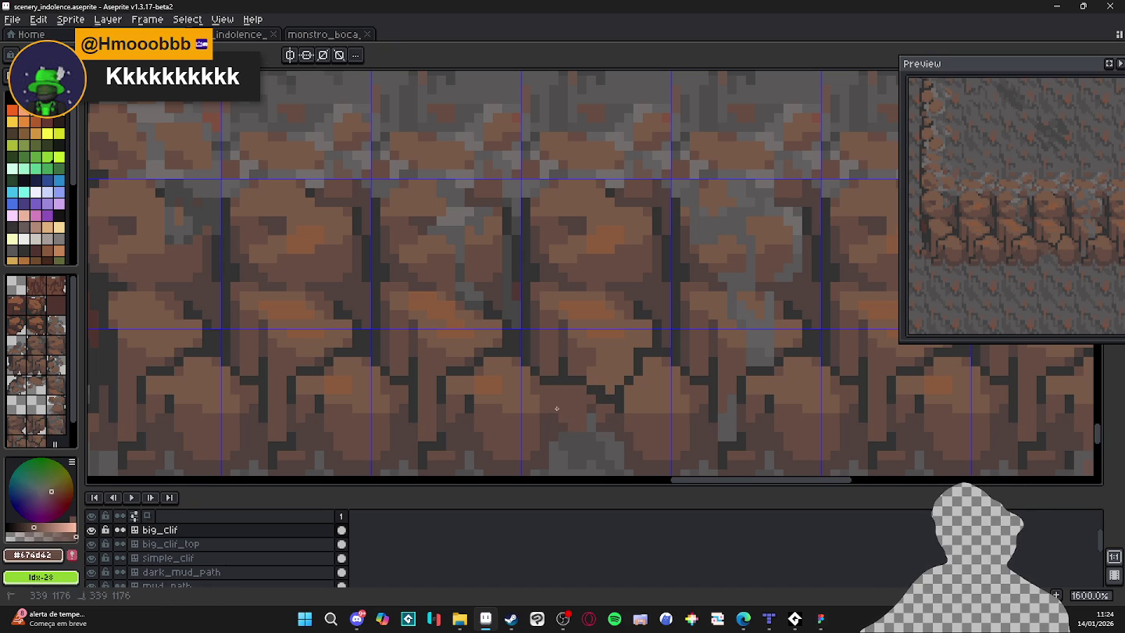
scroll(558, 408, "down", 3)
scroll(606, 422, "up", 2)
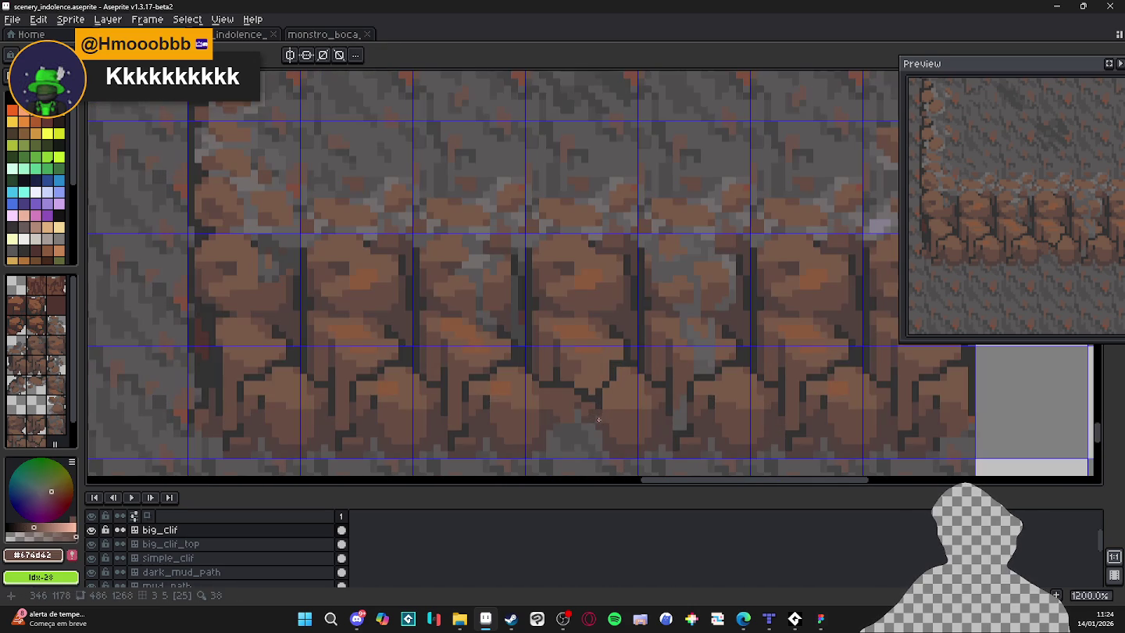
scroll(586, 403, "up", 1)
left_click(585, 397, "alt")
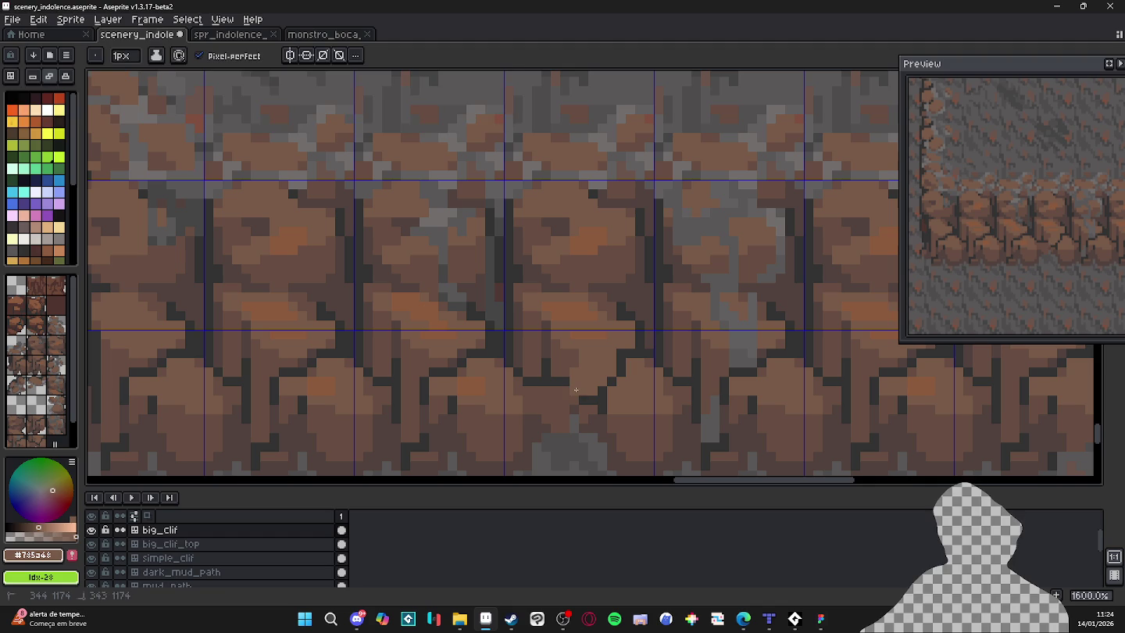
left_click(580, 400, "alt")
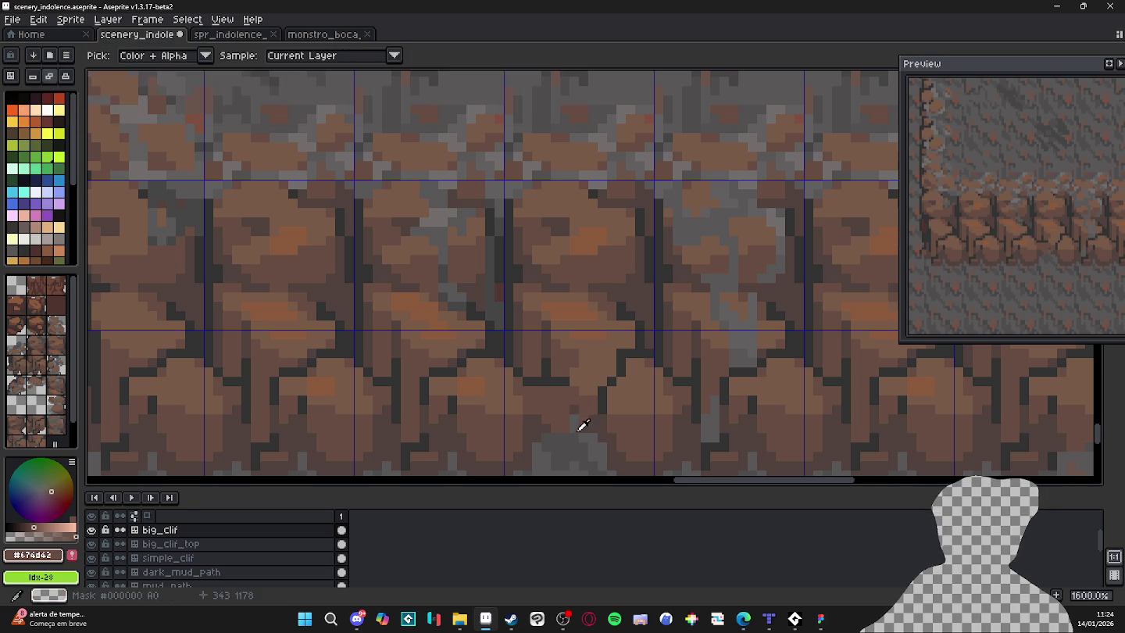
Pick transparency as the colour, pan the canvas, and return to the pencil on Layer 2.
left_click(583, 424, "alt")
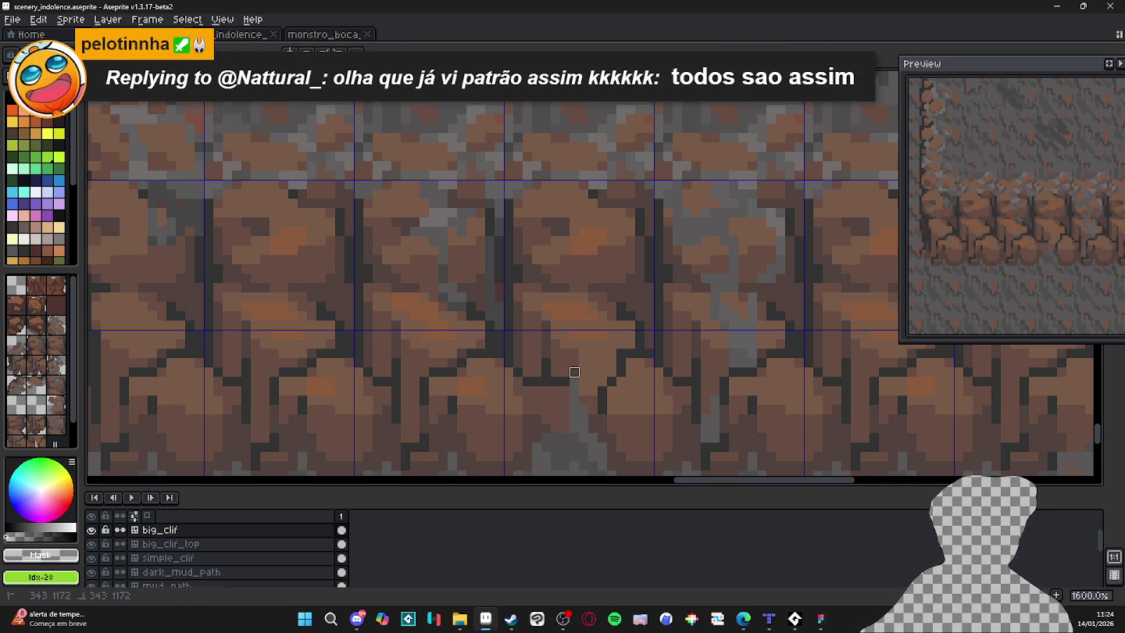
left_click(584, 381)
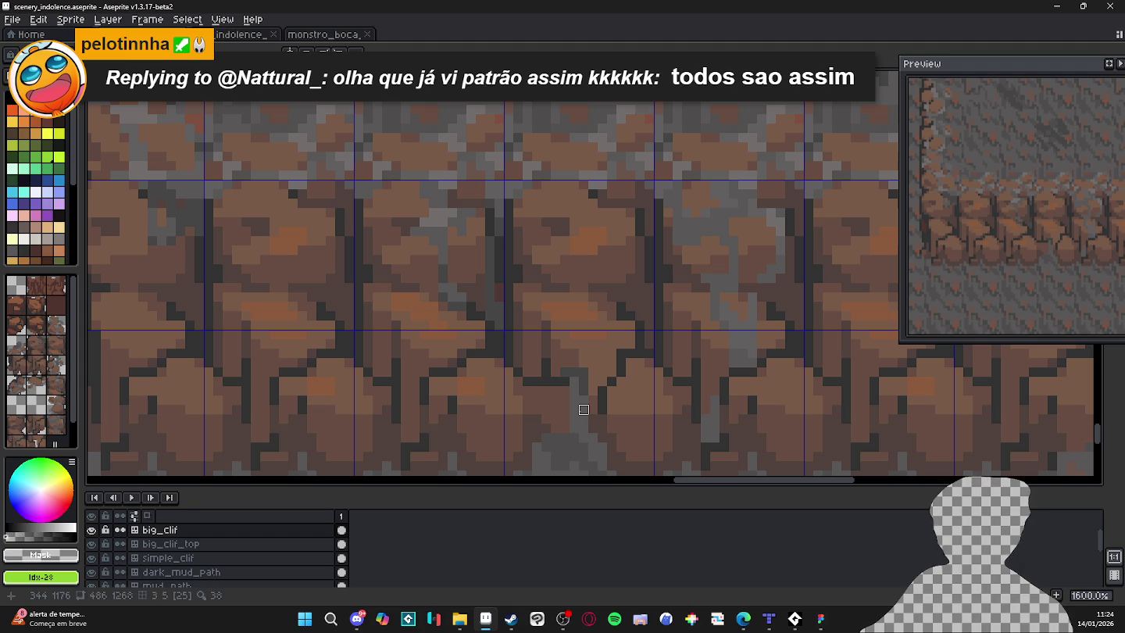
left_click_drag(574, 390, 572, 344)
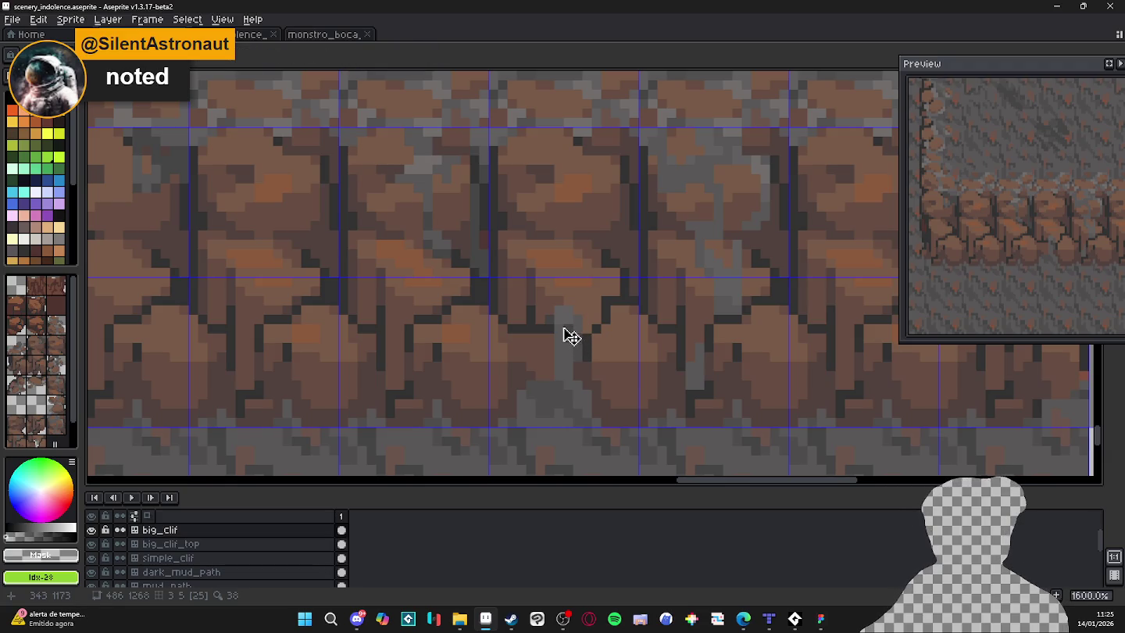
key("b")
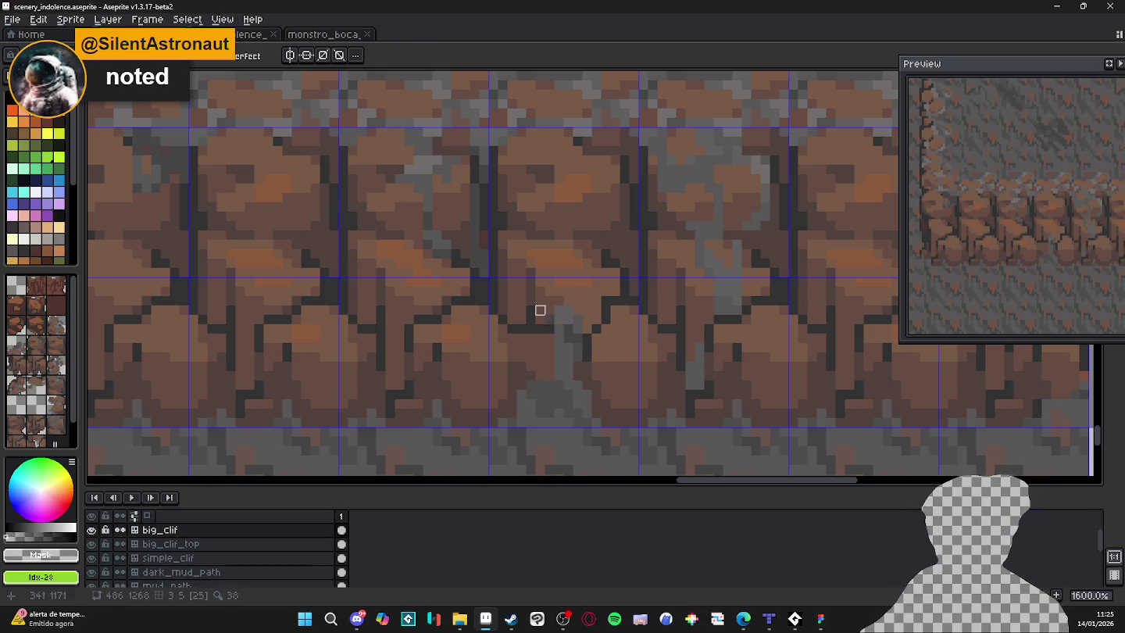
key("alt+Down")
key("alt+Down")
key("alt+Down")
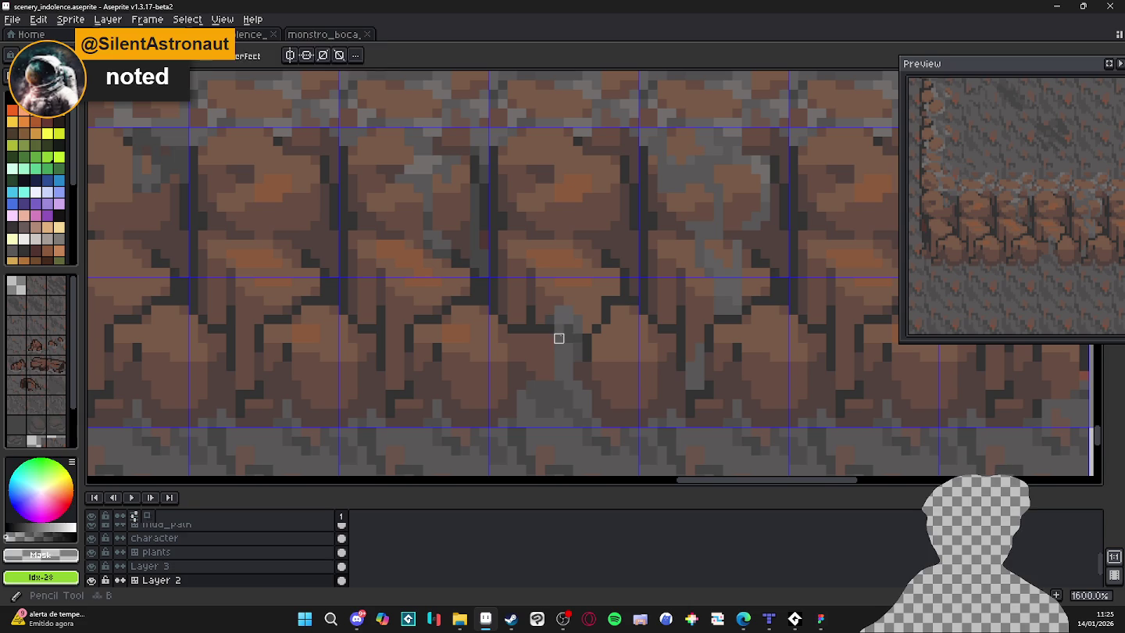
Sample grey #595757 and paint a short stroke extending the crack on the big_clif layer.
left_click(534, 323, "alt")
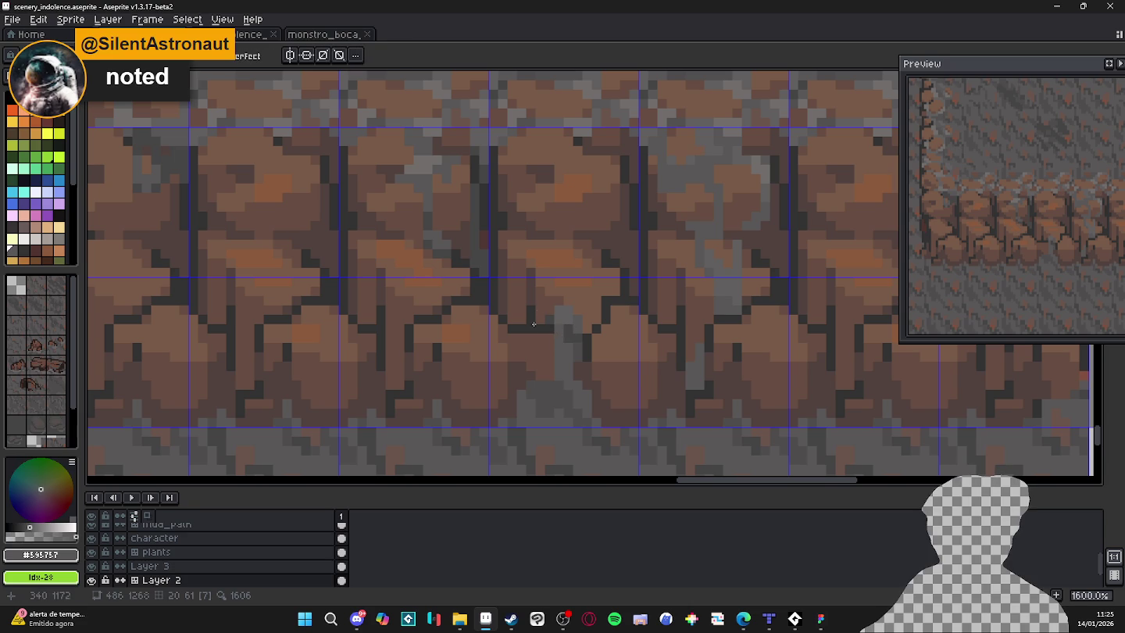
left_click(578, 306, "ctrl")
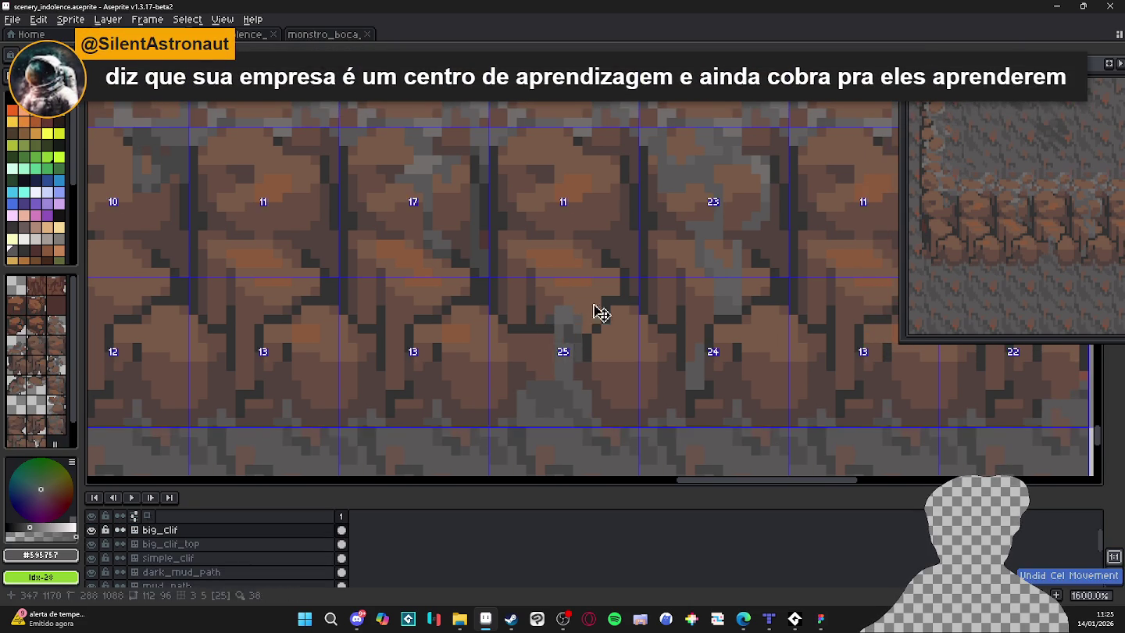
left_click(585, 321, "alt")
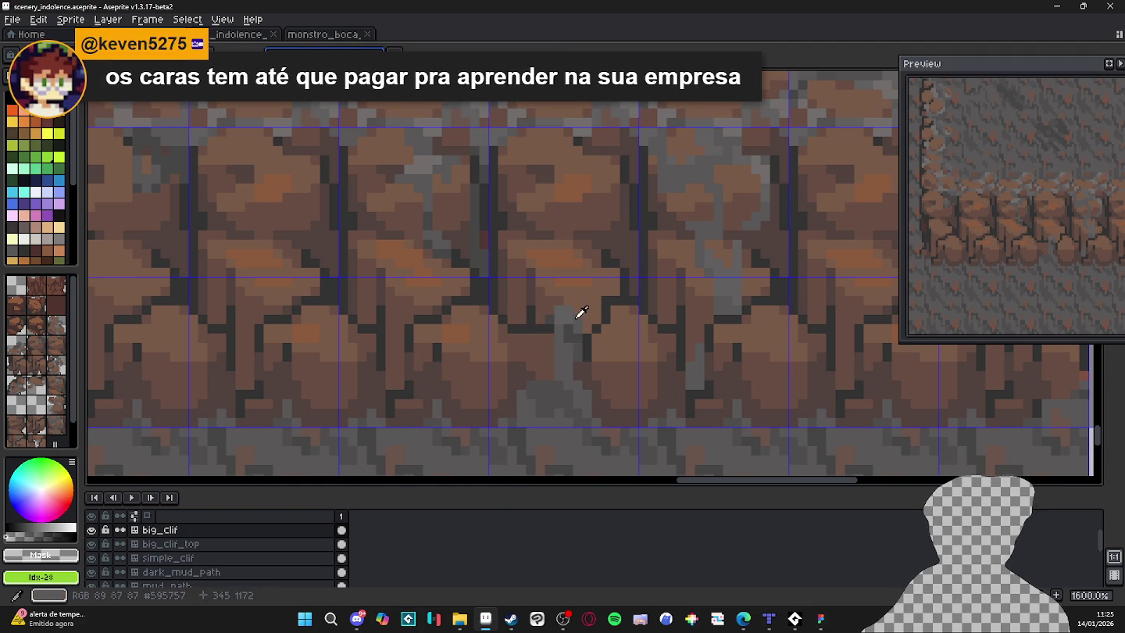
left_click(559, 318, "alt")
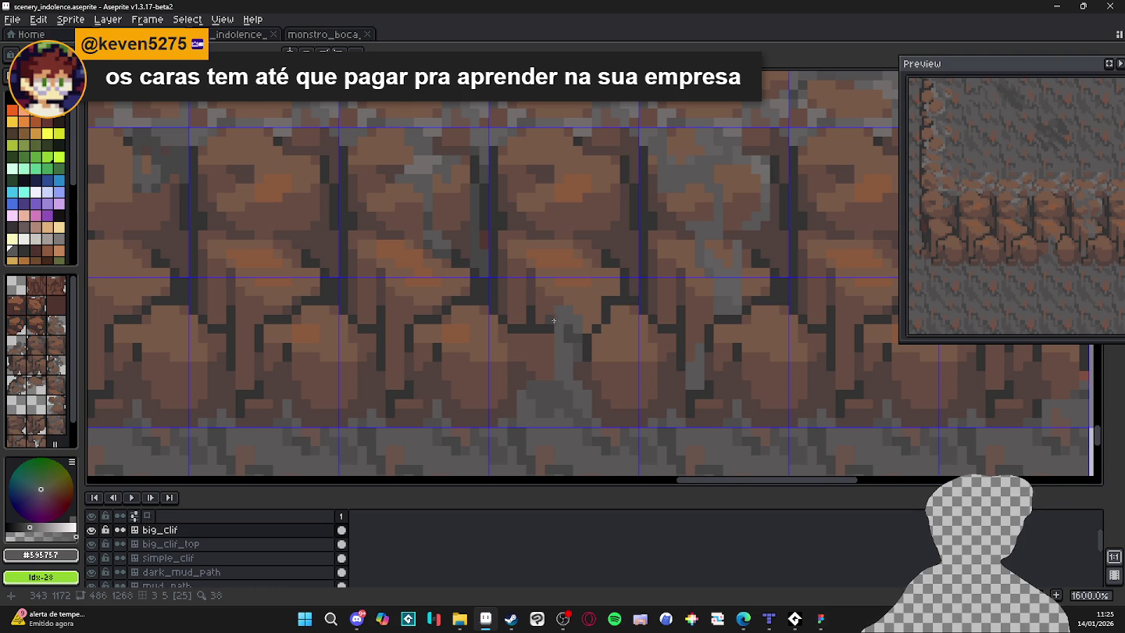
left_click_drag(564, 327, 576, 384)
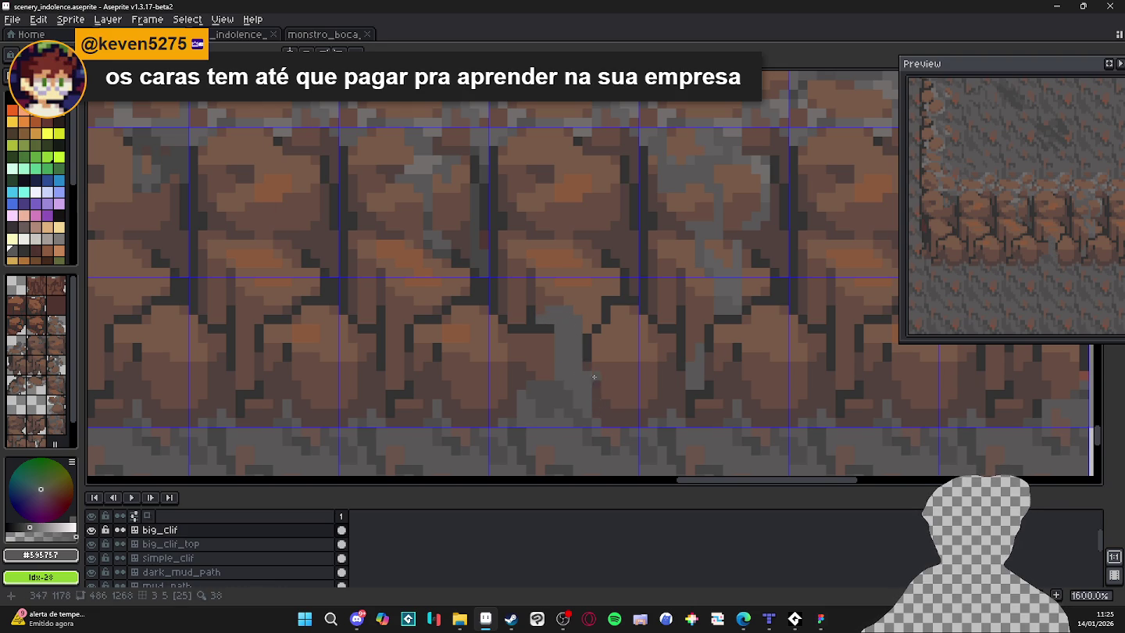
Zoom out and back in to check the retouched cliff tiles.
scroll(595, 376, "down", 5)
scroll(597, 380, "up", 5)
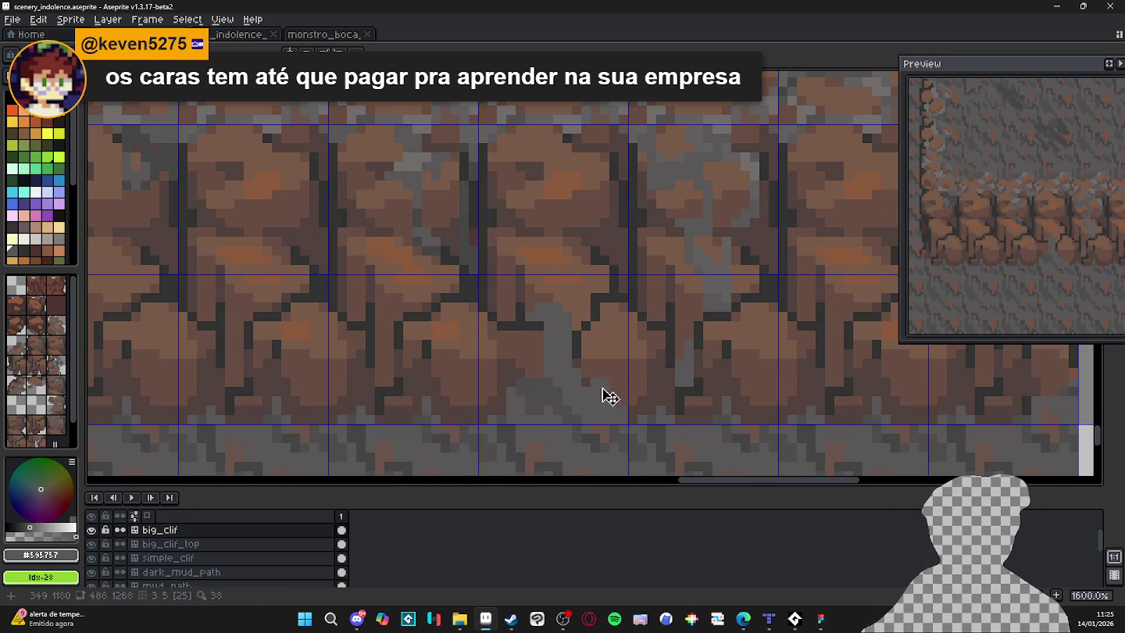
scroll(579, 352, "down", 4)
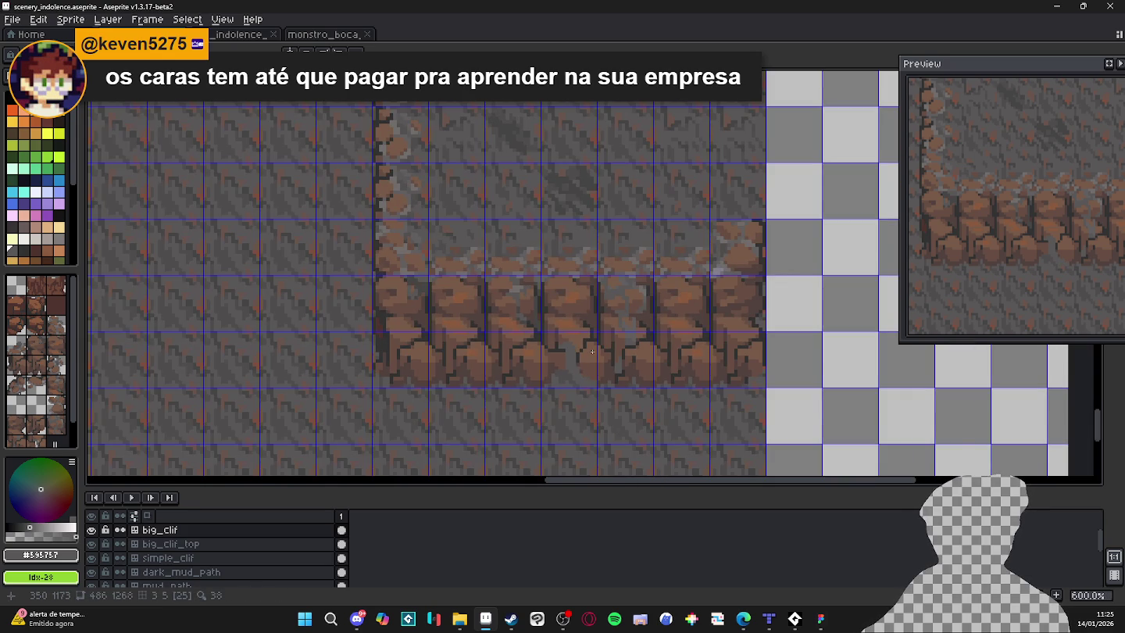
scroll(593, 352, "up", 4)
scroll(575, 376, "down", 4)
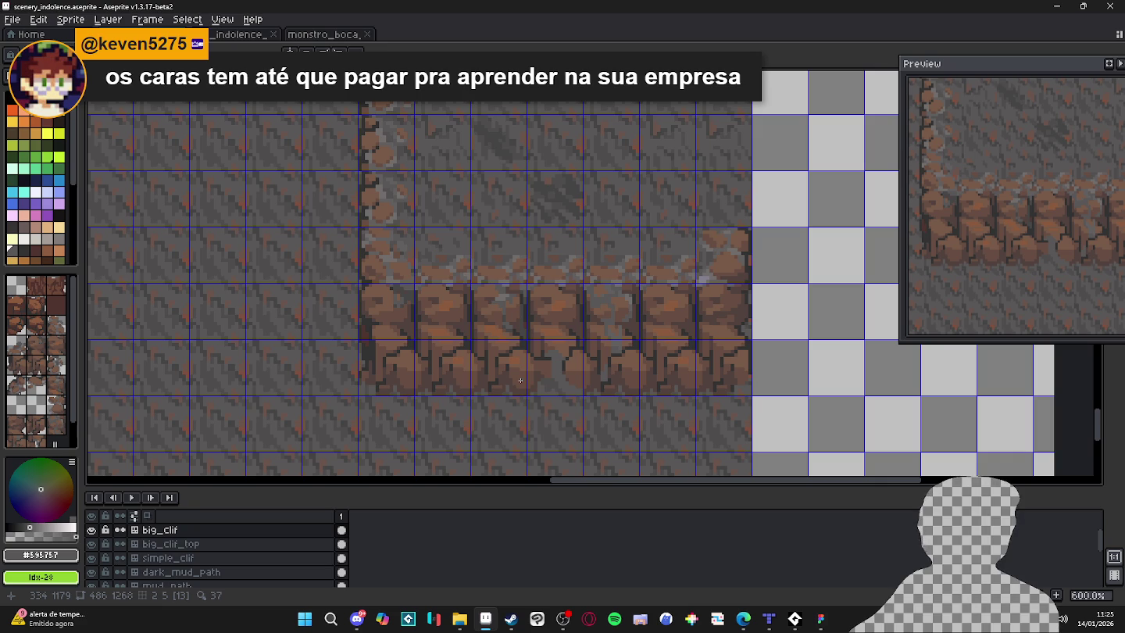
scroll(605, 283, "down", 4)
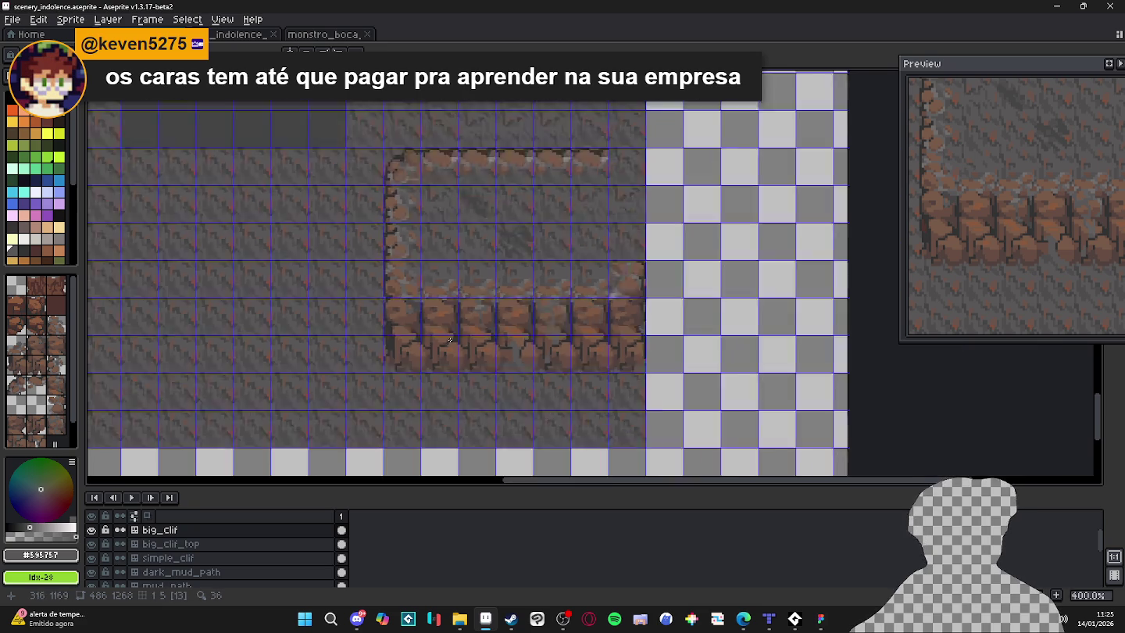
scroll(594, 325, "left", 3)
scroll(594, 326, "up", 1)
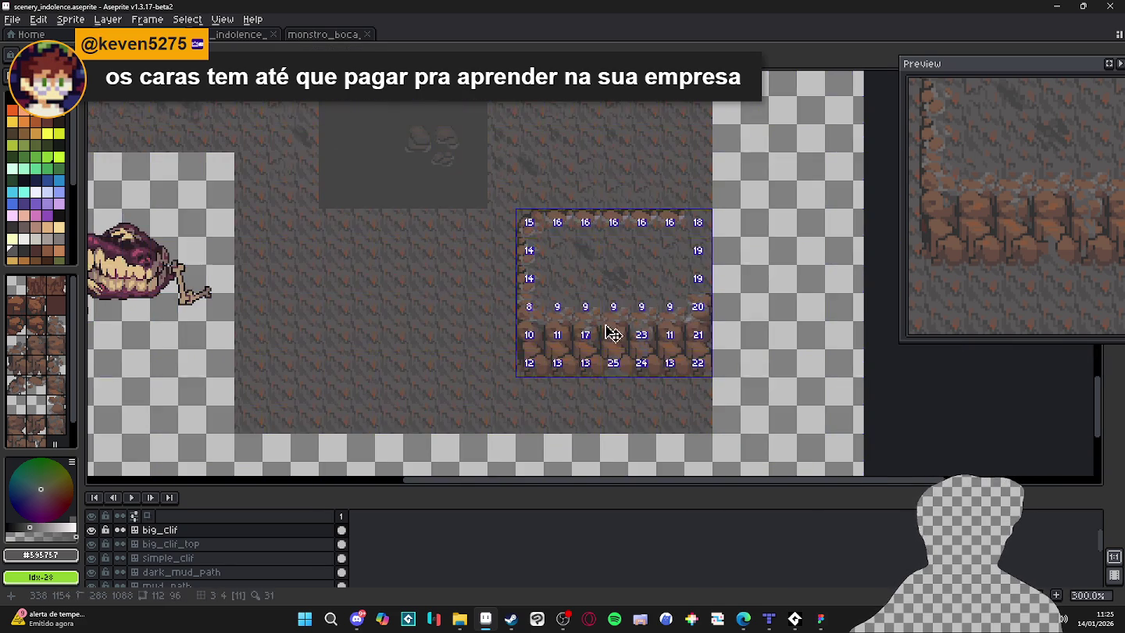
scroll(582, 344, "up", 1)
scroll(582, 355, "up", 7)
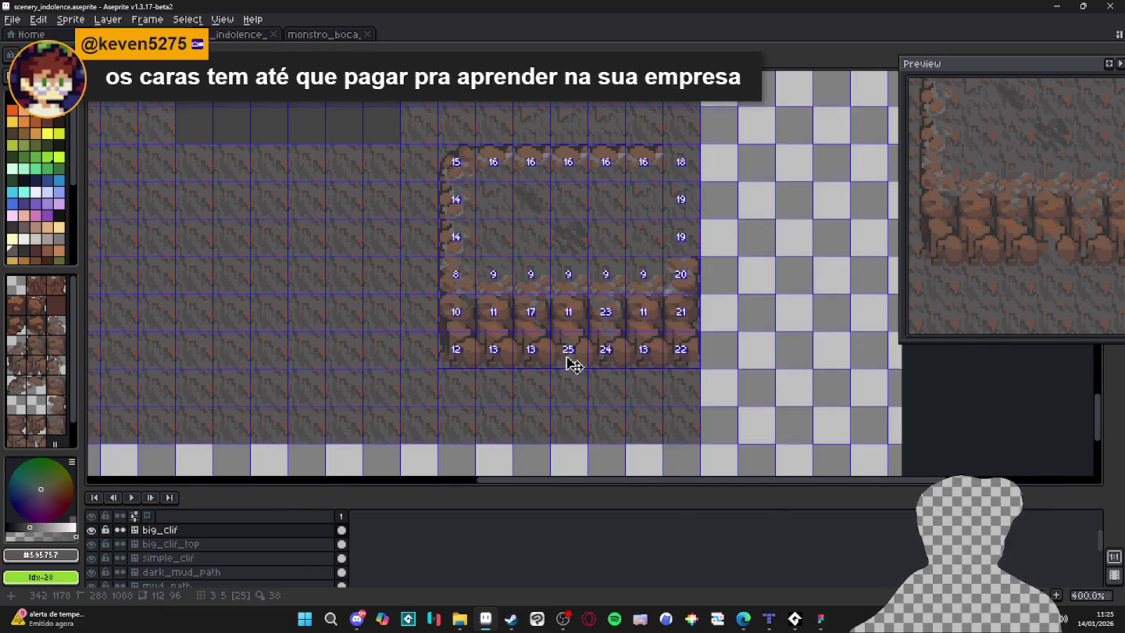
Paint light-grey pixels beside and below the crack highlight.
scroll(555, 346, "down", 4)
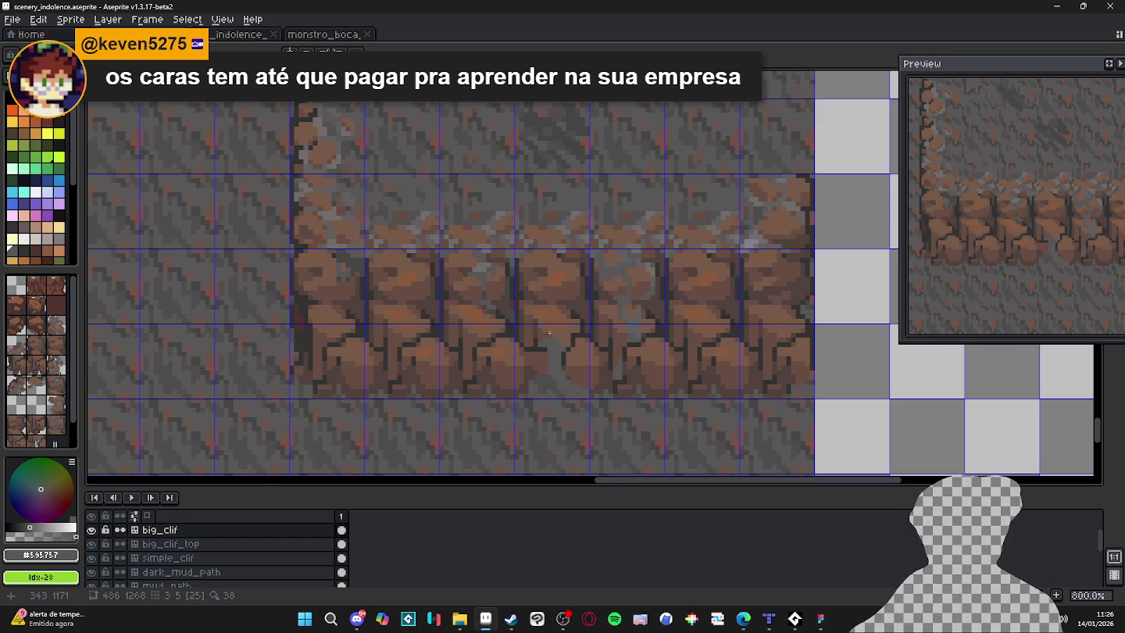
scroll(556, 359, "up", 1)
scroll(558, 379, "down", 1)
scroll(547, 265, "up", 4)
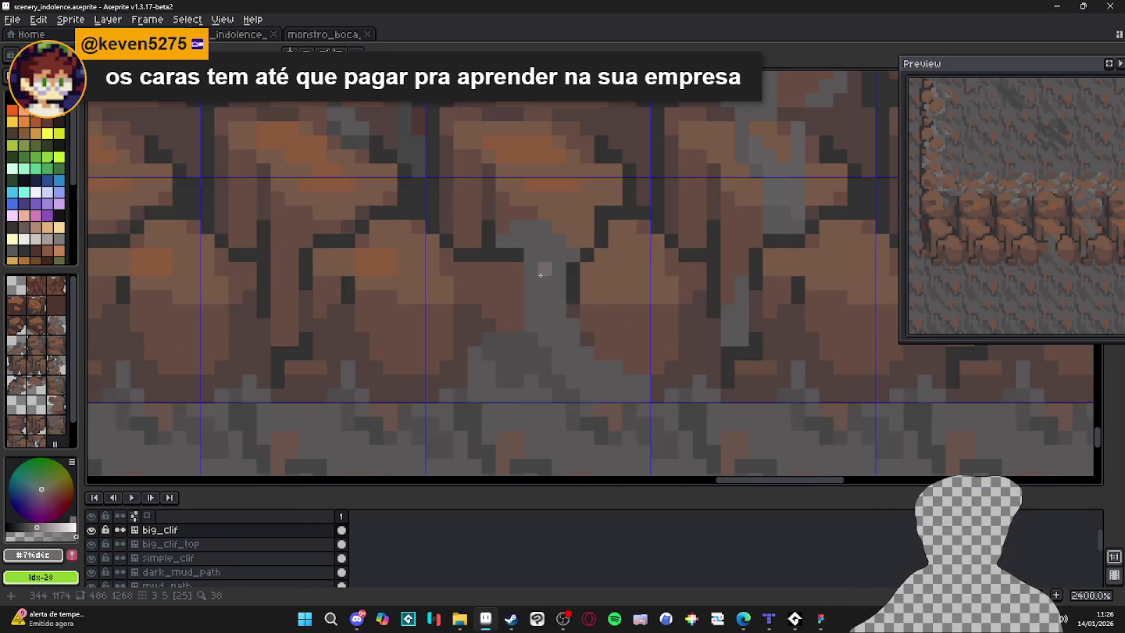
left_click_drag(551, 253, 556, 273)
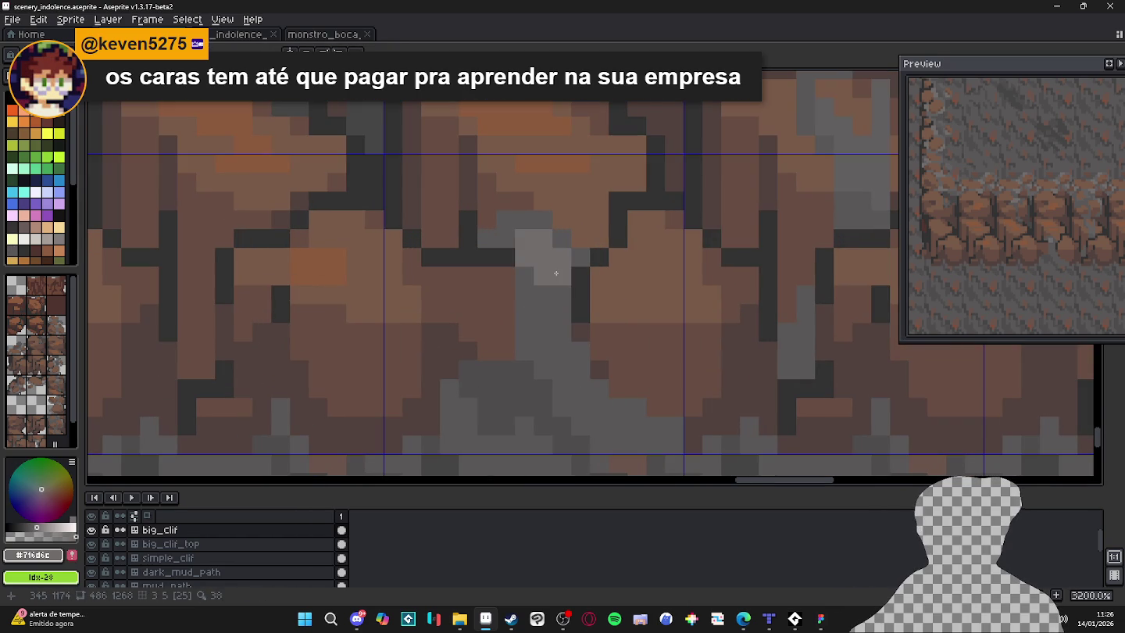
left_click(556, 293)
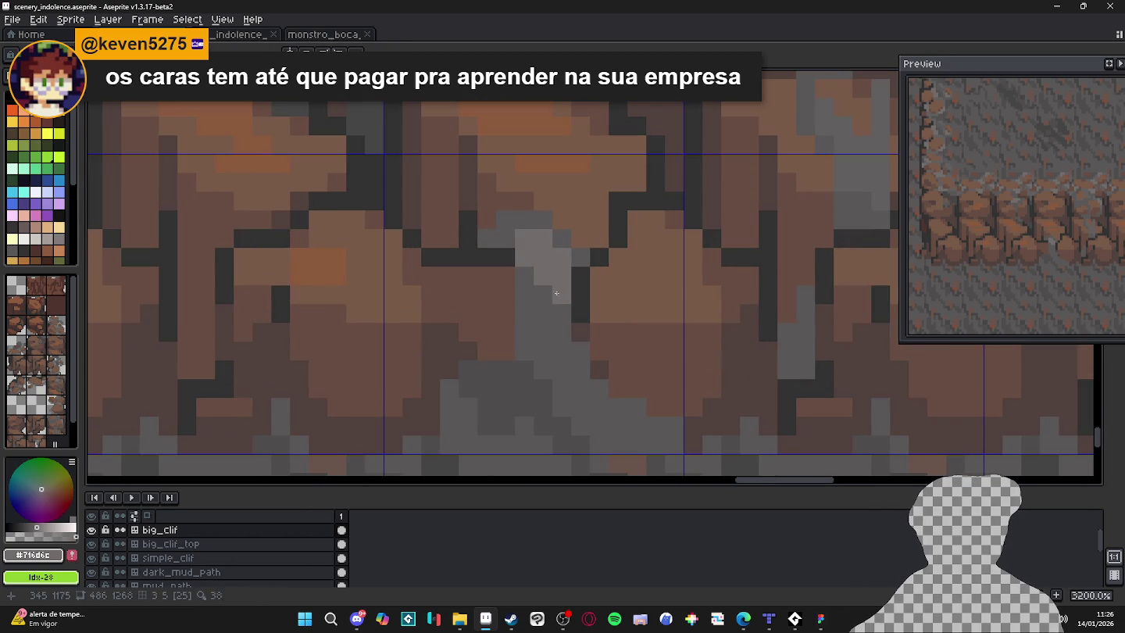
Shrink the brush to 1 px, eyedrop mid grey, and cover the darker crack pixels.
scroll(561, 290, "down", 4)
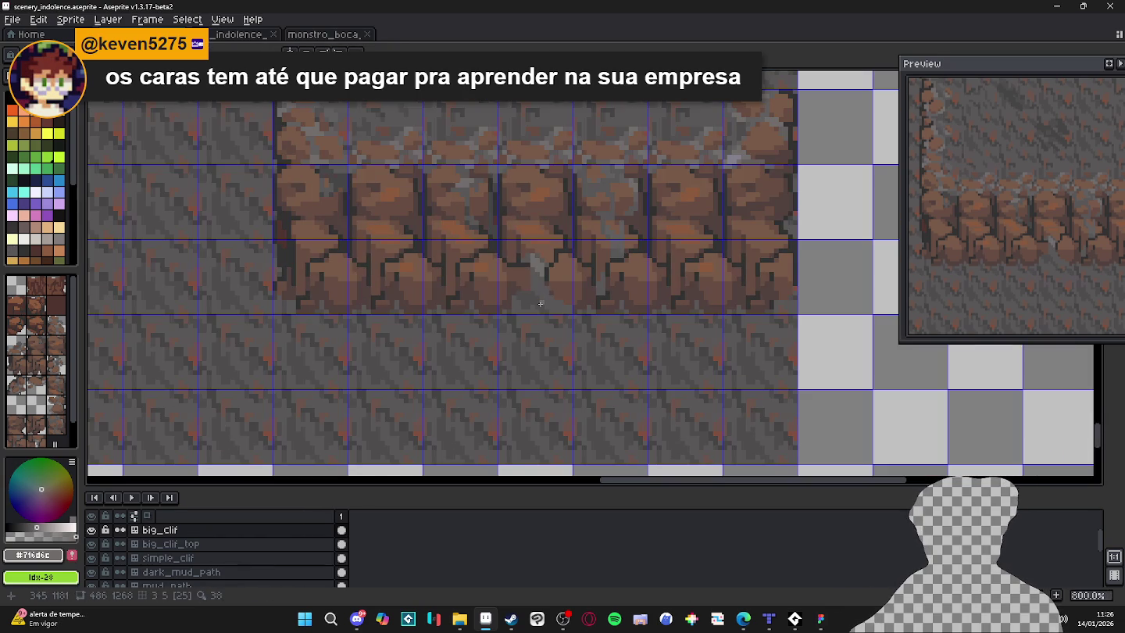
scroll(539, 295, "up", 5)
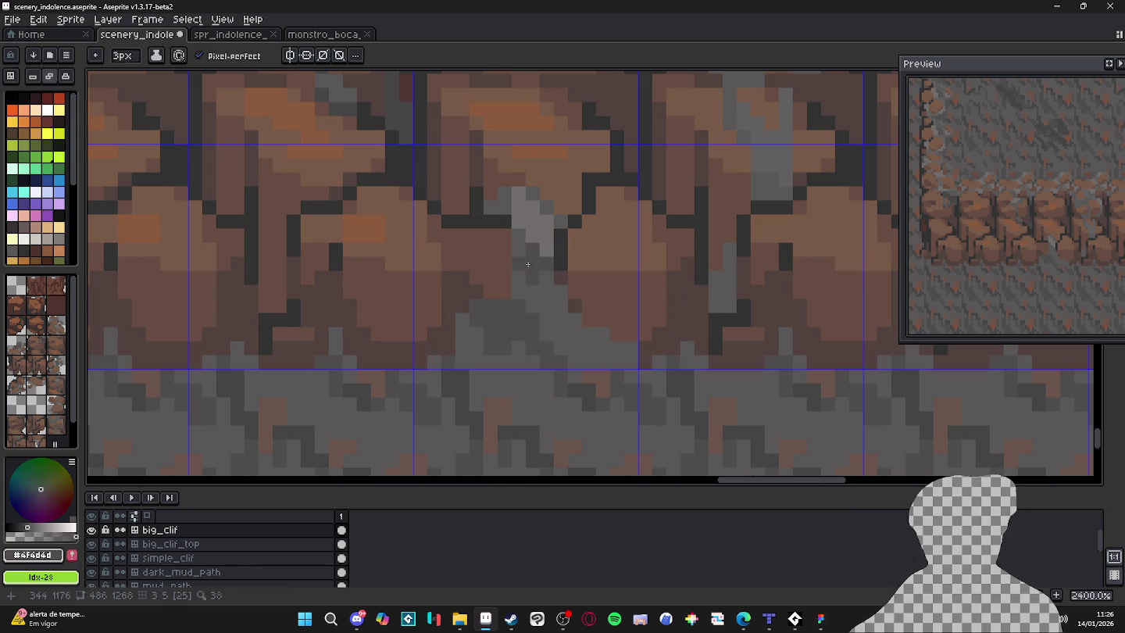
key("minus")
scroll(516, 286, "down", 4)
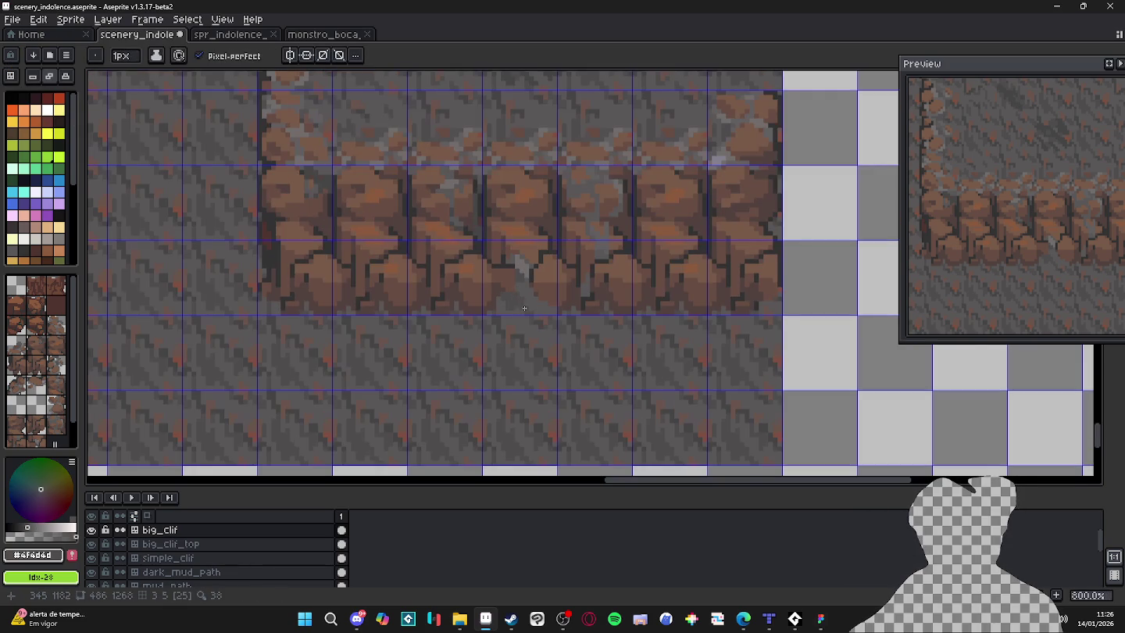
left_click(530, 300, "alt")
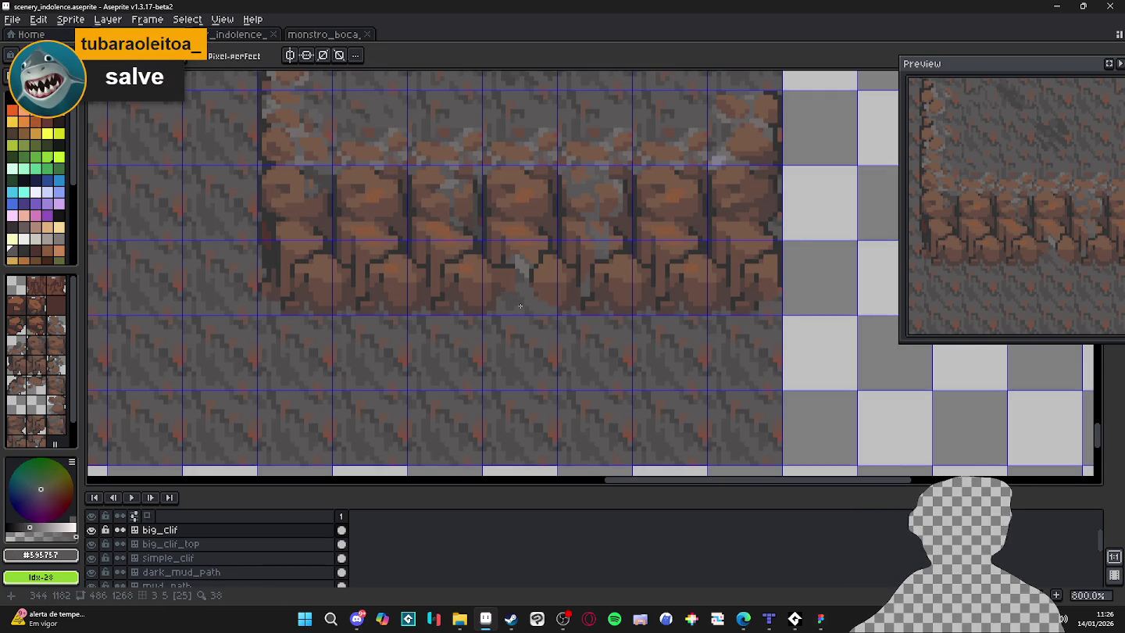
scroll(520, 306, "up", 4)
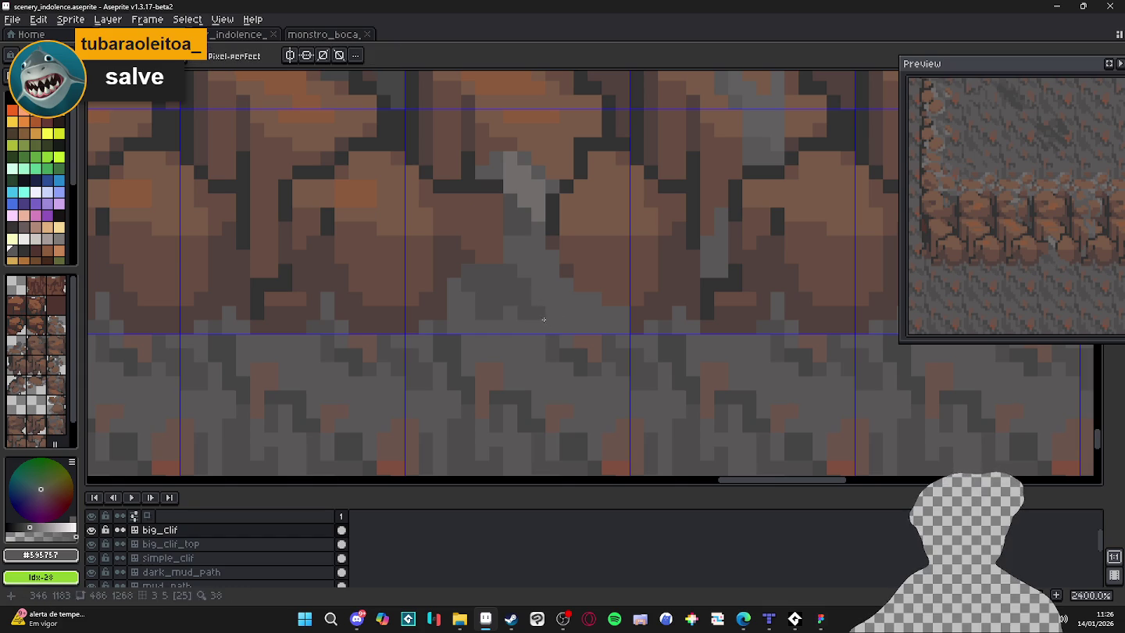
mouse_move(536, 312)
left_mouse_down()
mouse_move(494, 315)
mouse_move(516, 286)
mouse_move(503, 272)
mouse_move(475, 274)
mouse_move(511, 282)
left_mouse_up()
Sample a light grey and paint two small light-grey blocks at the crack base.
left_click(538, 191, "alt")
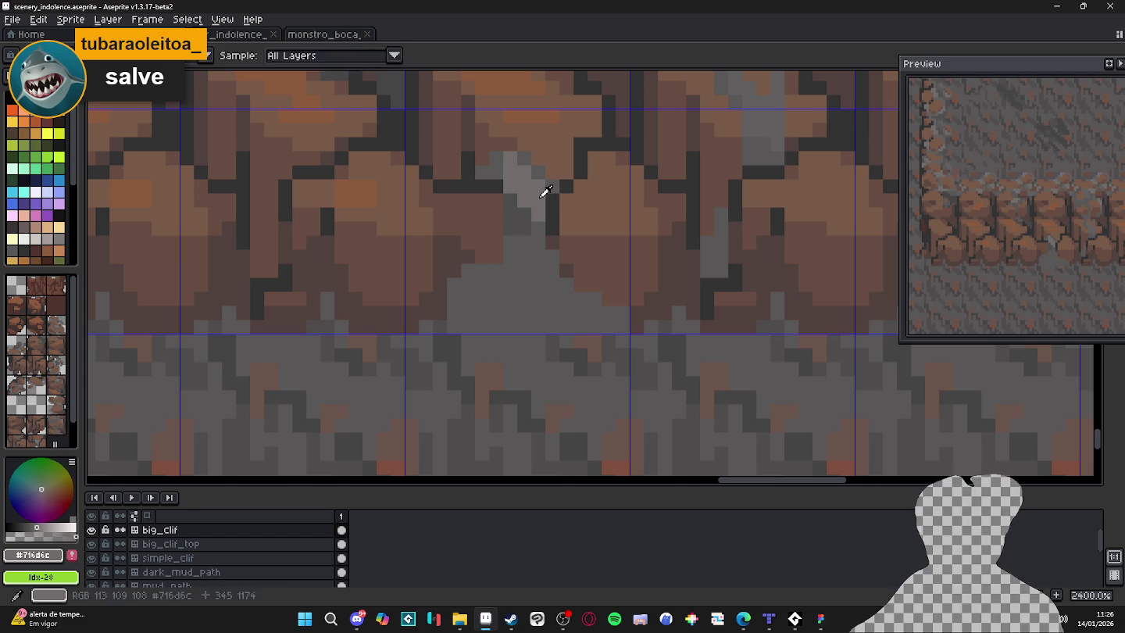
left_click(472, 274)
left_click(495, 275)
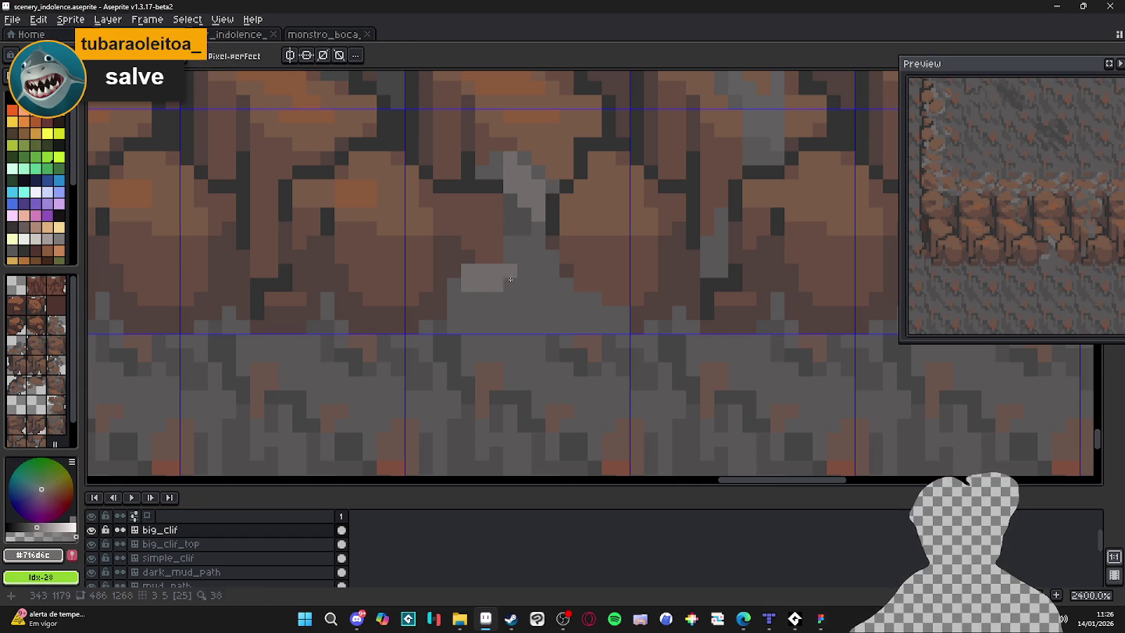
scroll(517, 330, "down", 5)
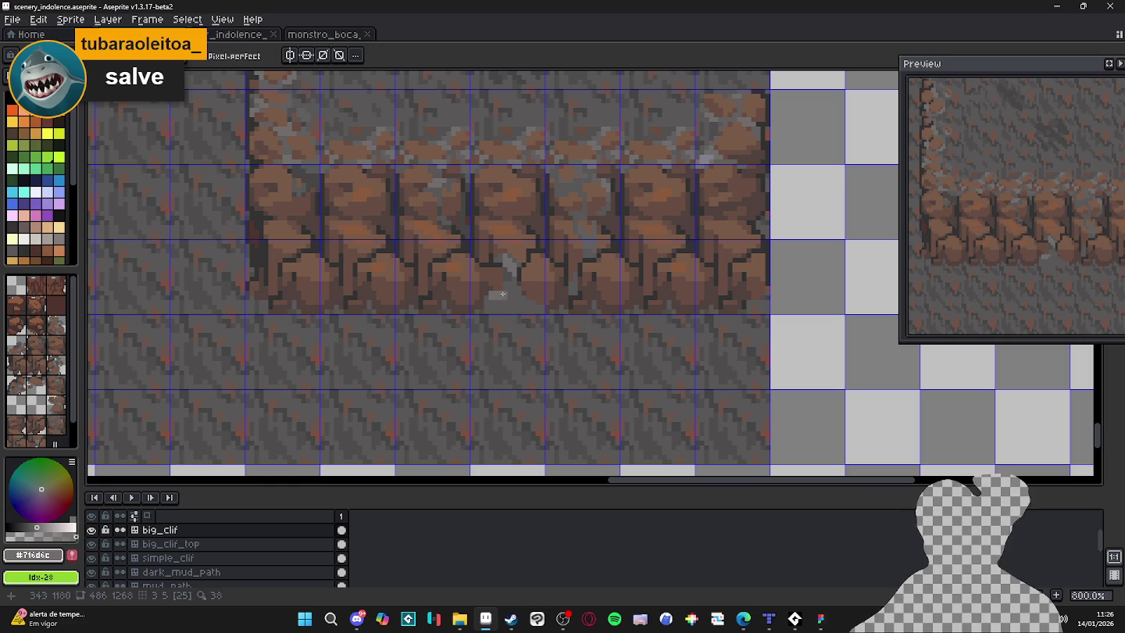
scroll(504, 293, "up", 3)
scroll(509, 288, "down", 3)
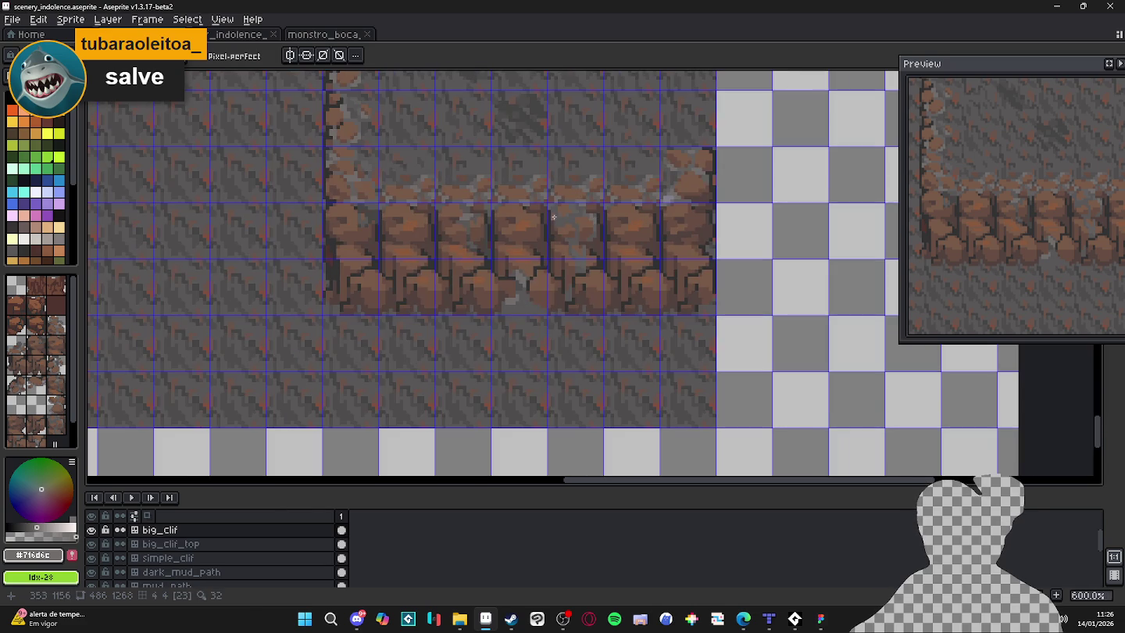
scroll(553, 216, "up", 2)
scroll(551, 175, "up", 3)
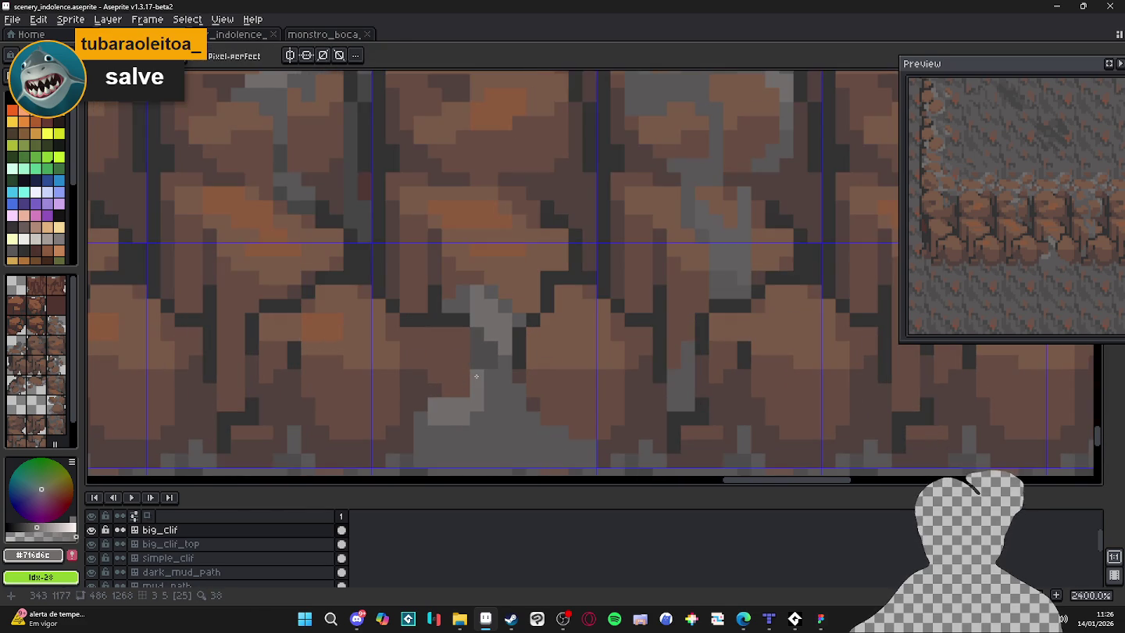
Recenter on the crack and paint a stair-step light-grey shape at its base.
left_click_drag(476, 377, 497, 312)
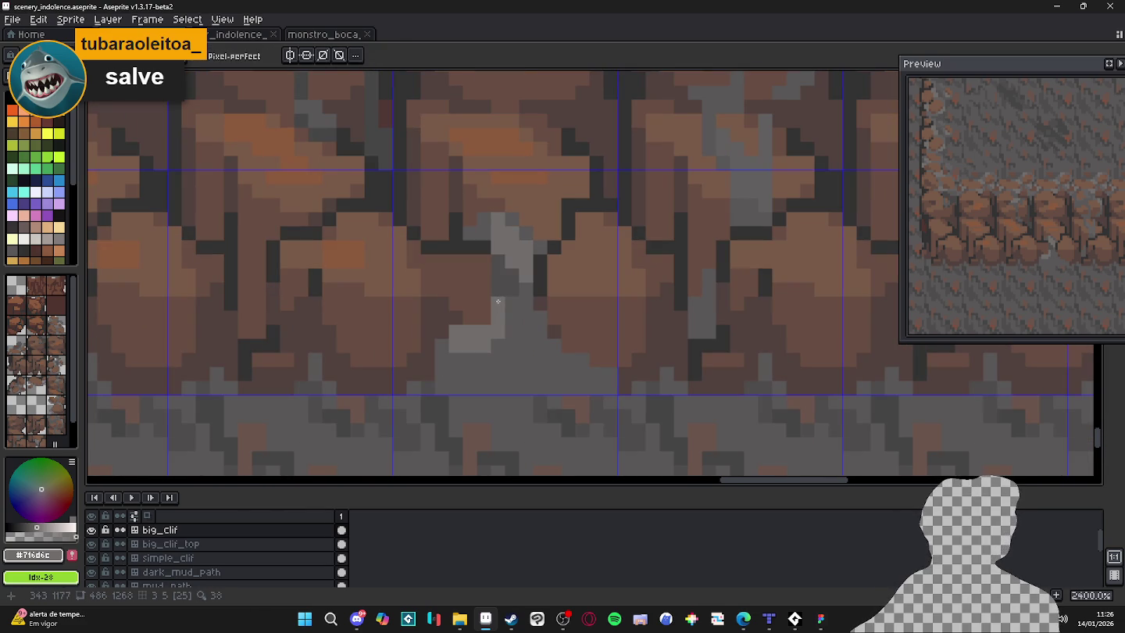
scroll(497, 301, "down", 4)
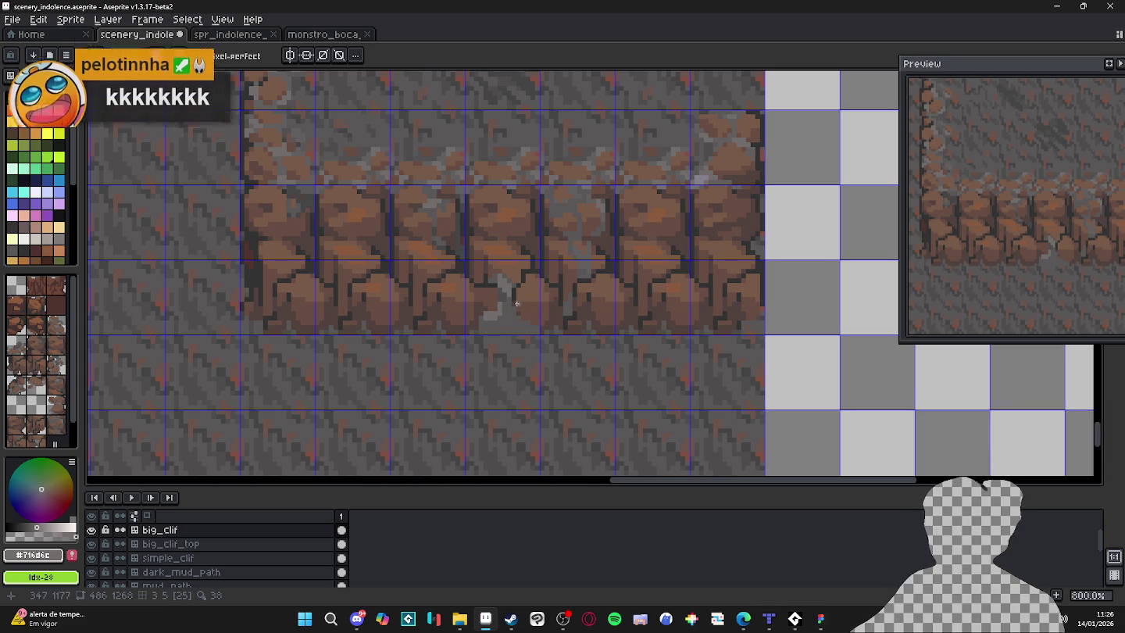
scroll(496, 320, "up", 3)
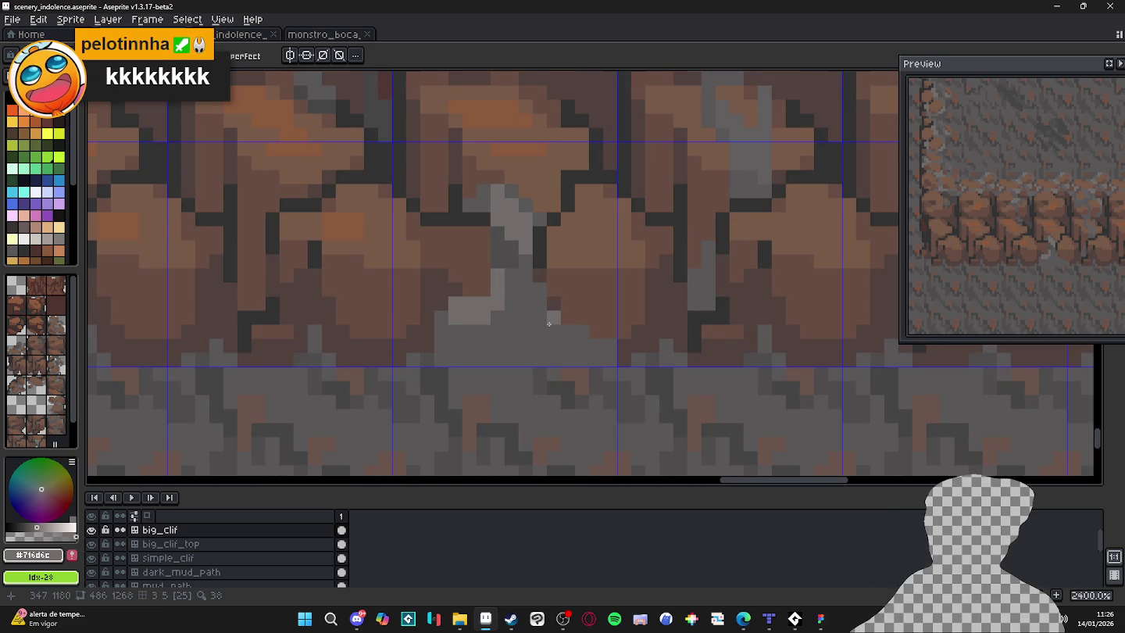
left_click_drag(549, 323, 582, 334)
left_click(607, 332)
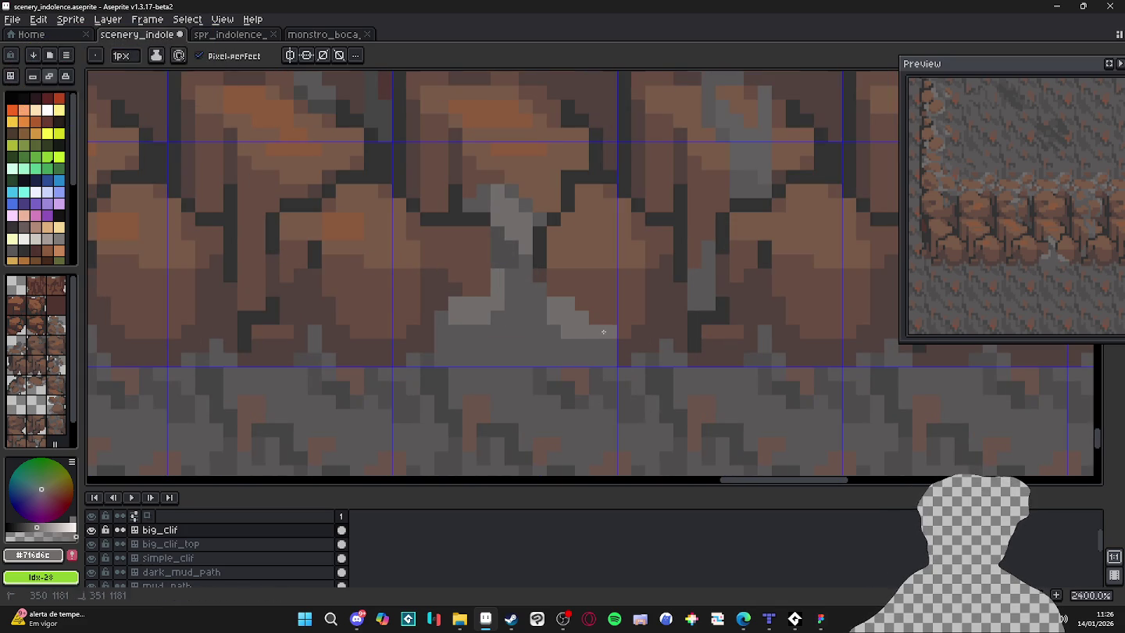
left_click(559, 327)
Draw a dark-grey #4f4d4d line up the crack's middle, then re-pick #595757.
scroll(559, 327, "down", 4)
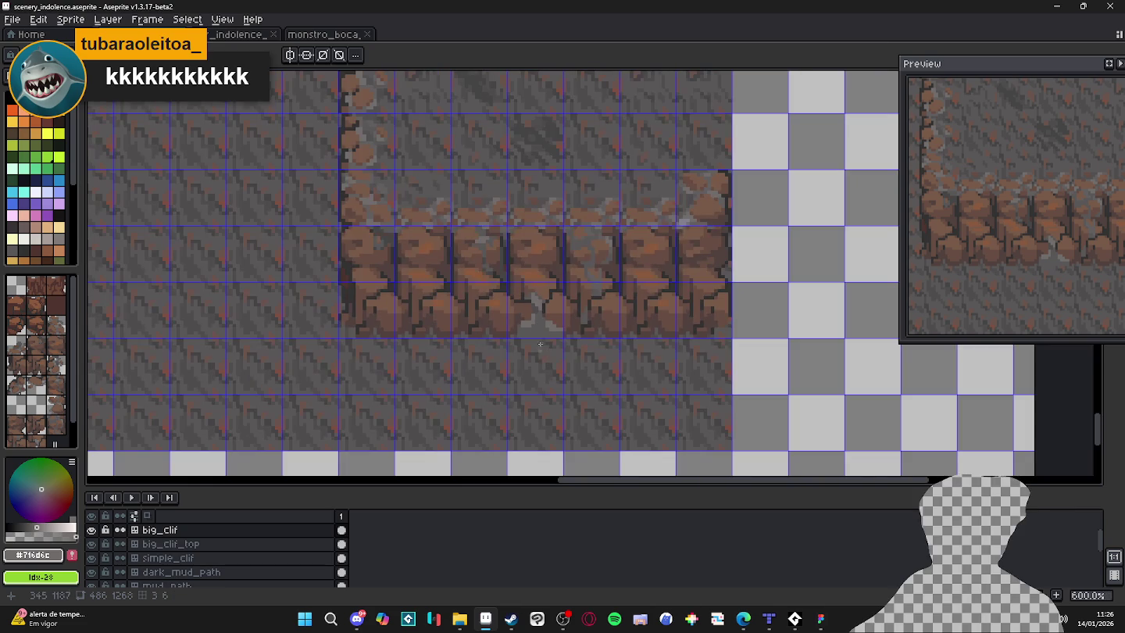
scroll(534, 321, "up", 4)
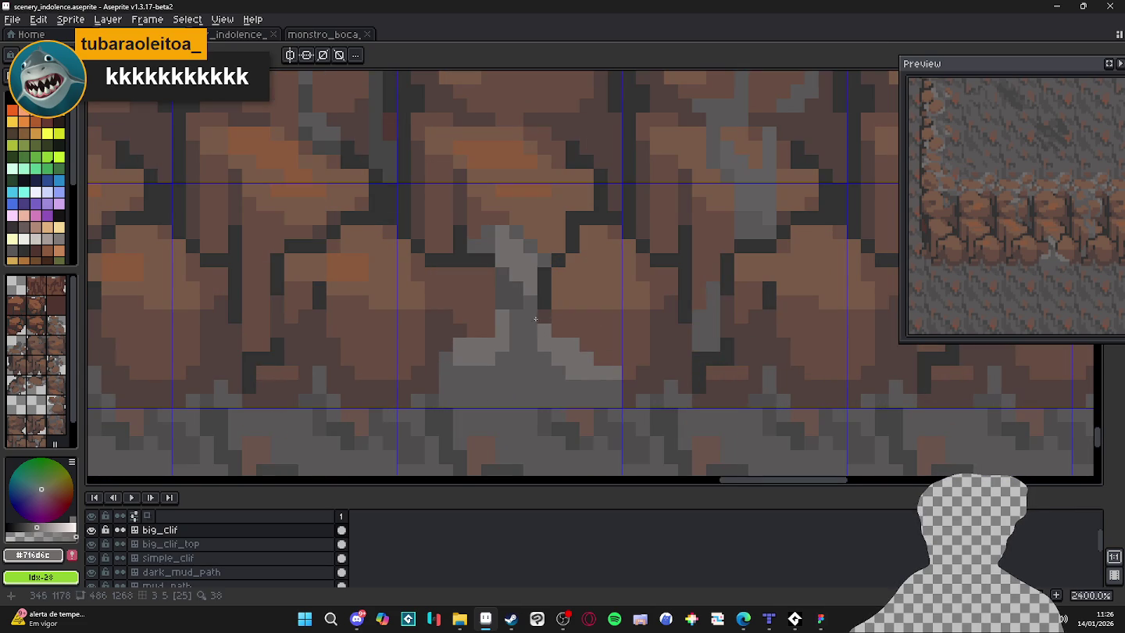
left_click(535, 318, "alt")
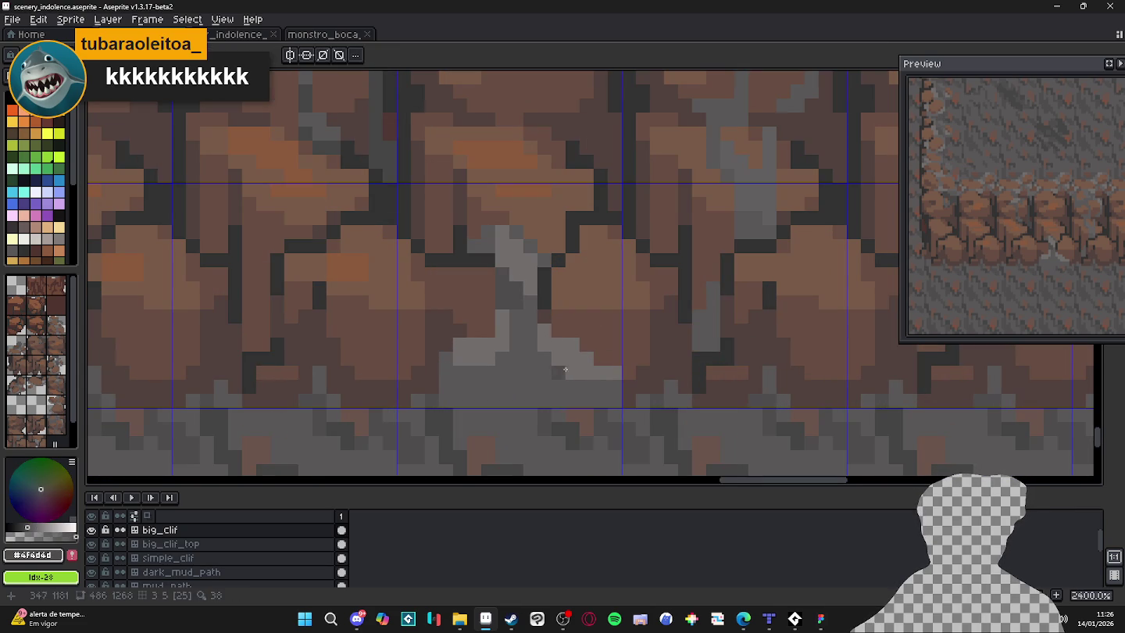
left_click(547, 373)
left_click(531, 359)
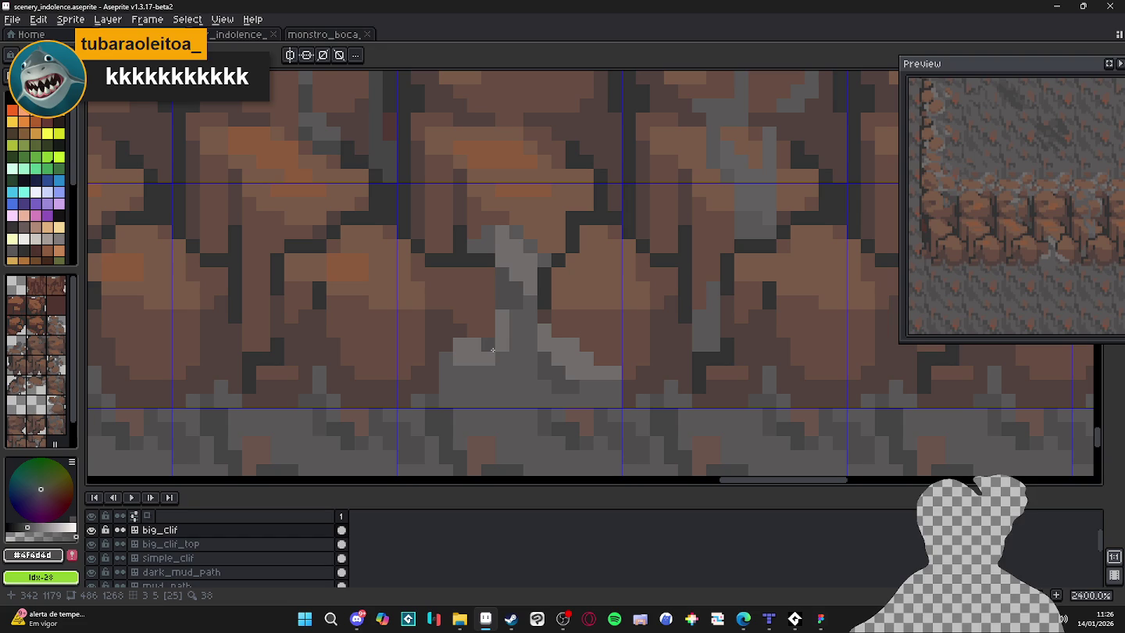
left_click_drag(529, 364, 524, 330)
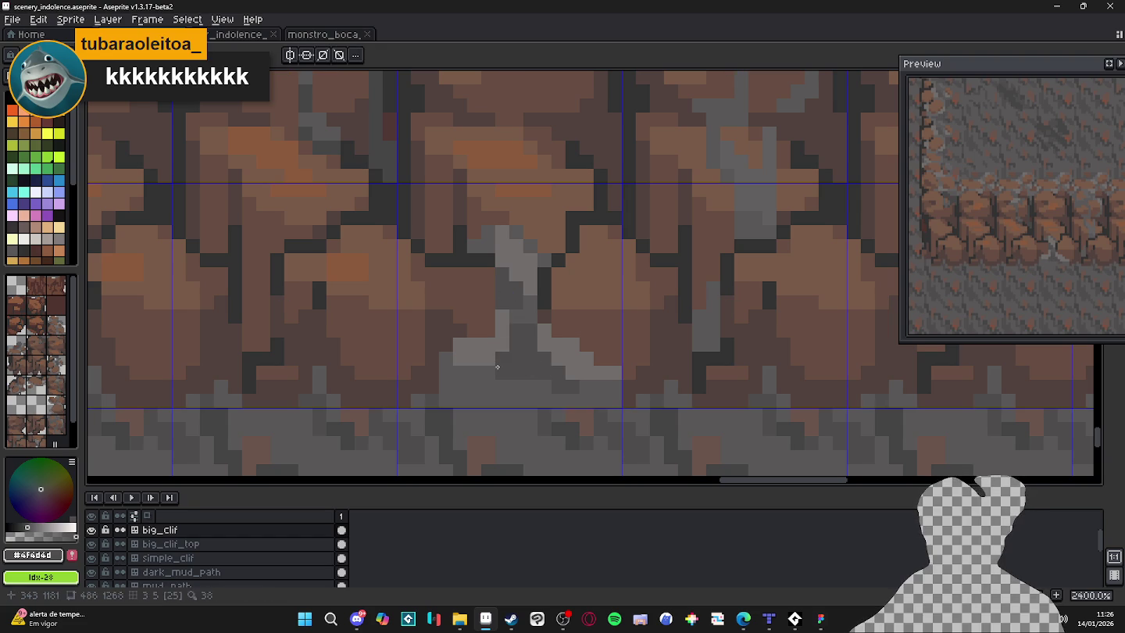
left_click(535, 384, "alt")
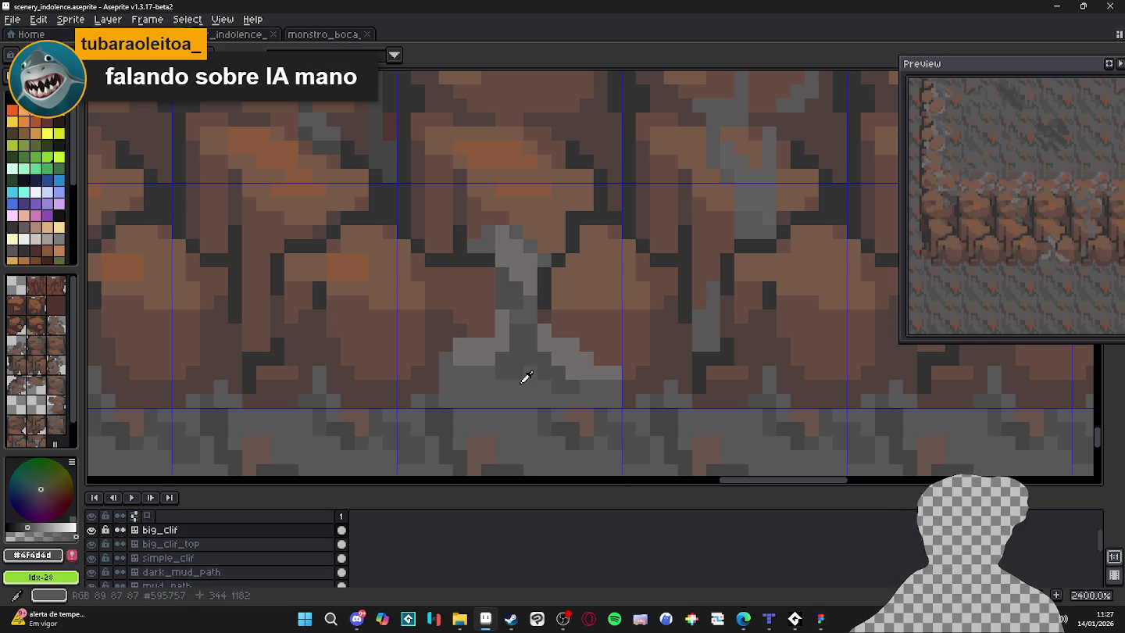
Eyedrop the dark grey, add two dark-grey pixels at the crack base, then switch to the browser.
left_click(513, 376, "alt")
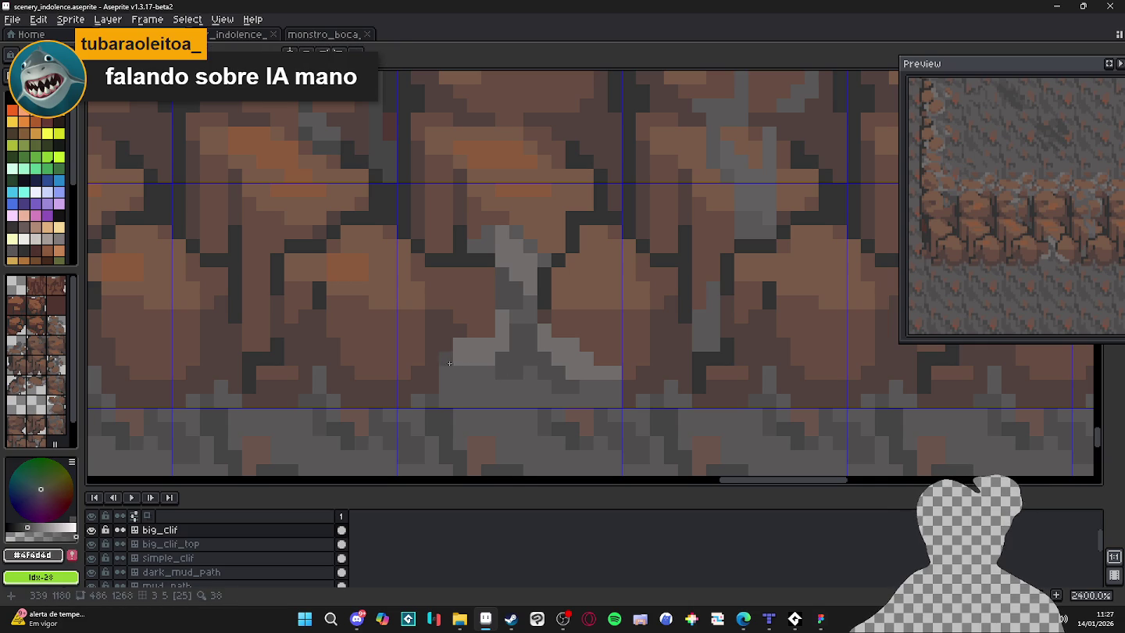
left_click_drag(460, 368, 486, 370)
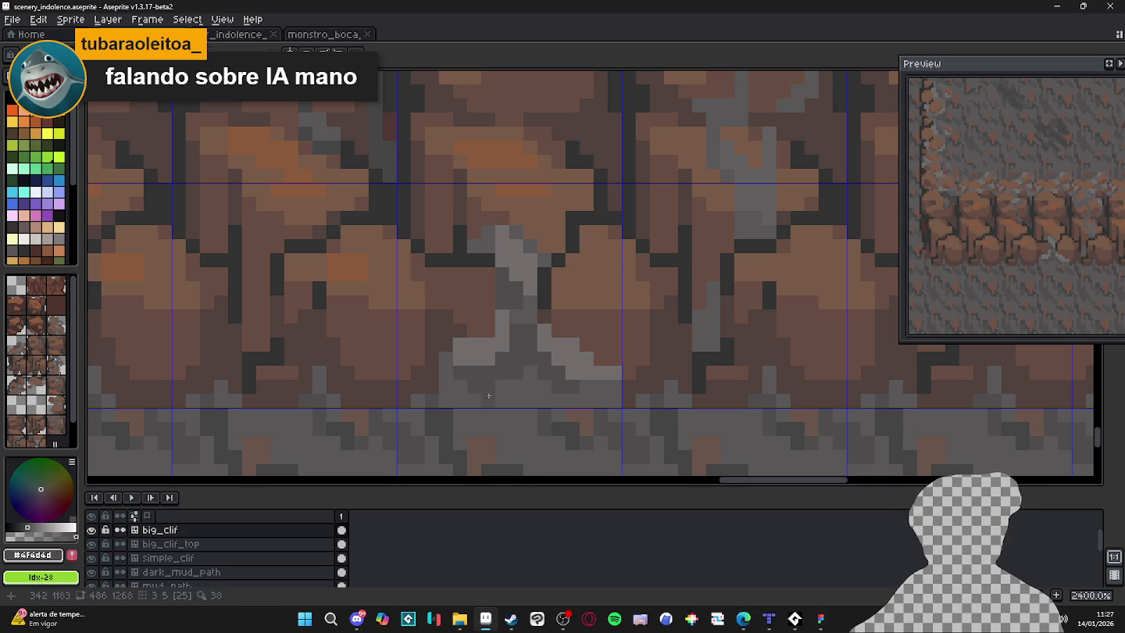
scroll(520, 341, "down", 2)
scroll(520, 342, "up", 2)
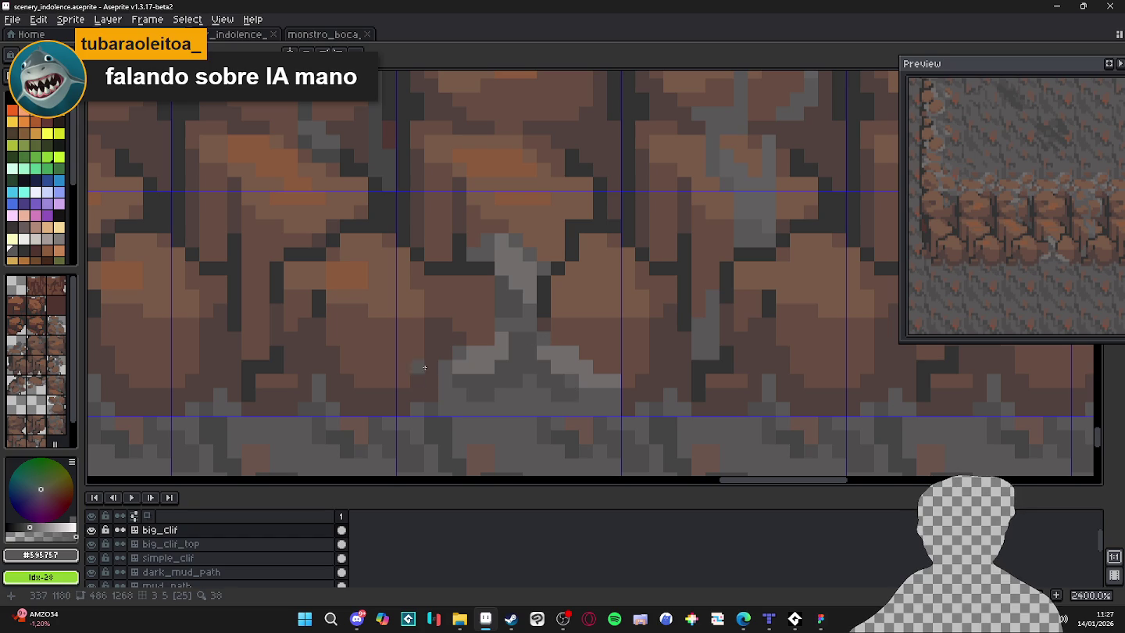
key("alt+Tab")
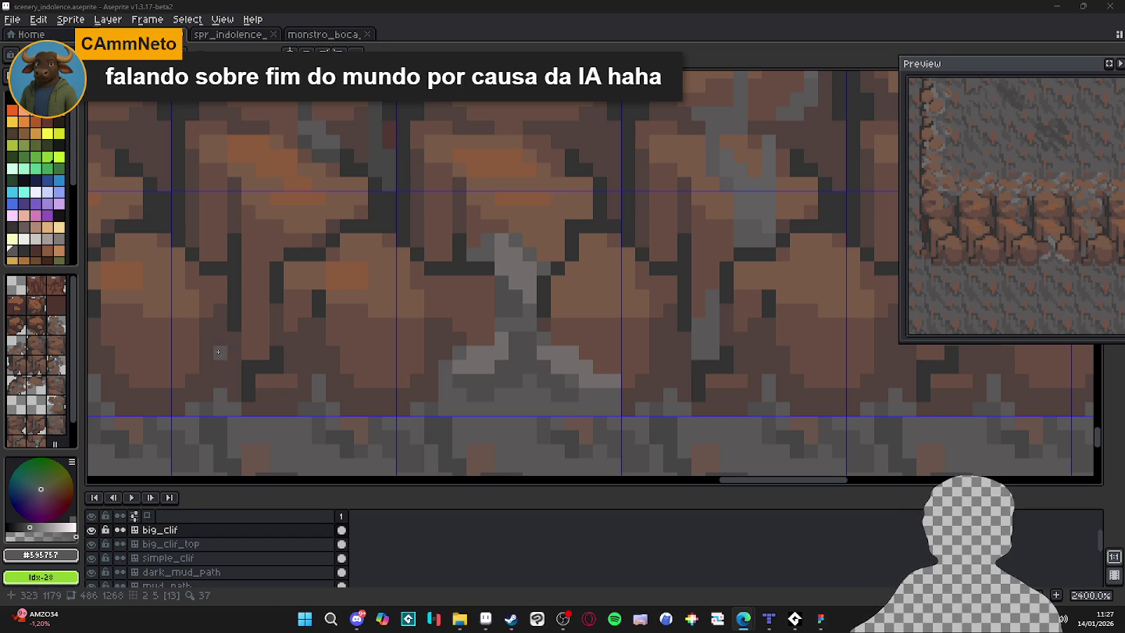
Darken the light-grey pixels along the crack base, undoing the last one.
scroll(357, 321, "up", 1)
scroll(357, 322, "down", 2)
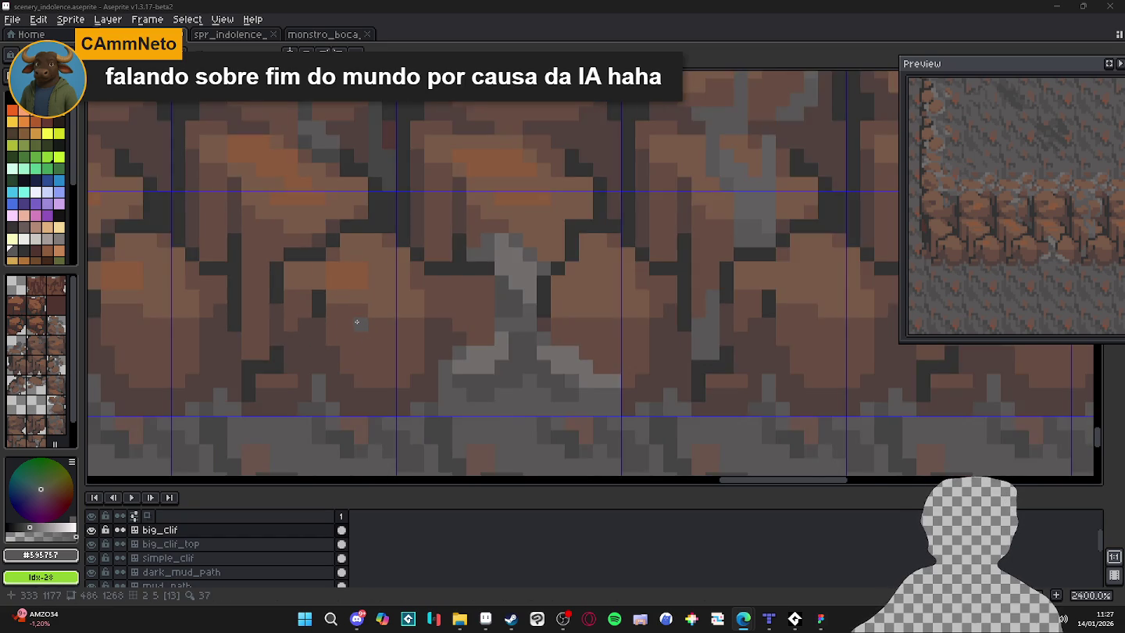
scroll(357, 321, "down", 1)
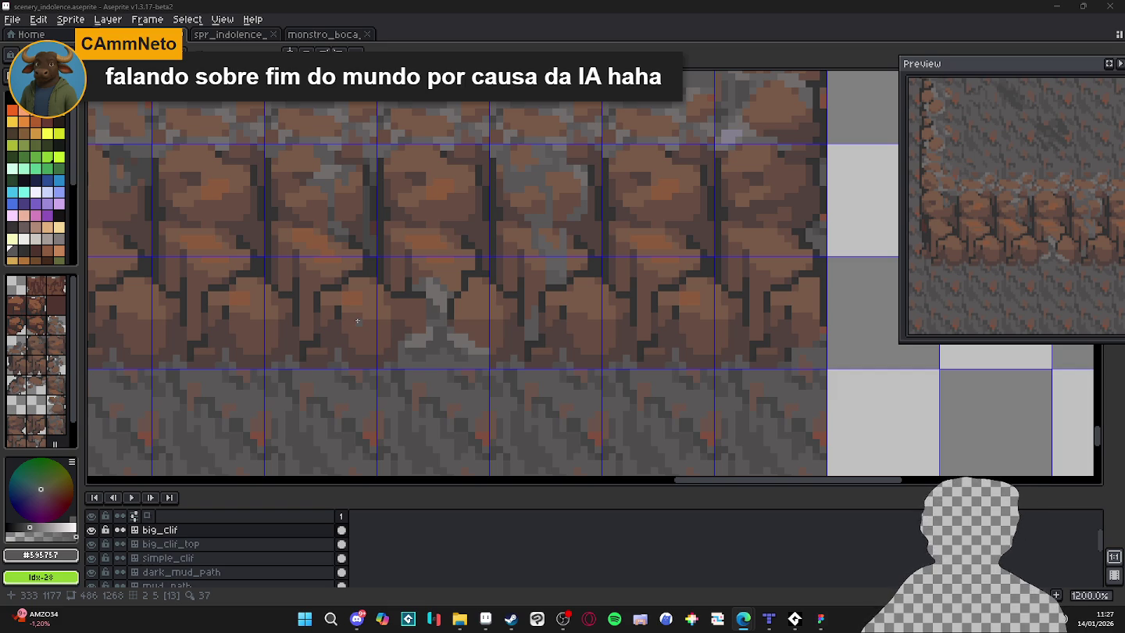
scroll(357, 321, "down", 4)
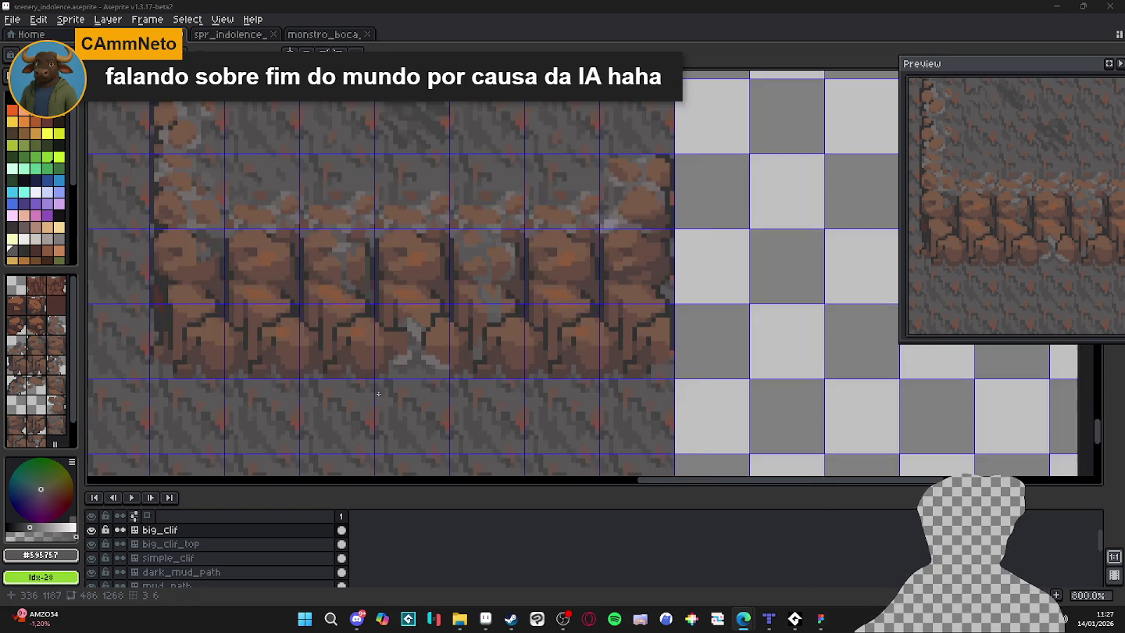
scroll(839, 301, "up", 4)
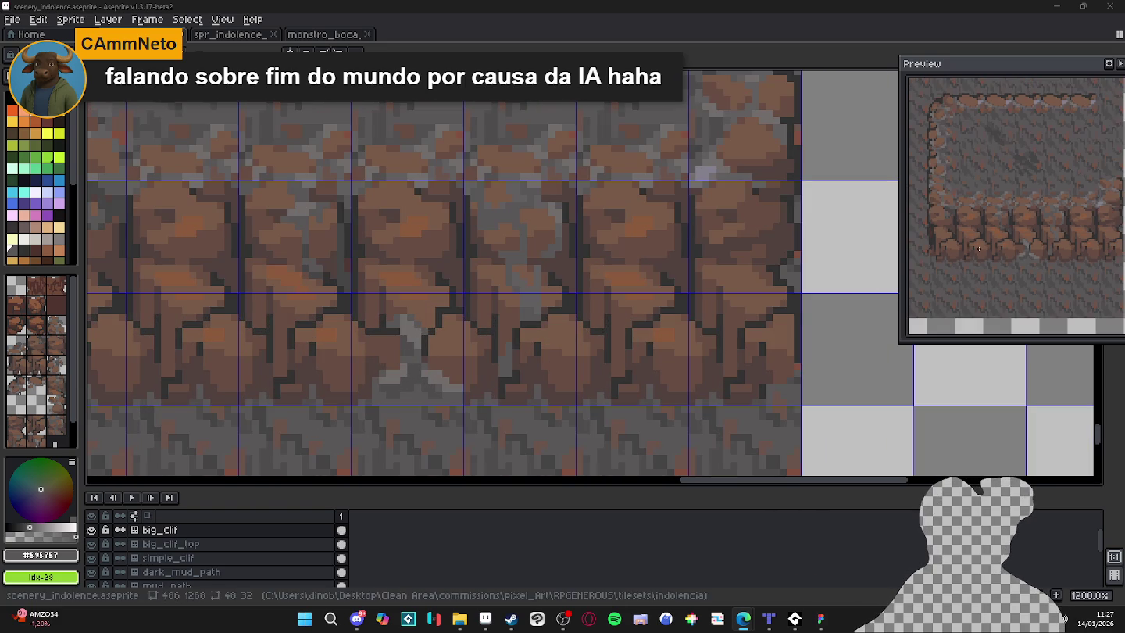
scroll(421, 386, "up", 3)
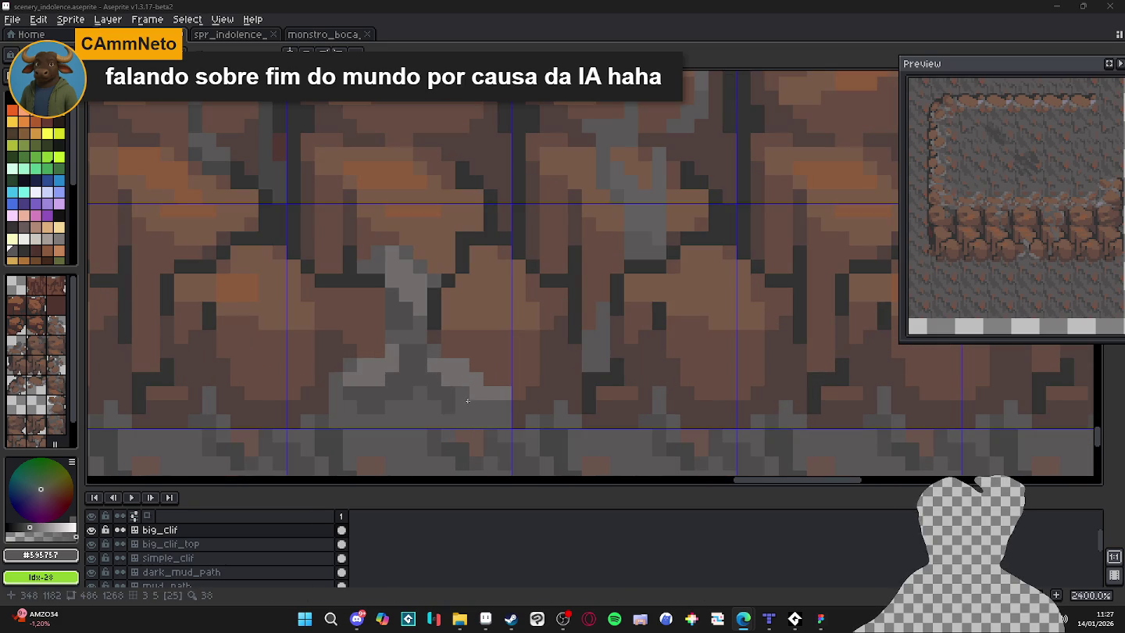
left_click(476, 393)
left_click(493, 394)
left_click(503, 392)
left_click(460, 380)
key("ctrl+z")
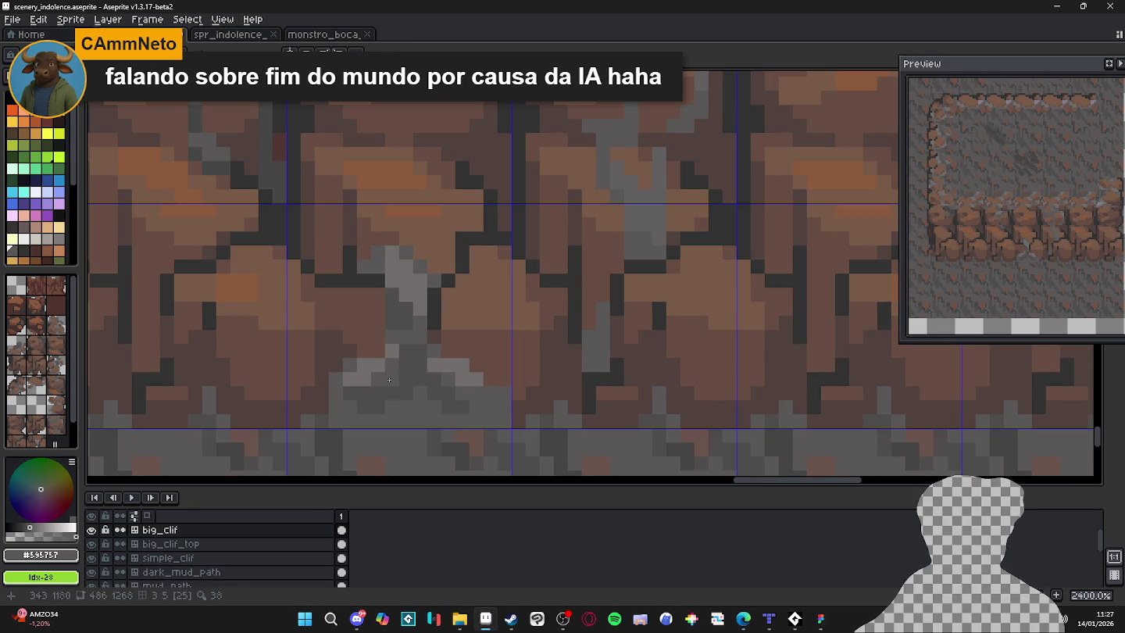
Sample the lighter and darker greys and paint pixels extending the crack upward.
scroll(395, 375, "down", 4)
scroll(399, 351, "up", 2)
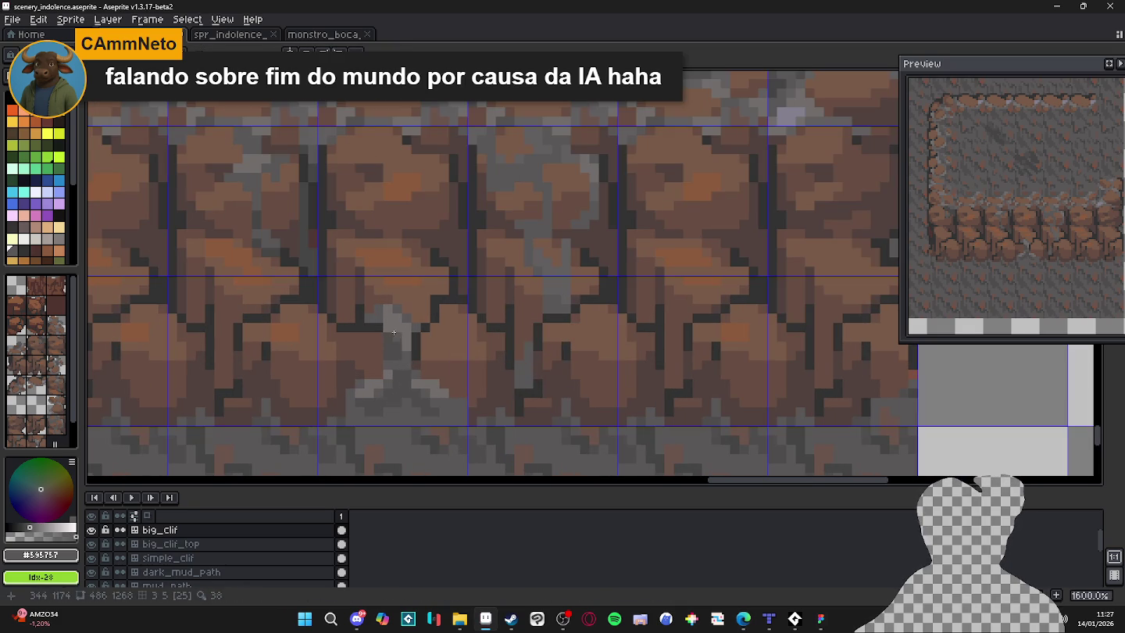
scroll(394, 360, "down", 1)
scroll(395, 361, "up", 2)
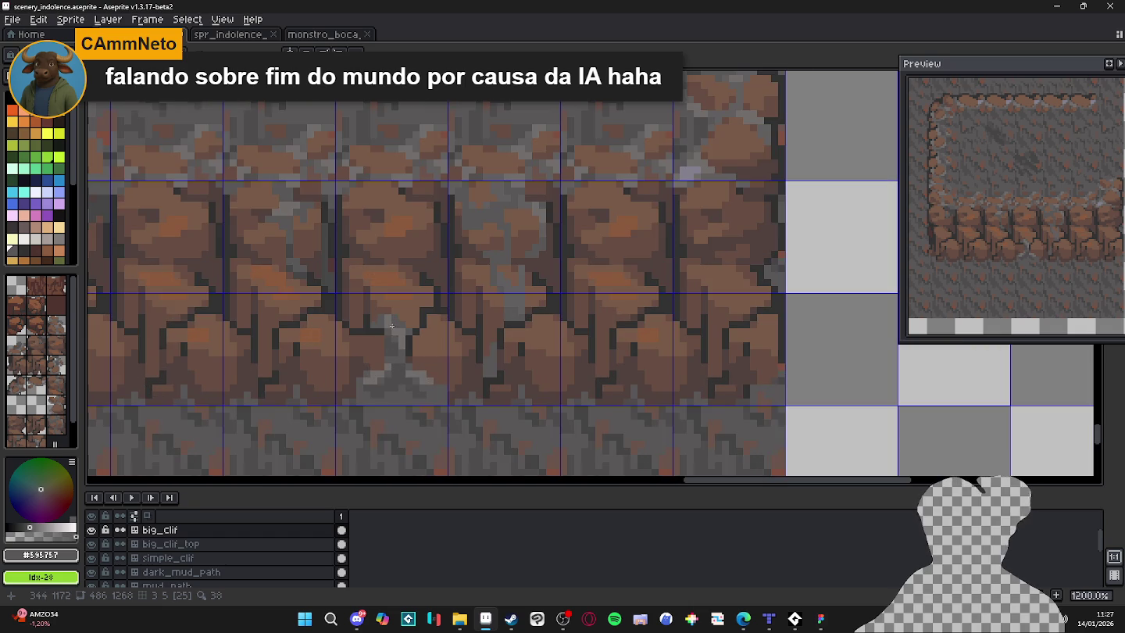
left_click(383, 320, "alt")
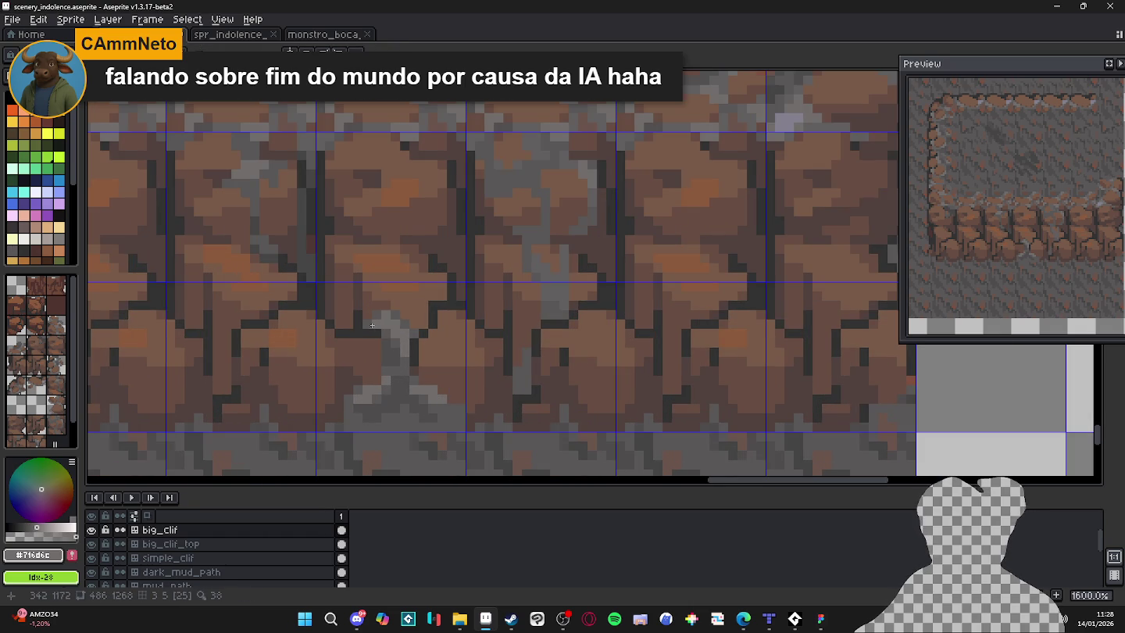
scroll(372, 325, "down", 3)
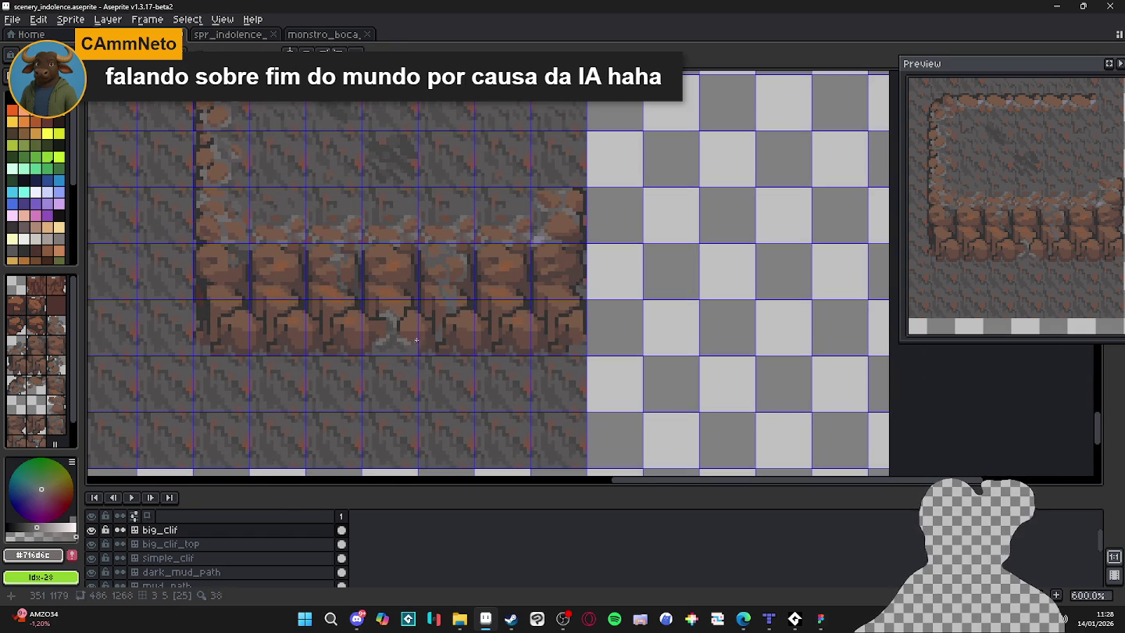
scroll(404, 333, "up", 2)
scroll(398, 325, "up", 1)
scroll(396, 318, "down", 1)
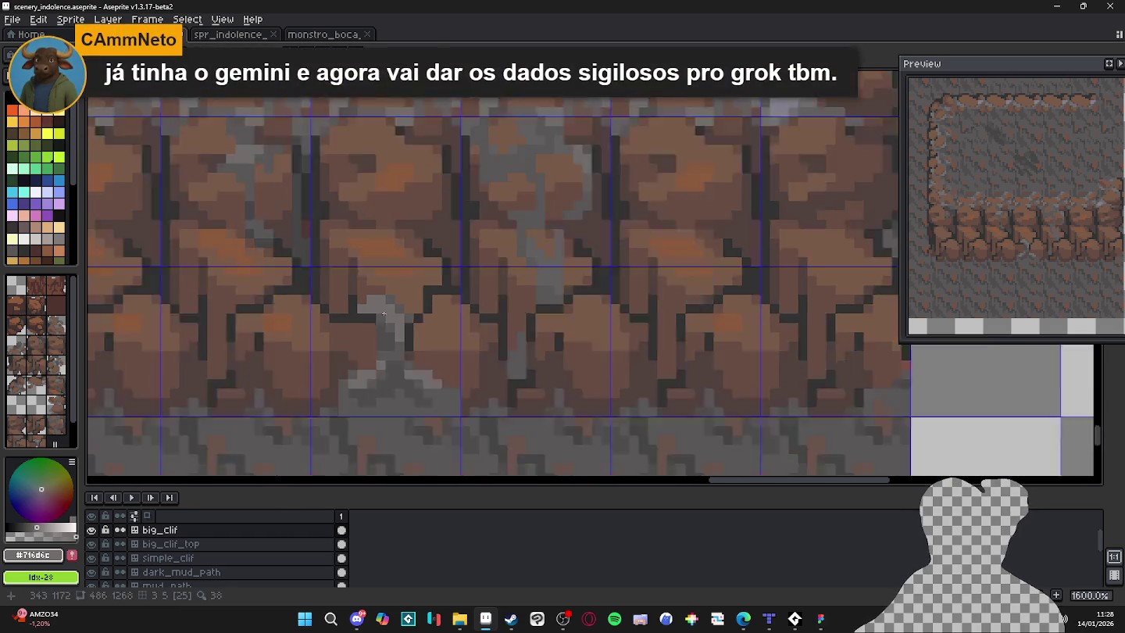
left_click(408, 308, "alt")
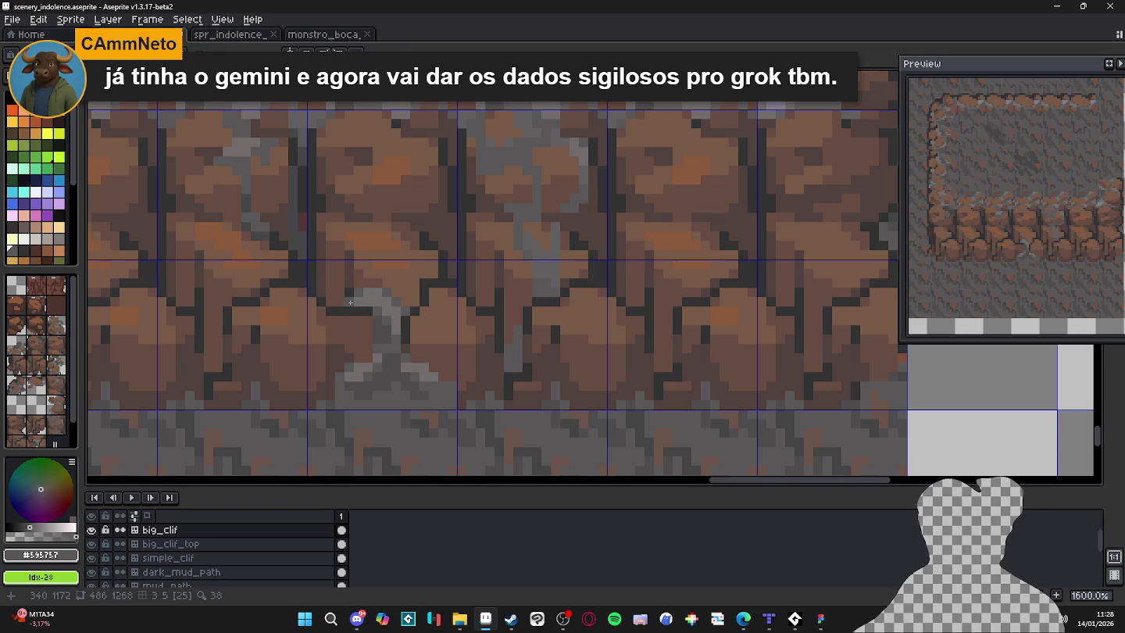
scroll(364, 328, "down", 2)
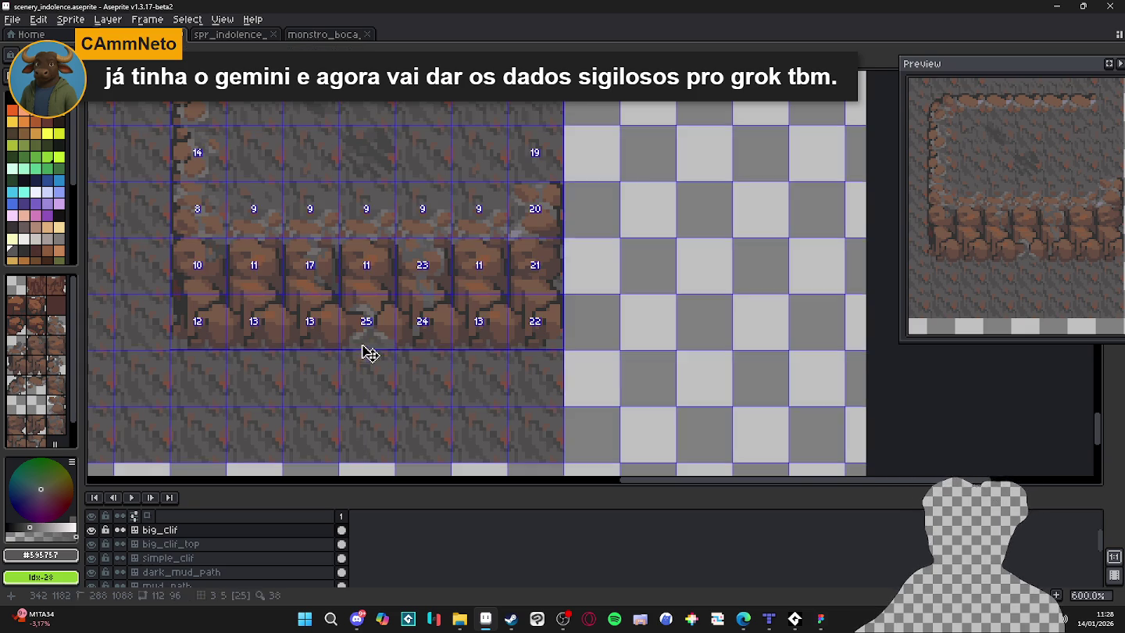
scroll(368, 344, "up", 8)
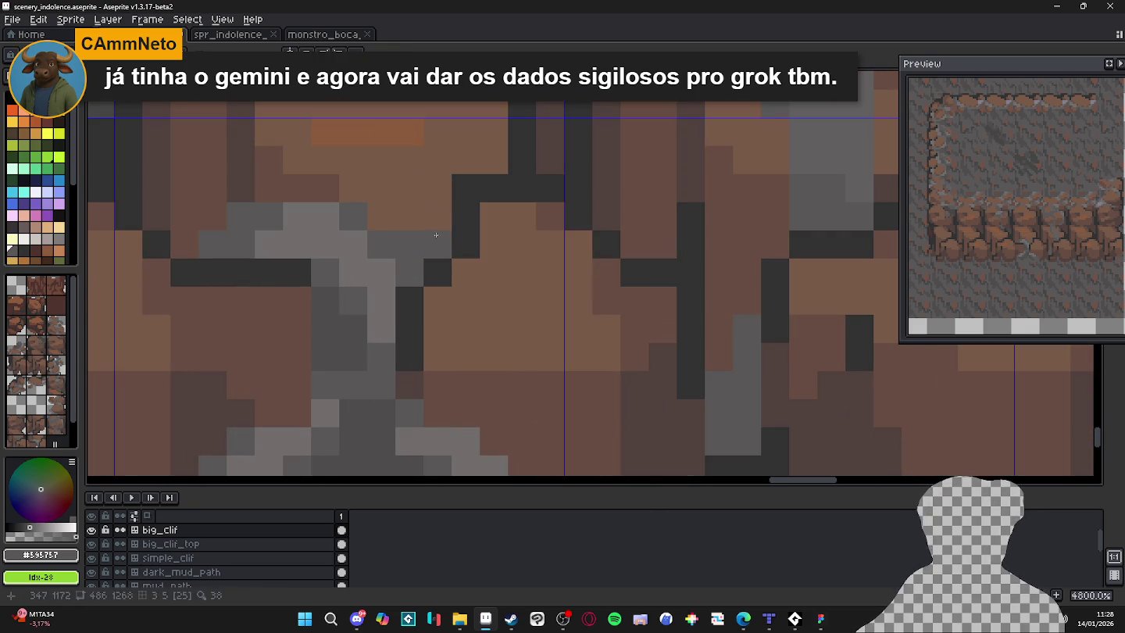
left_click_drag(411, 250, 411, 185)
Try another grey stroke near the crack's top and undo it.
scroll(412, 213, "down", 2)
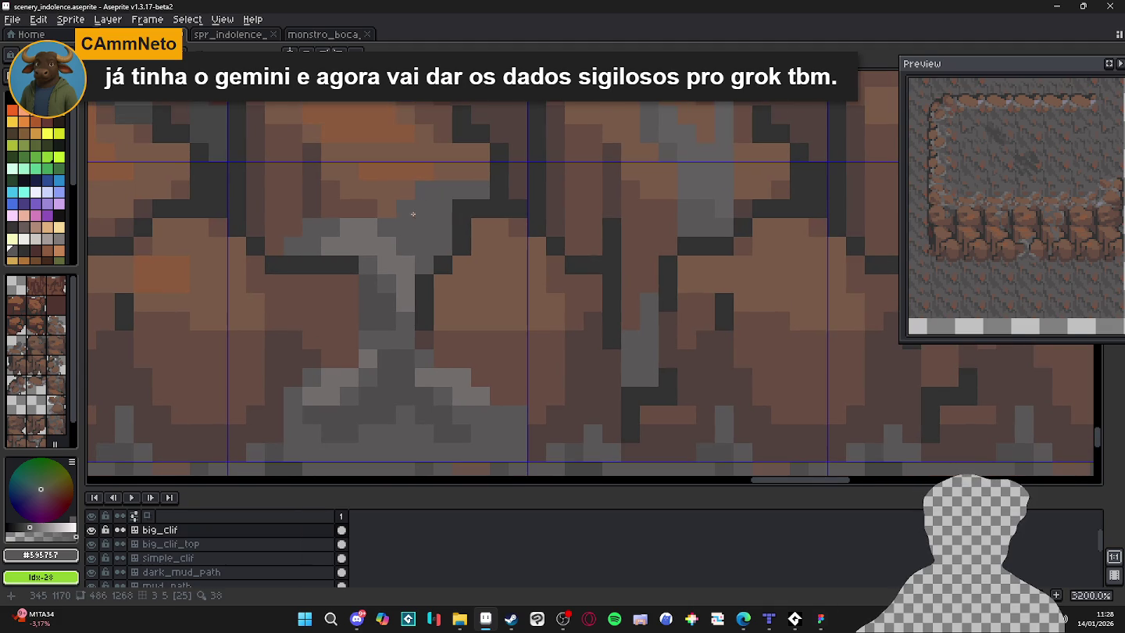
left_click_drag(468, 173, 456, 170)
scroll(446, 170, "down", 3)
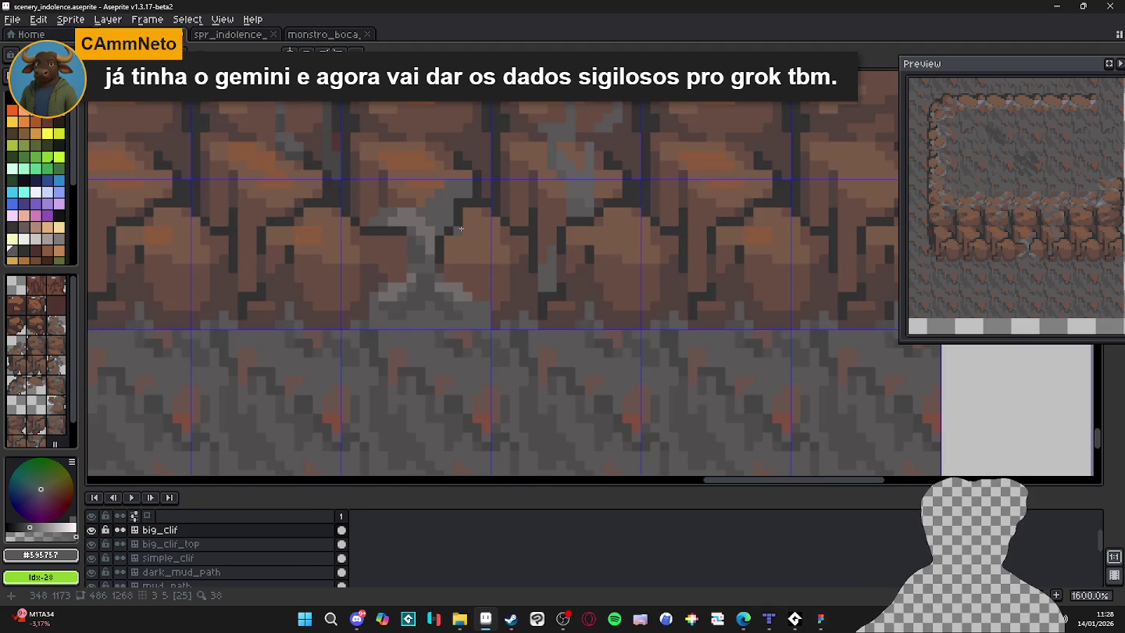
scroll(438, 195, "up", 1)
left_click(430, 212, "alt")
key("ctrl+z")
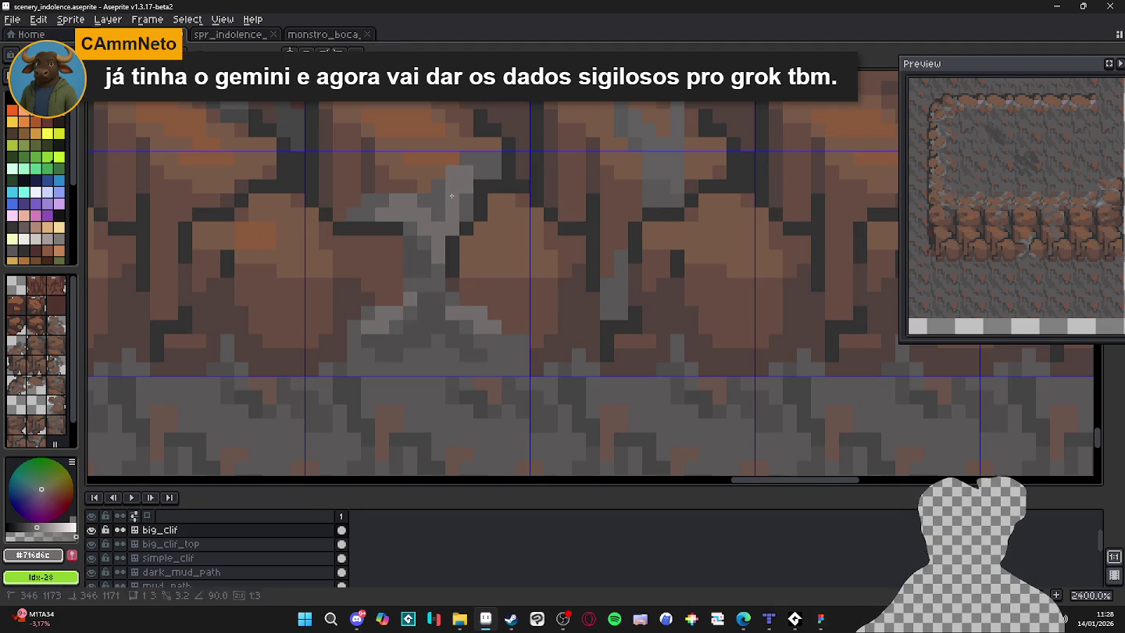
scroll(461, 203, "down", 5)
scroll(463, 197, "up", 3)
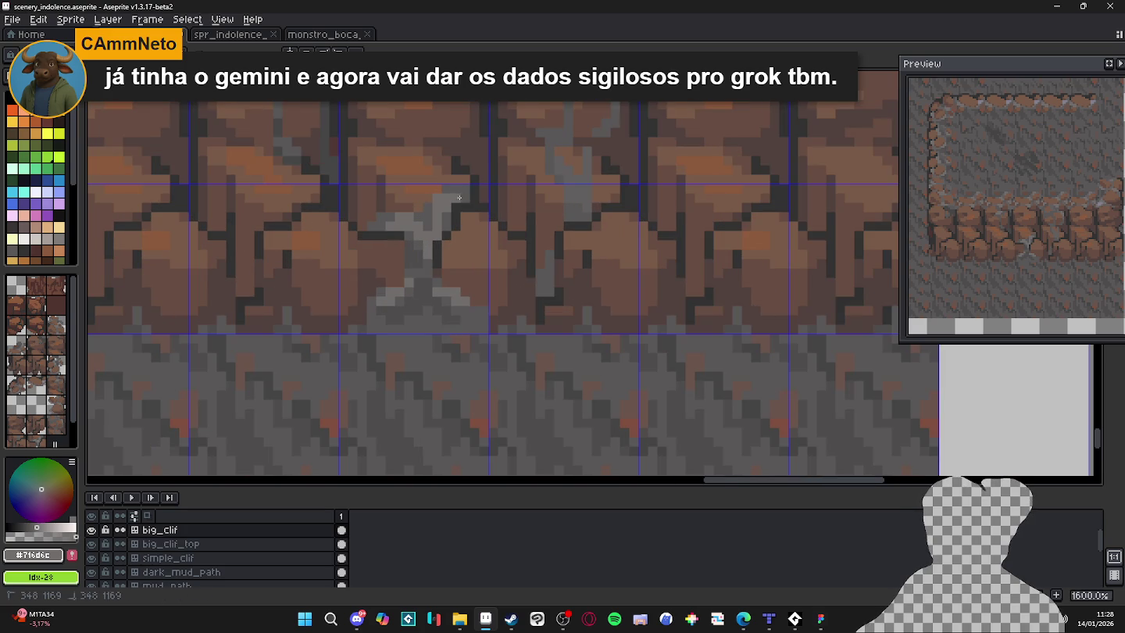
scroll(430, 211, "up", 1)
Darken a few crack pixels with the dark grey and save scenery_indolence.aseprite.
left_click(416, 221, "alt")
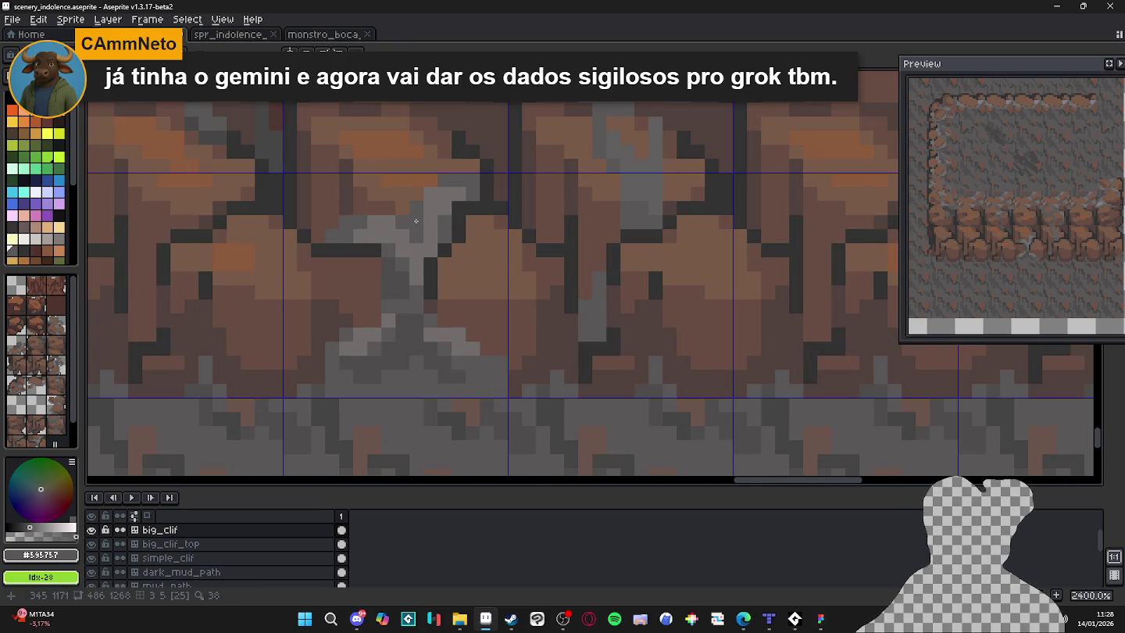
scroll(418, 223, "up", 1)
left_click(455, 229, "alt")
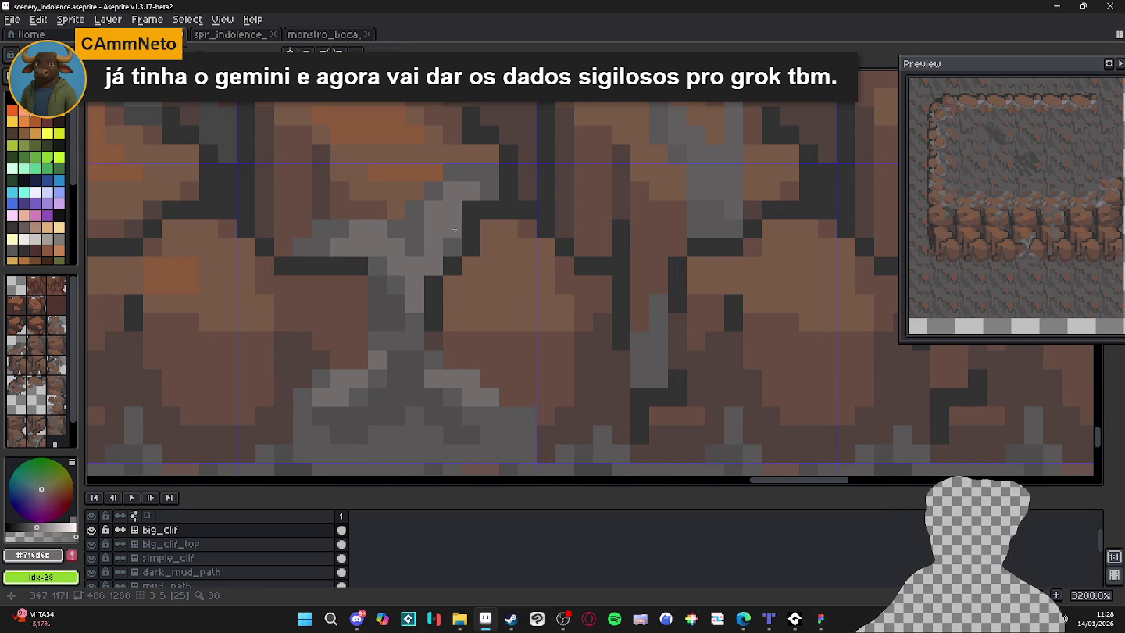
scroll(454, 228, "down", 6)
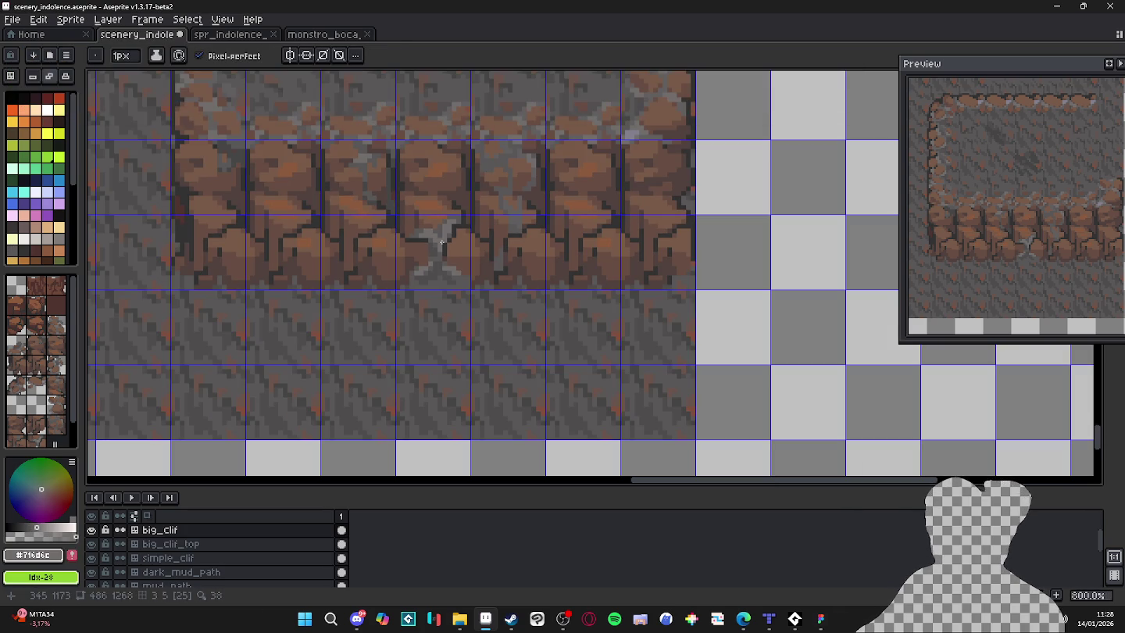
scroll(440, 227, "up", 2)
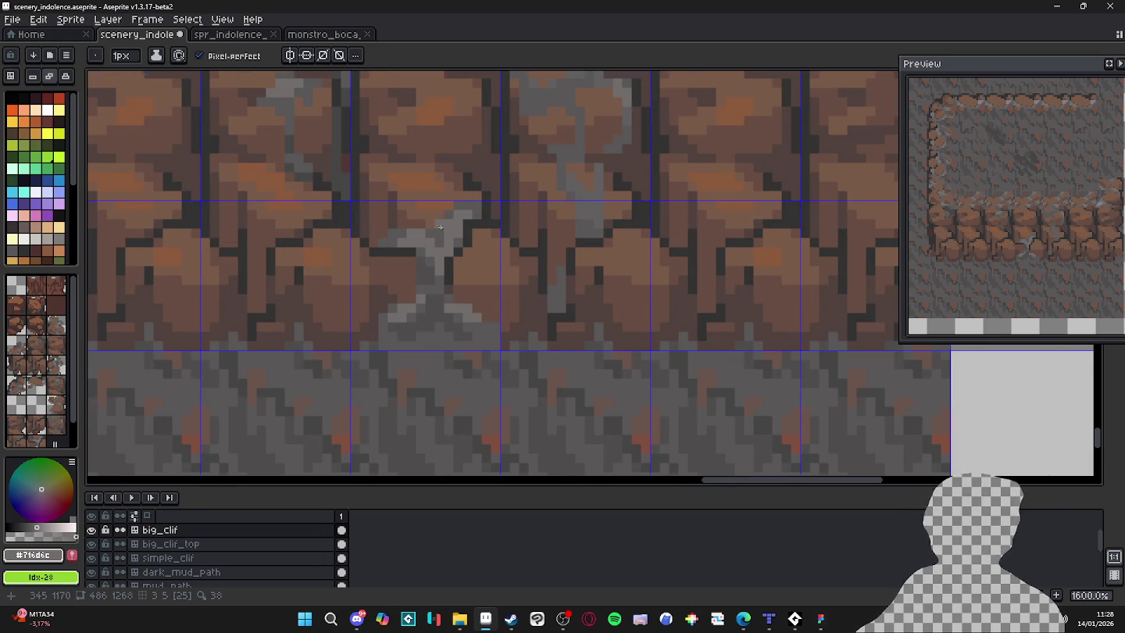
scroll(440, 227, "down", 3)
scroll(450, 210, "up", 3)
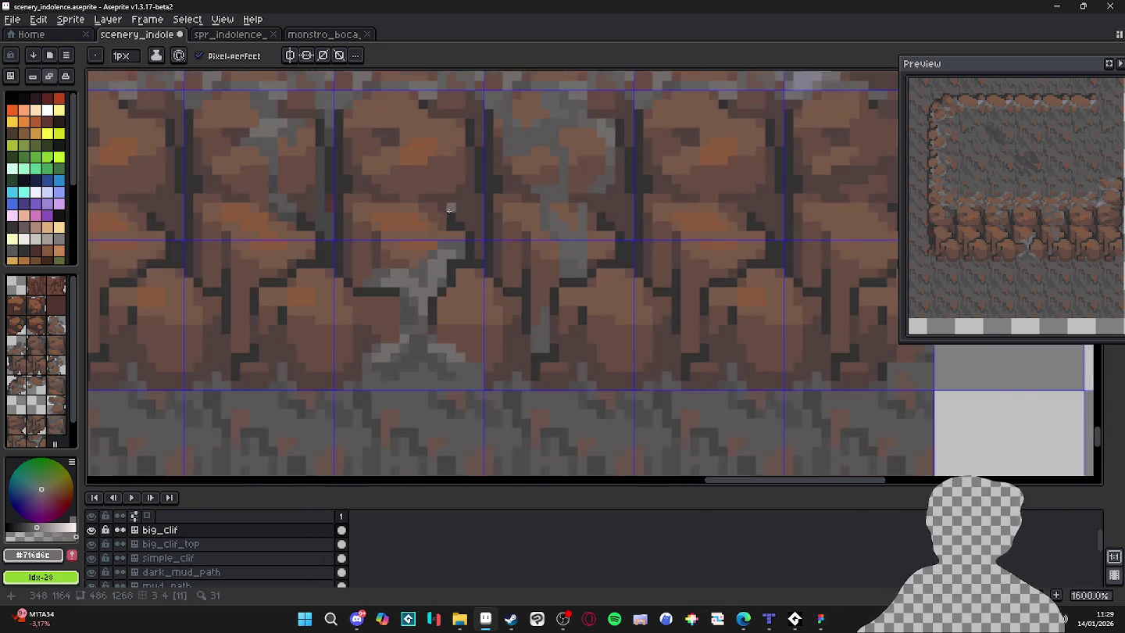
scroll(450, 210, "up", 1)
left_click(429, 269, "alt")
mouse_move(442, 254)
left_mouse_down()
mouse_move(457, 254)
mouse_move(443, 272)
left_mouse_up()
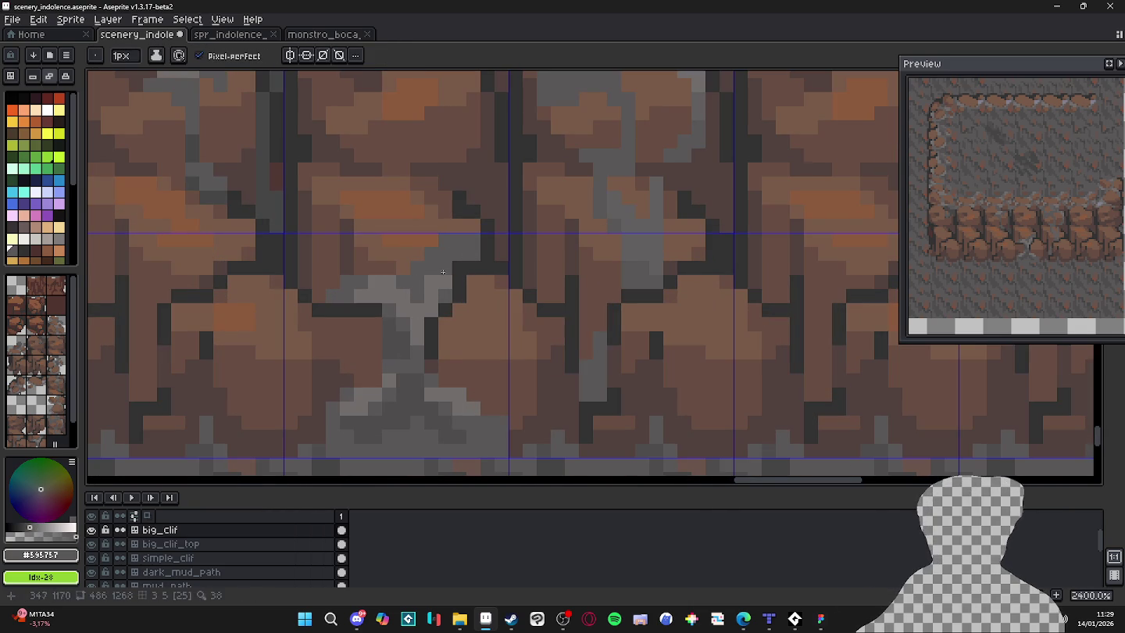
left_click(429, 289, "alt")
scroll(433, 295, "down", 2)
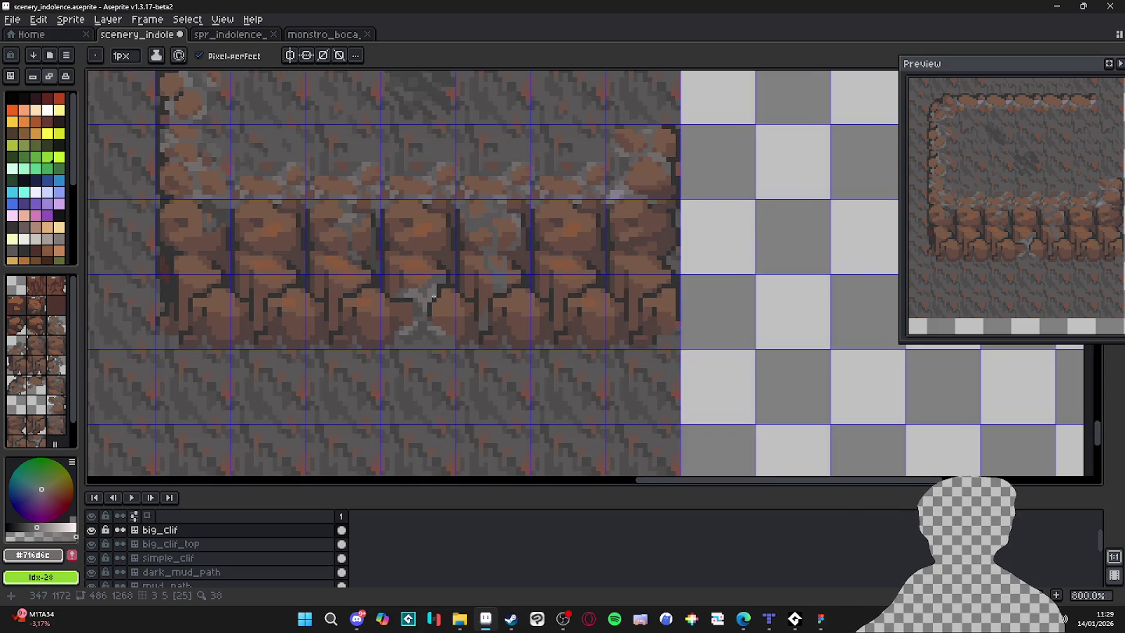
key("ctrl+s")
scroll(465, 300, "down", 1)
With a 1 px brush, darken the crack's light-grey pixels and extend the dark column upward.
left_click_drag(465, 301, 485, 303)
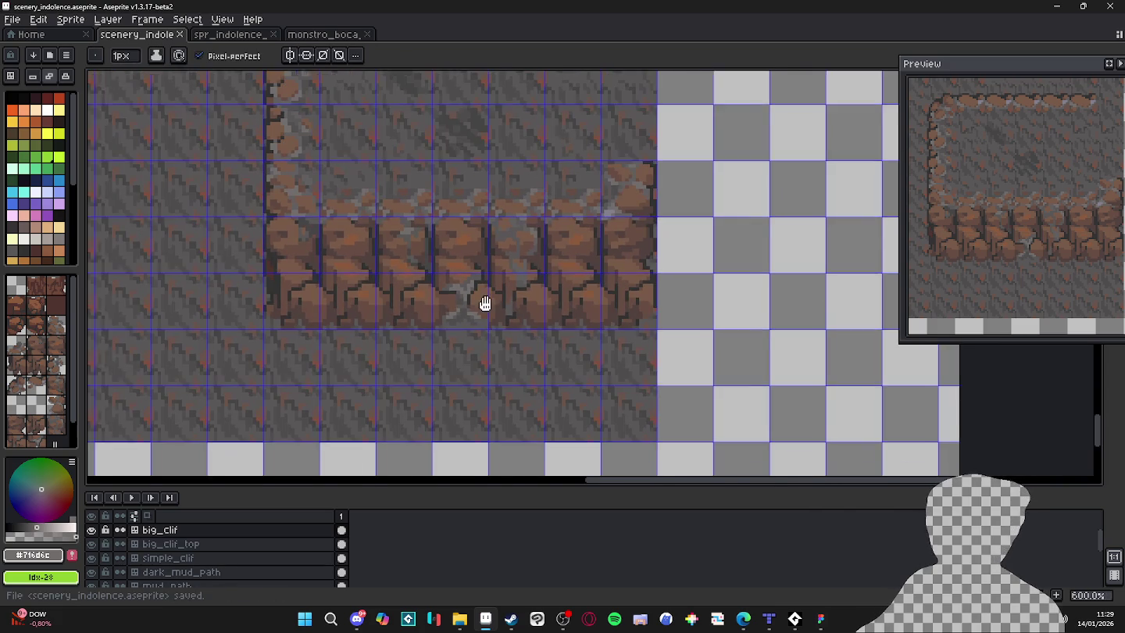
scroll(485, 303, "up", 4)
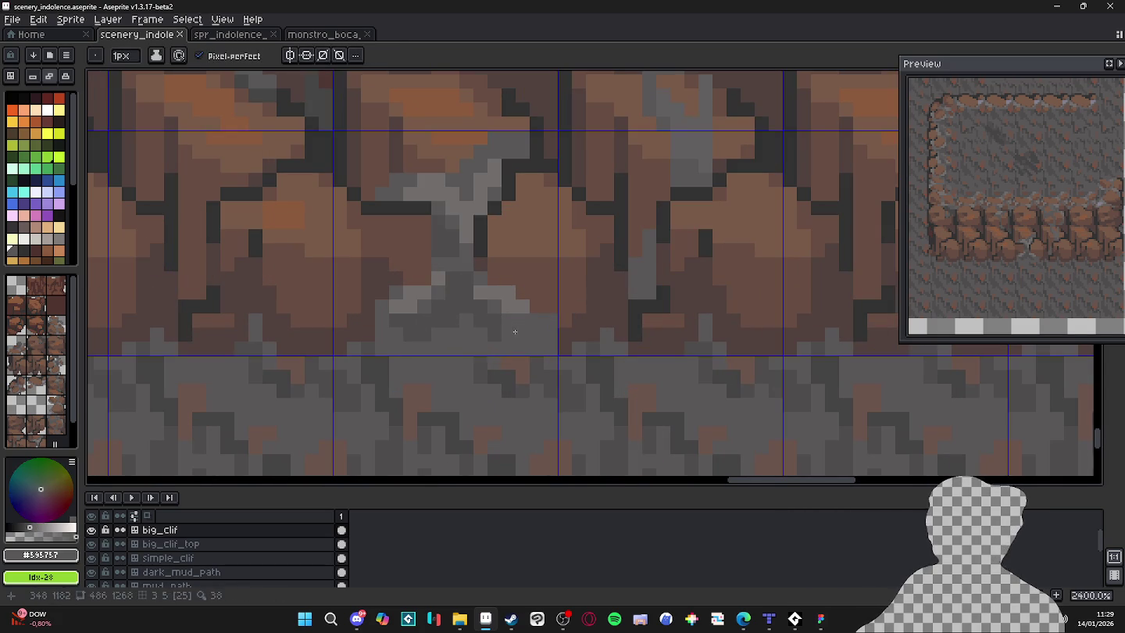
key("plus")
key("minus")
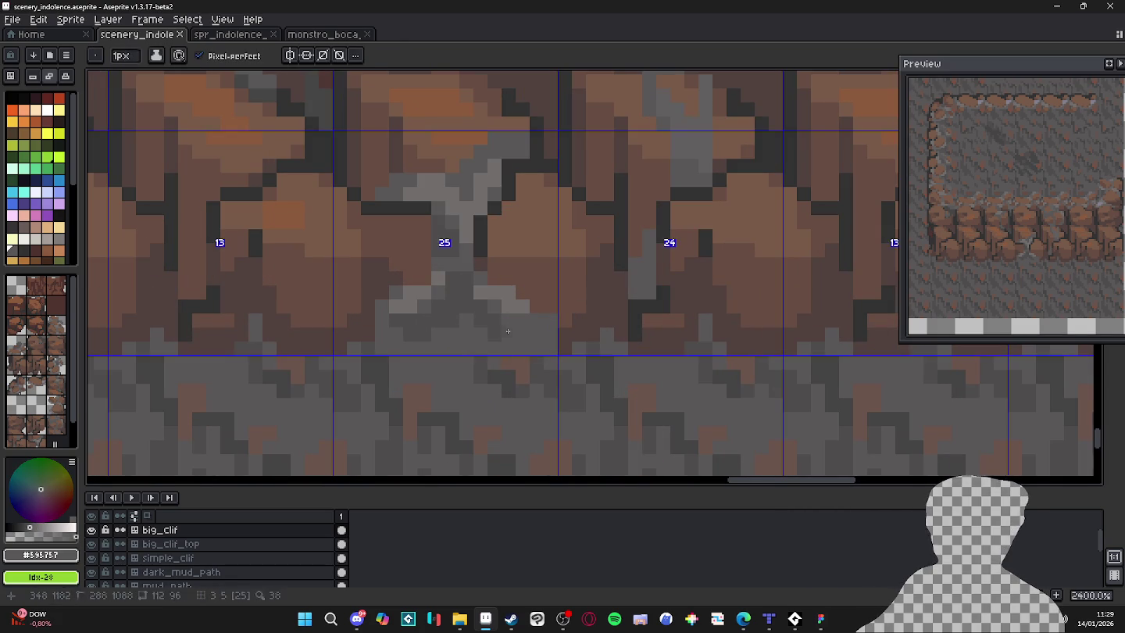
scroll(530, 336, "down", 3)
scroll(531, 337, "down", 1)
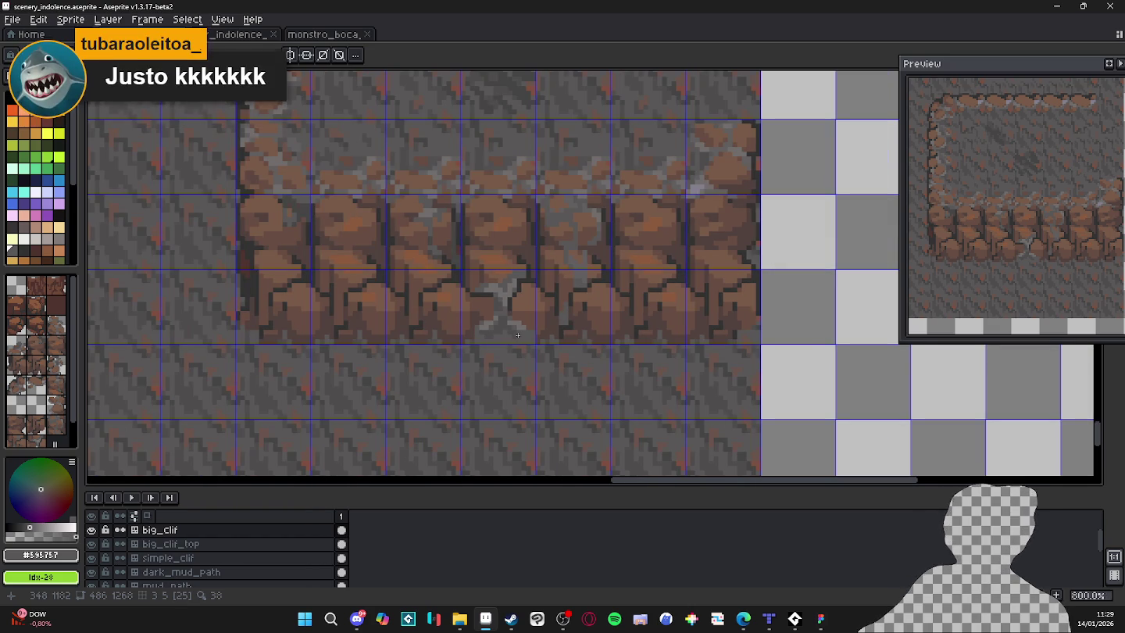
scroll(517, 335, "down", 3)
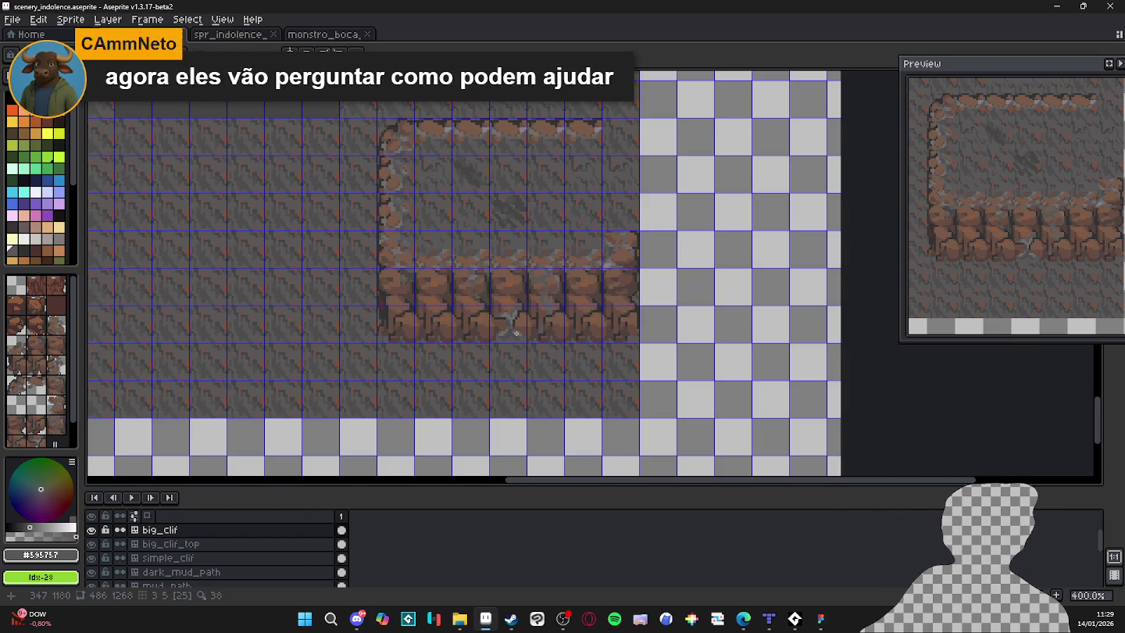
scroll(521, 329, "up", 6)
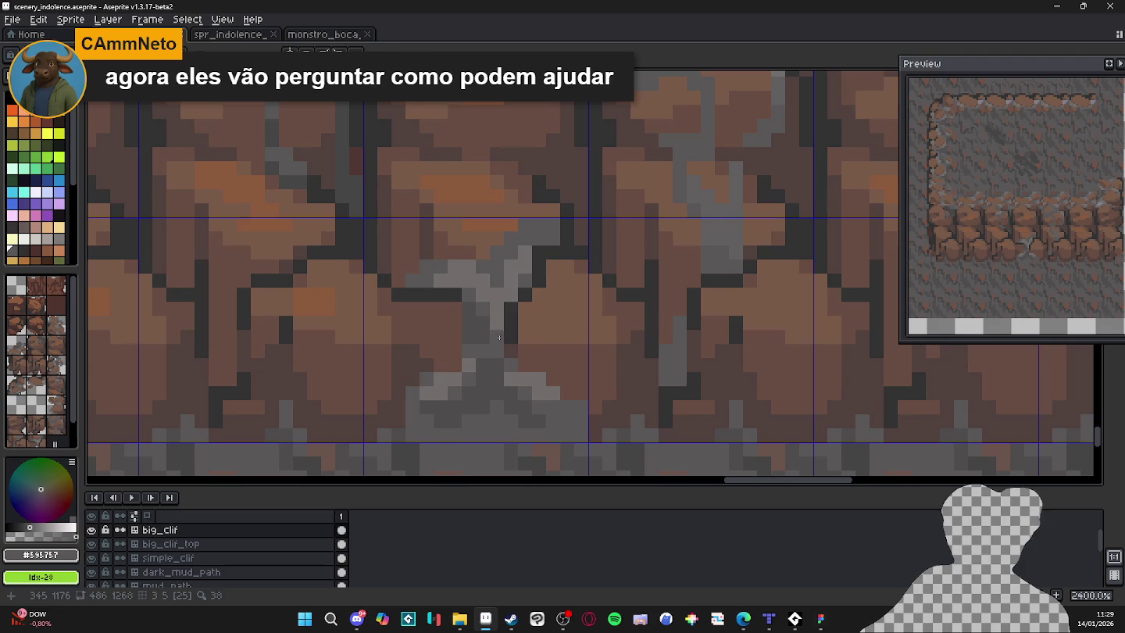
mouse_move(494, 291)
left_mouse_down()
mouse_move(469, 267)
mouse_move(432, 280)
mouse_move(511, 283)
mouse_move(525, 253)
left_mouse_up()
left_click(478, 311, "alt")
left_click(476, 294)
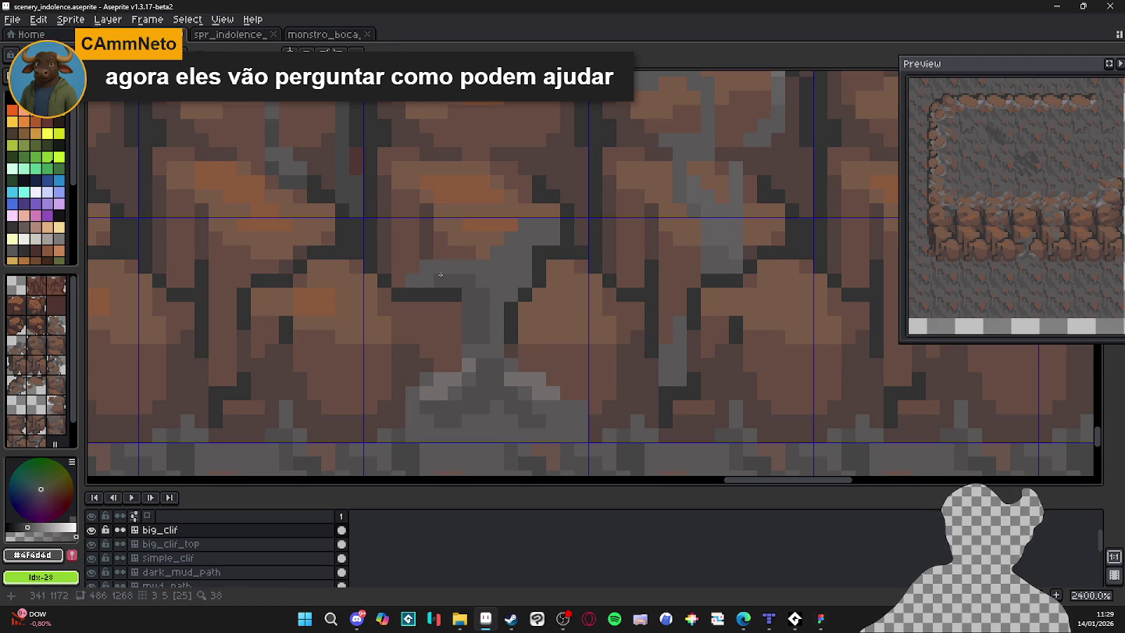
scroll(452, 275, "down", 1)
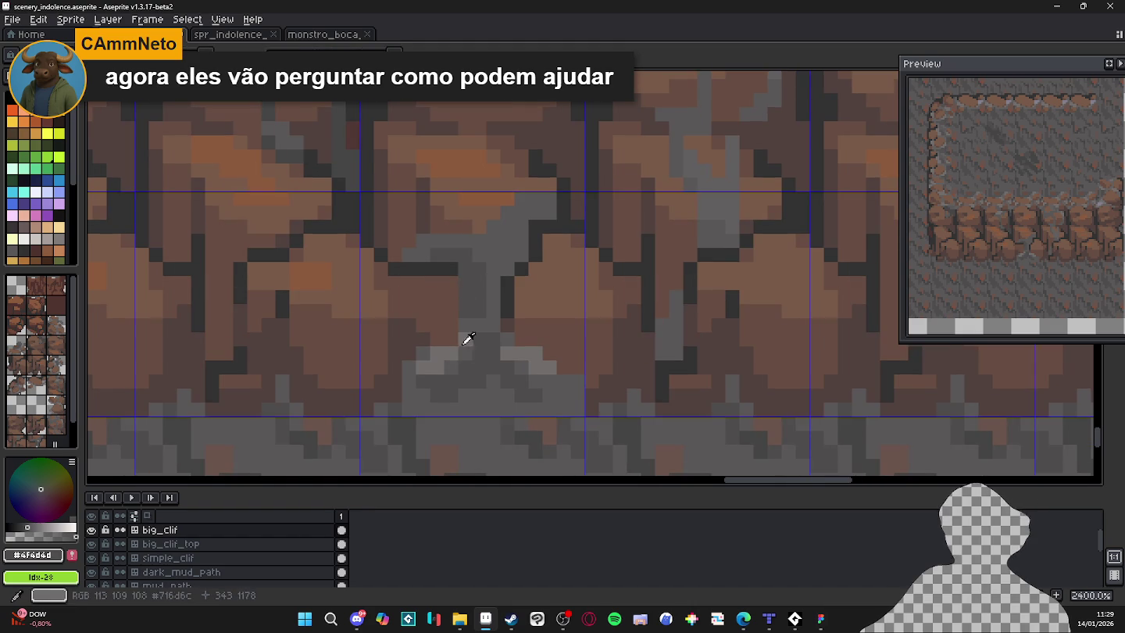
Paint lighter grey #716d6c along the crack's top and a diagonal branch upward.
left_click(465, 249, "alt")
left_click_drag(452, 240, 480, 241)
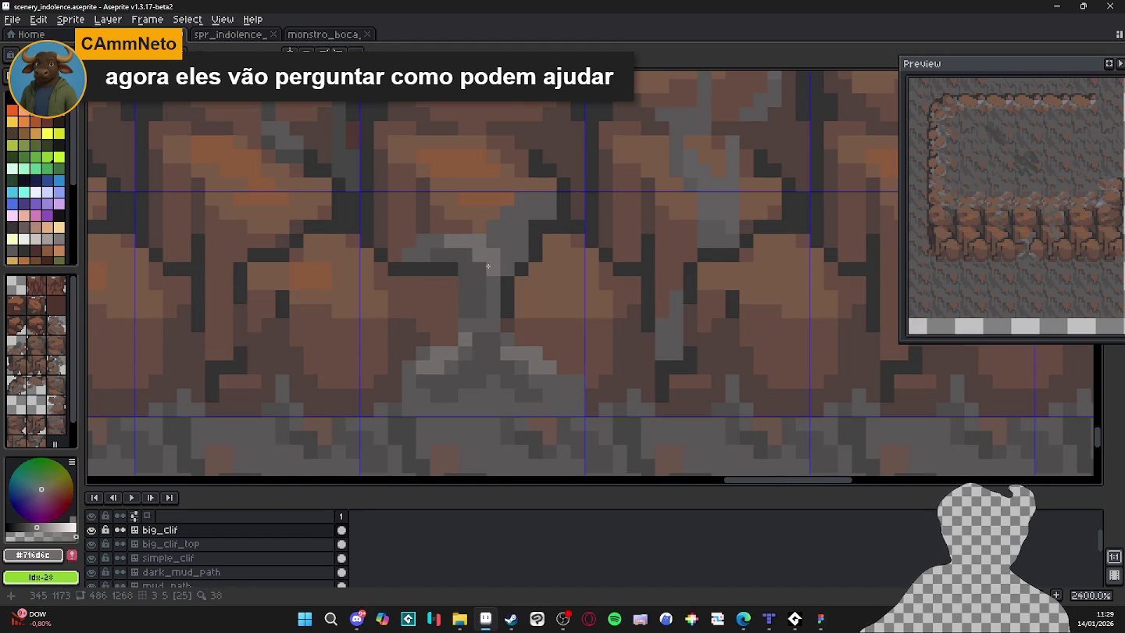
left_click_drag(480, 281, 474, 267)
mouse_move(487, 229)
left_mouse_down()
mouse_move(489, 213)
mouse_move(513, 200)
left_mouse_up()
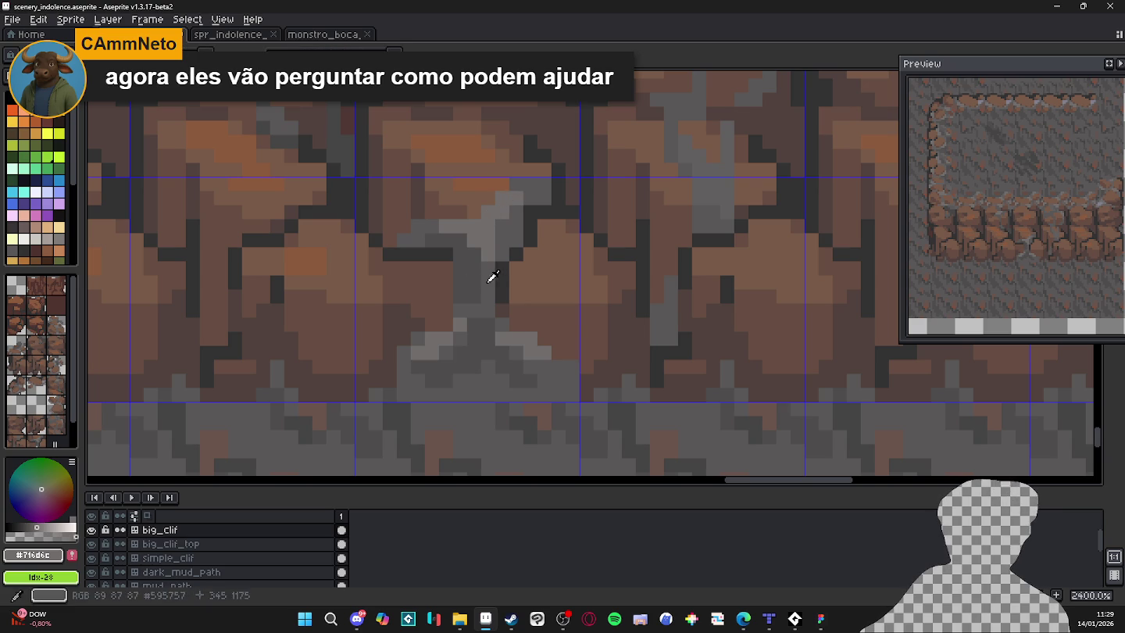
Sample the darker grey and paint a dark column with an extra pixel along the crack.
left_click(480, 291, "alt")
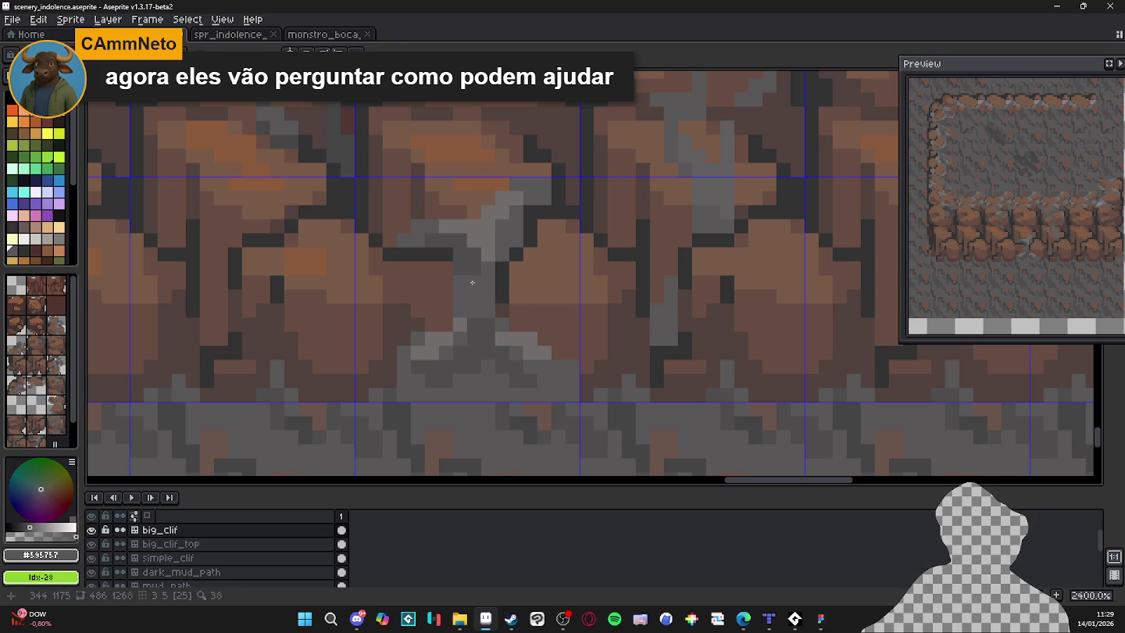
mouse_move(473, 291)
left_mouse_down()
mouse_move(462, 250)
mouse_move(463, 272)
left_mouse_up()
left_click(473, 244, "alt")
left_click(450, 235, "alt")
left_click(450, 269)
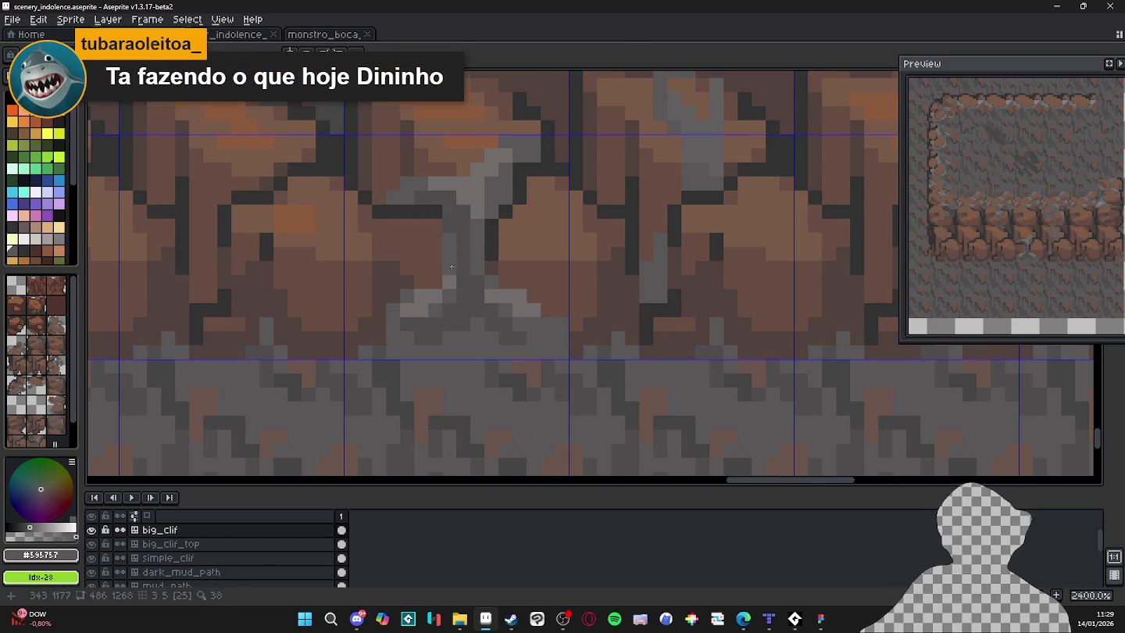
scroll(451, 267, "down", 6)
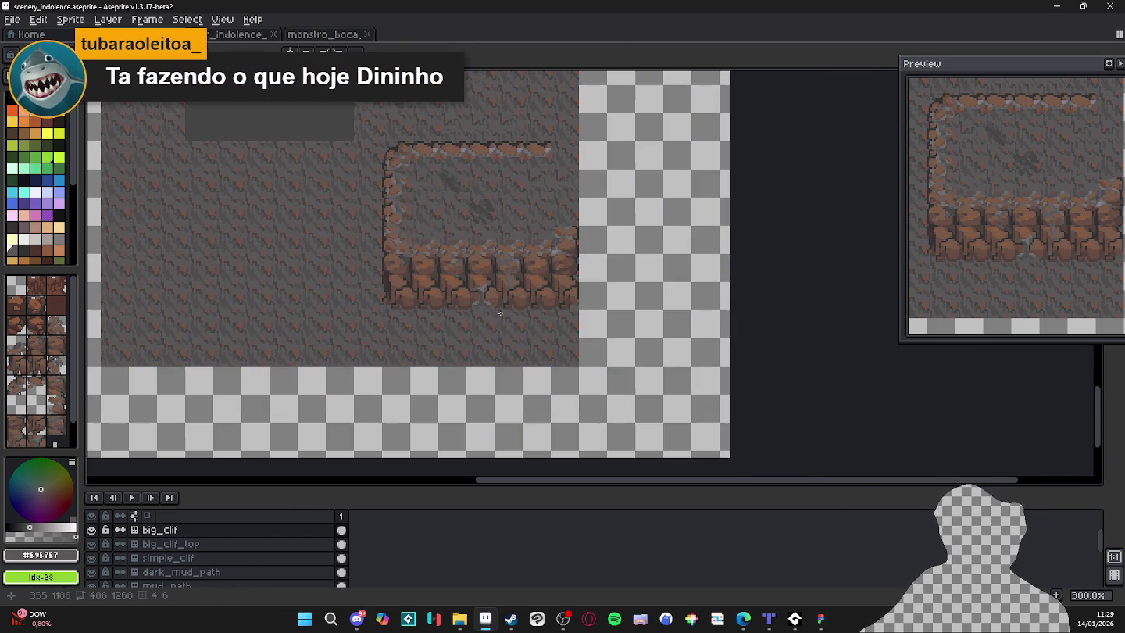
scroll(496, 307, "up", 1)
scroll(493, 294, "down", 1)
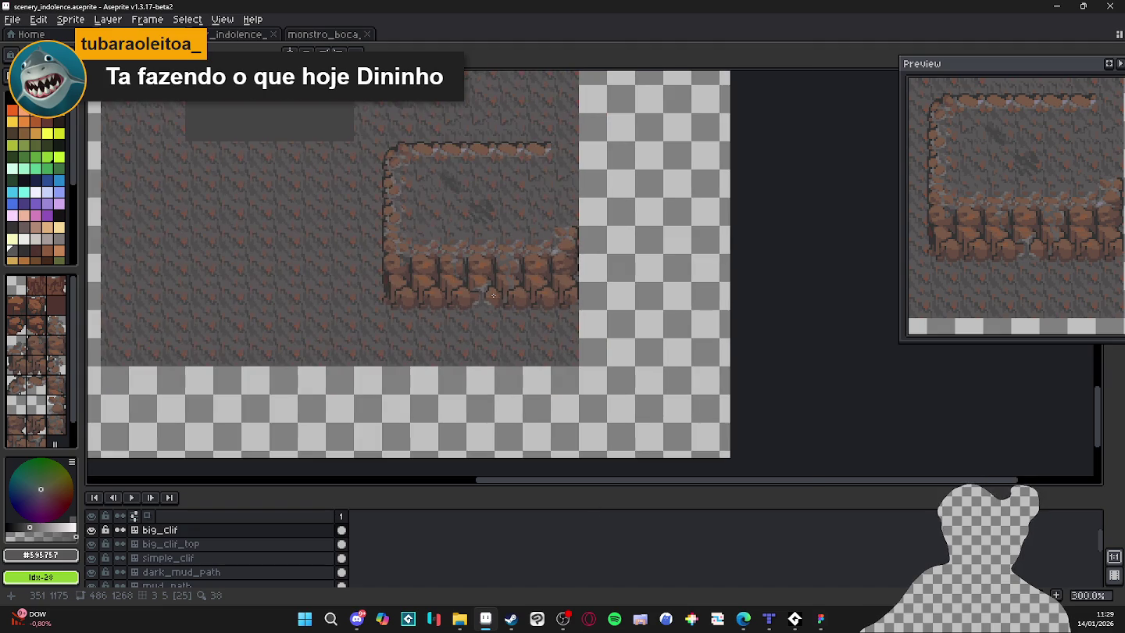
scroll(493, 294, "up", 1)
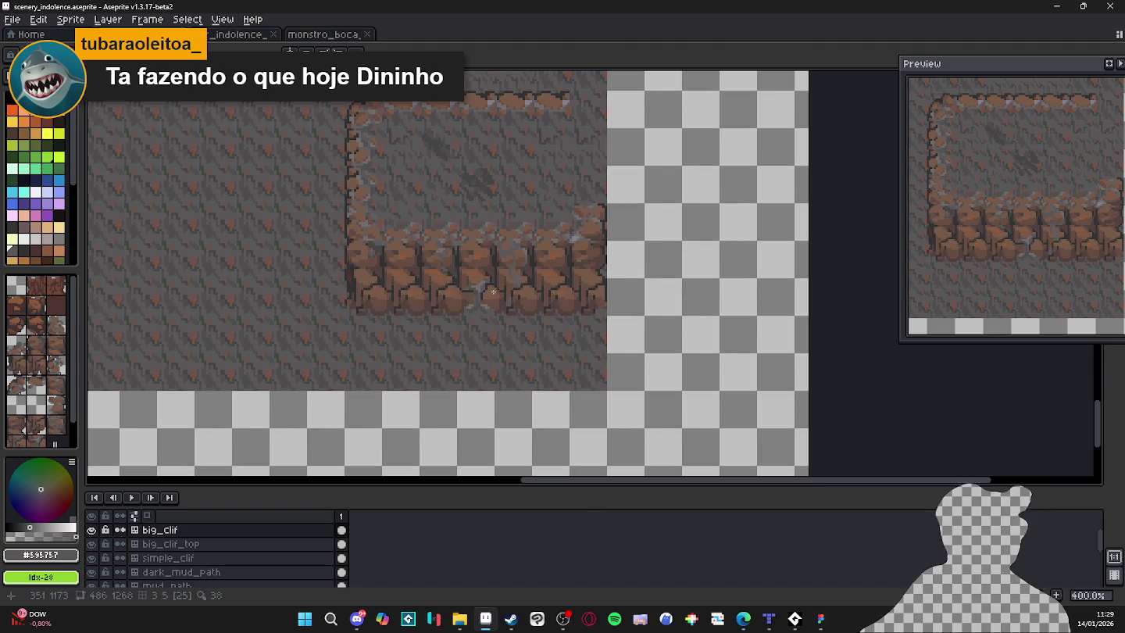
Inspect the retouched cliffs on indolence_map.tmx in Tiled, then return to Aseprite.
left_click(770, 623)
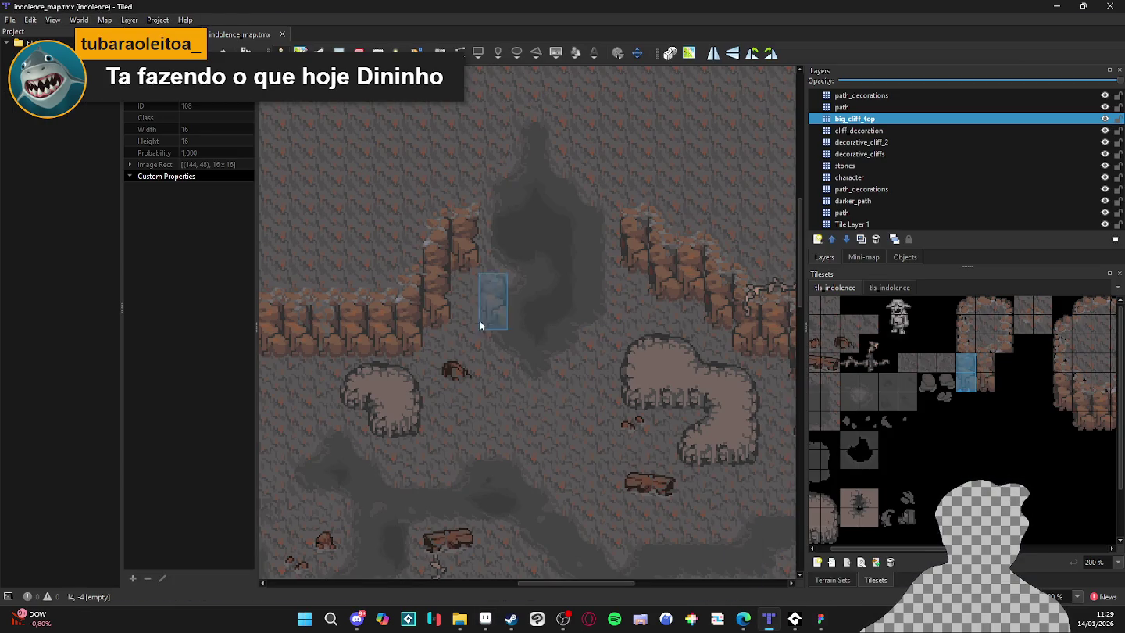
scroll(534, 344, "up", 1)
scroll(533, 345, "up", 1)
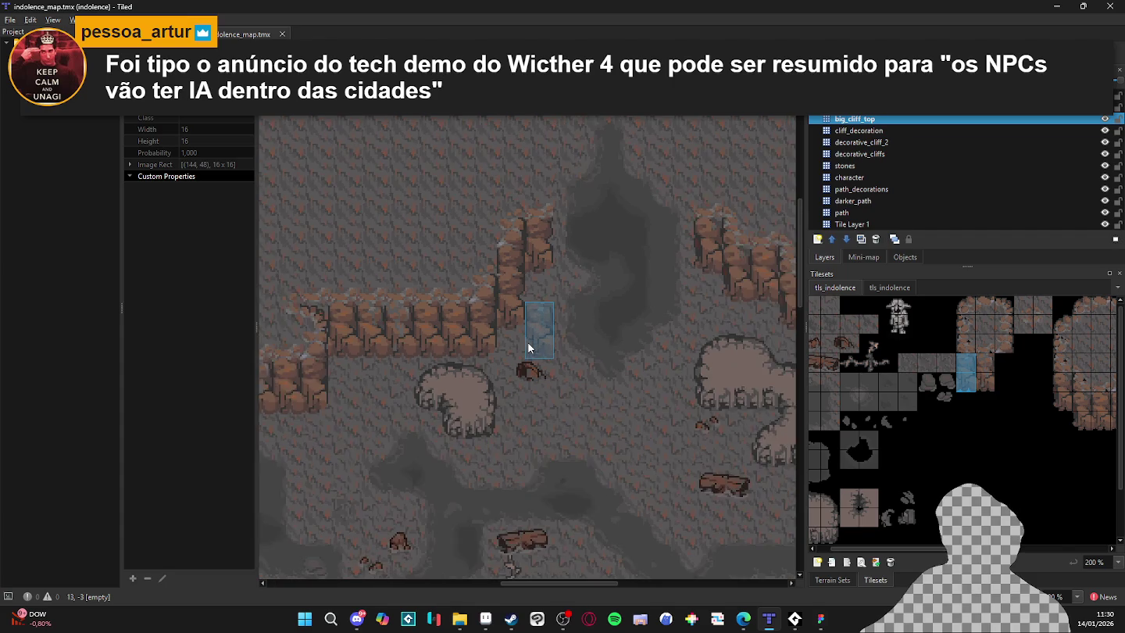
mouse_move(529, 348)
left_mouse_down()
mouse_move(575, 351)
mouse_move(532, 356)
mouse_move(459, 336)
mouse_move(616, 309)
mouse_move(633, 329)
left_mouse_up()
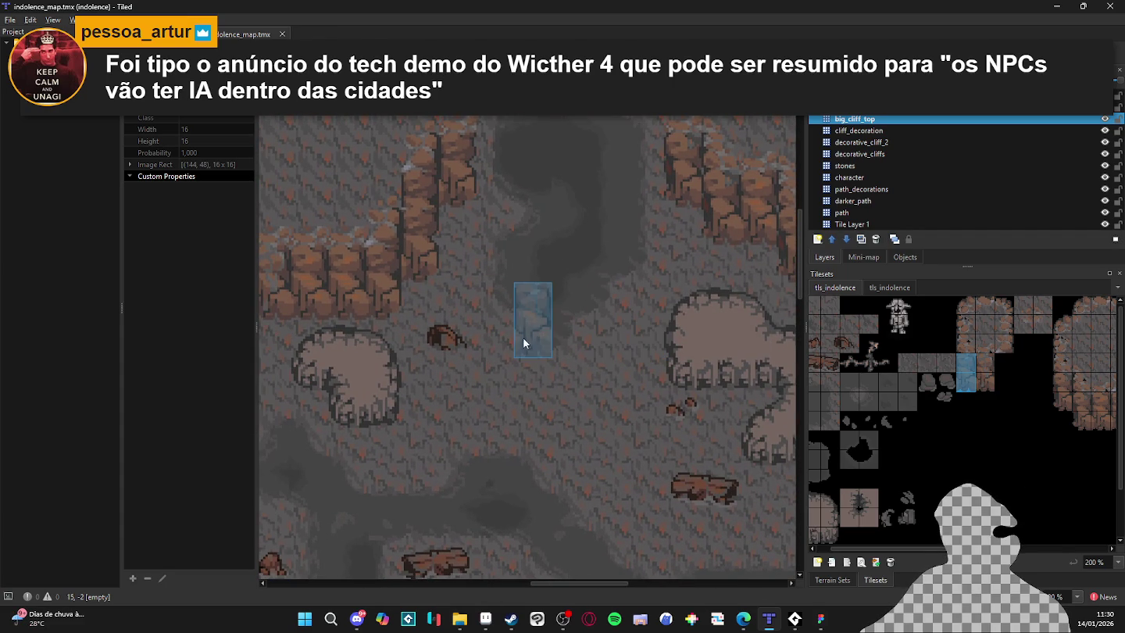
mouse_move(519, 375)
left_mouse_down()
mouse_move(558, 321)
mouse_move(585, 316)
mouse_move(531, 341)
mouse_move(512, 305)
left_mouse_up()
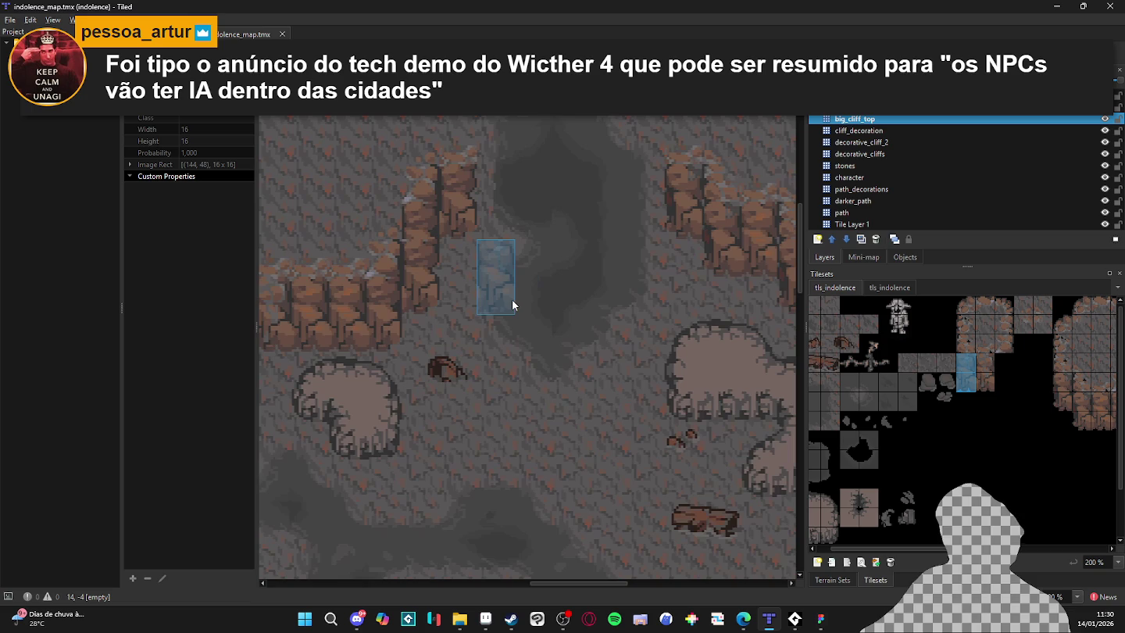
scroll(513, 305, "down", 2)
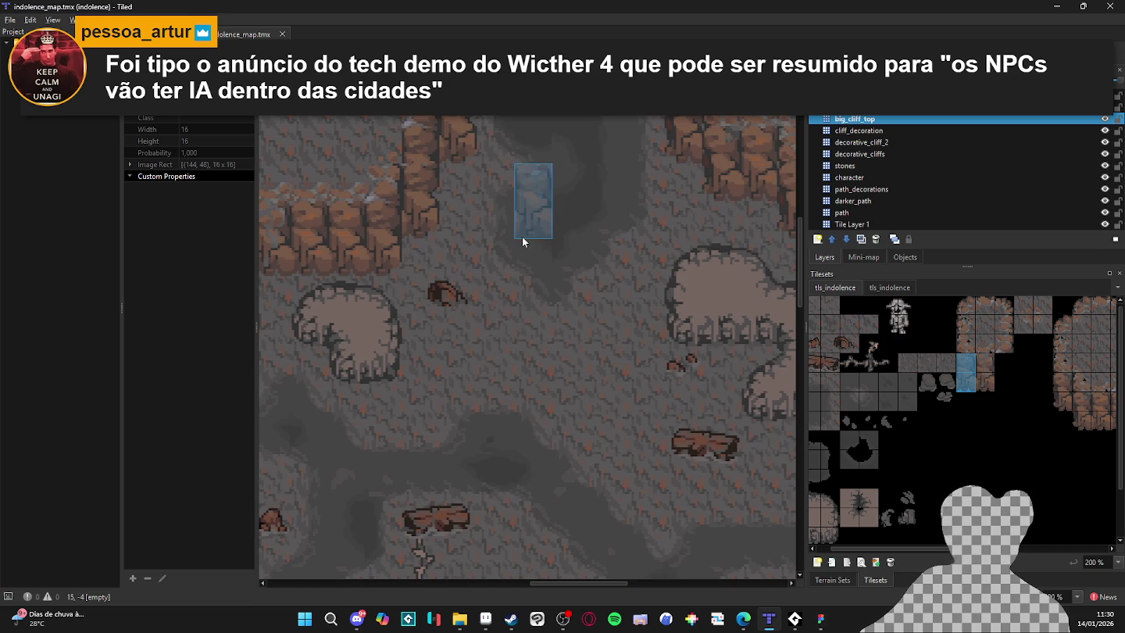
scroll(521, 235, "up", 2)
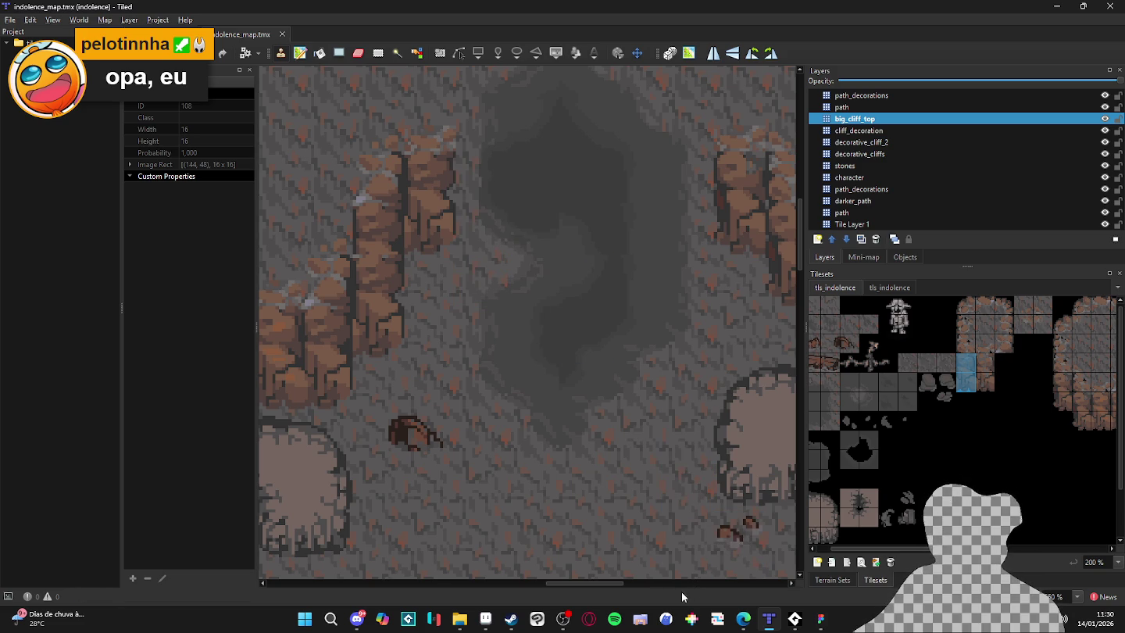
left_click(486, 622)
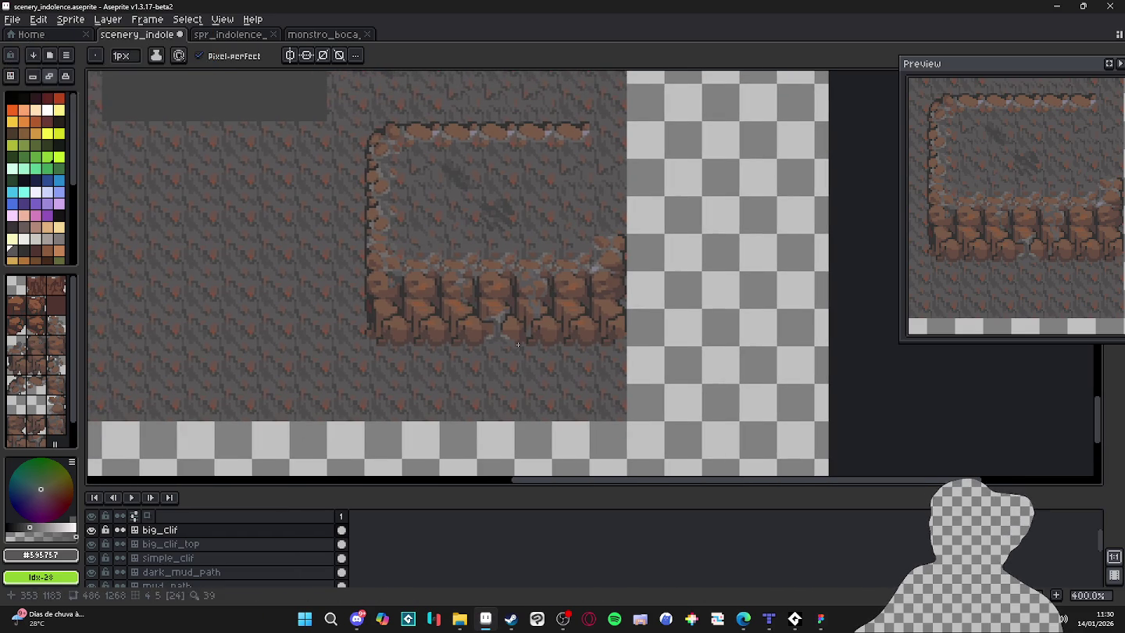
Zoom to 1600% and add one light grey #716d6c pixel beside the crack at the column base.
key("ctrl")
scroll(530, 353, "up", 2)
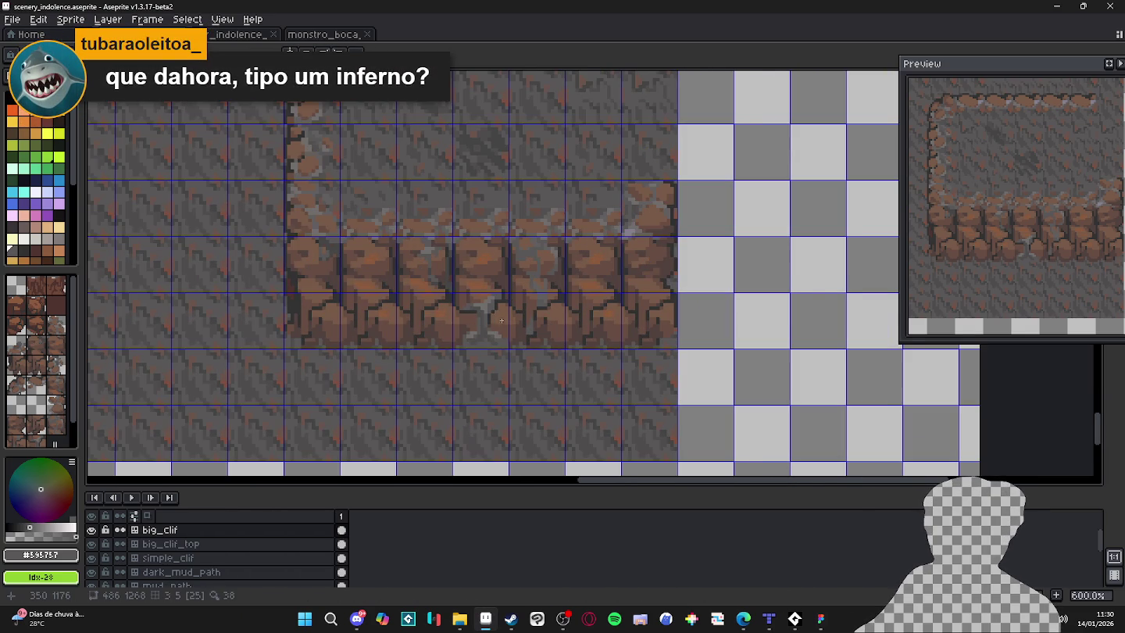
scroll(503, 321, "up", 1)
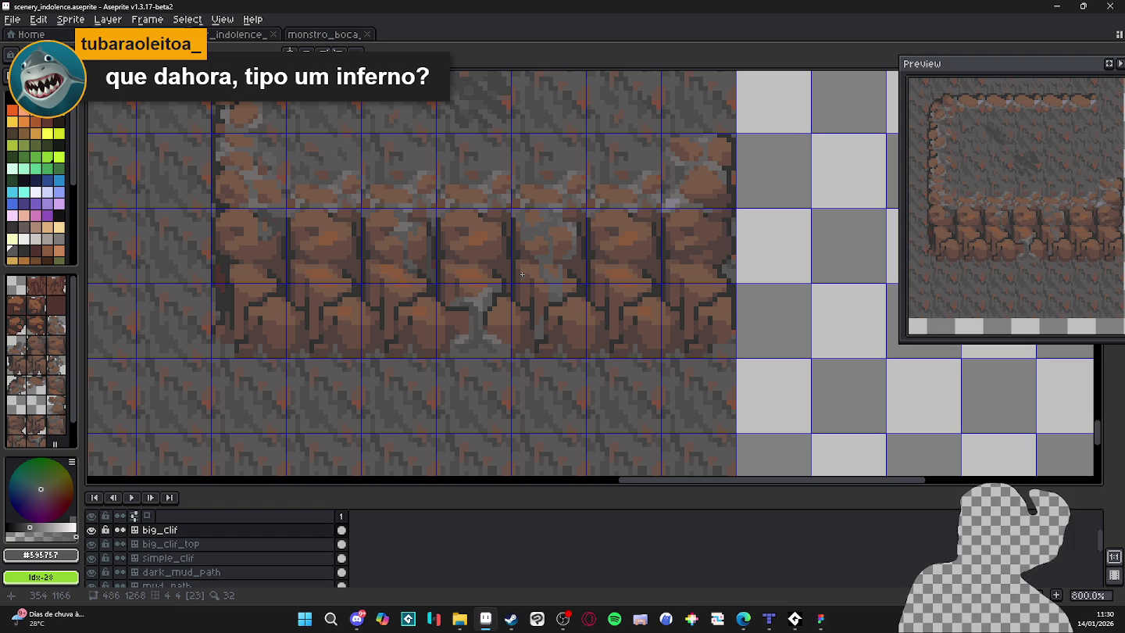
scroll(522, 274, "up", 2)
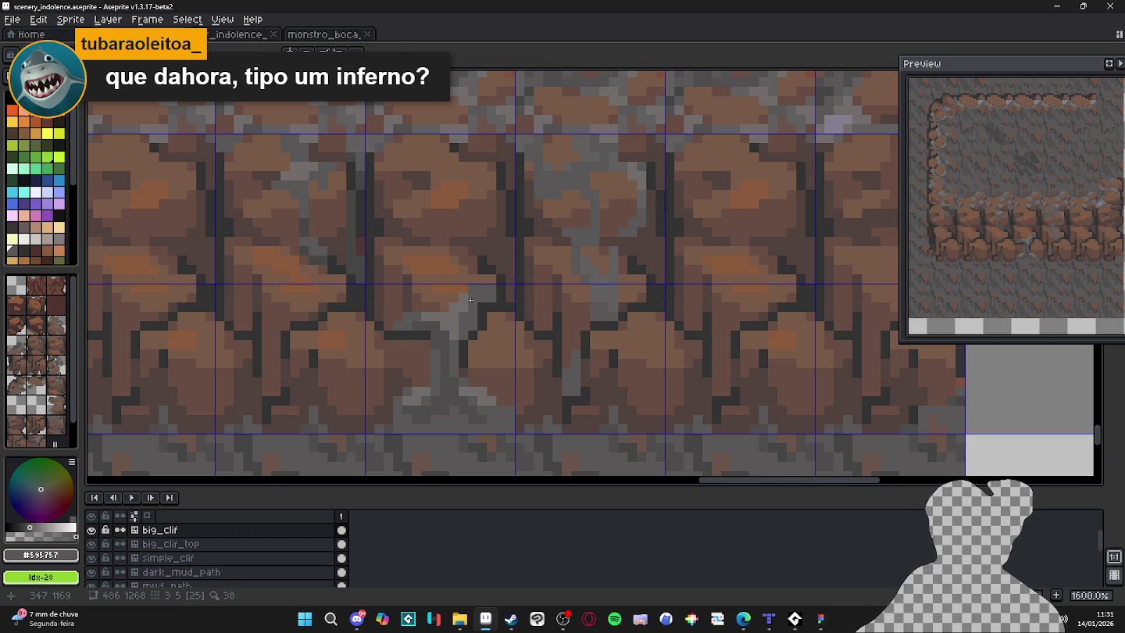
left_click(473, 300, "alt")
left_click(482, 297)
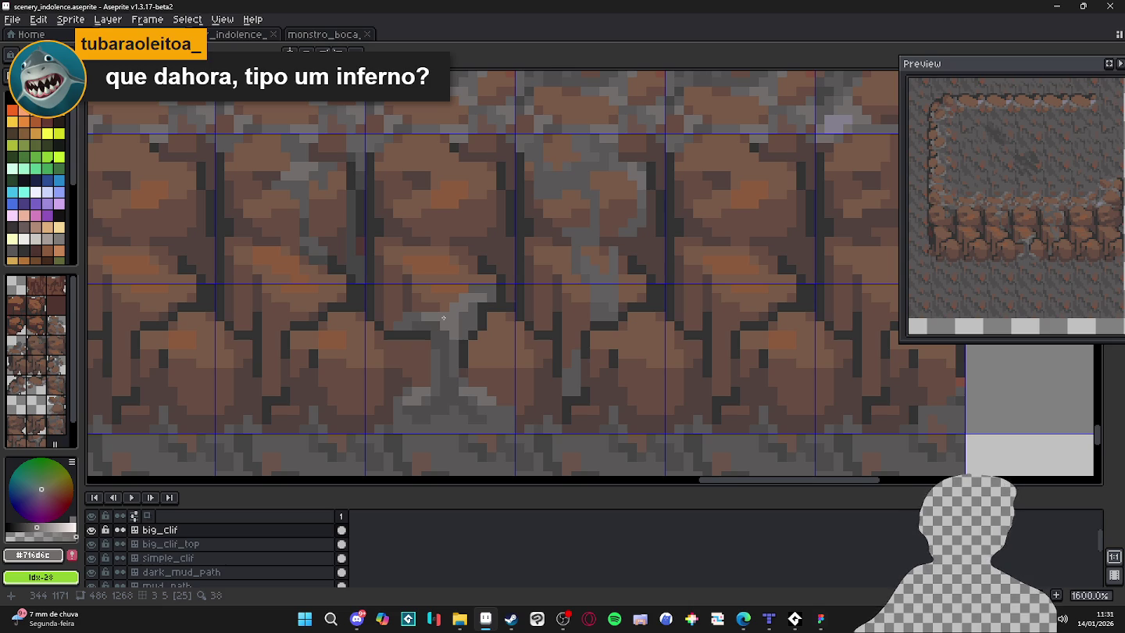
scroll(443, 317, "down", 4)
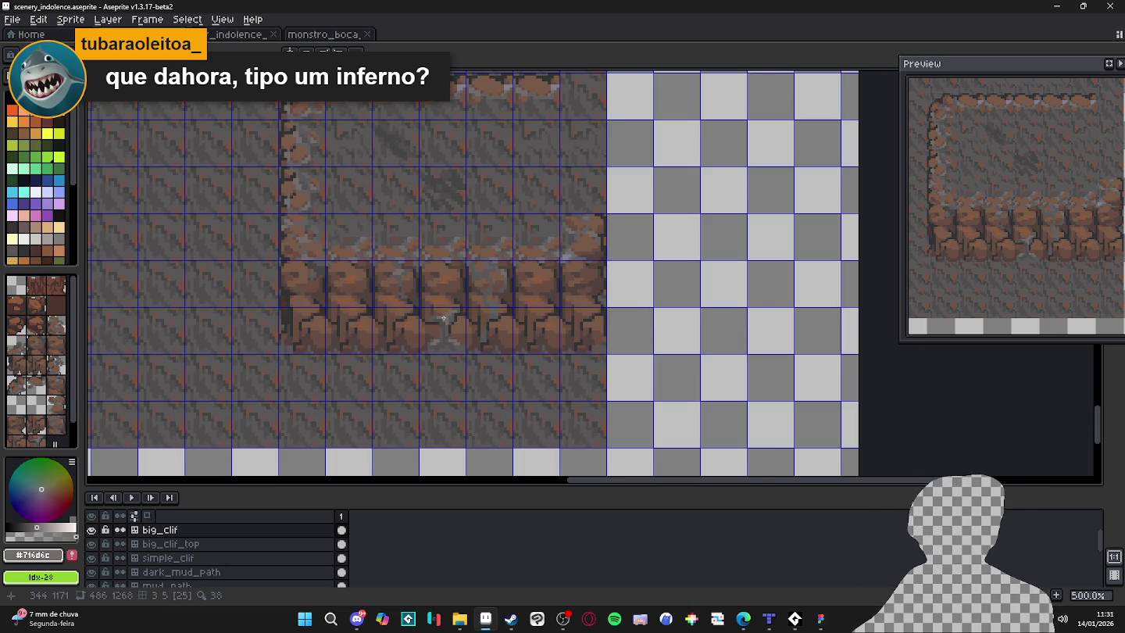
Bring the mouth monster sprite into view and select Layer 3 in the timeline.
scroll(443, 318, "down", 2)
left_click_drag(117, 257, 386, 233)
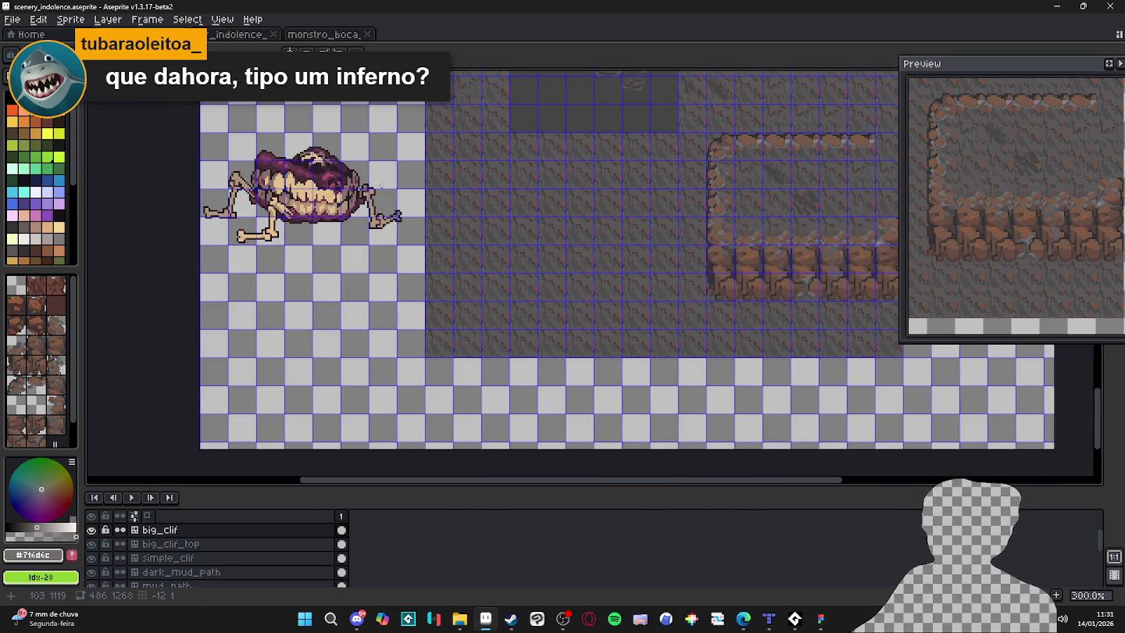
scroll(386, 233, "up", 1)
scroll(386, 232, "up", 1)
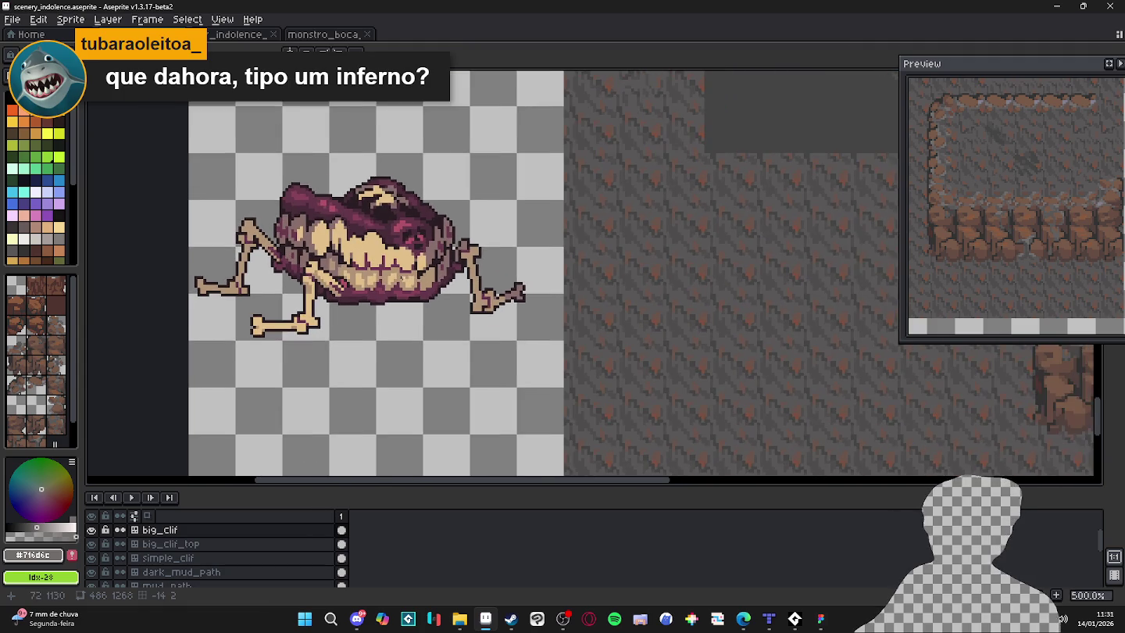
left_click(149, 579)
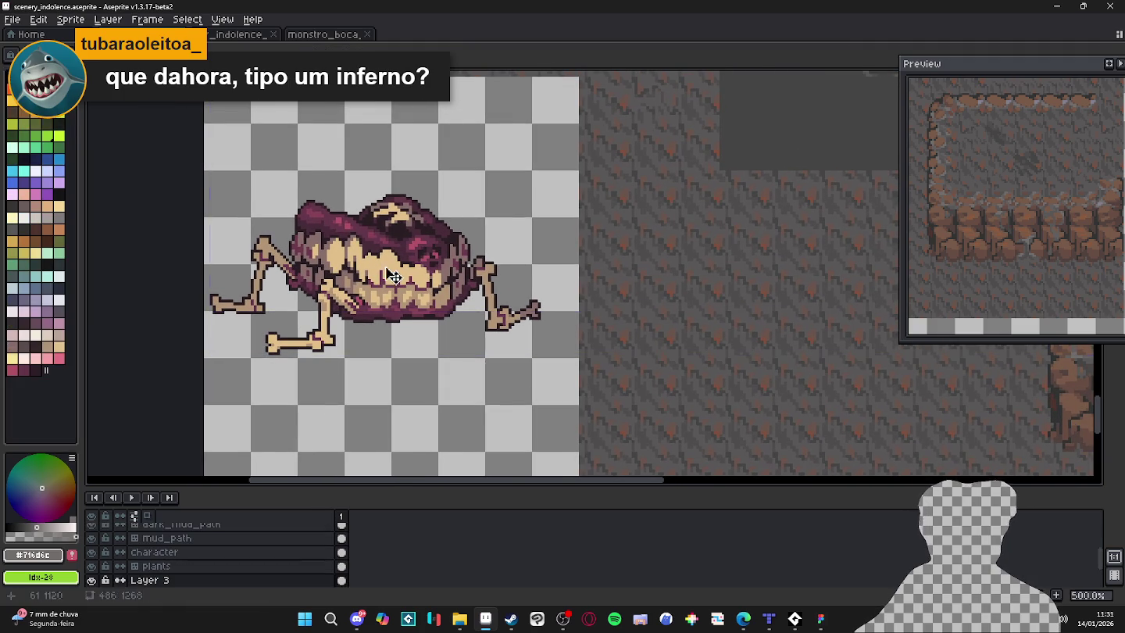
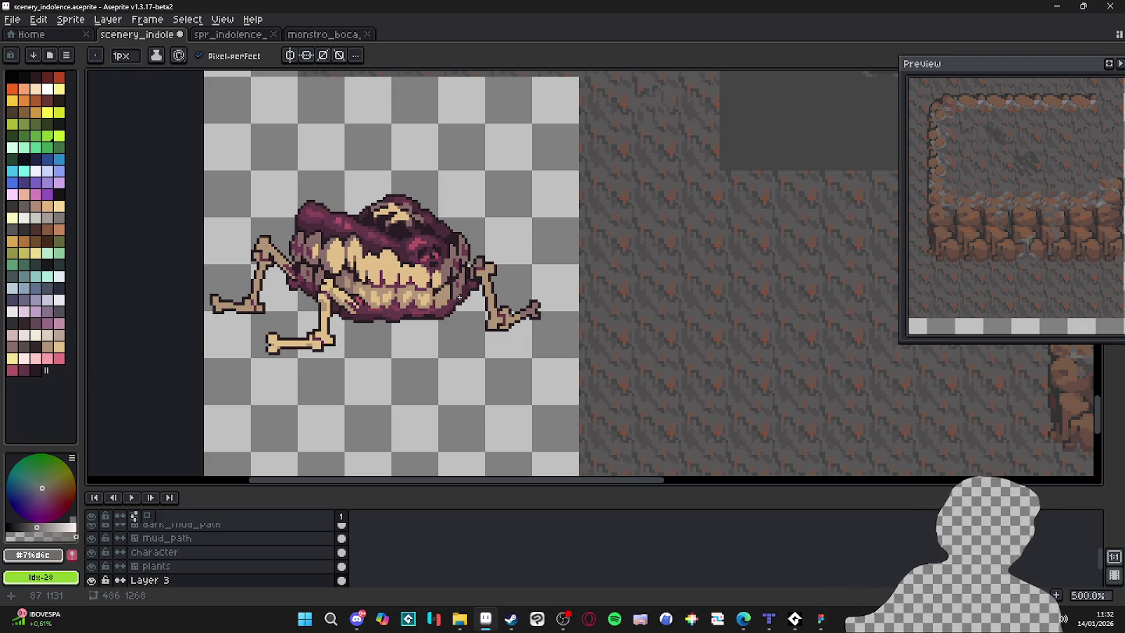
Center the view on the brown rock cliff and select the big_clif layer with the pencil.
scroll(389, 269, "down", 2)
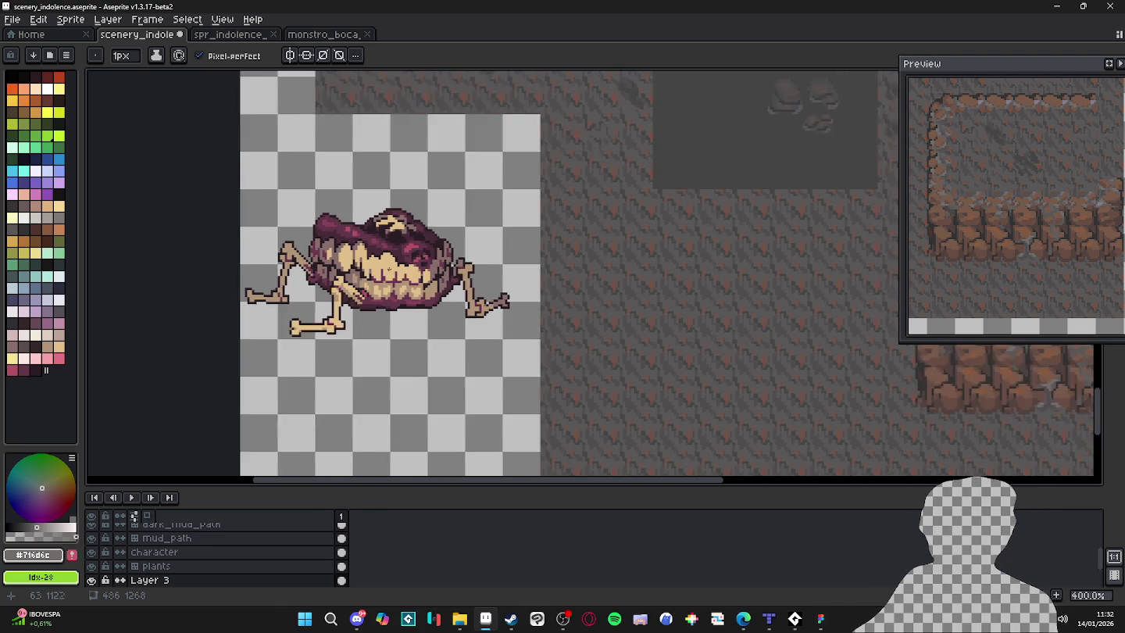
scroll(366, 282, "down", 1)
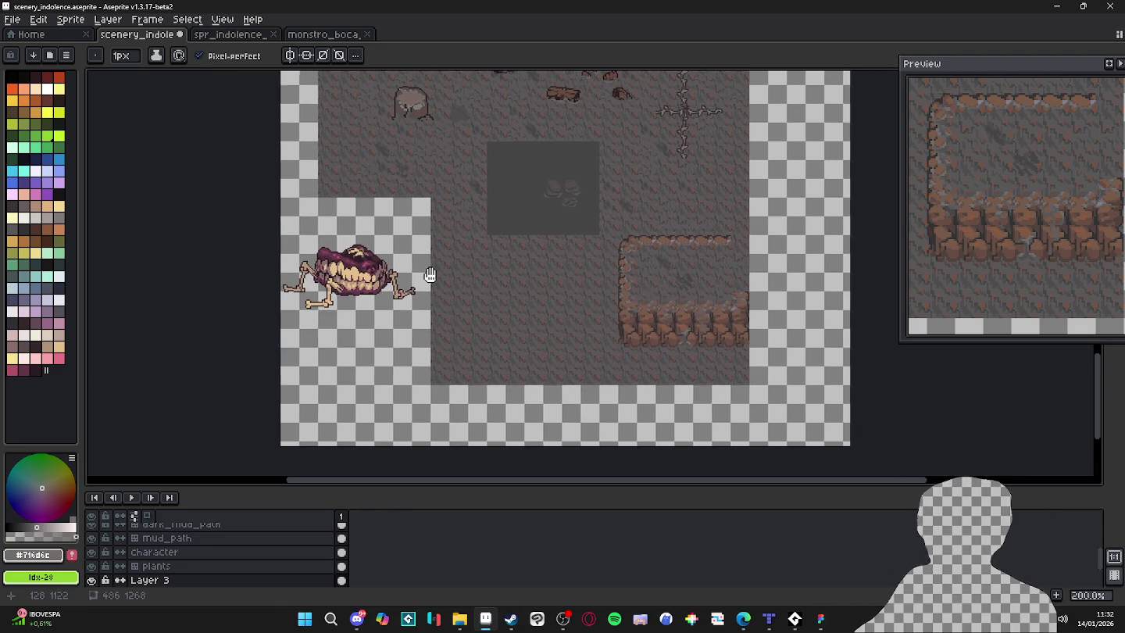
scroll(426, 262, "up", 2)
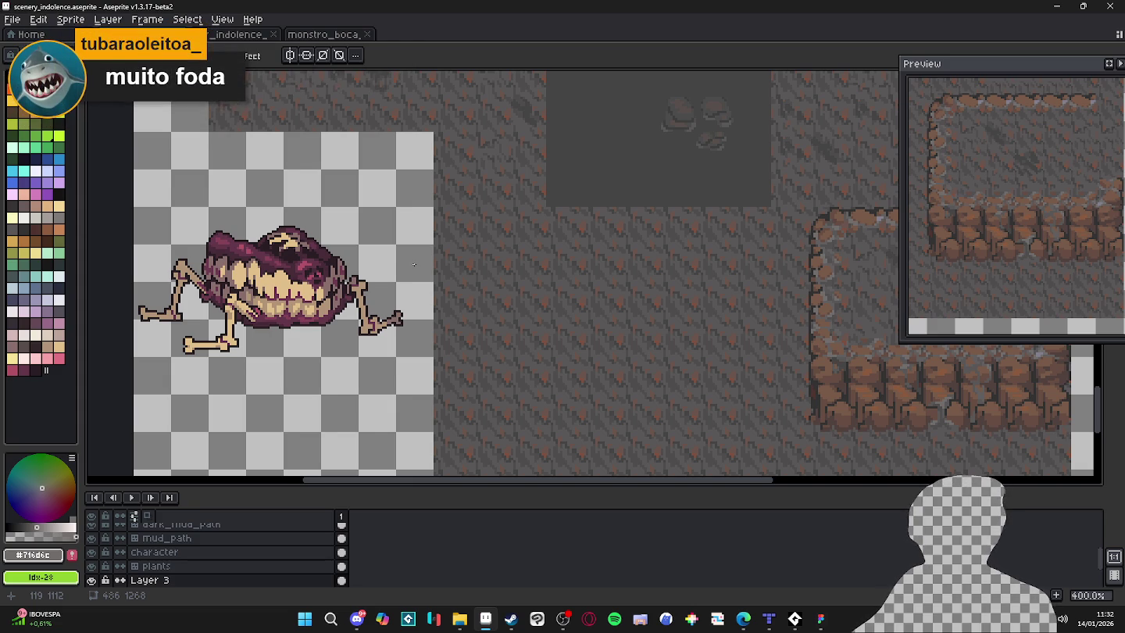
scroll(457, 280, "down", 1)
left_click_drag(457, 280, 379, 312)
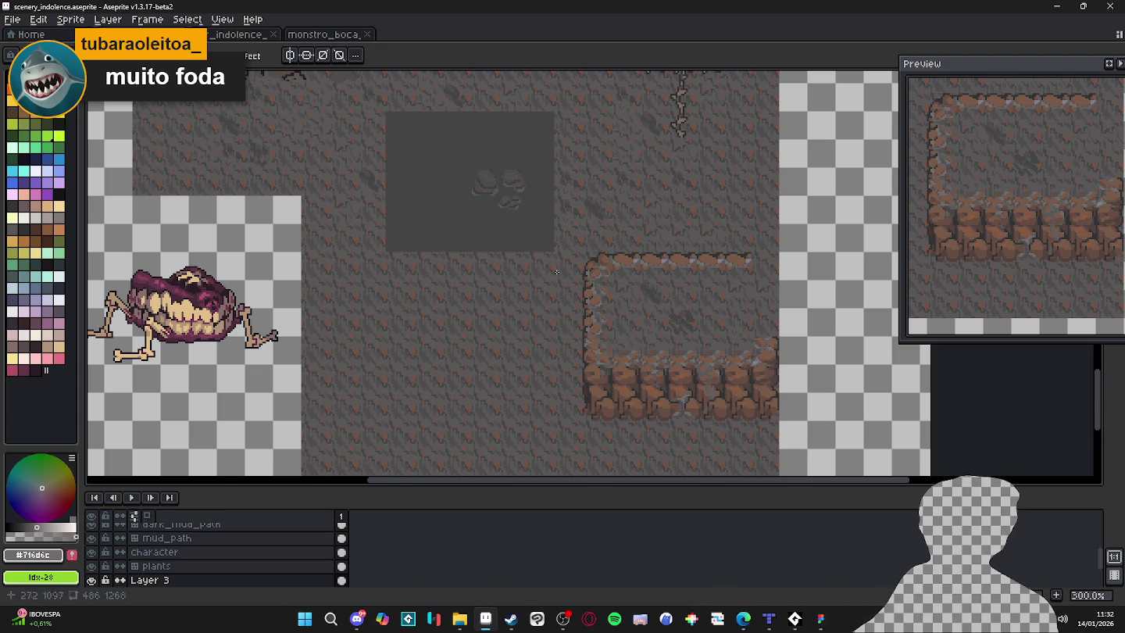
left_click_drag(710, 404, 636, 345)
scroll(636, 344, "up", 2)
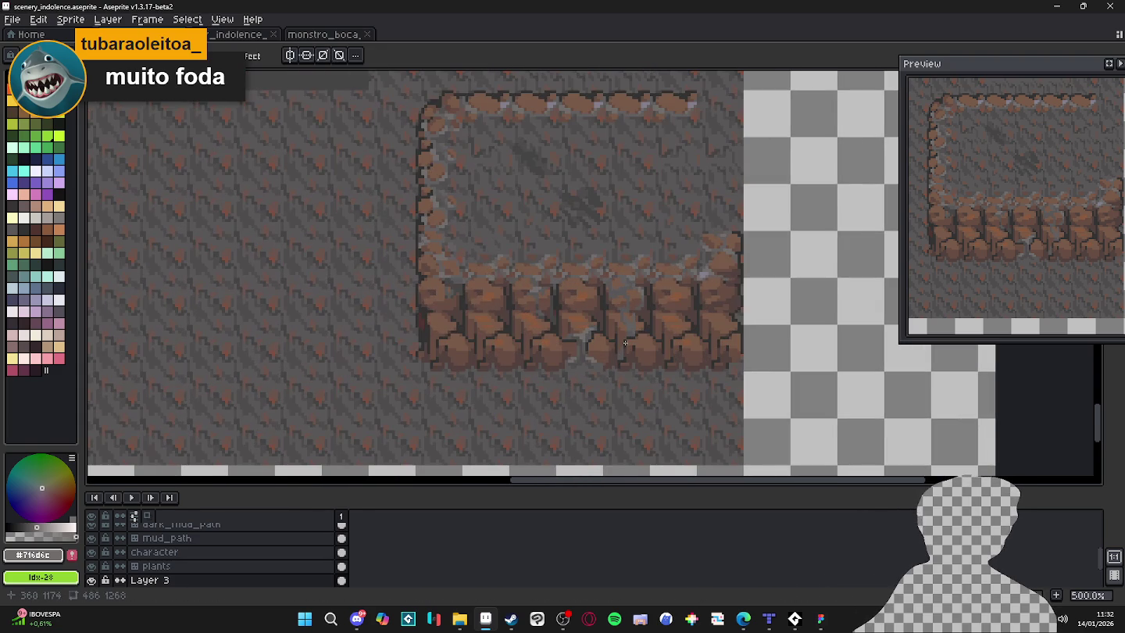
left_click(585, 353, "ctrl")
key("b")
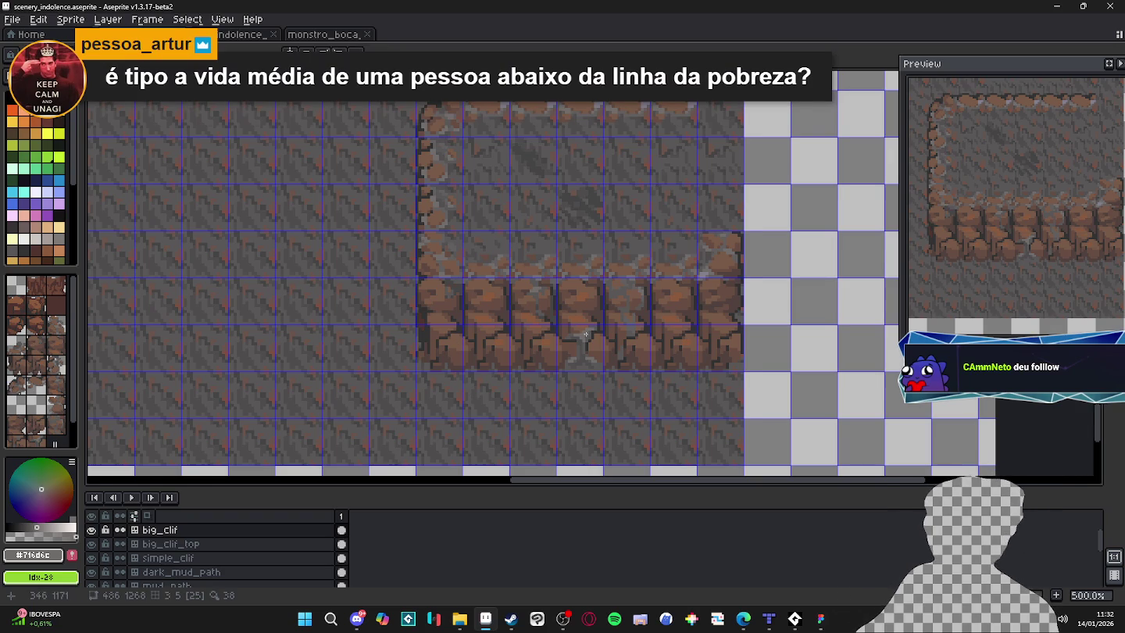
scroll(586, 336, "up", 5)
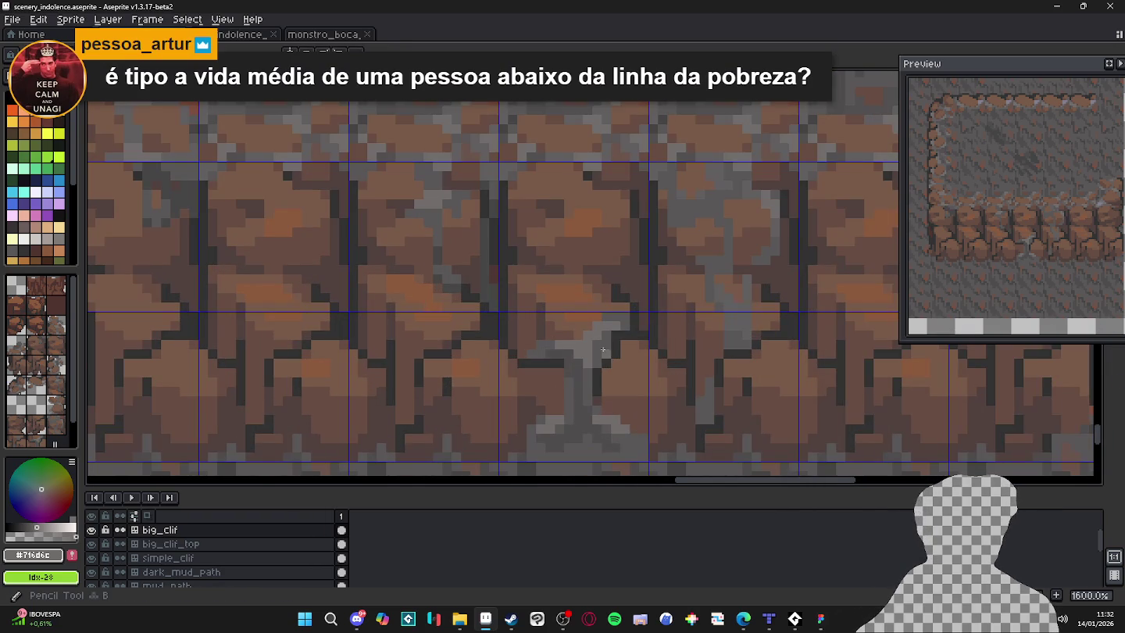
Sample the crack grey and the lighter rock colour from the cliff.
left_click(603, 350, "alt")
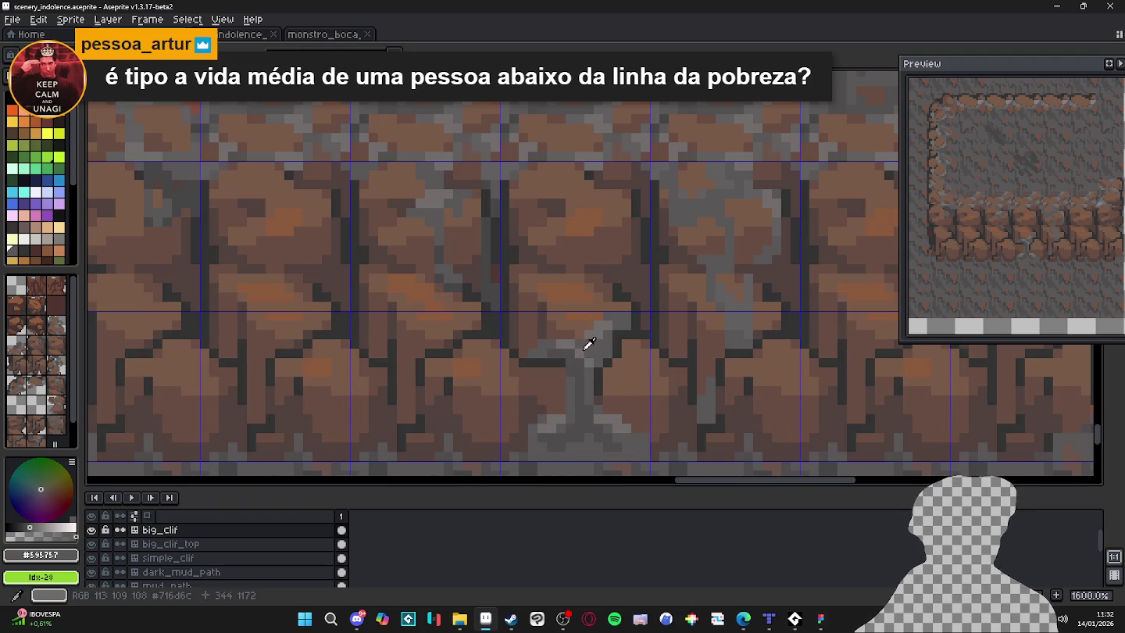
left_click(568, 349, "alt")
scroll(568, 349, "down", 6)
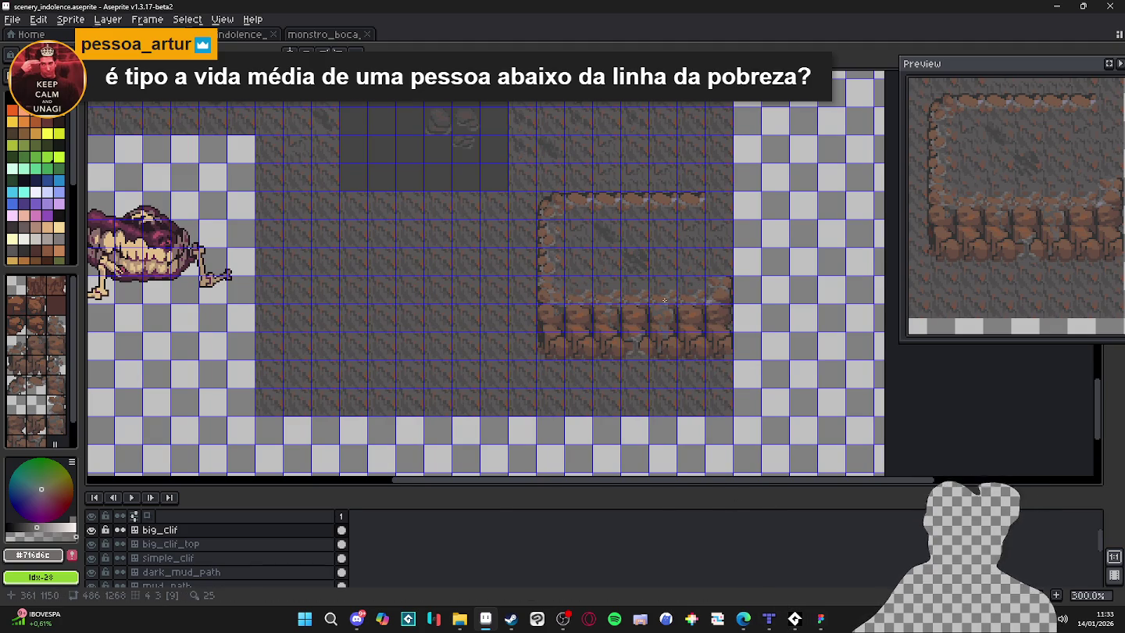
scroll(665, 300, "down", 1)
scroll(652, 279, "up", 2)
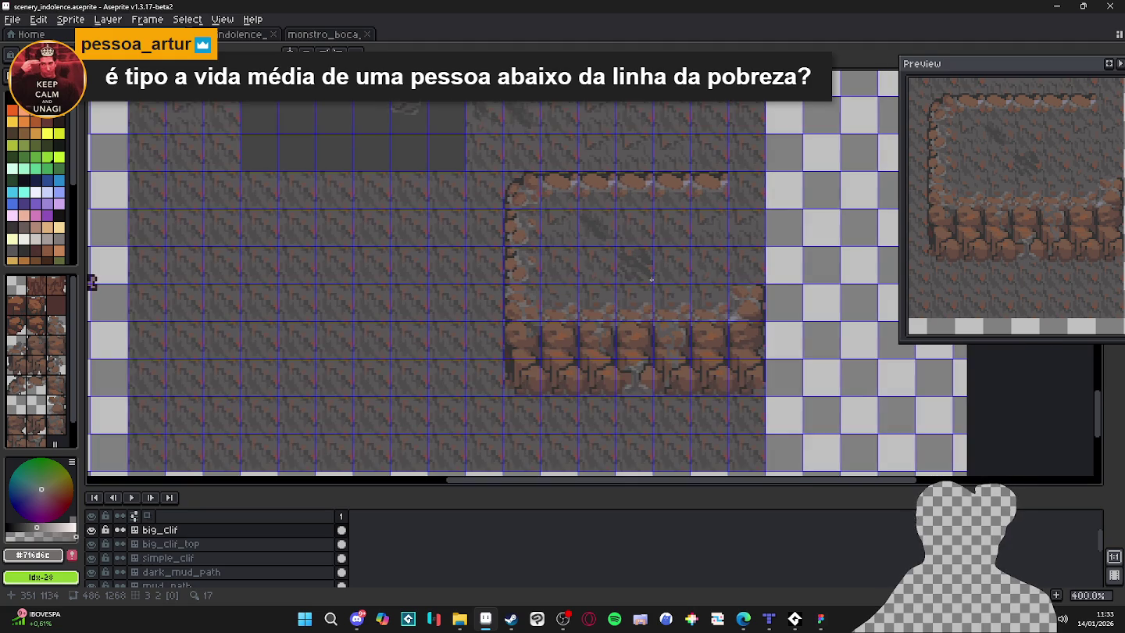
scroll(651, 280, "up", 6)
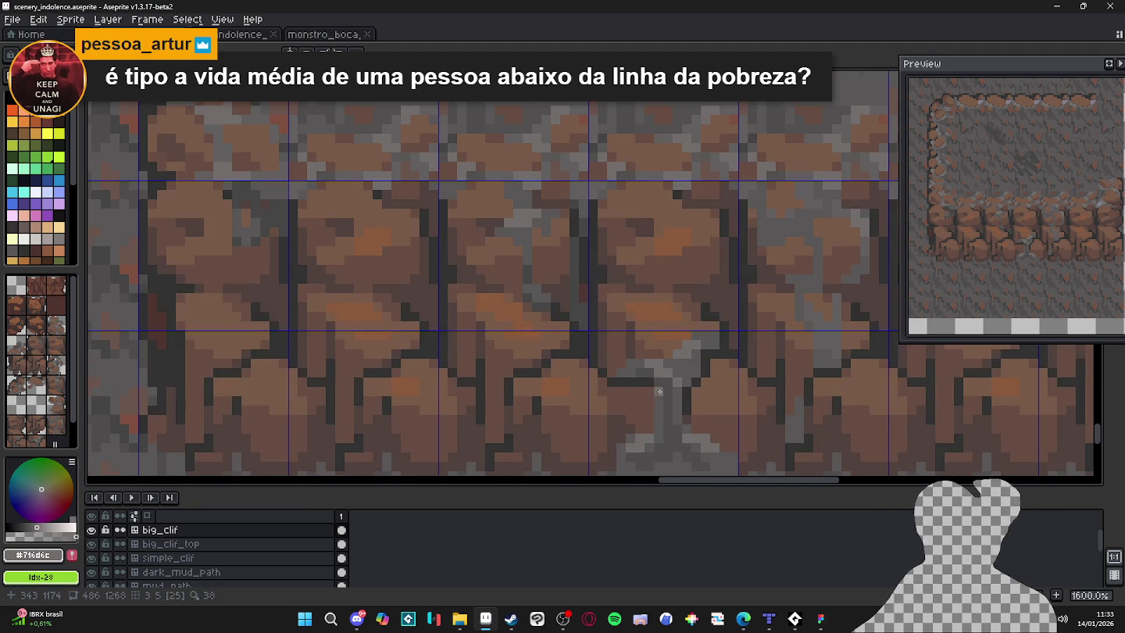
scroll(659, 391, "down", 1)
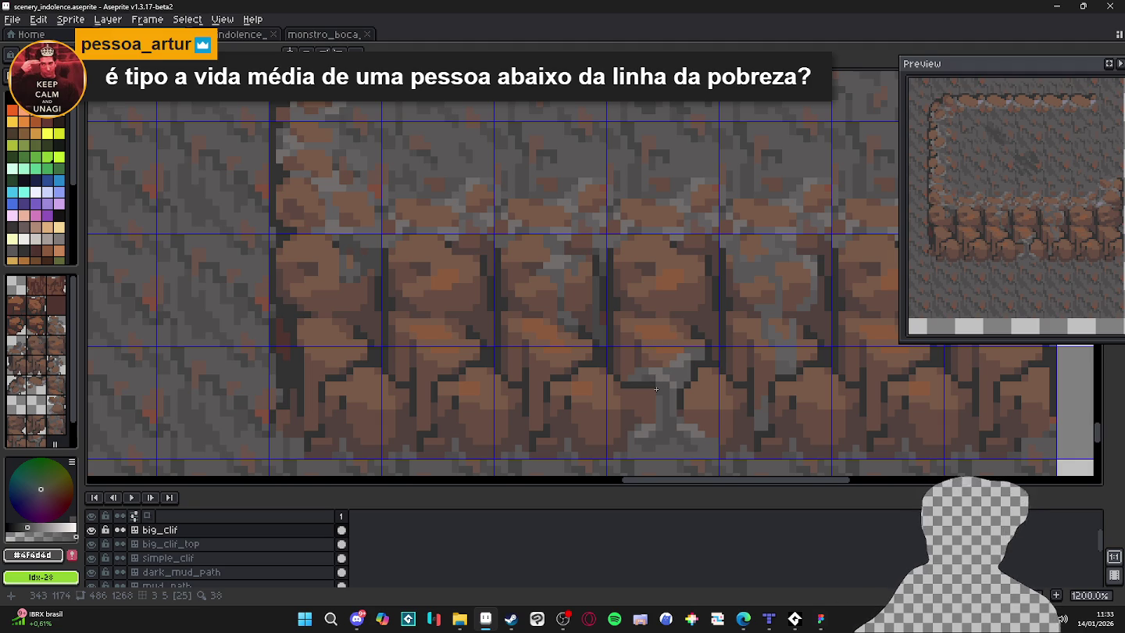
scroll(661, 447, "down", 2)
scroll(661, 448, "down", 3)
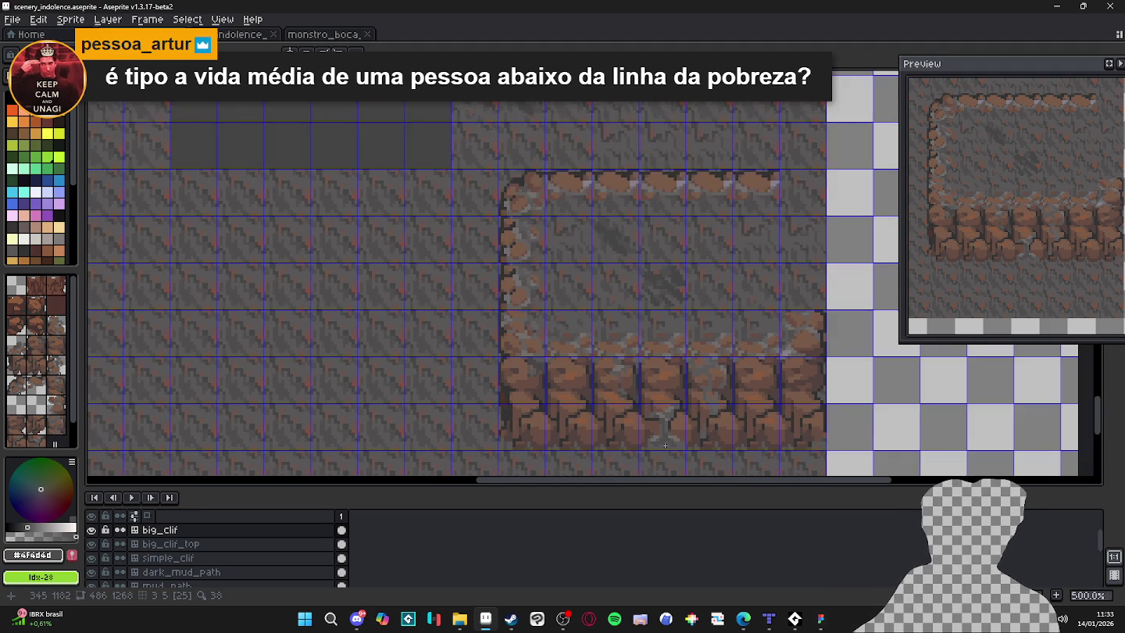
scroll(660, 398, "down", 2)
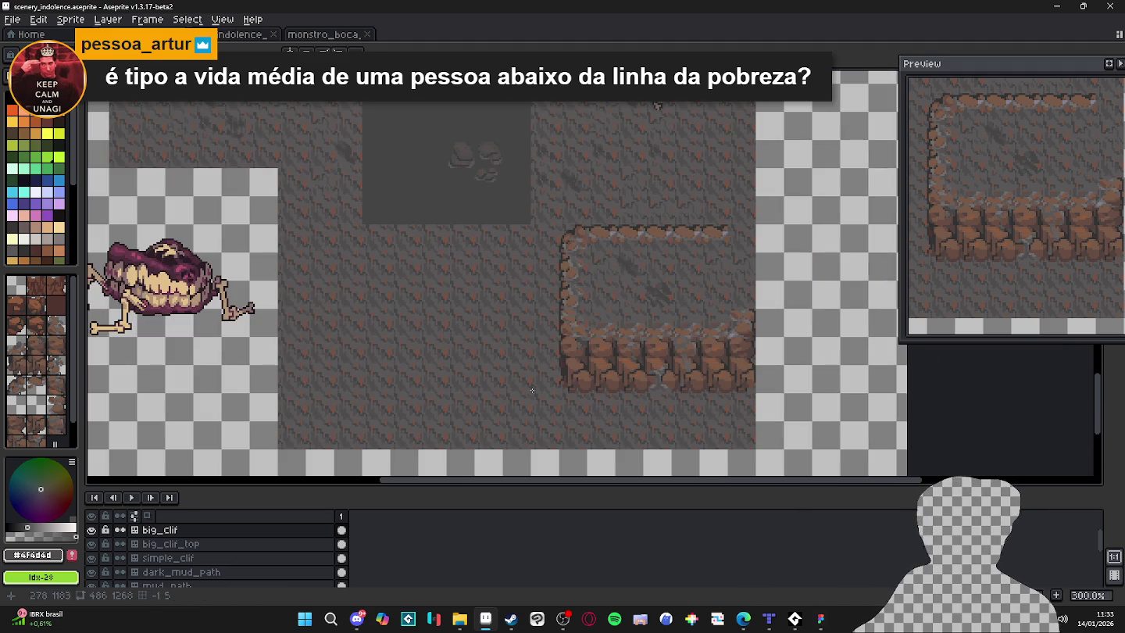
Check the monster's layer and the Layer 2 tilemap, then return to big_clif.
left_click(179, 281, "ctrl")
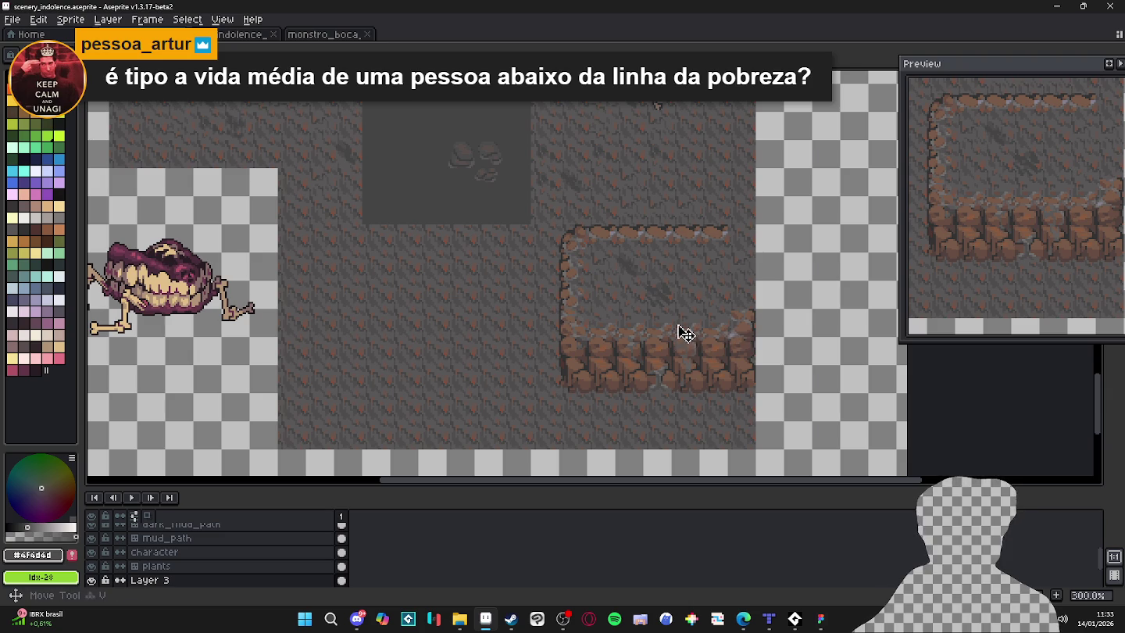
left_click(660, 376, "ctrl")
scroll(660, 376, "up", 3)
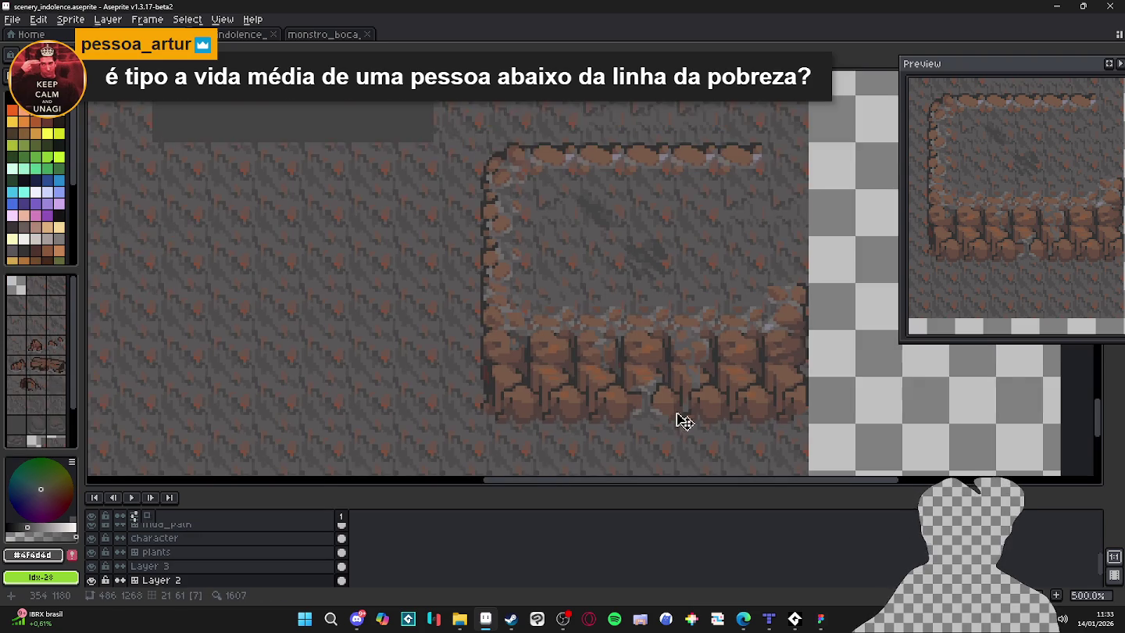
scroll(690, 421, "up", 4)
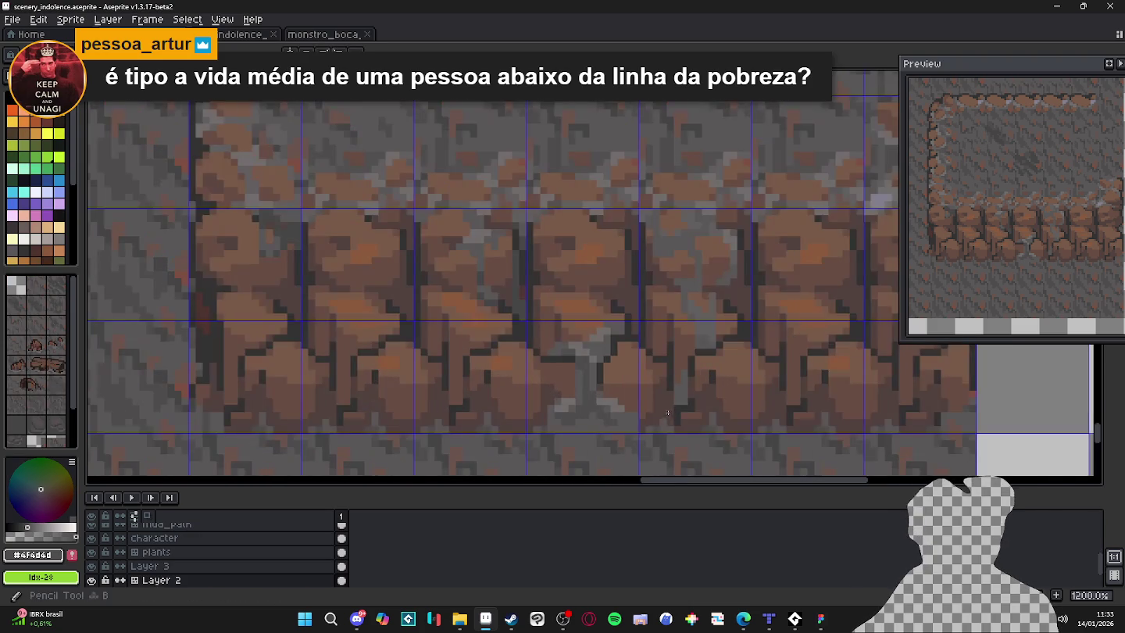
scroll(676, 420, "down", 1)
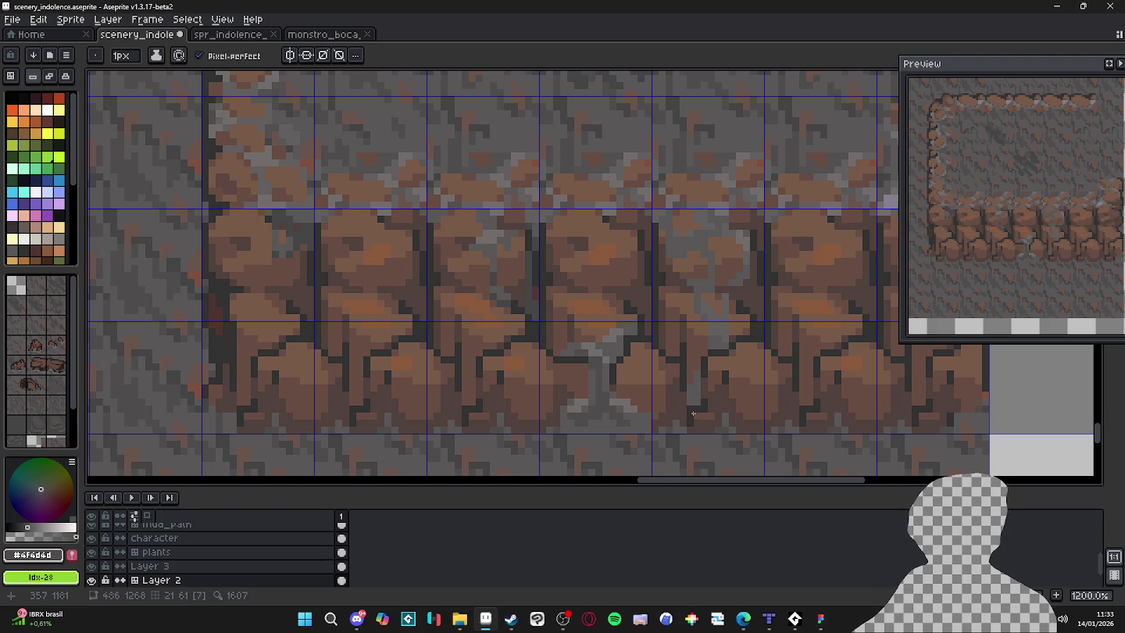
scroll(693, 413, "up", 1)
left_click(630, 440, "ctrl")
Eyedrop grey #595757 and paint it along the crack, upward from the cliff base.
scroll(651, 422, "up", 2)
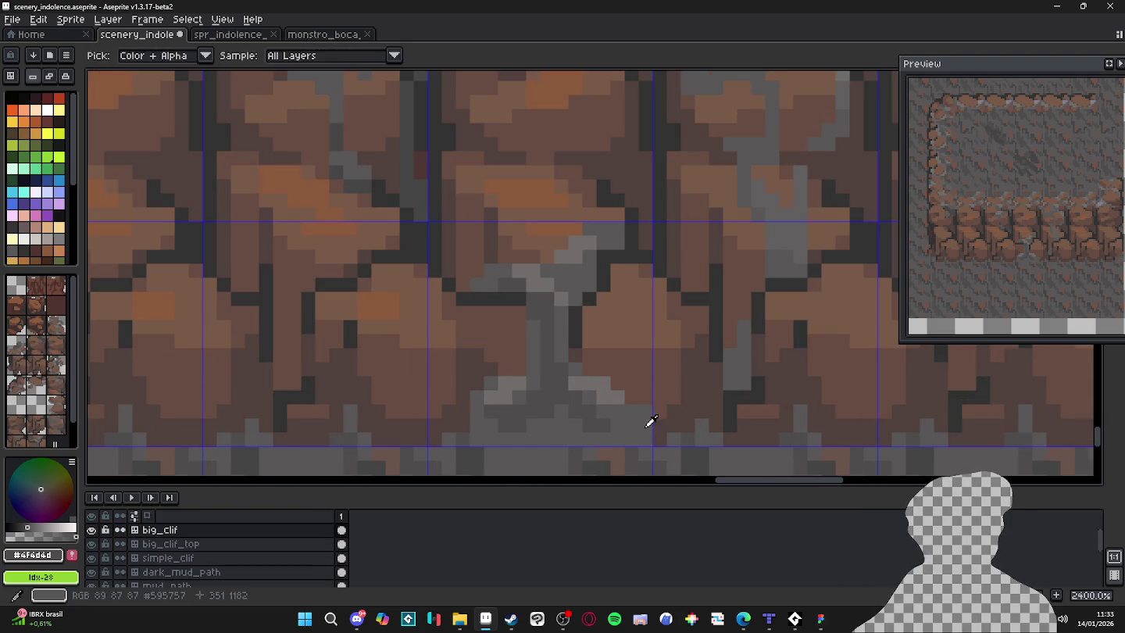
left_click(651, 422, "alt")
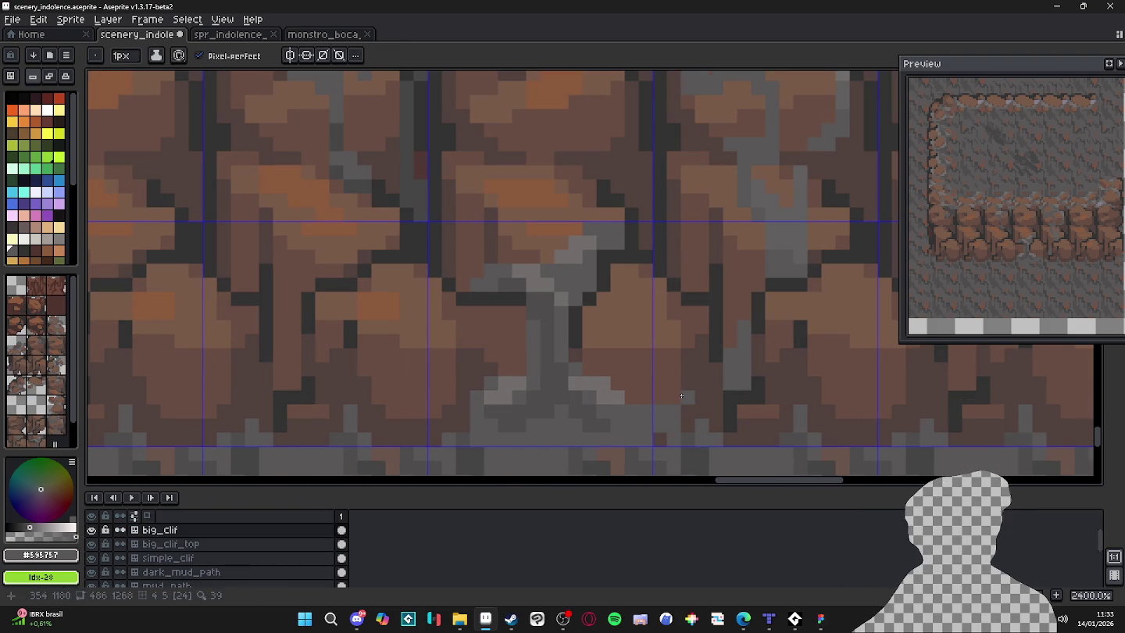
mouse_move(697, 381)
left_mouse_down()
mouse_move(720, 353)
mouse_move(717, 412)
mouse_move(688, 425)
mouse_move(687, 417)
left_mouse_up()
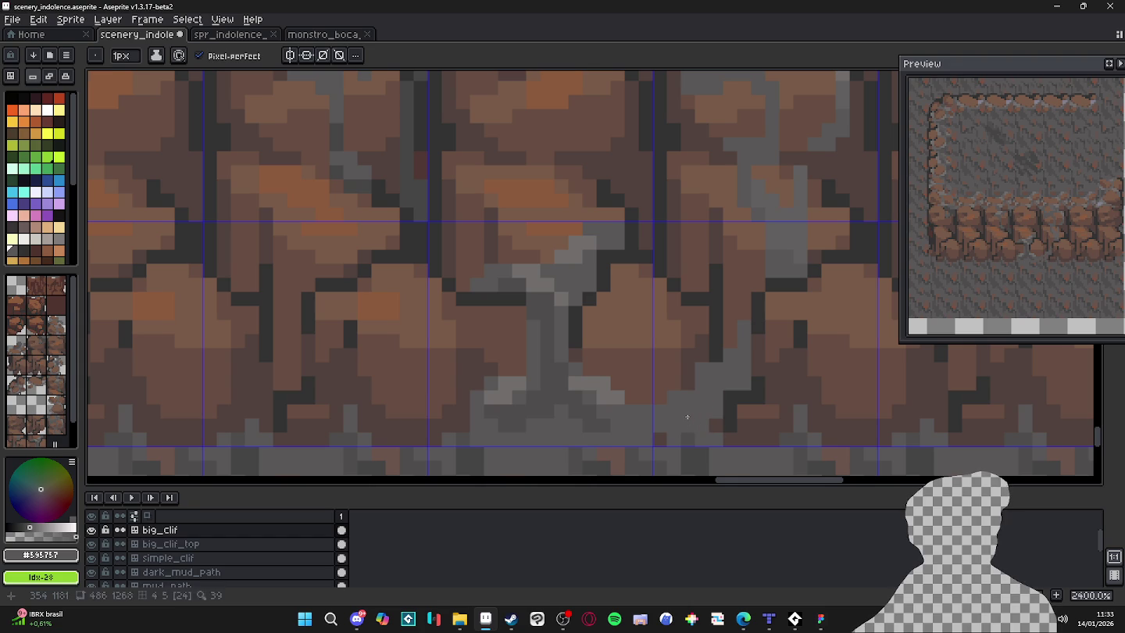
left_click_drag(717, 355, 711, 334)
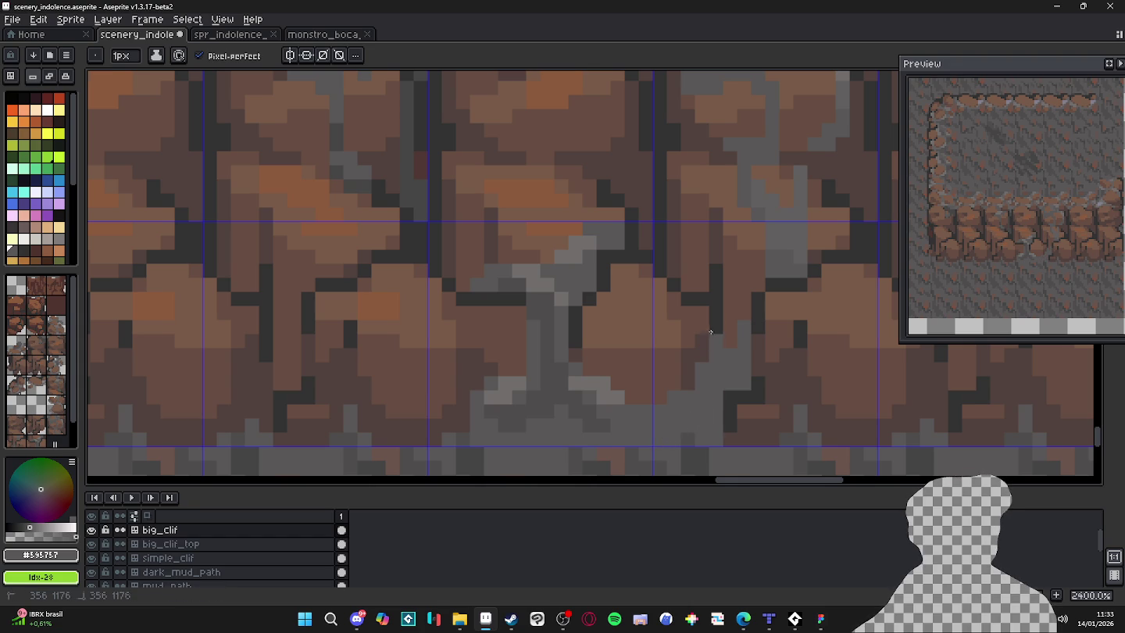
Add a lighter grey #716d6c highlight pixel to the crack.
scroll(703, 367, "down", 2)
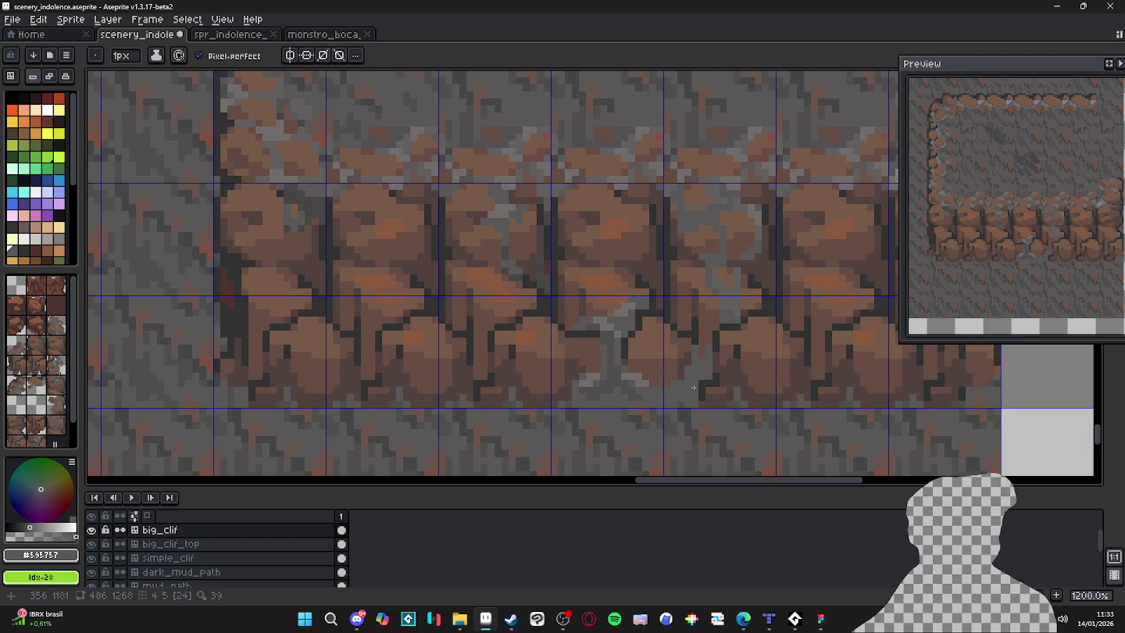
scroll(690, 388, "up", 1)
key("alt")
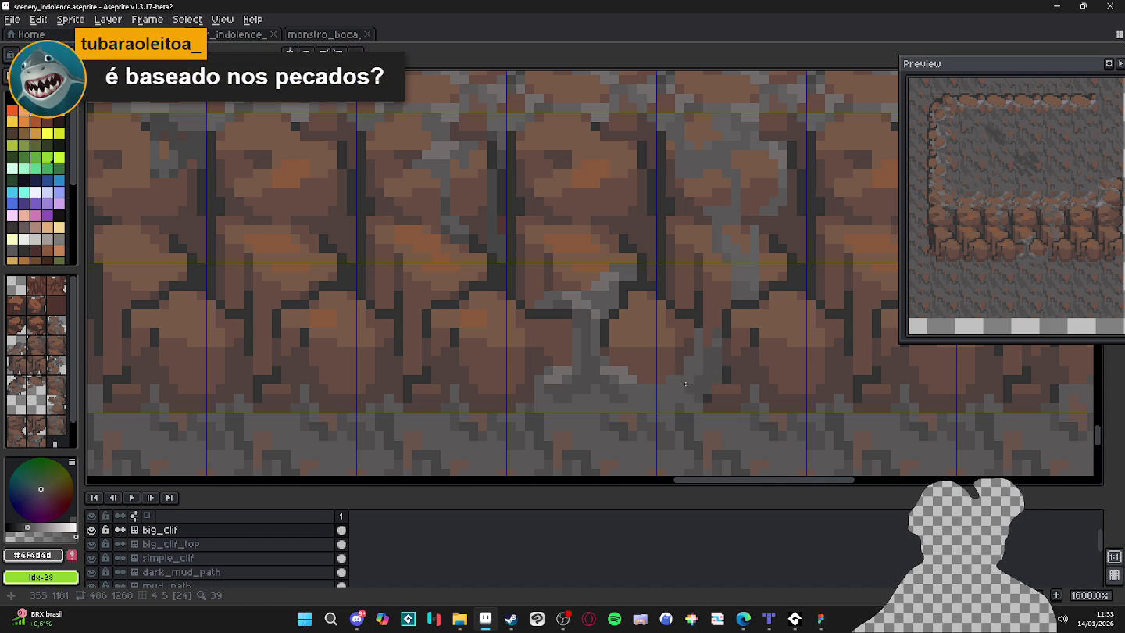
left_click(689, 381, "alt")
left_click(700, 374)
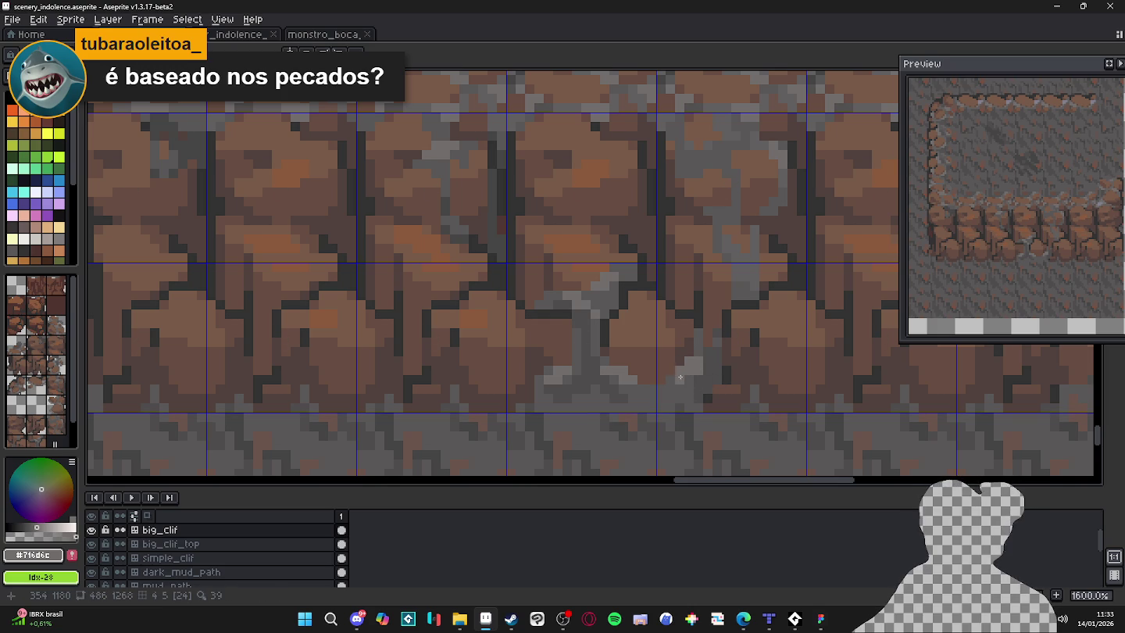
left_click(693, 382, "alt")
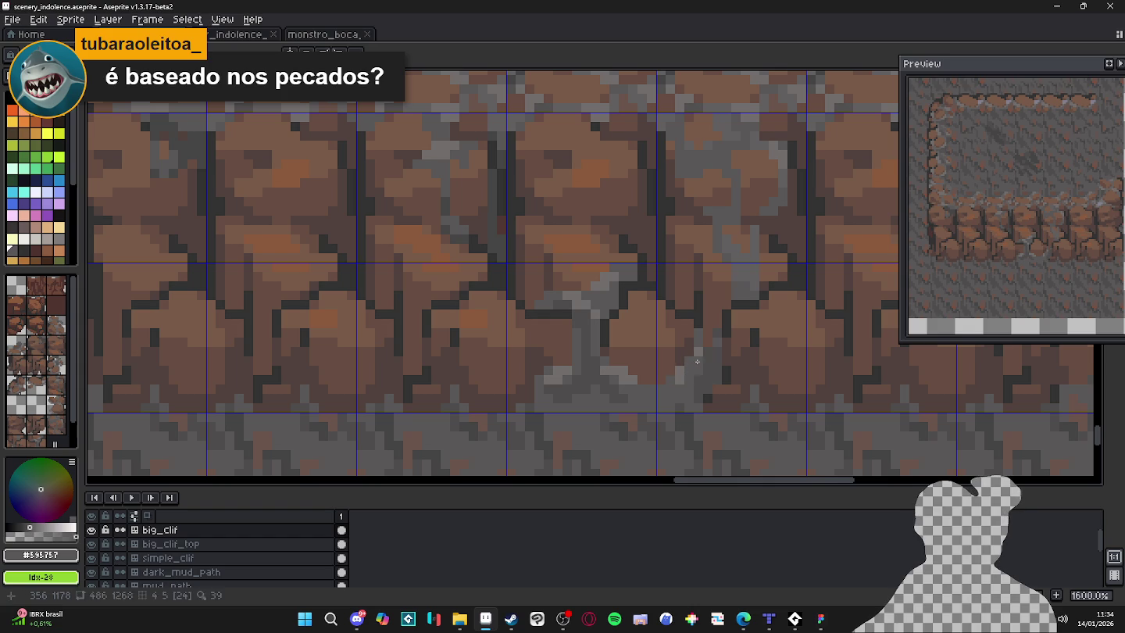
left_click(689, 361, "alt")
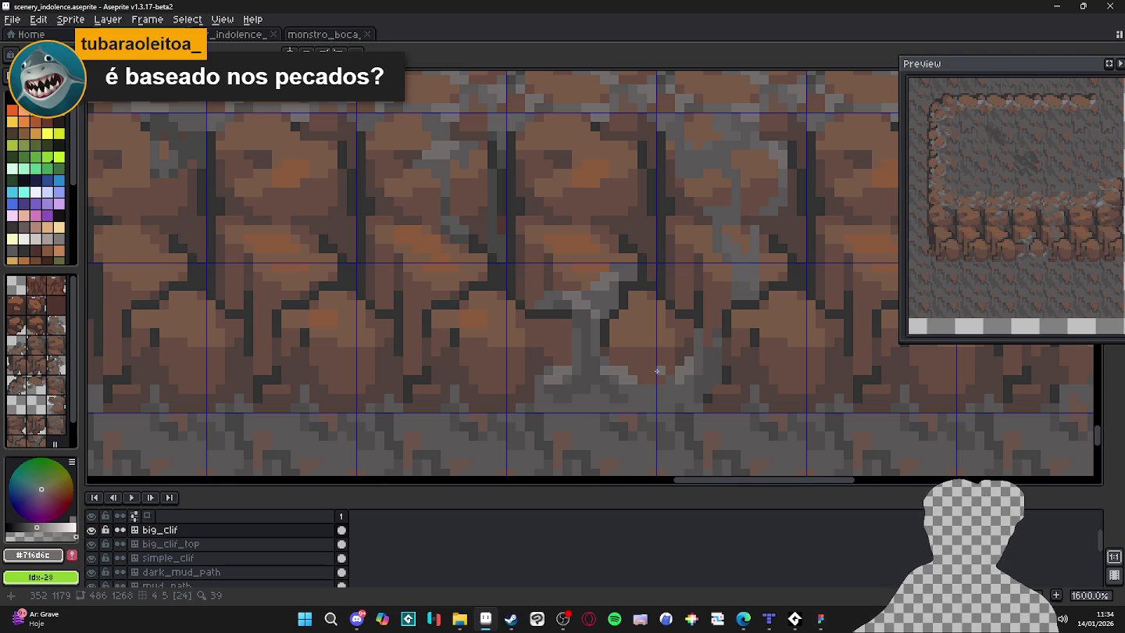
Zoom in on the crack and sample a near-identical grey from the rock.
scroll(677, 384, "down", 3)
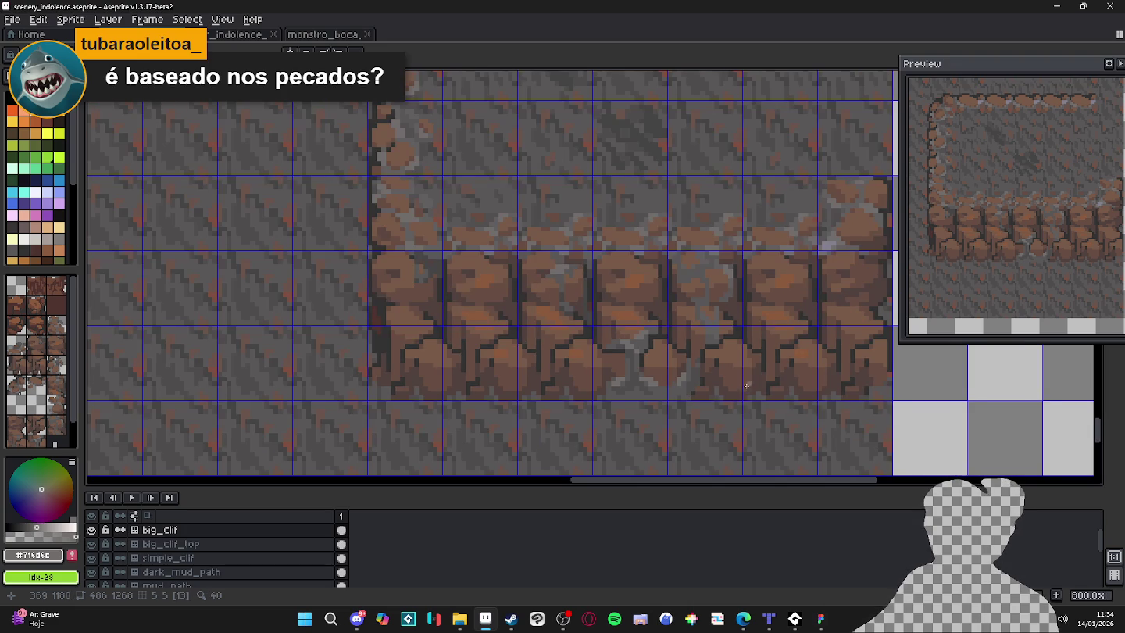
scroll(732, 393, "up", 3)
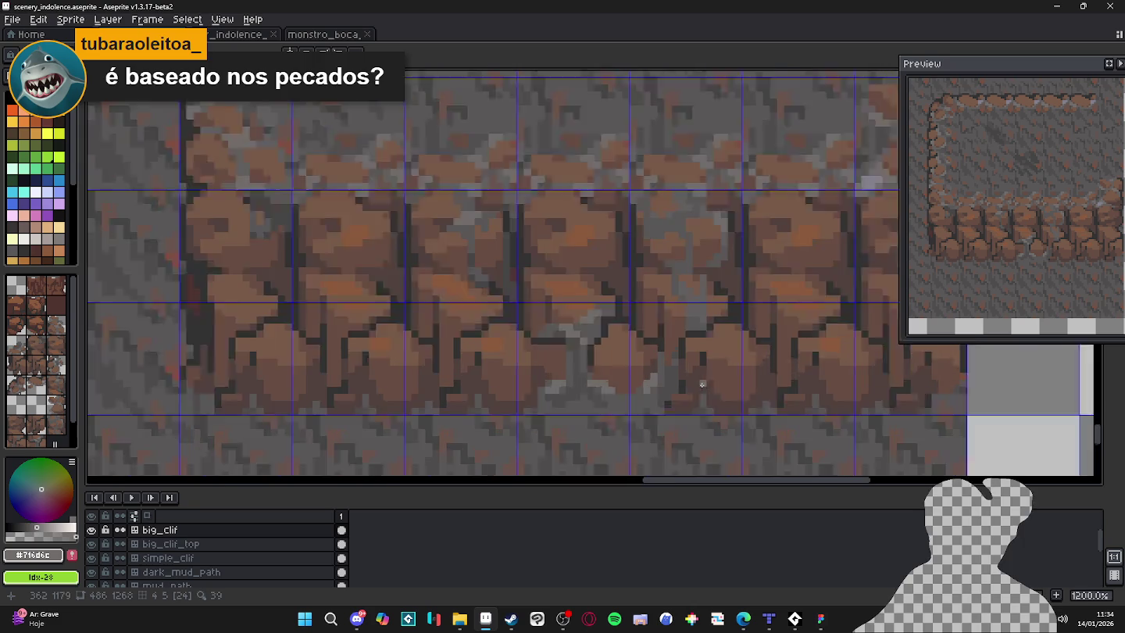
left_click(658, 382, "alt")
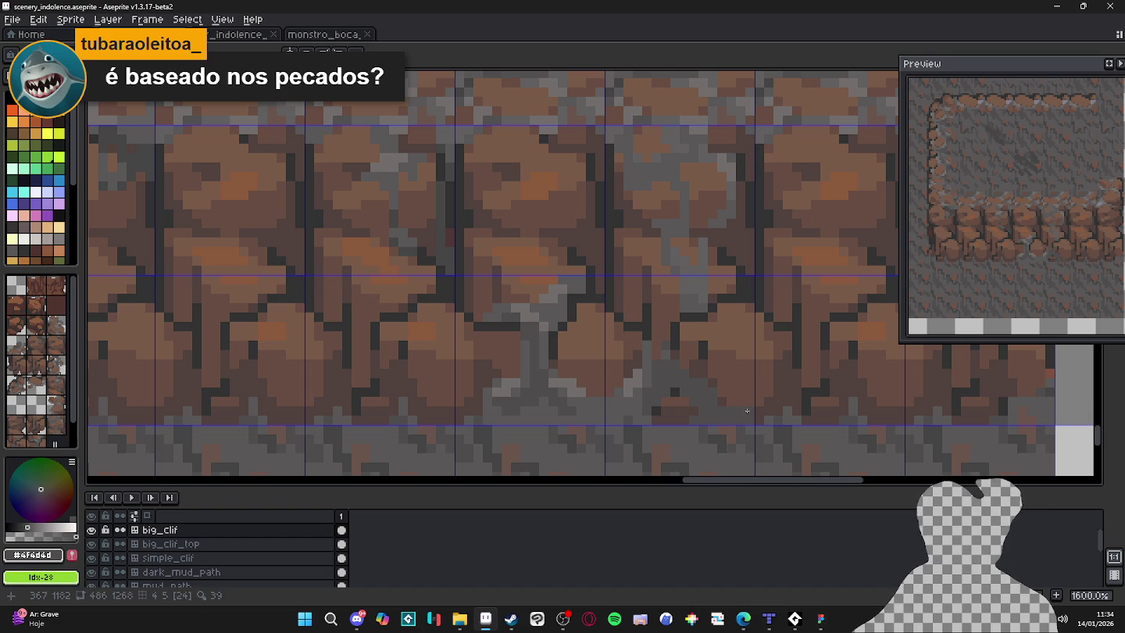
scroll(676, 384, "down", 5)
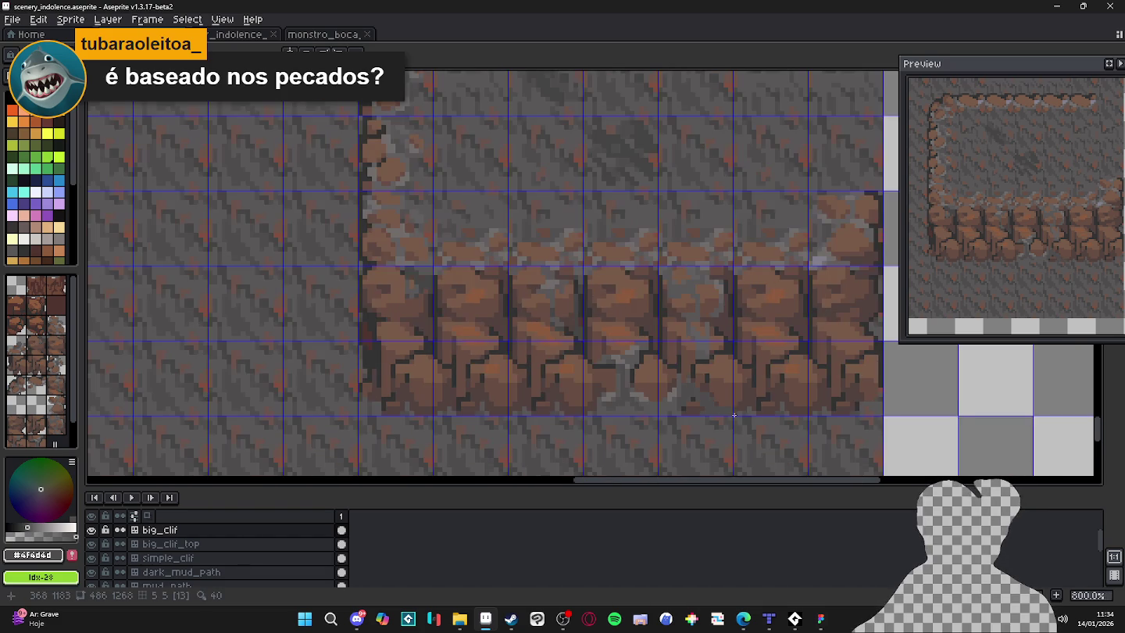
scroll(736, 411, "up", 3)
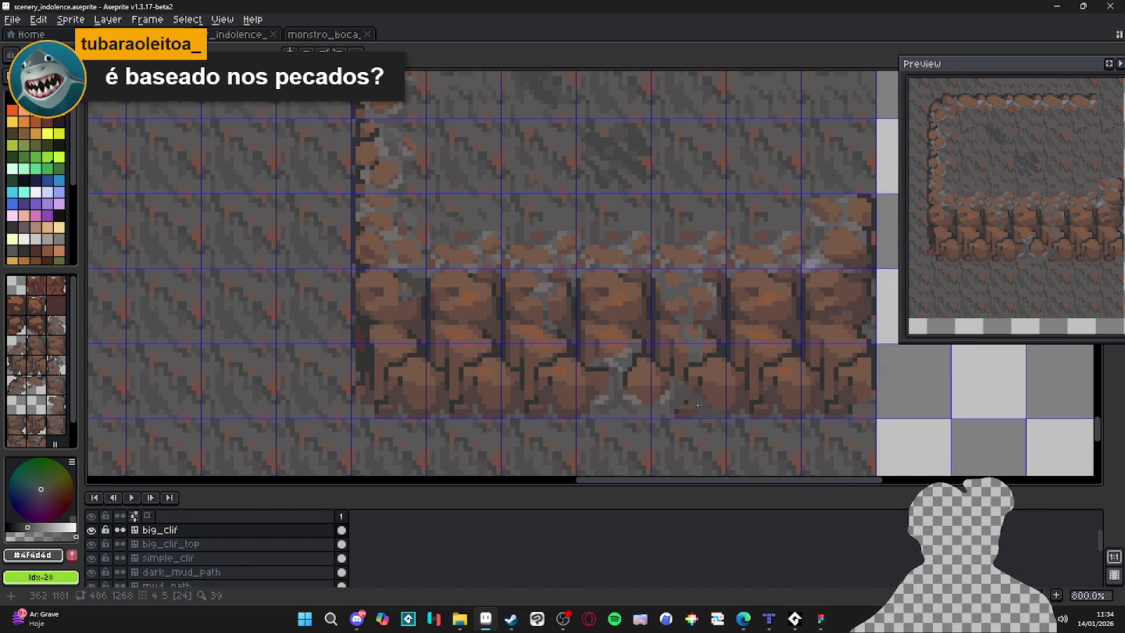
scroll(729, 415, "up", 3)
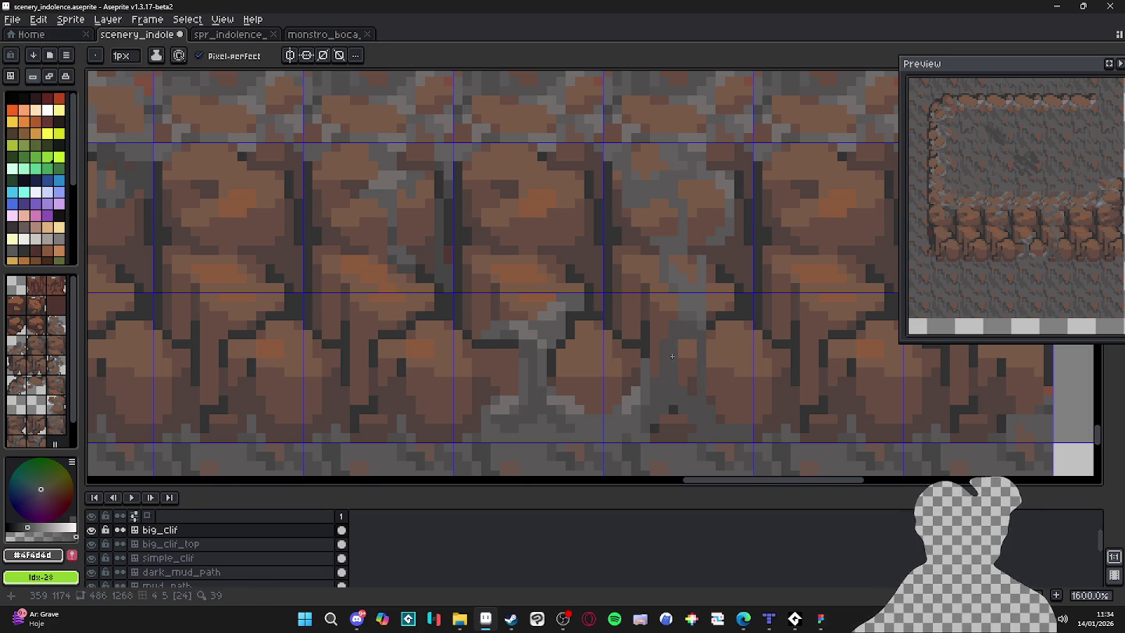
scroll(674, 360, "down", 2)
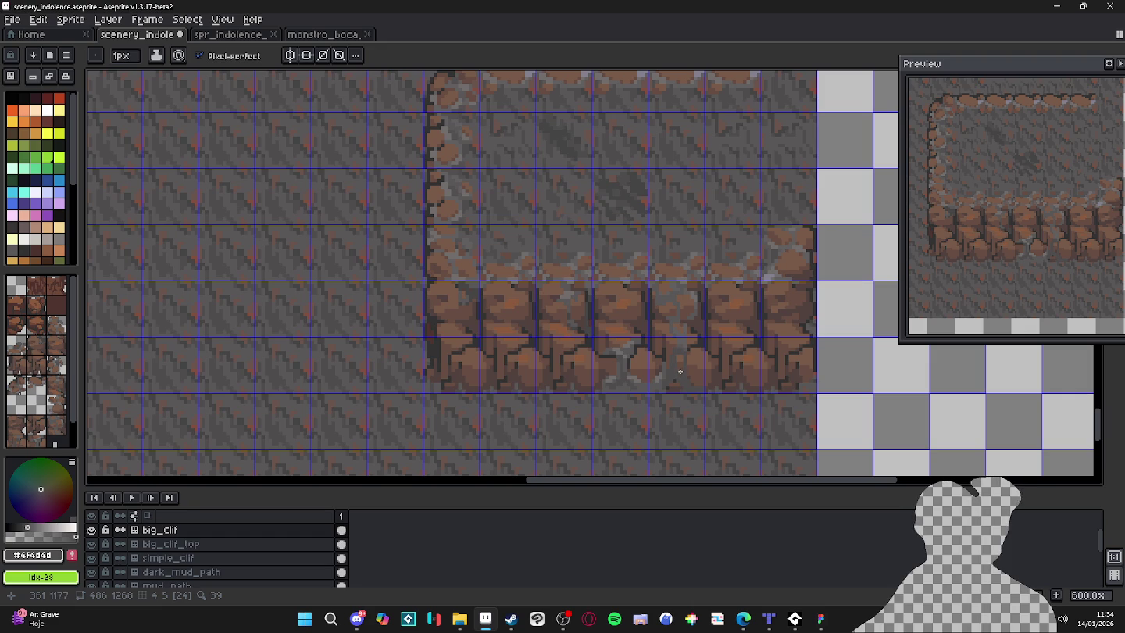
key("Tab")
key("Tab")
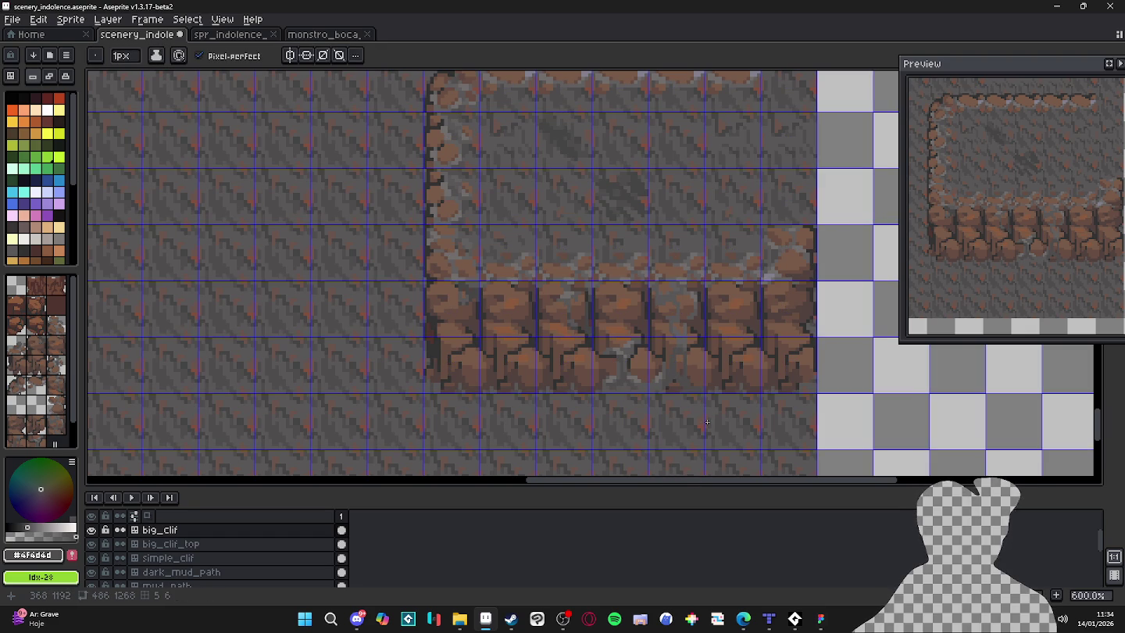
scroll(672, 415, "up", 2)
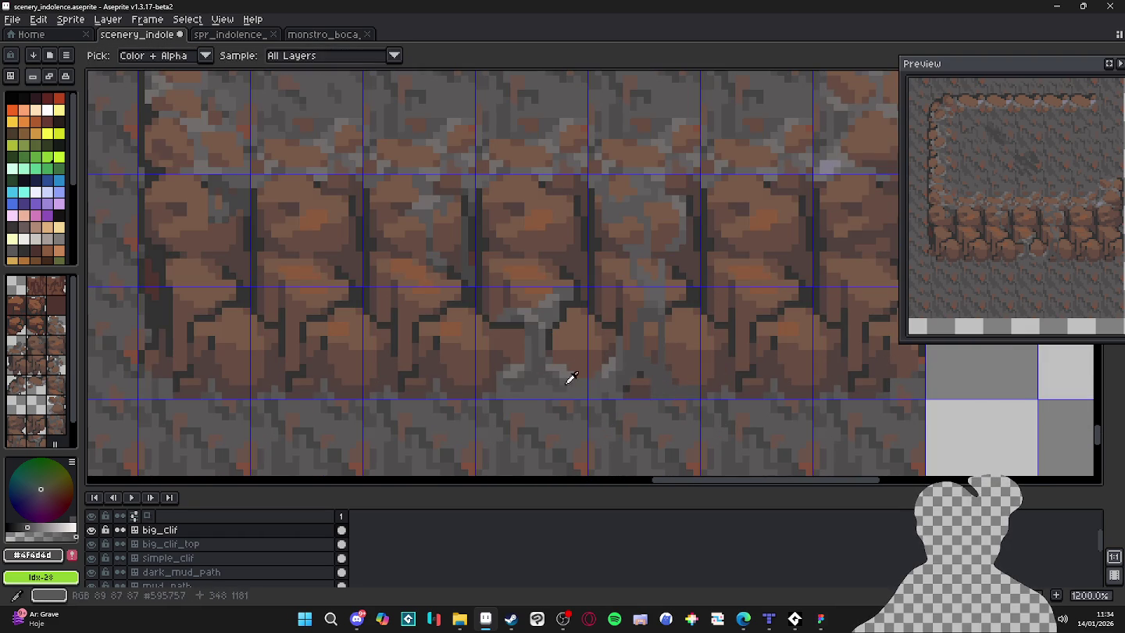
Paint a small 2-pixel-wide grey patch into the crack, then restore the 1px brush.
left_click(594, 369, "alt")
left_click(661, 310, "alt")
key("plus")
scroll(660, 367, "up", 1)
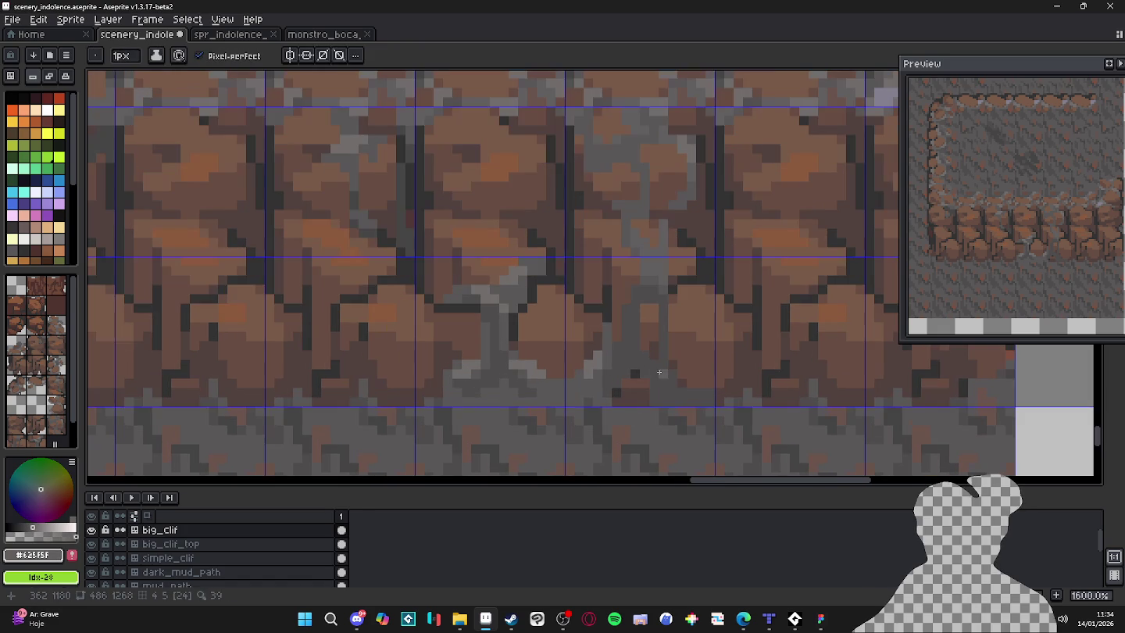
left_click_drag(658, 372, 668, 383)
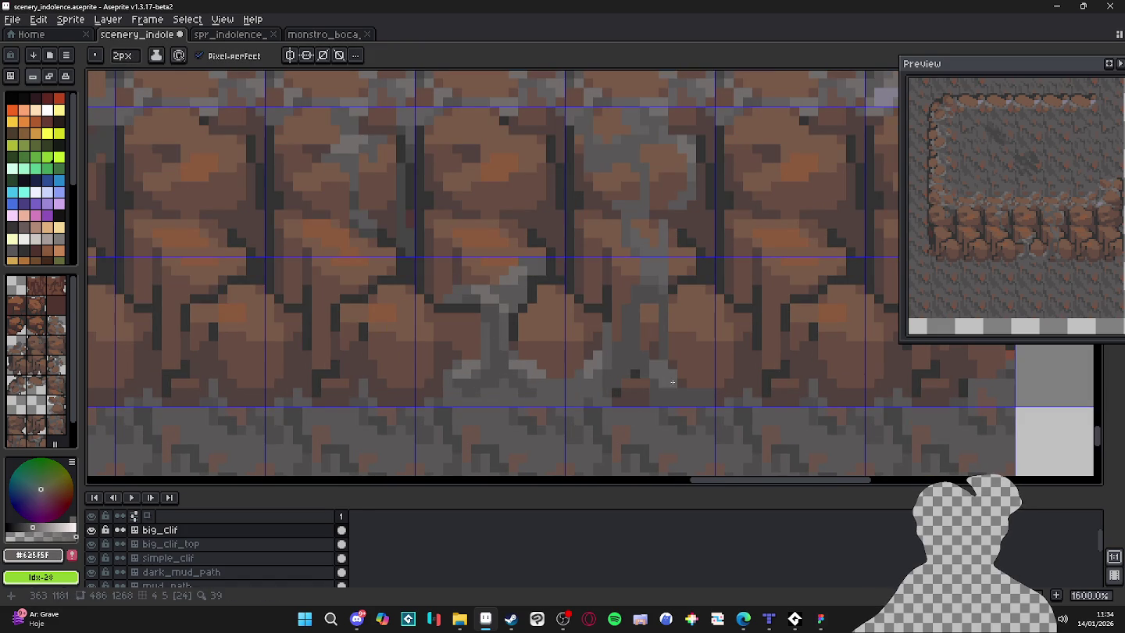
key("minus")
Darken several light grey pixels along the crack.
scroll(607, 411, "down", 4)
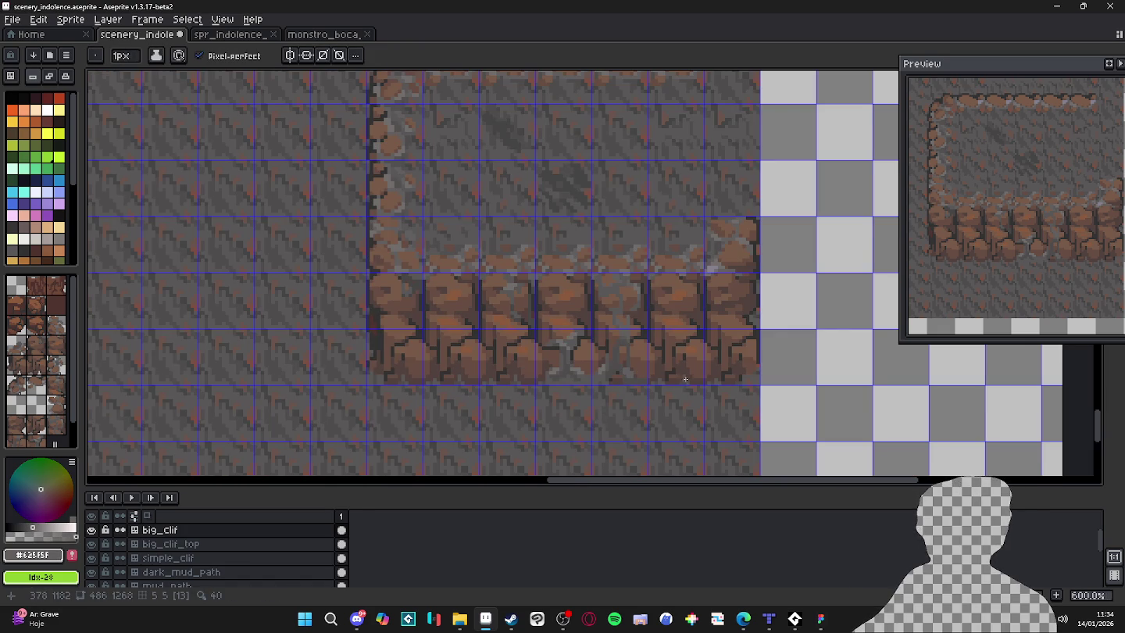
scroll(685, 379, "up", 3)
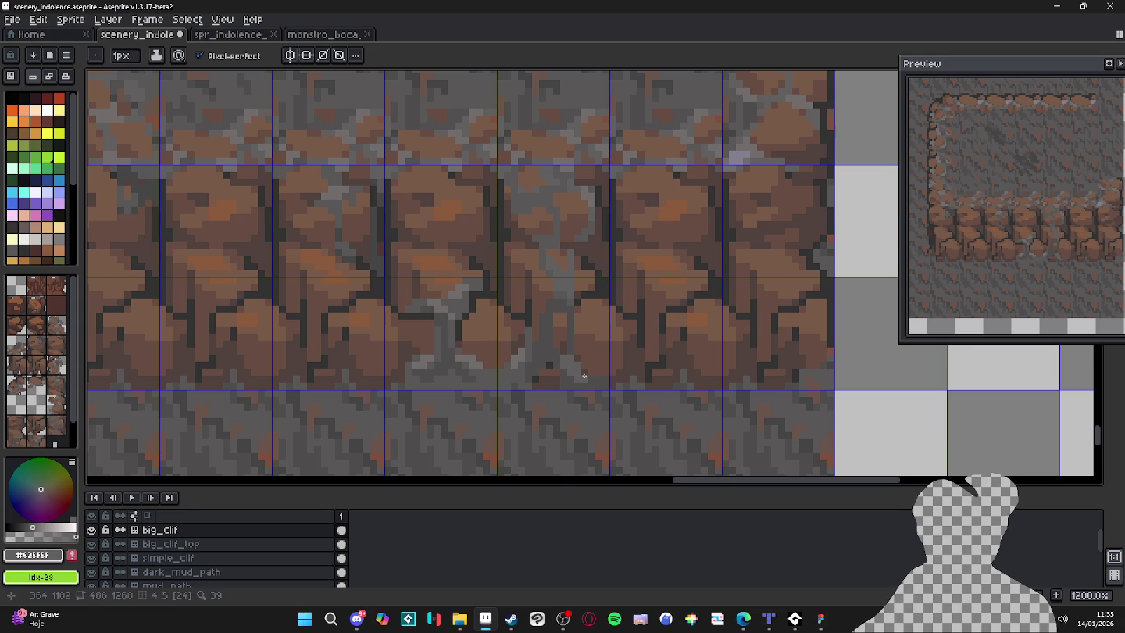
scroll(584, 376, "down", 5)
scroll(579, 389, "up", 1)
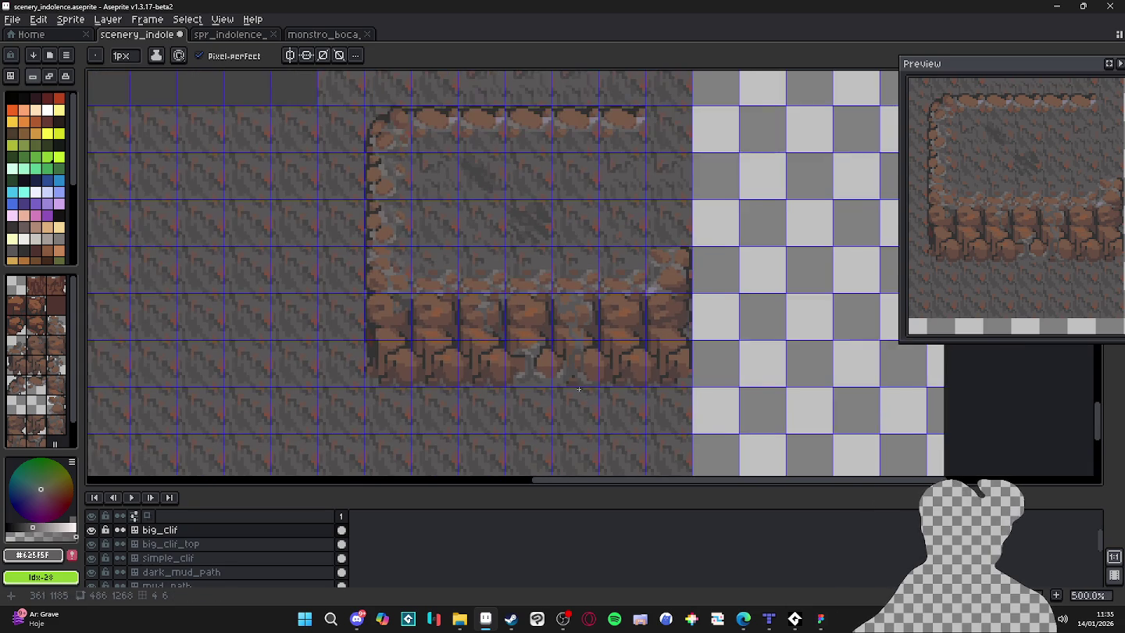
scroll(579, 389, "up", 2)
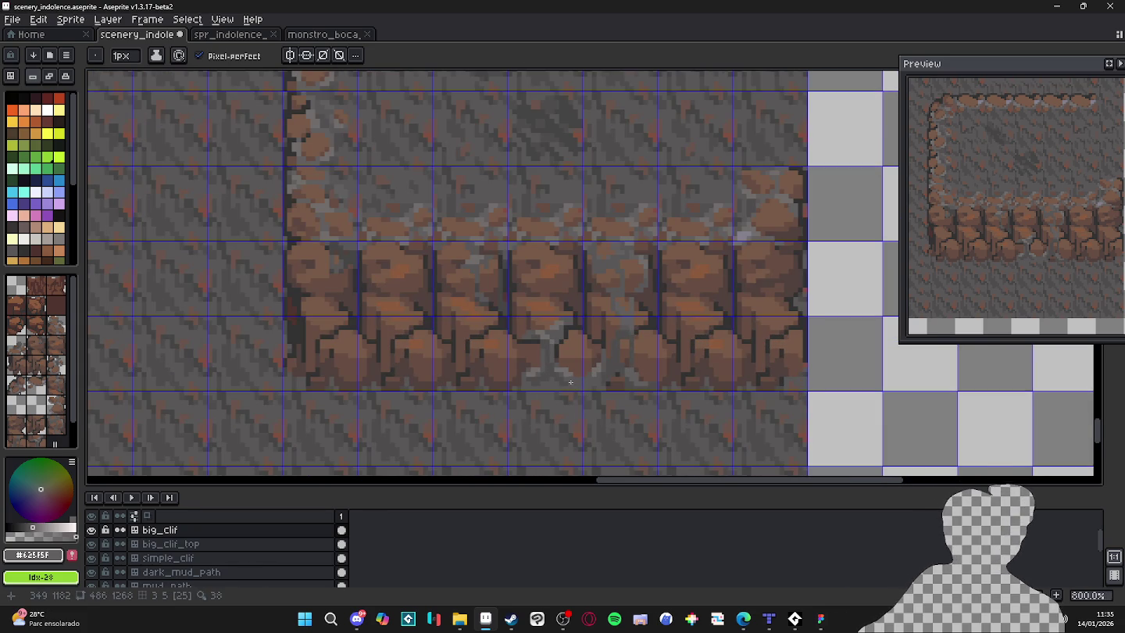
scroll(571, 383, "up", 5)
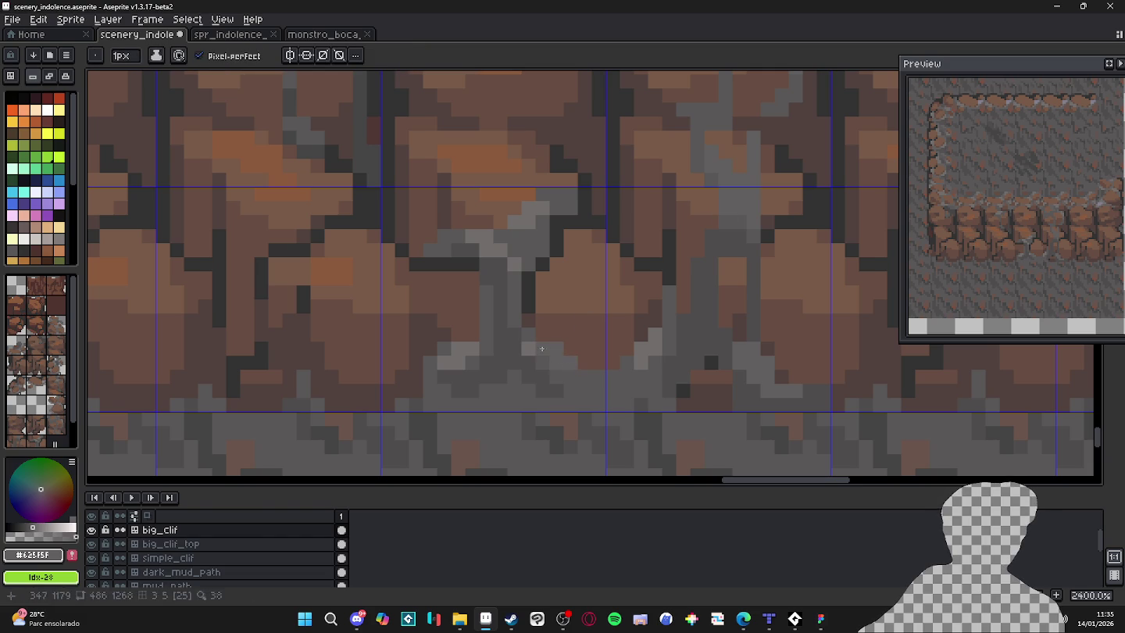
left_click_drag(471, 348, 446, 364)
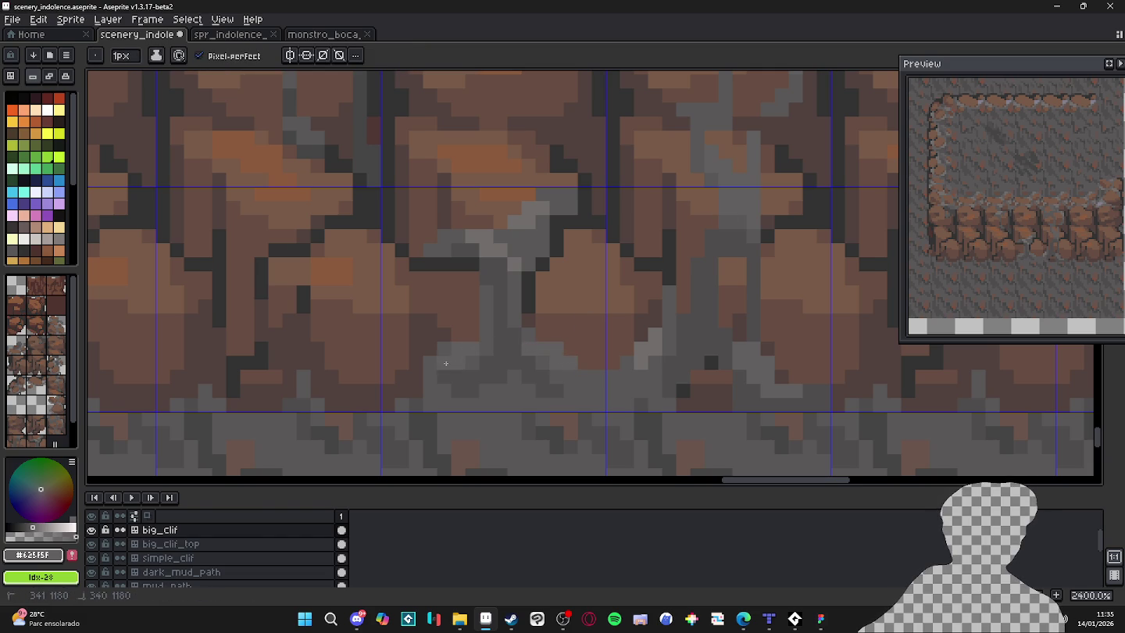
scroll(446, 364, "down", 1)
scroll(535, 365, "up", 1)
left_click_drag(610, 338, 598, 366)
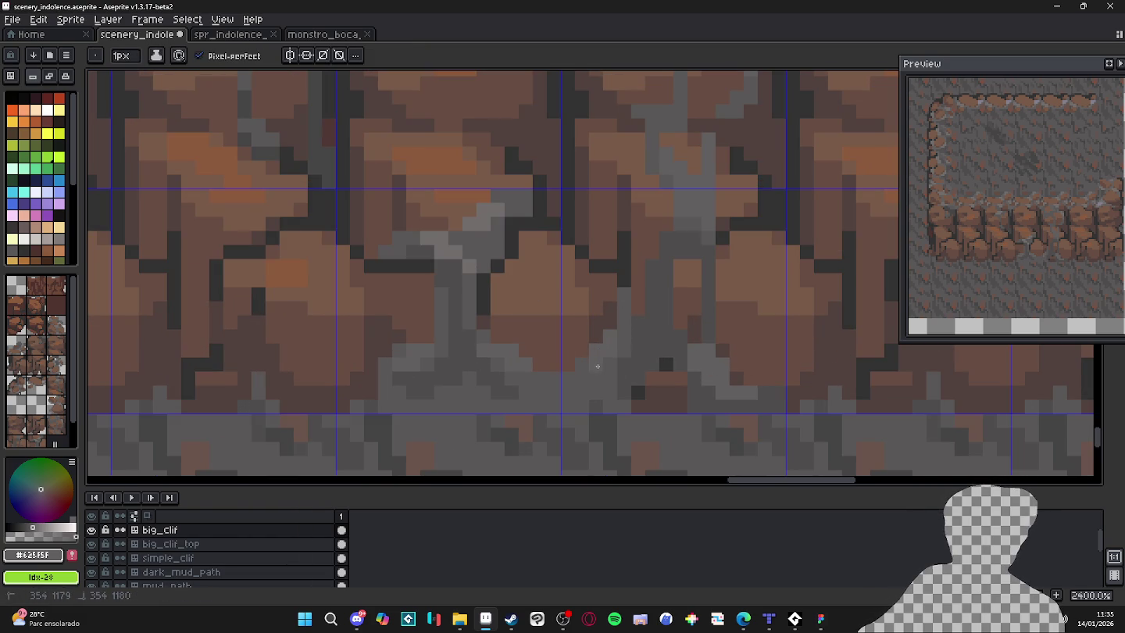
scroll(598, 367, "down", 5)
scroll(564, 333, "up", 5)
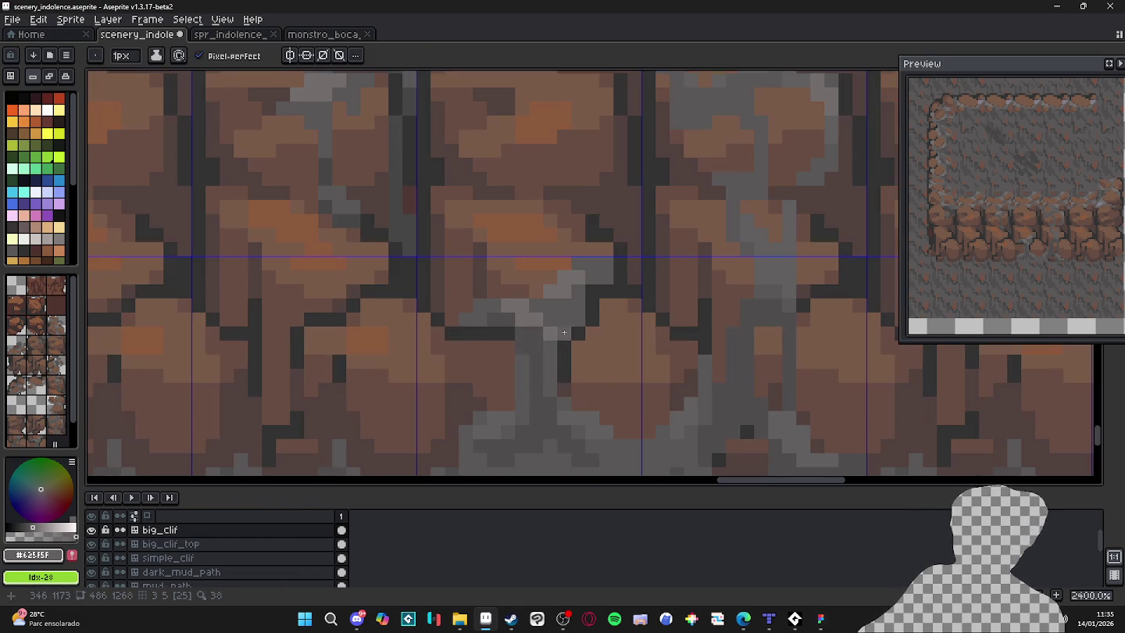
scroll(536, 342, "down", 5)
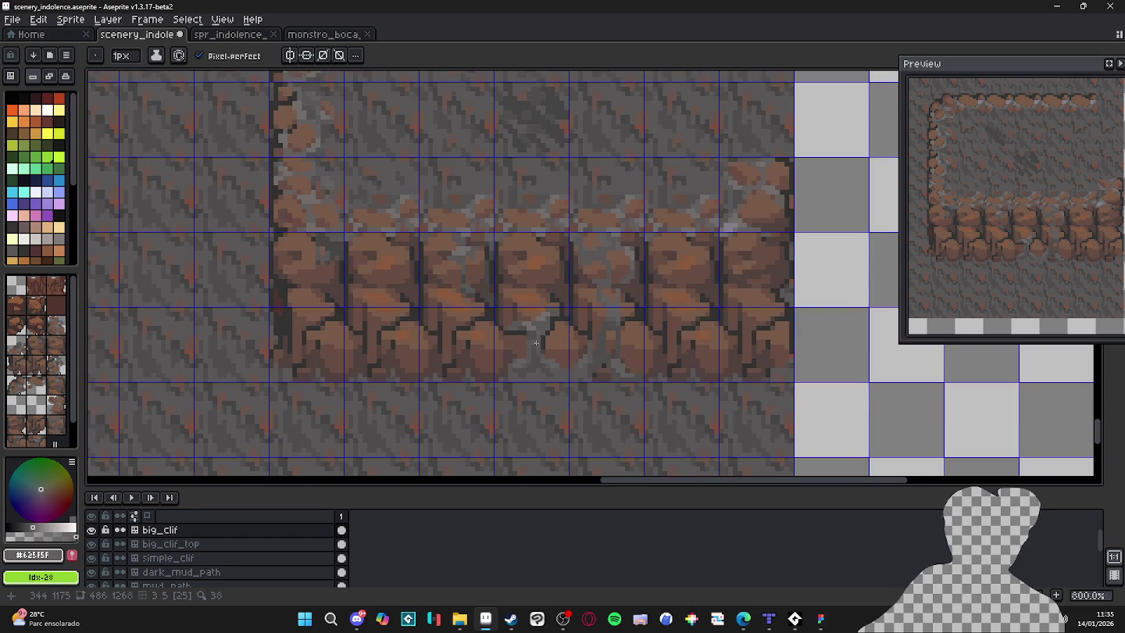
Sample the crack greys, including #4f4d4d, then lighten two crack pixels with #625f5f.
scroll(580, 383, "right", 1)
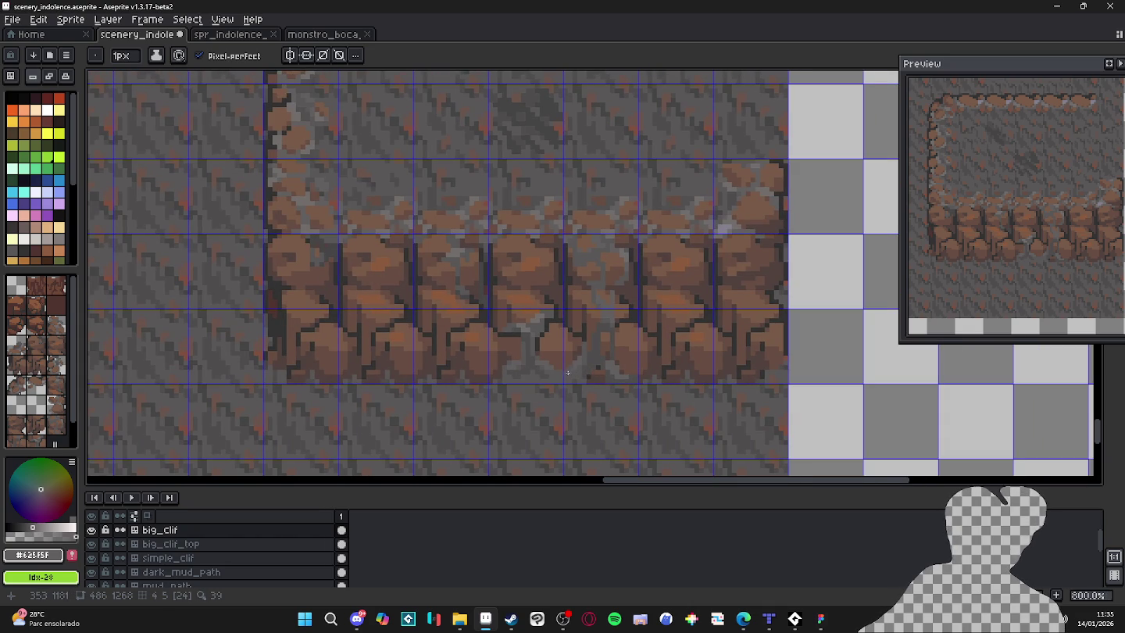
scroll(492, 372, "up", 5)
left_click(584, 375, "alt")
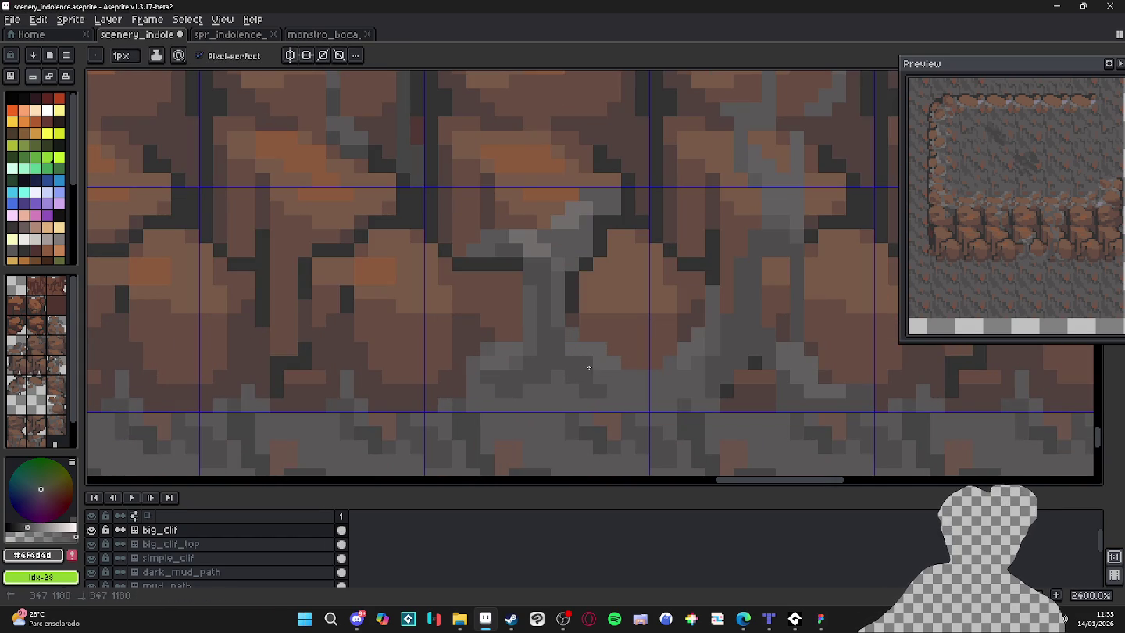
left_click(614, 390, "alt")
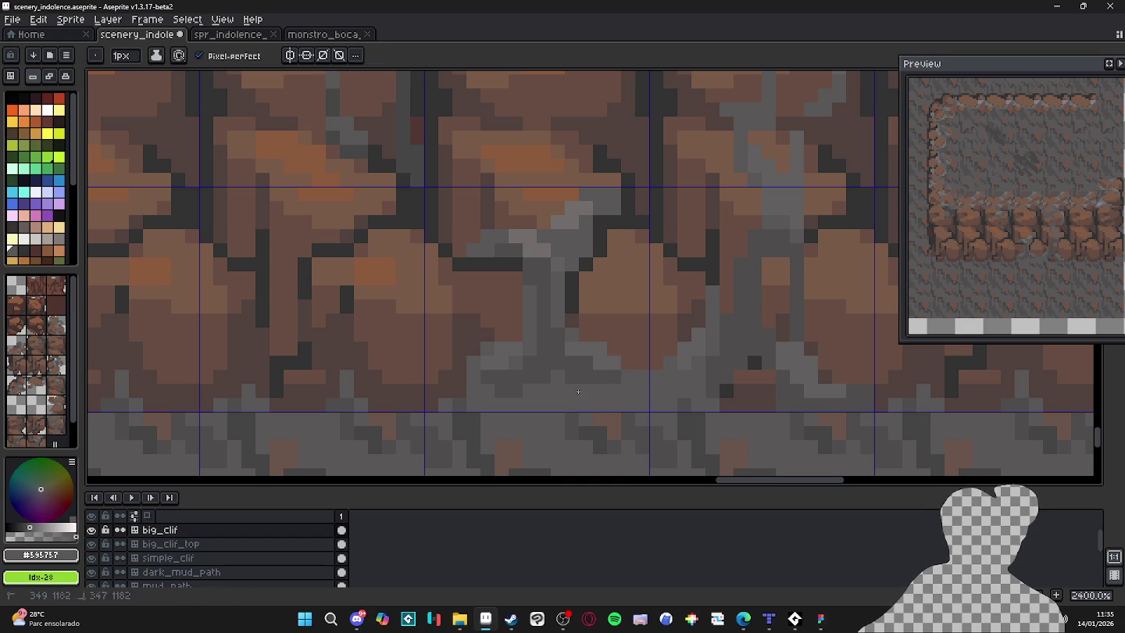
left_click(599, 372, "alt")
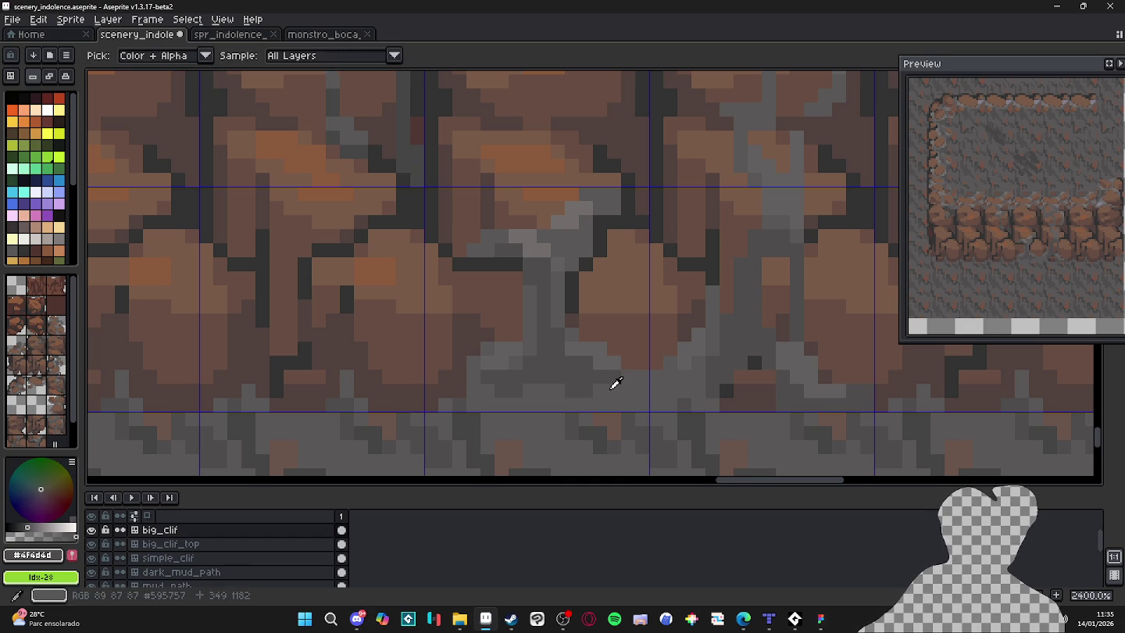
scroll(567, 387, "down", 3)
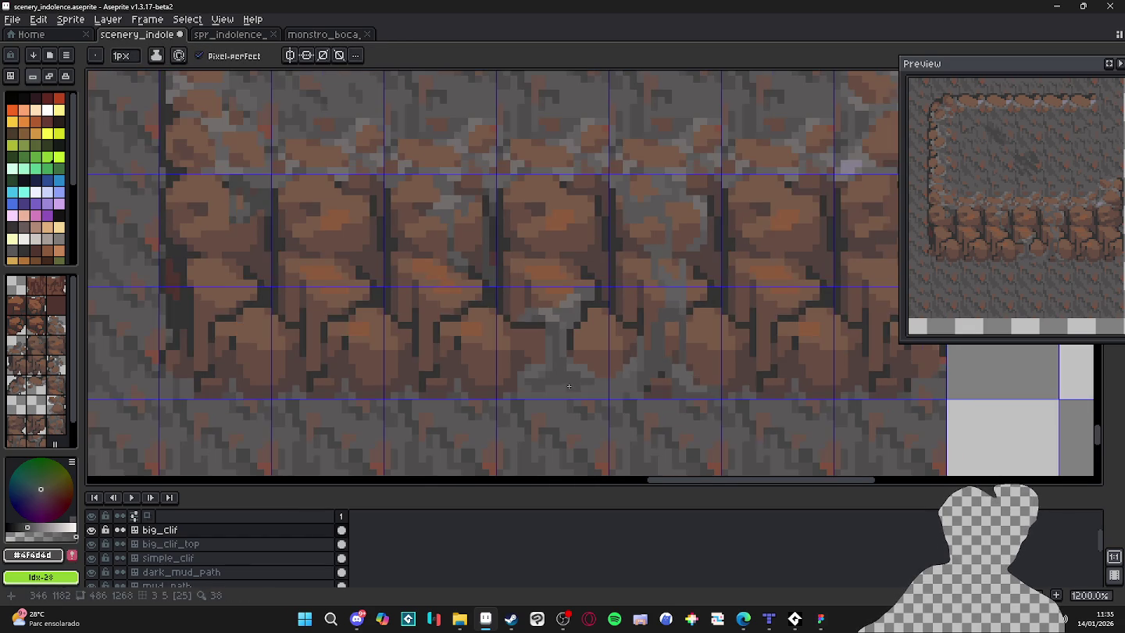
left_click_drag(626, 383, 615, 385)
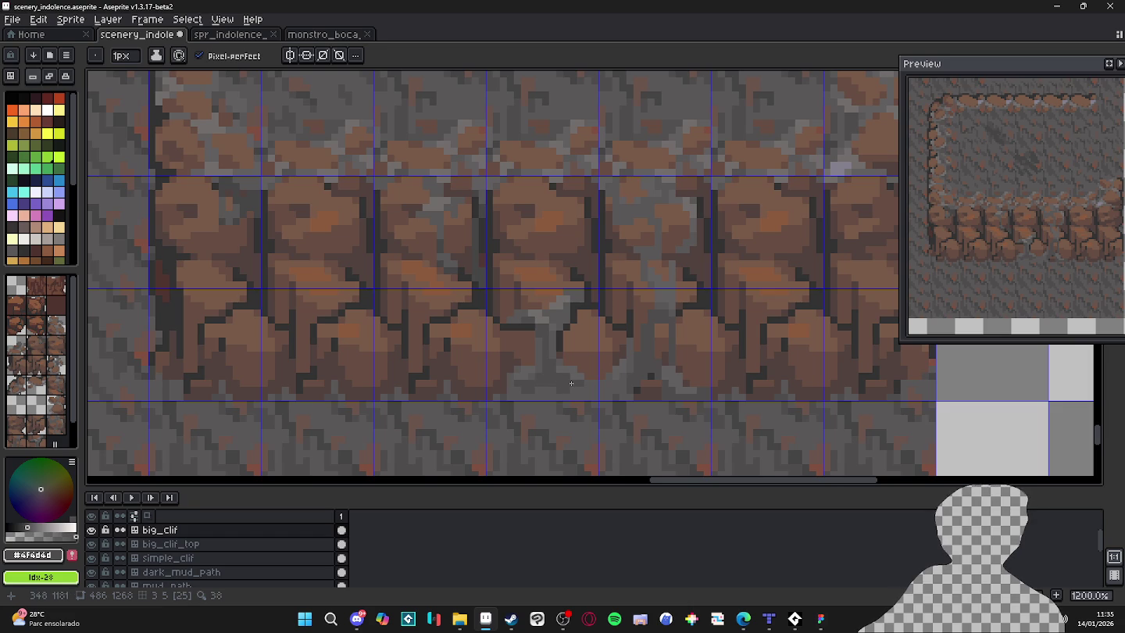
scroll(583, 383, "up", 3)
left_click(490, 369, "alt")
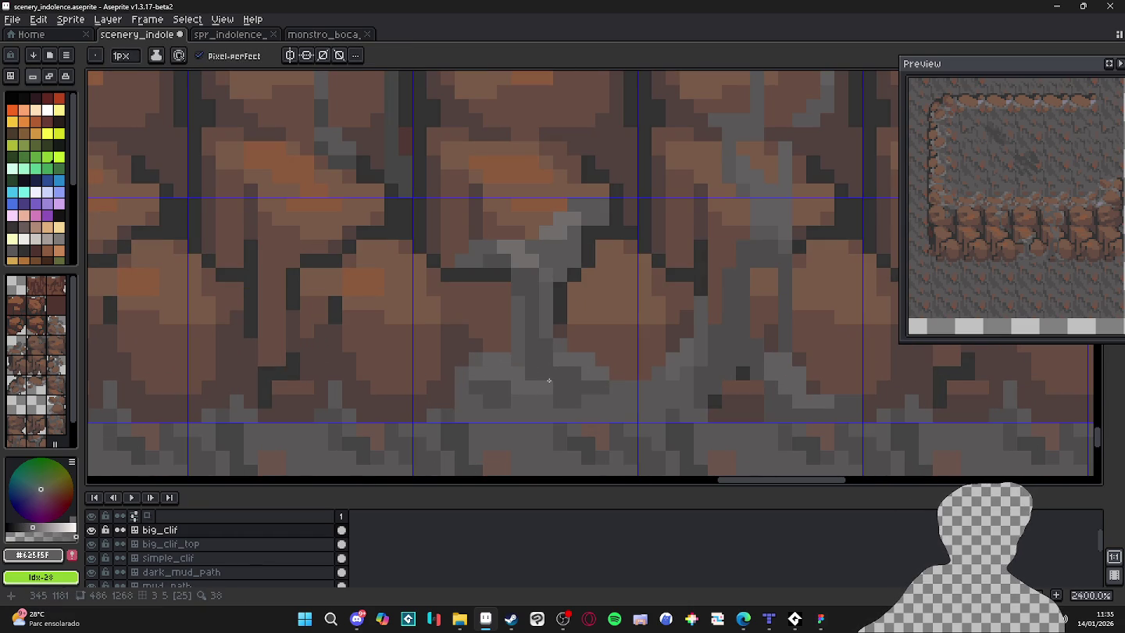
left_click(534, 375)
left_click(553, 375)
Repaint three crack pixels in the lighter grey #6f6d6d.
left_click(600, 400, "alt")
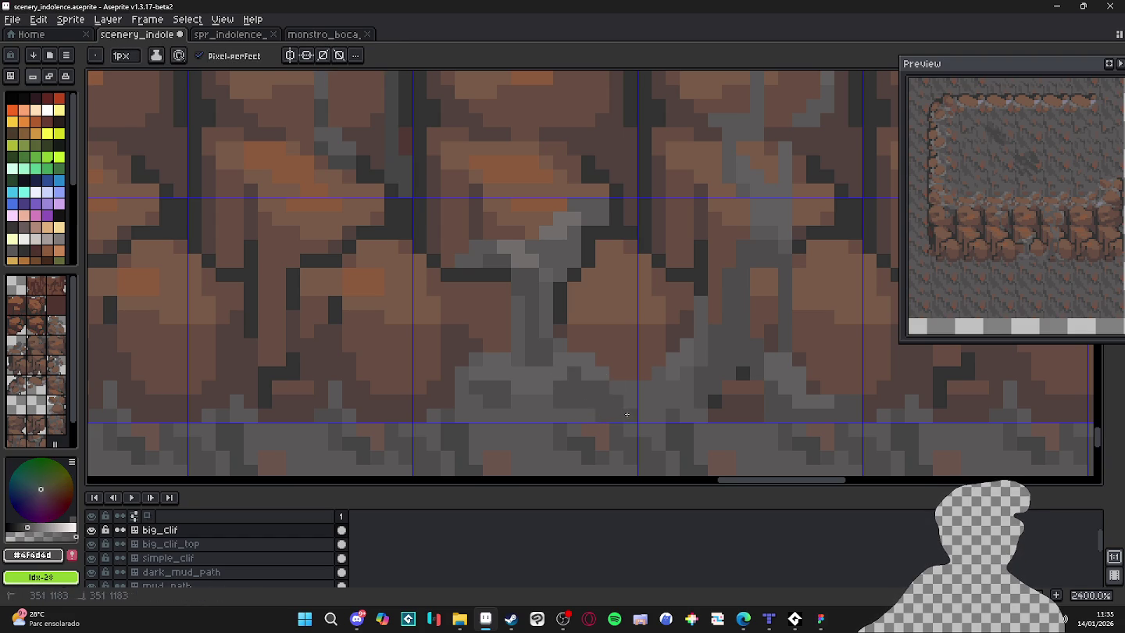
left_click(515, 409, "alt")
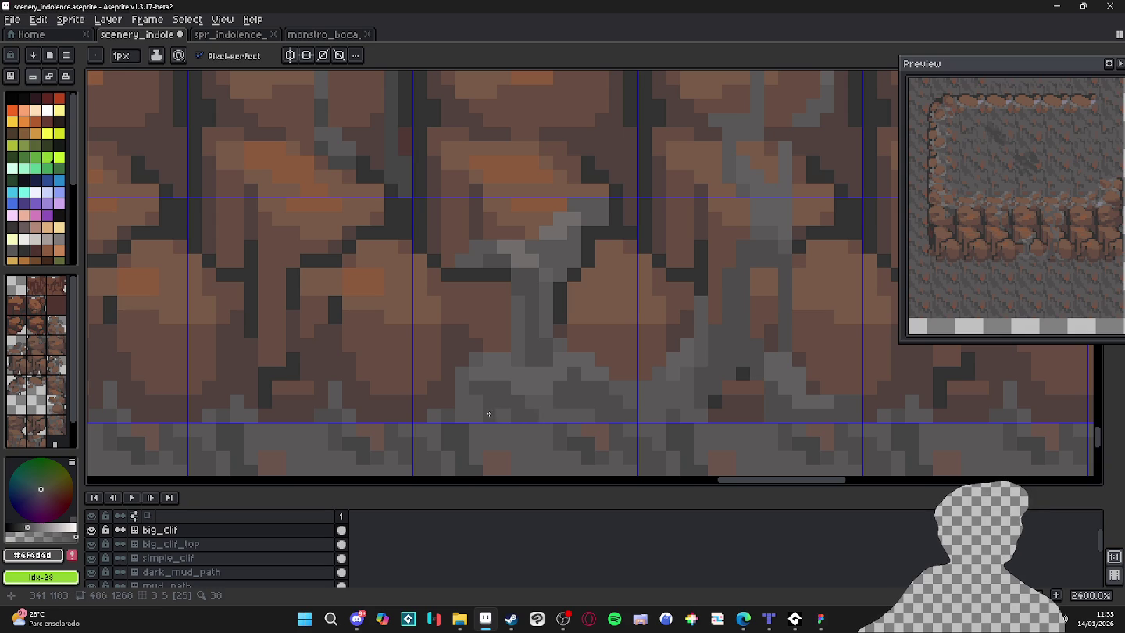
left_click(461, 415)
left_click(461, 402)
left_click(475, 401)
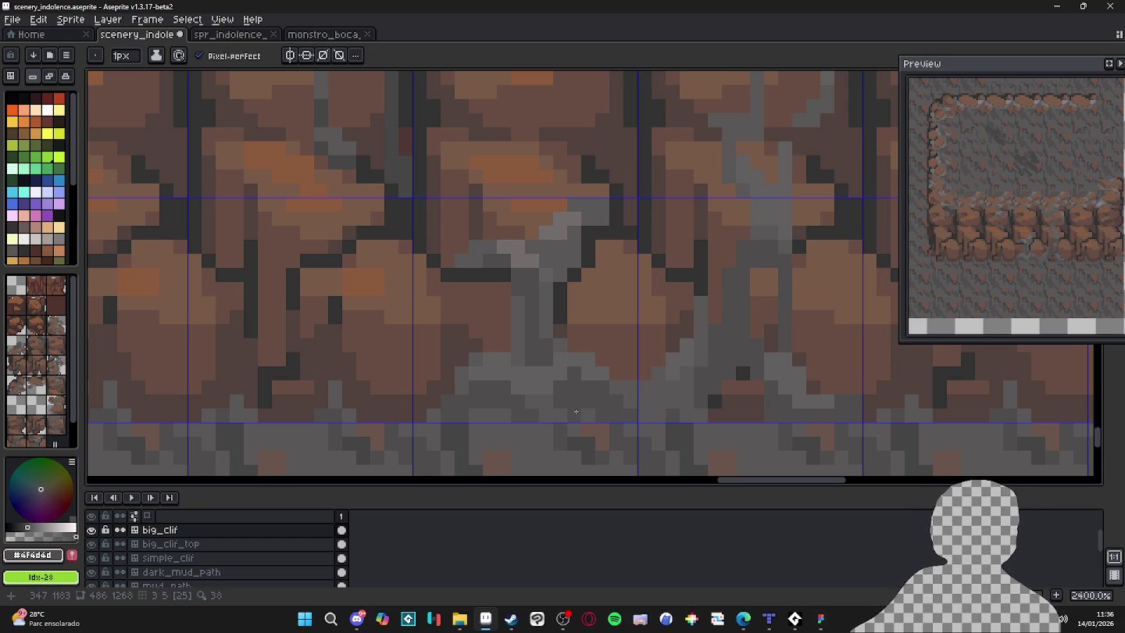
Sample cliff colours: crack grey #595757, dark brown #52423E and mid brown #674D42.
scroll(575, 411, "down", 4)
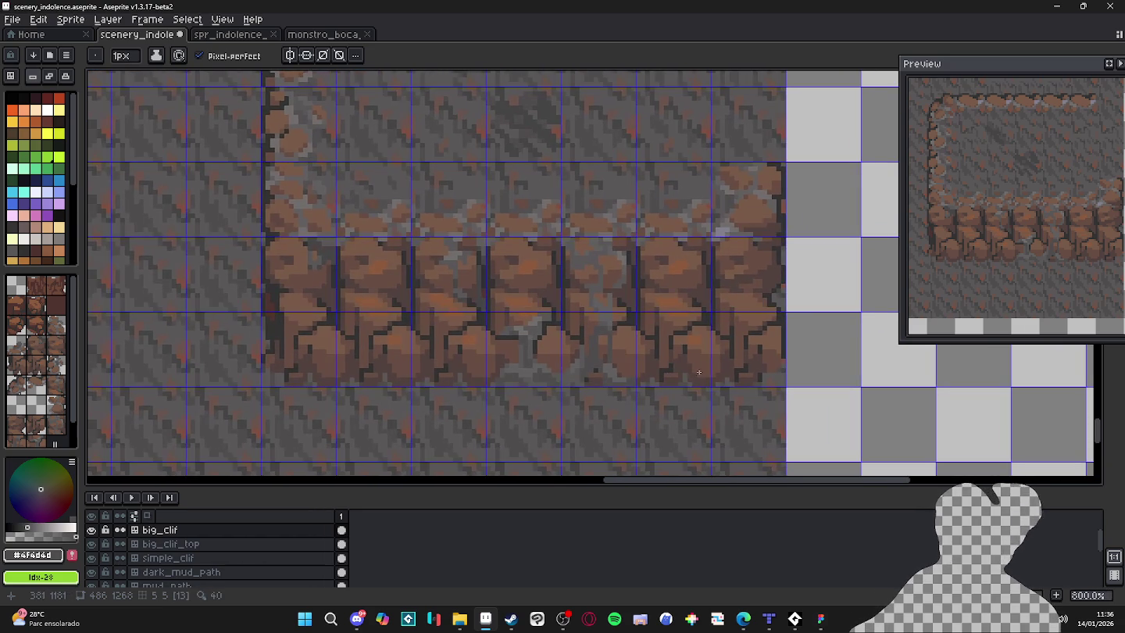
scroll(700, 373, "right", 1)
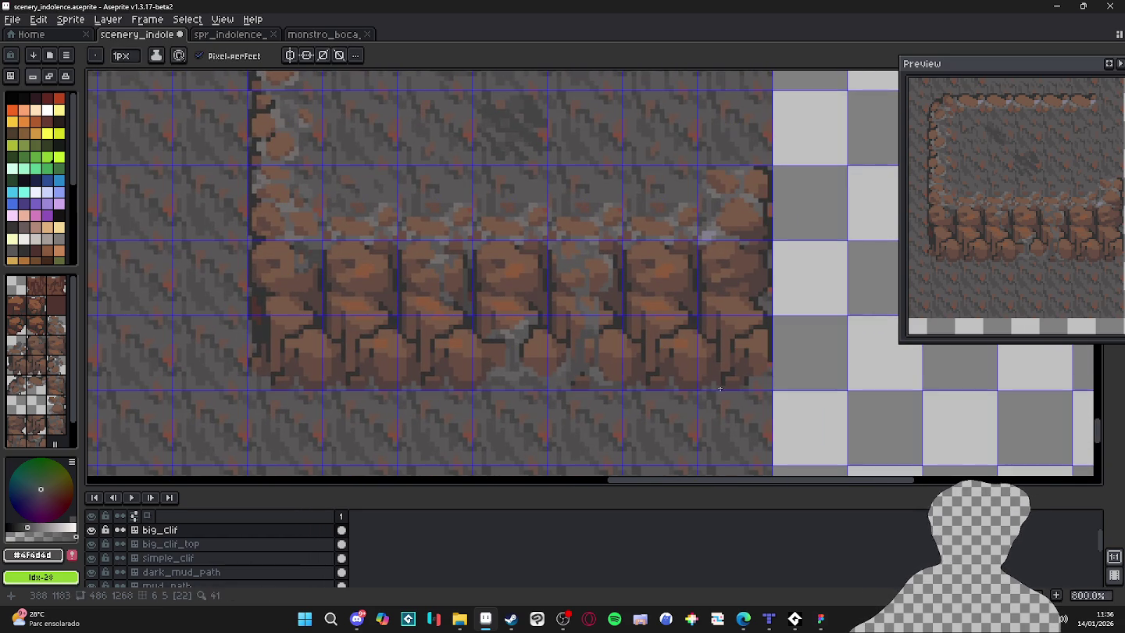
key("b")
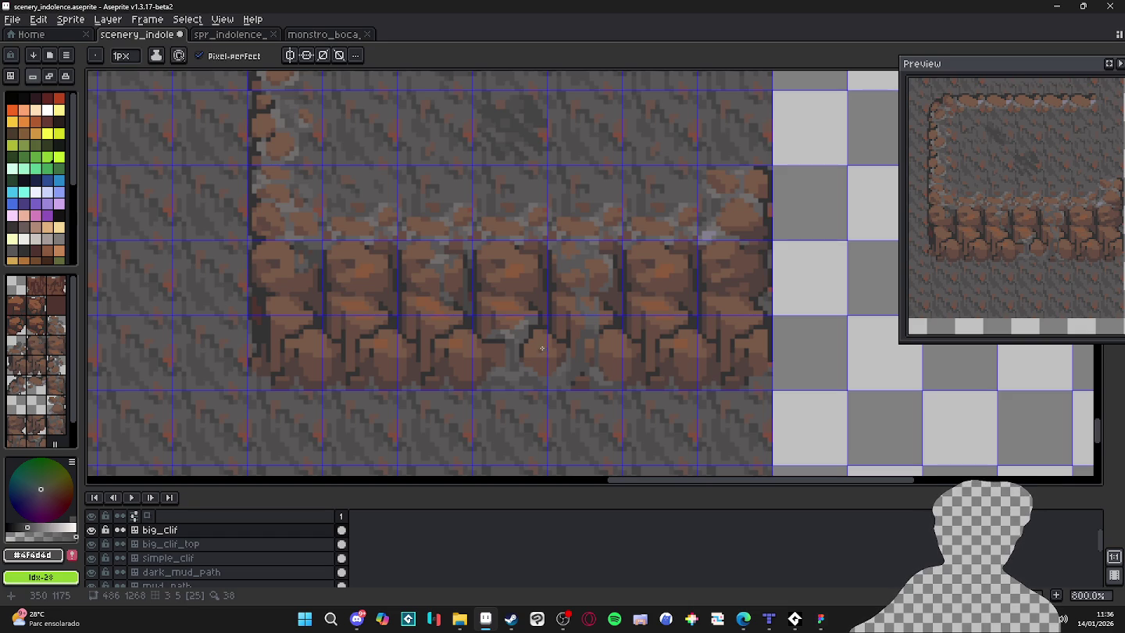
scroll(538, 344, "up", 3)
left_click(526, 322, "alt")
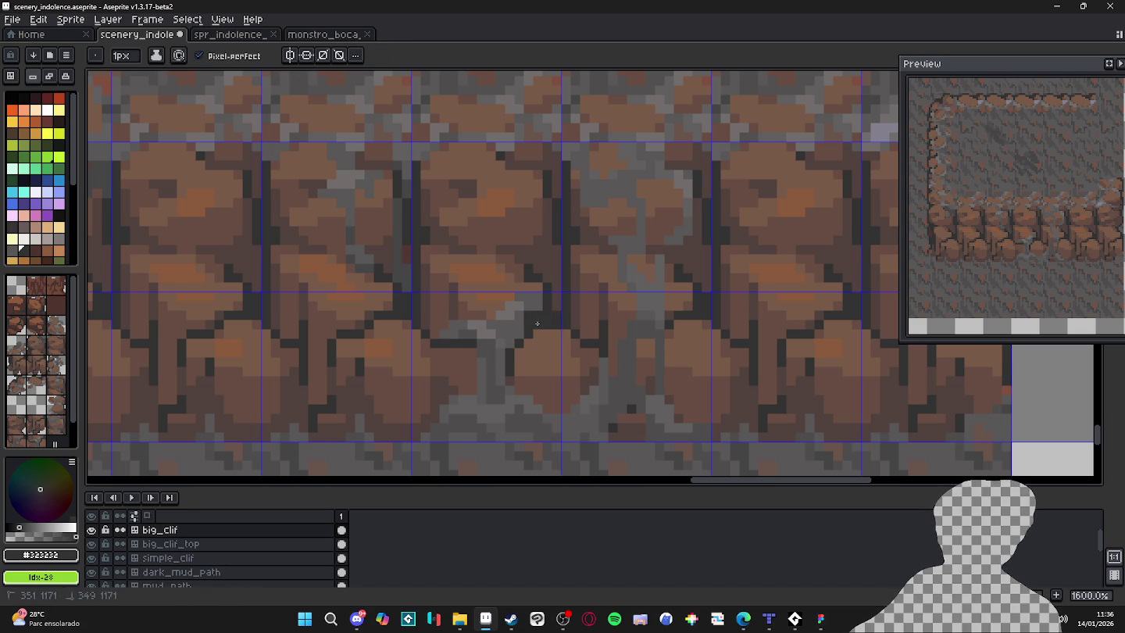
scroll(541, 323, "up", 2)
left_click(524, 324, "alt")
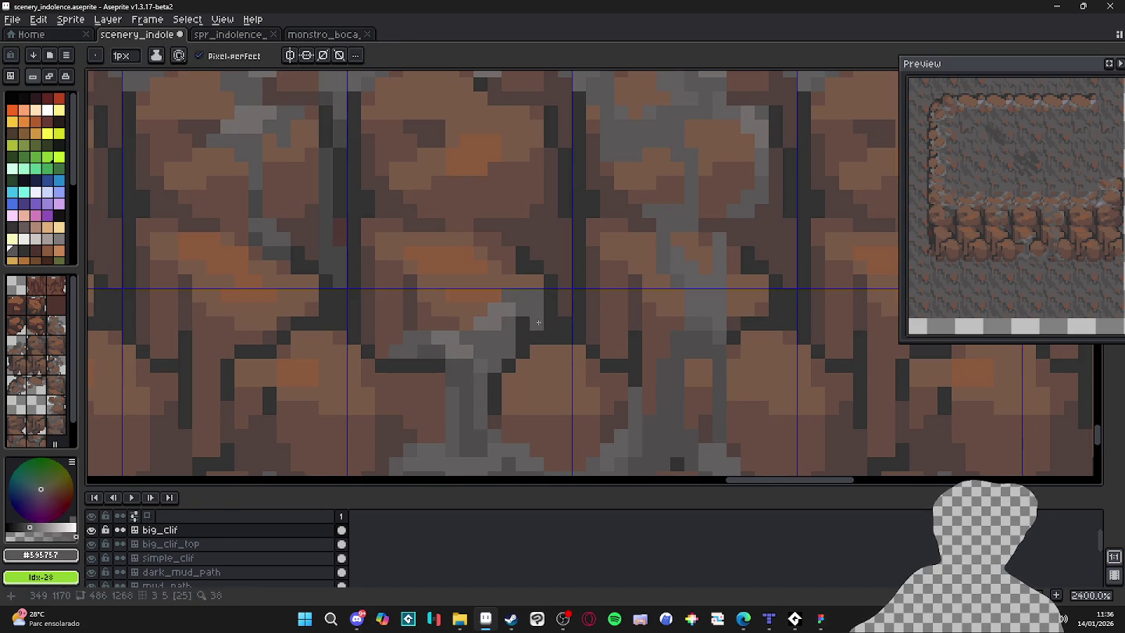
left_click(563, 319, "alt")
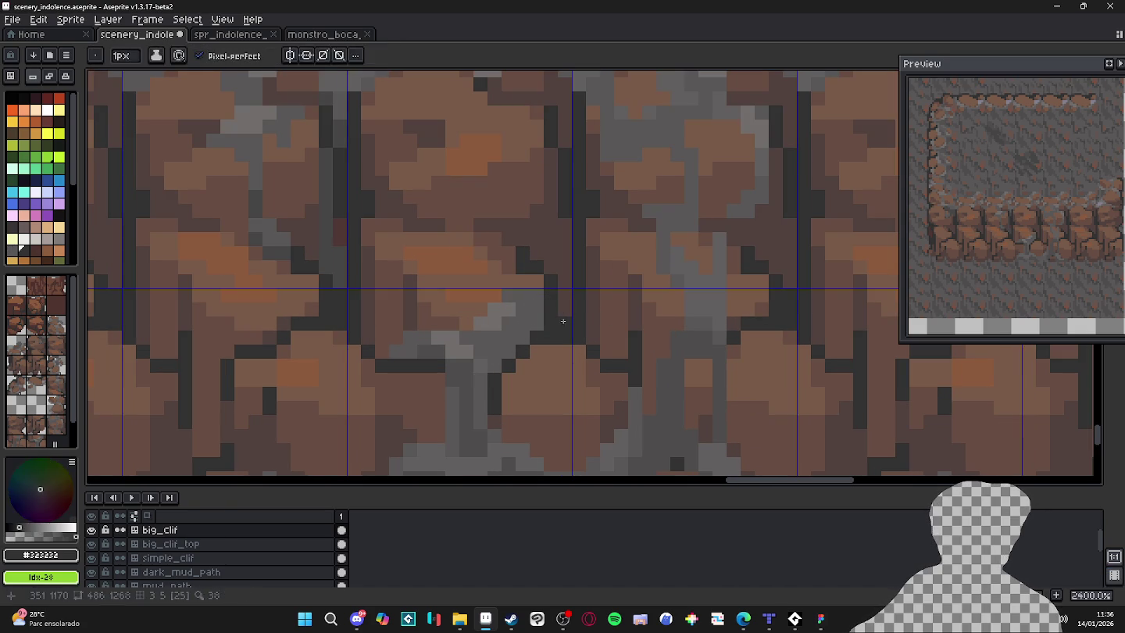
left_click(513, 356, "alt")
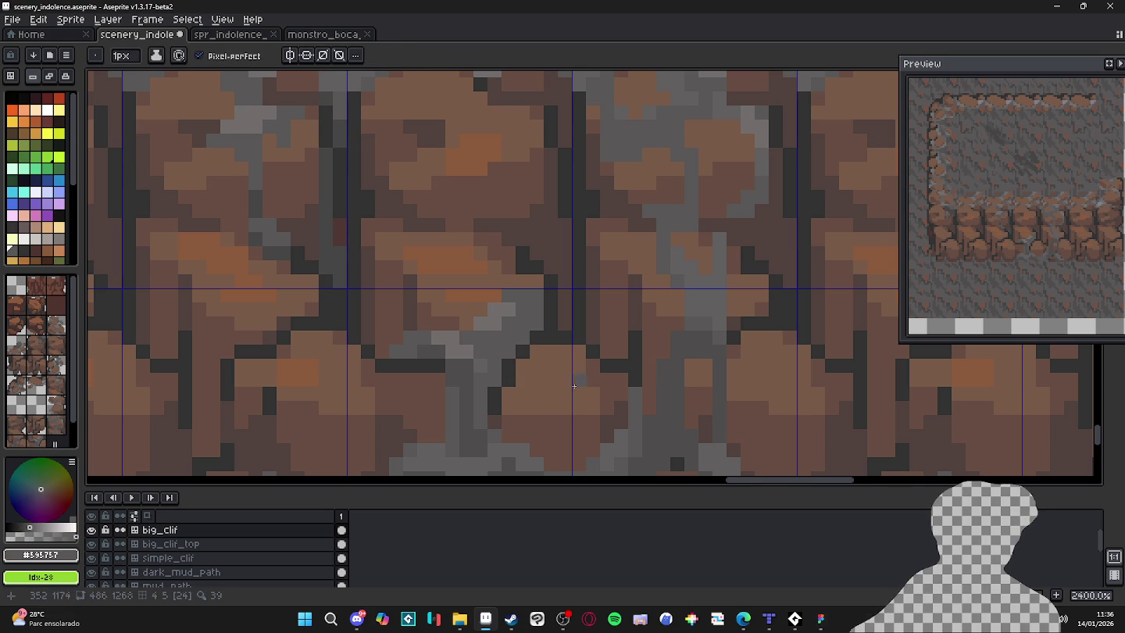
left_click(529, 408, "alt")
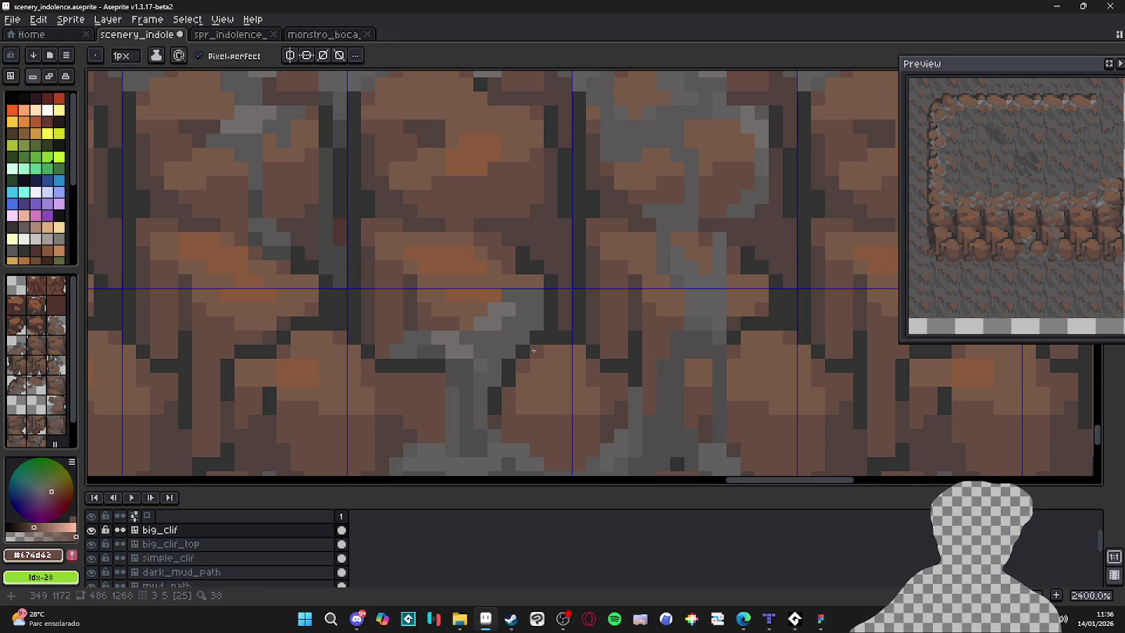
Repaint one rock pixel in dark brown #52423E and zoom out to review the cliff.
scroll(539, 352, "down", 1)
left_click(563, 349, "alt")
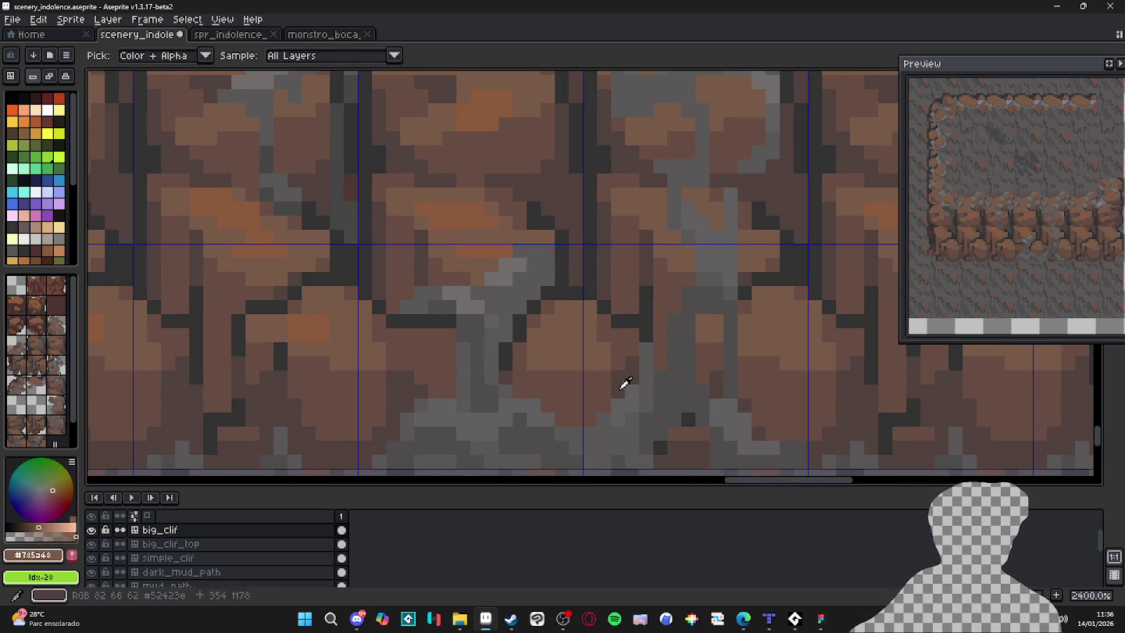
left_click(625, 383, "alt")
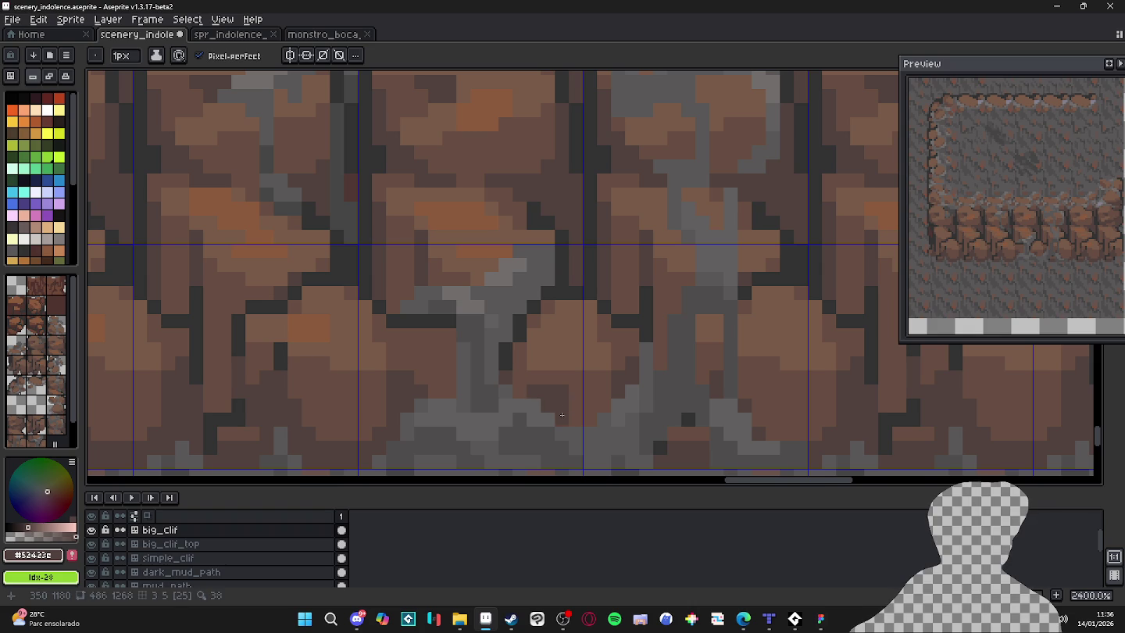
left_click(569, 404)
scroll(553, 388, "down", 3)
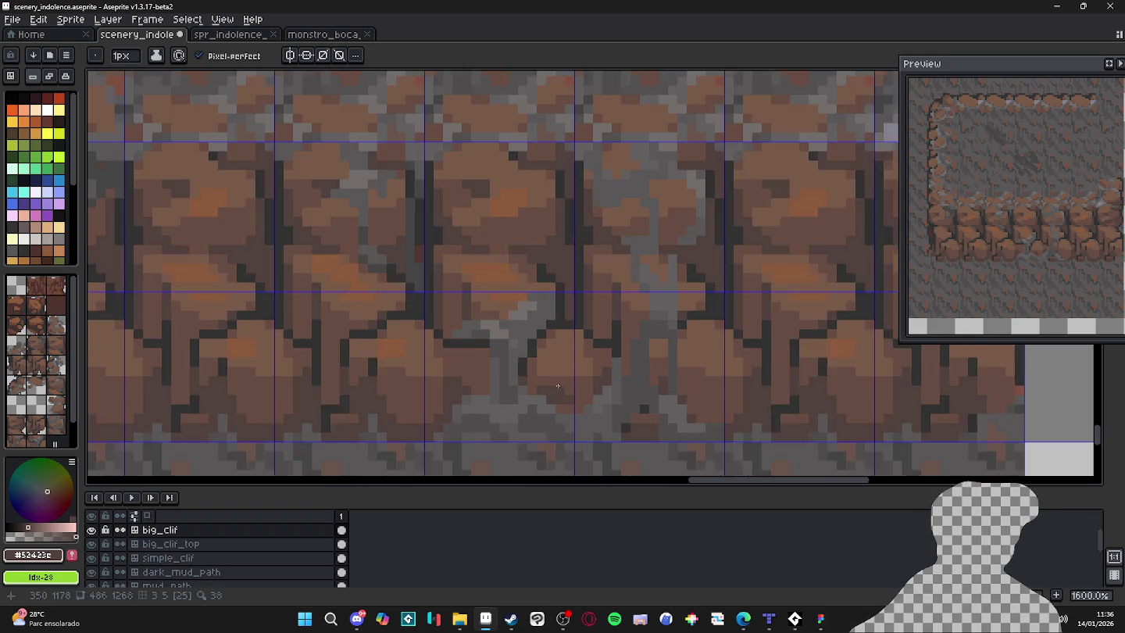
scroll(580, 297, "up", 2)
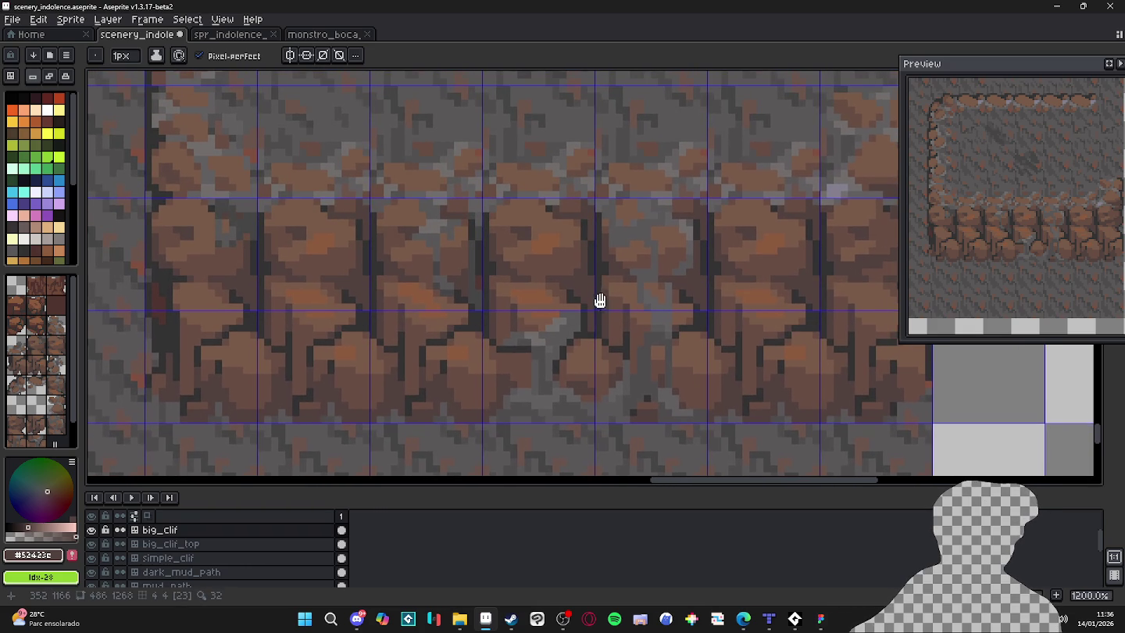
left_click_drag(598, 301, 612, 305)
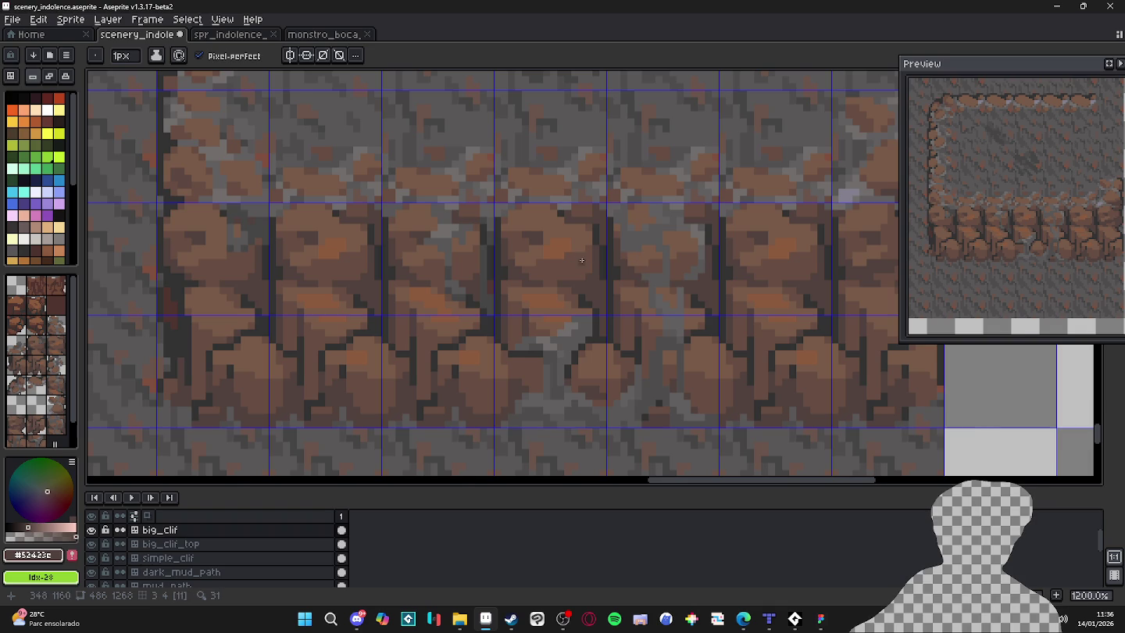
scroll(586, 284, "down", 3)
scroll(574, 289, "up", 3)
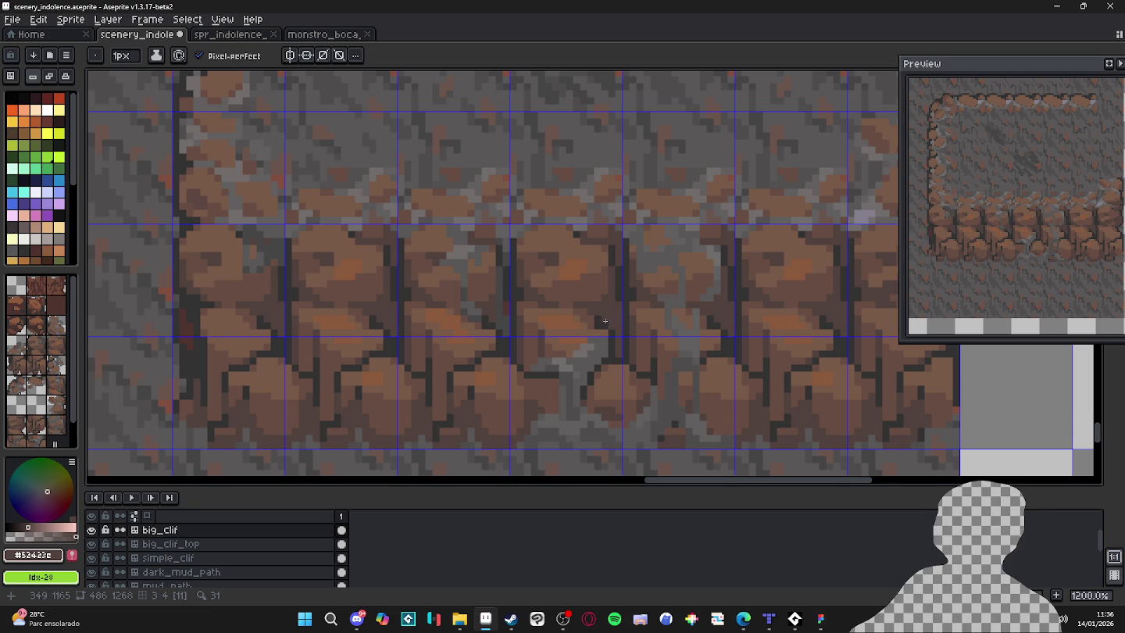
scroll(591, 320, "down", 3)
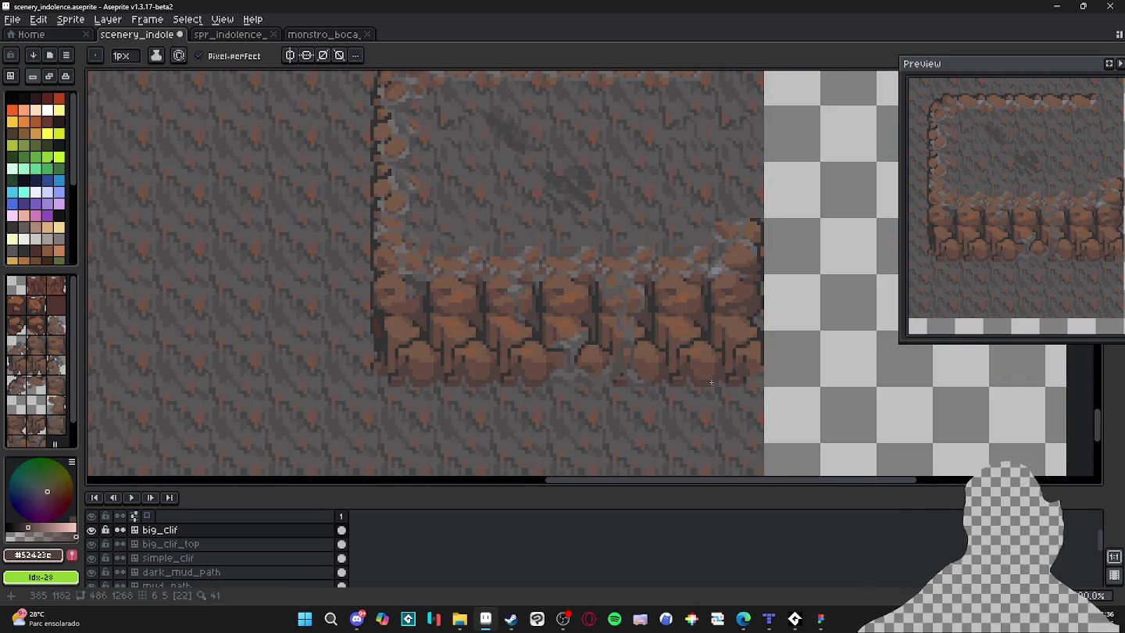
Show the tile numbers and sample the mid brown and light brown #785A48 from the rocks.
key("ctrl")
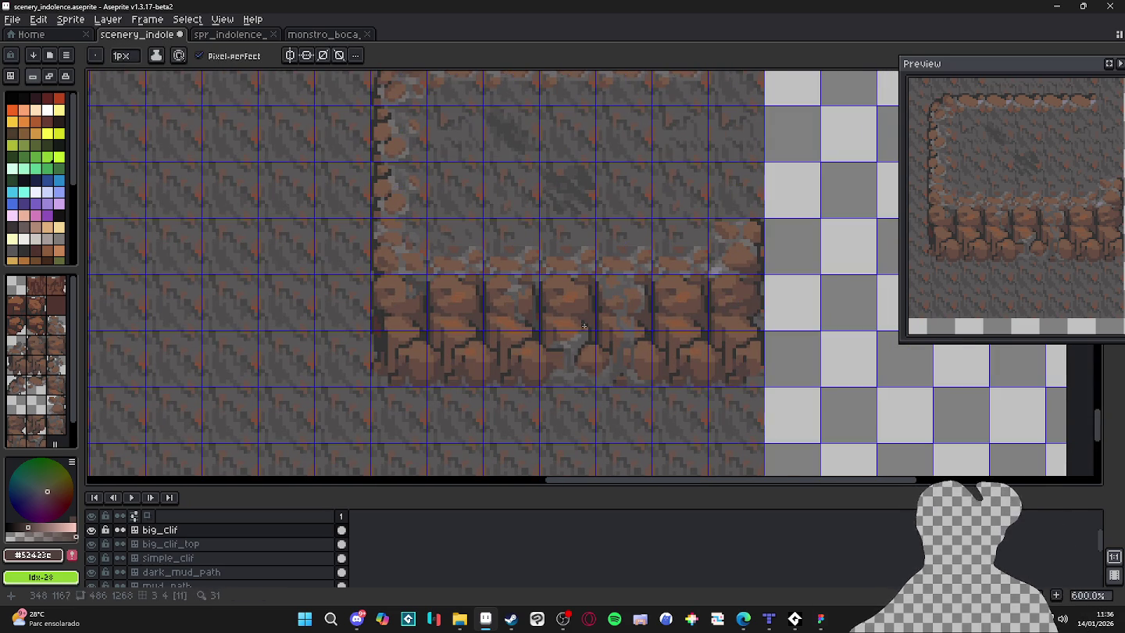
scroll(578, 298, "up", 3)
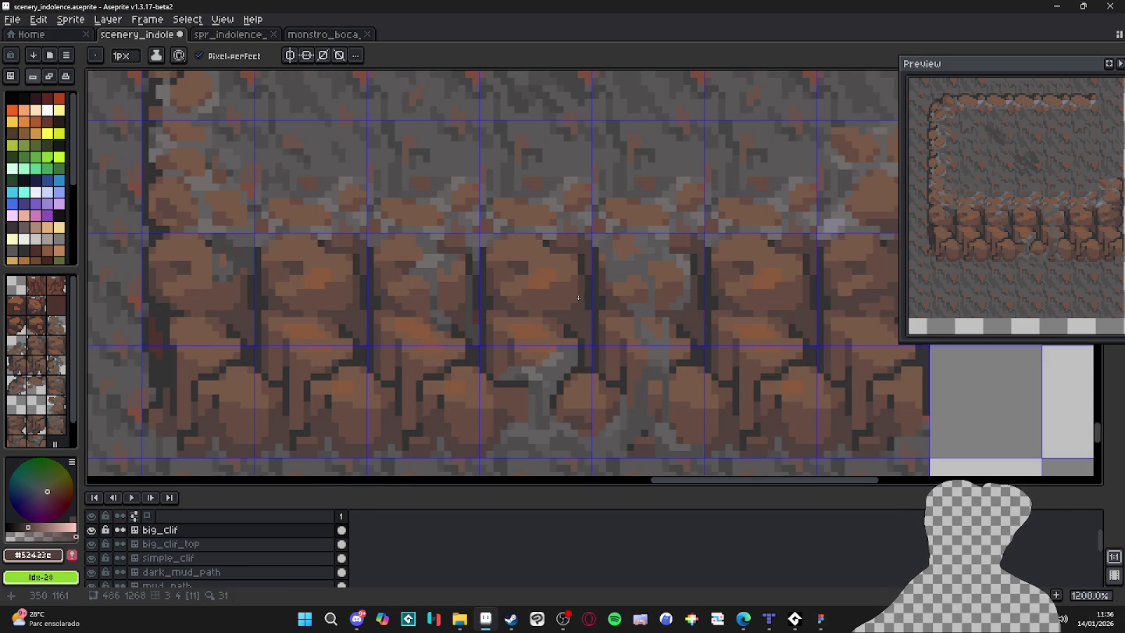
key("alt")
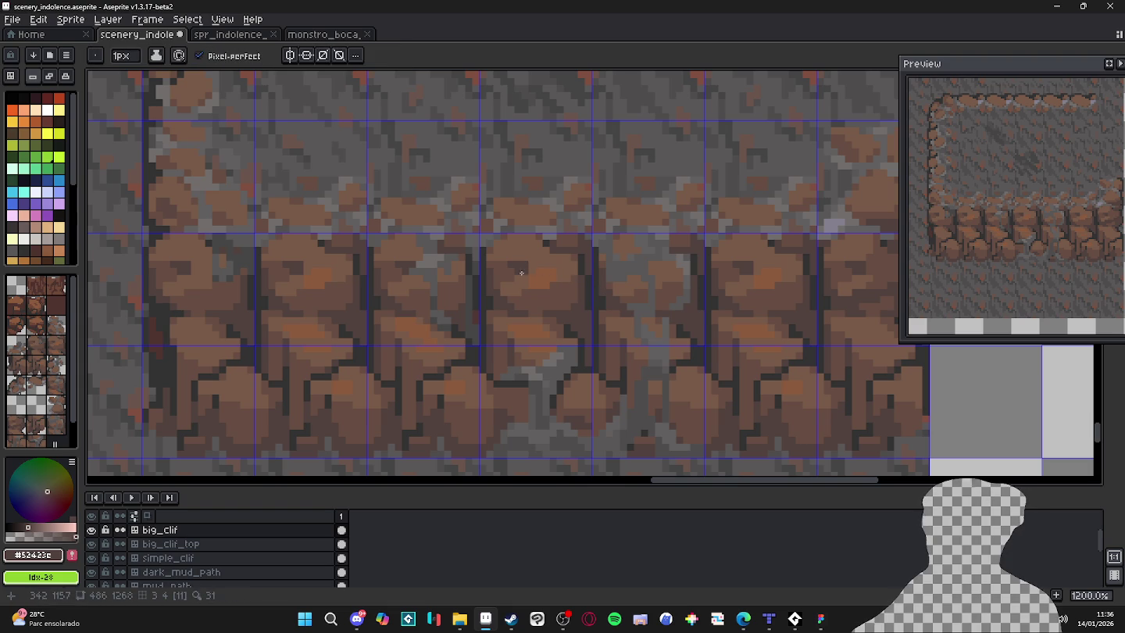
left_click(540, 236, "alt")
left_click(549, 244, "alt")
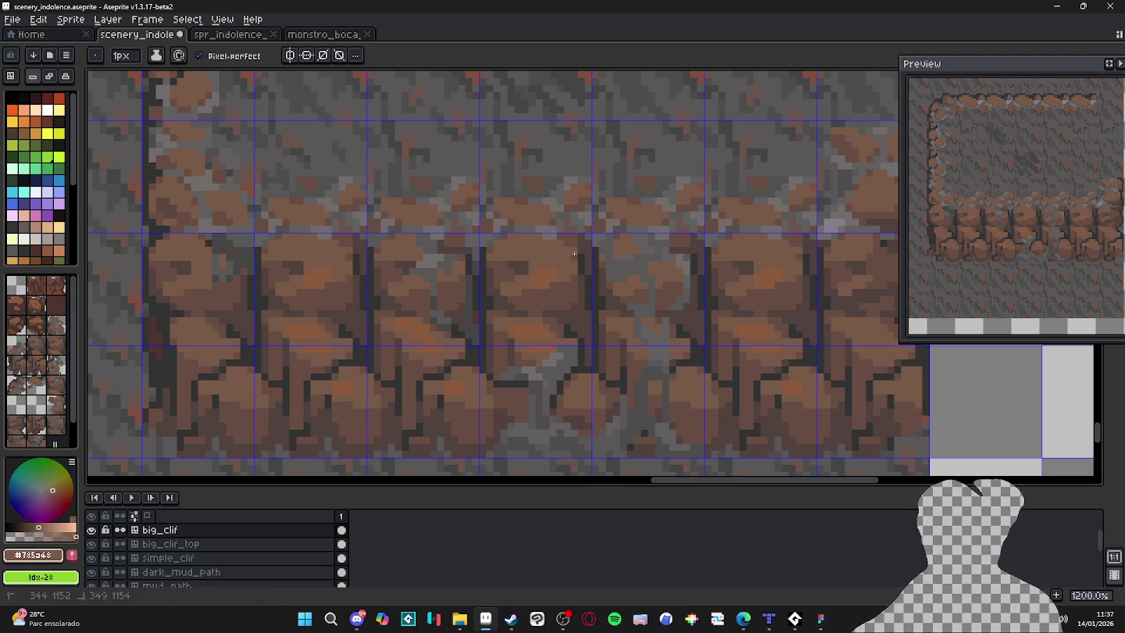
scroll(567, 253, "down", 3)
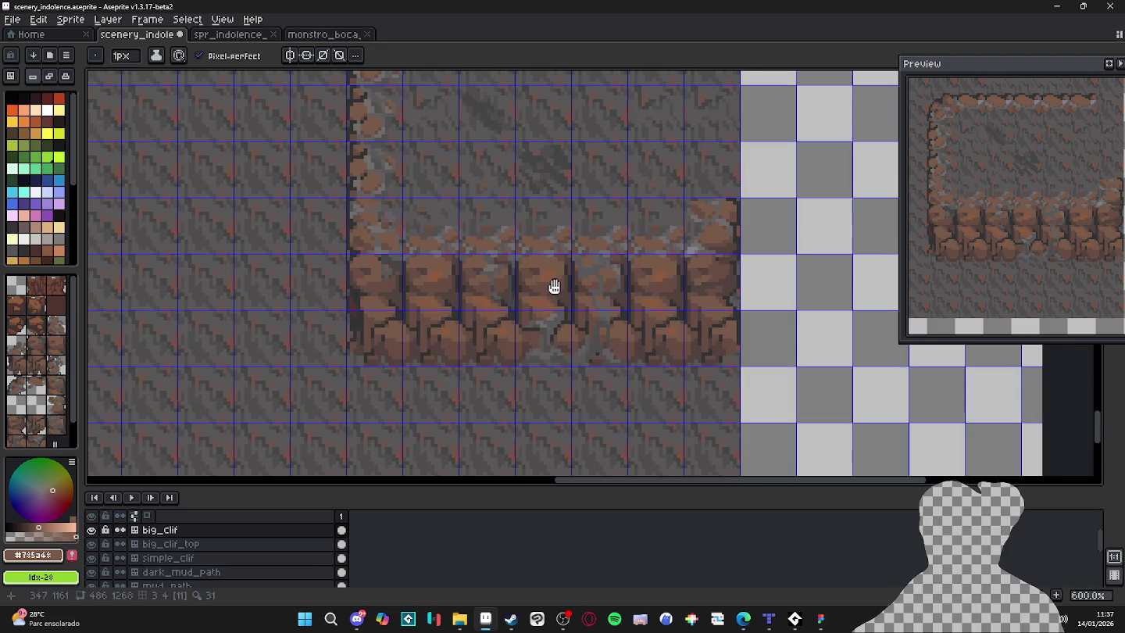
key("v")
key("b")
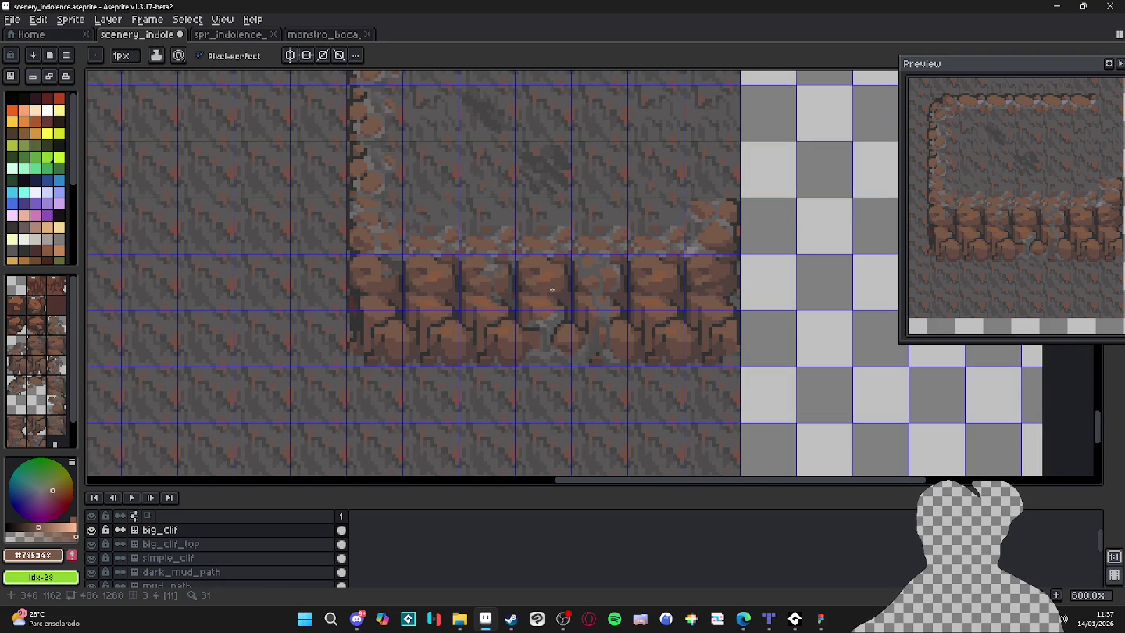
Change the tilemap editing mode and paint over the orange highlights in brown.
key("space+Tab")
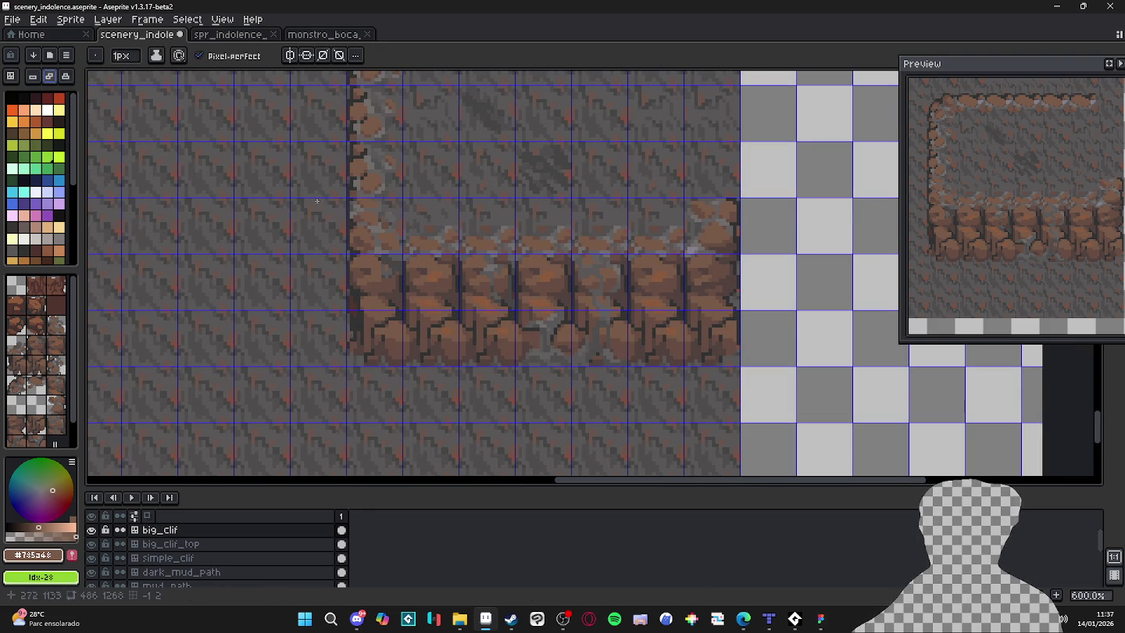
scroll(541, 297, "up", 4)
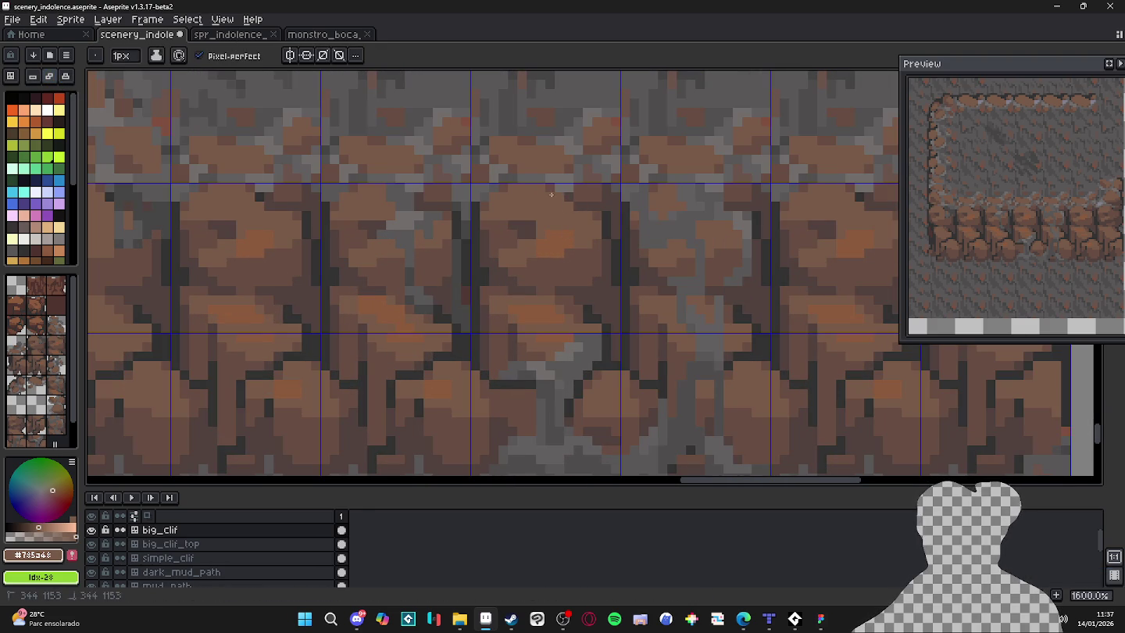
left_click(33, 76)
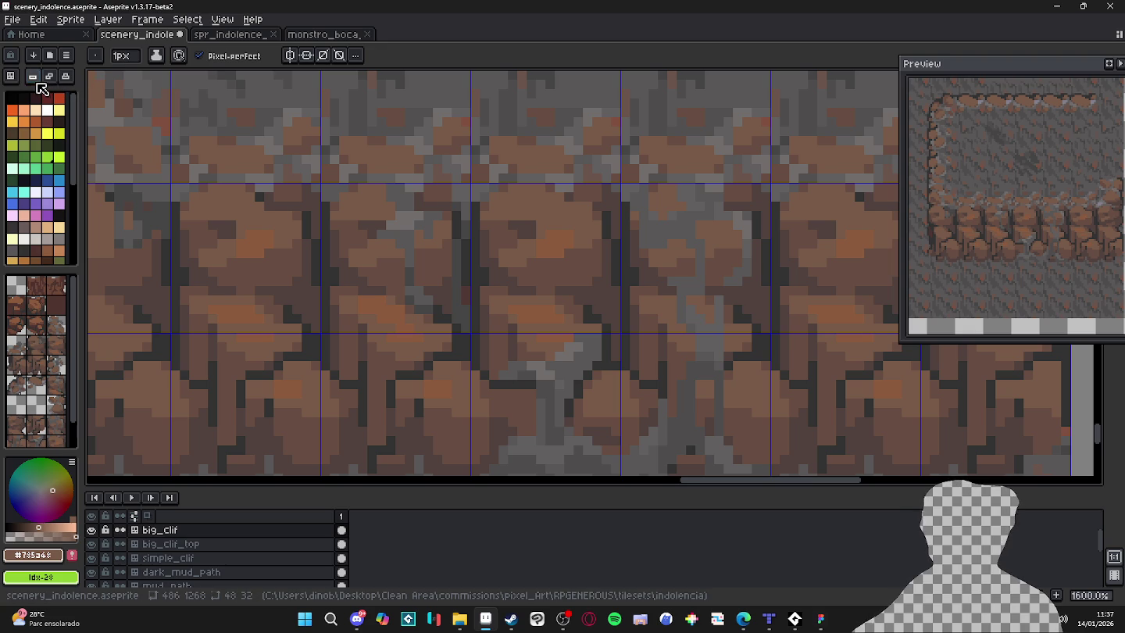
scroll(563, 201, "up", 2)
key("i")
key("b")
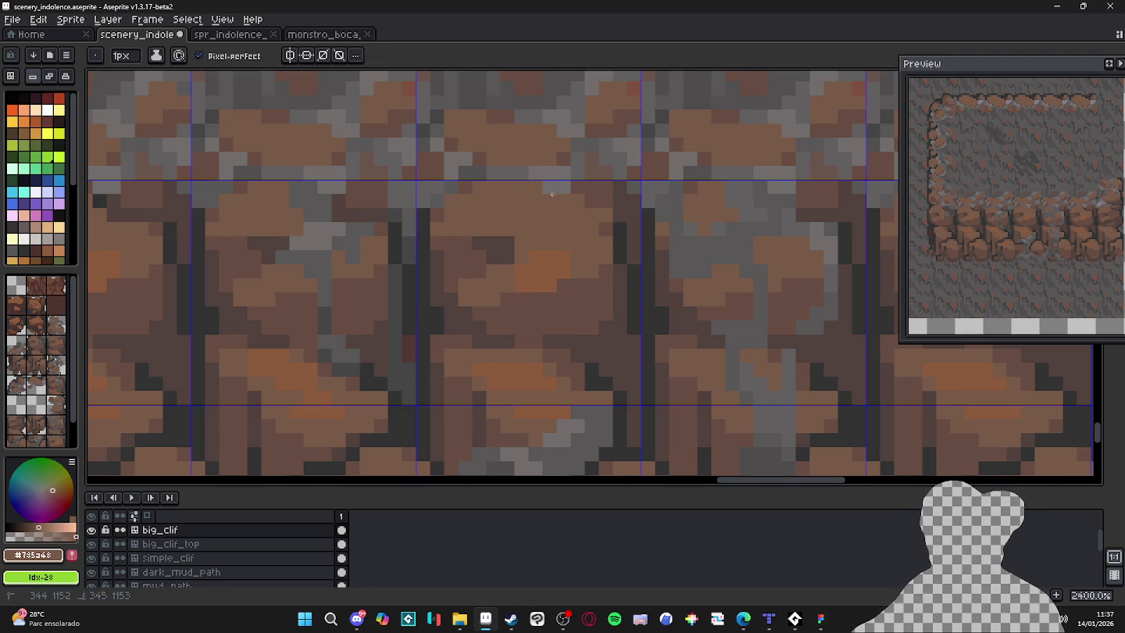
mouse_move(540, 240)
left_mouse_down()
mouse_move(547, 284)
mouse_move(500, 250)
mouse_move(479, 257)
left_mouse_up()
Paint a dark brown 2px dot on the rock, then restore the 1px brush.
key("plus")
scroll(525, 282, "down", 4)
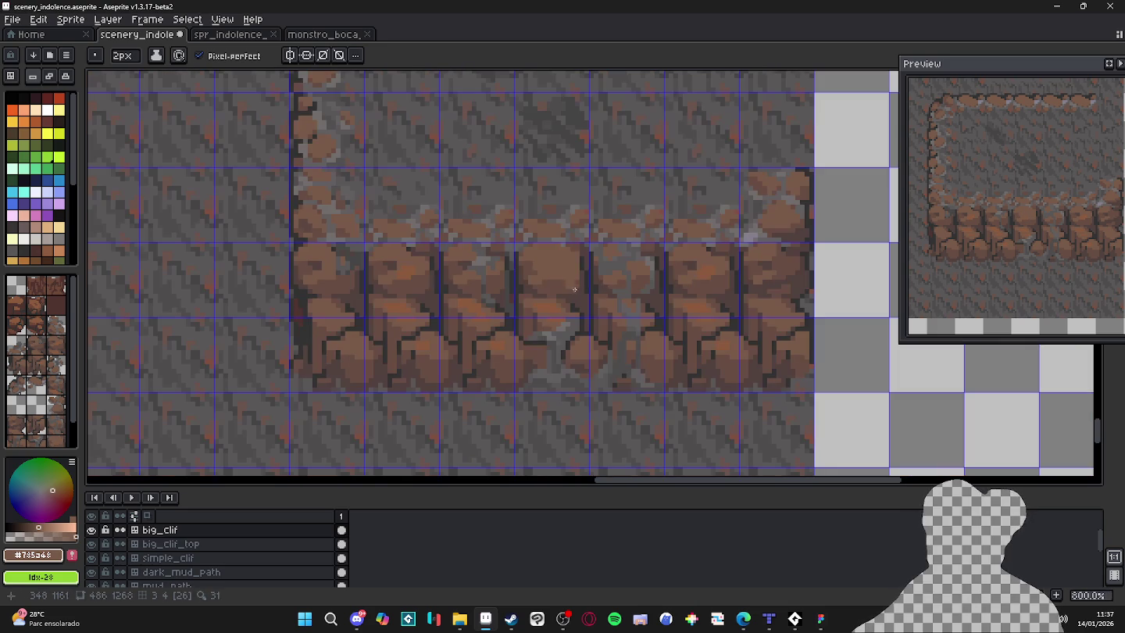
scroll(547, 274, "up", 3)
left_click(524, 267, "alt")
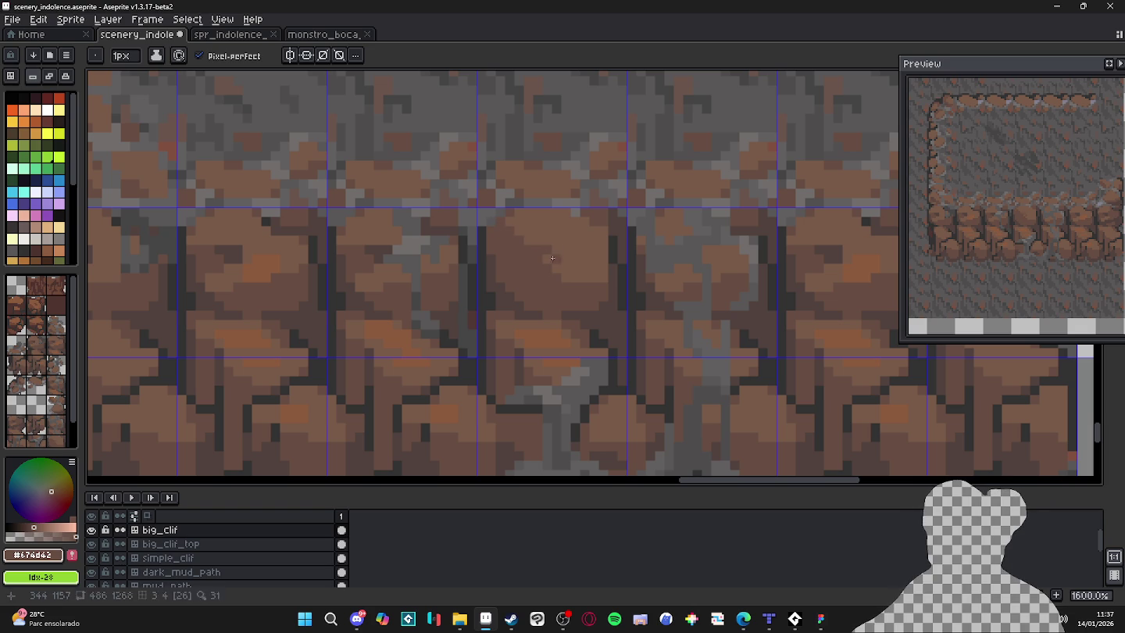
scroll(555, 271, "down", 2)
scroll(588, 298, "up", 2)
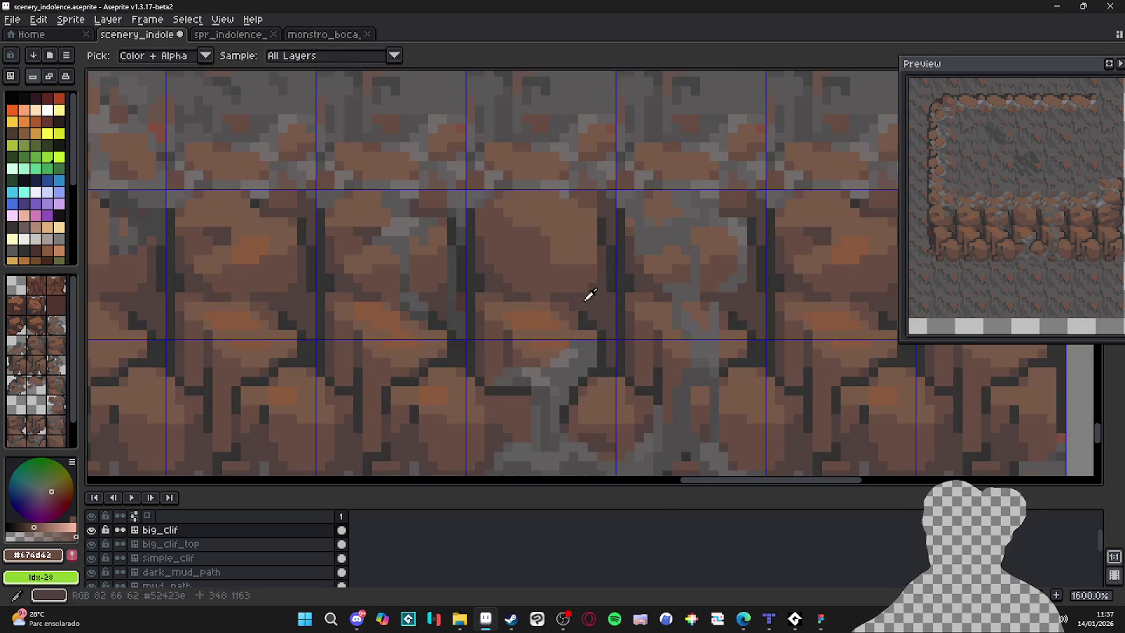
left_click(588, 298, "alt")
scroll(587, 298, "up", 1)
key("plus")
left_click(534, 249)
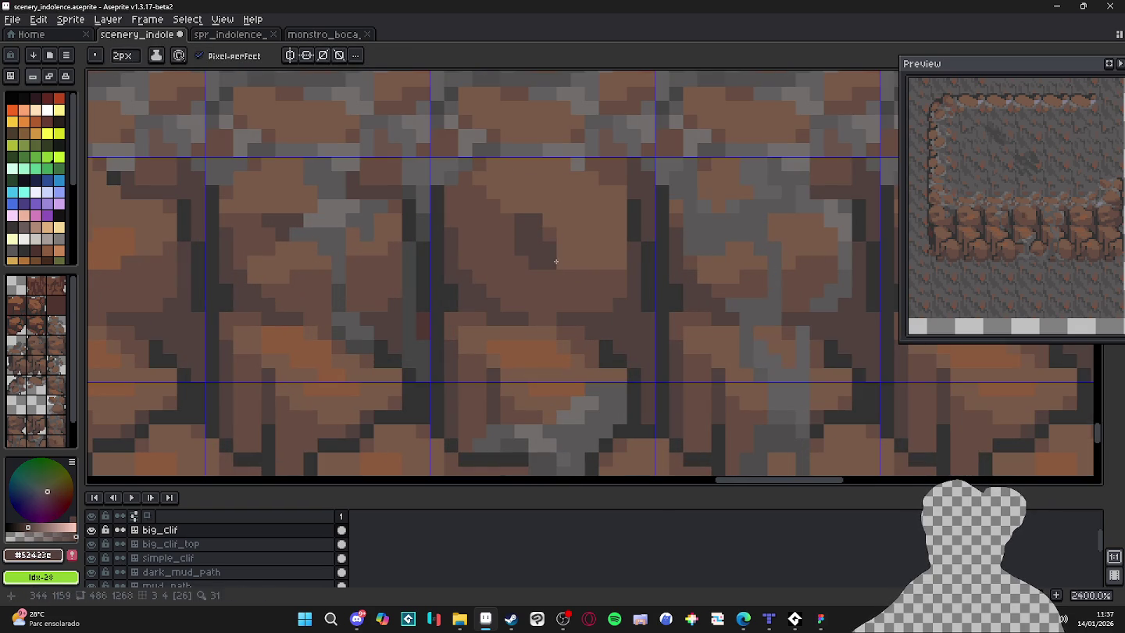
scroll(553, 284, "down", 1)
scroll(552, 284, "down", 4)
key("minus")
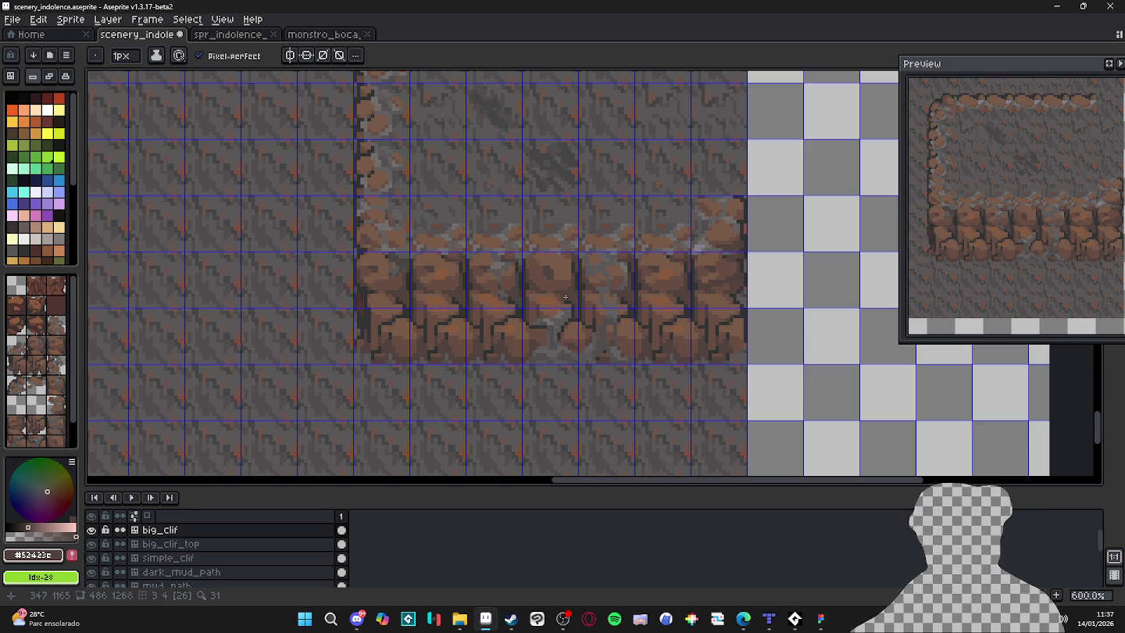
Lighten a dark vertical strip to brown and select a 12×11 block around the central rock.
scroll(563, 254, "up", 4)
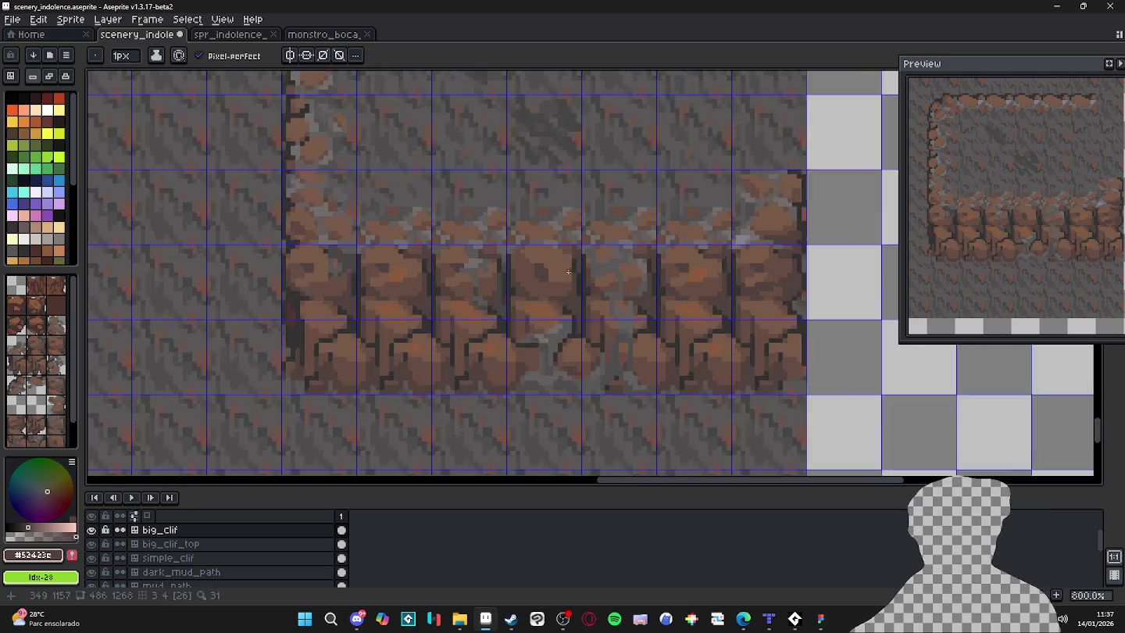
left_click_drag(582, 323, 582, 287)
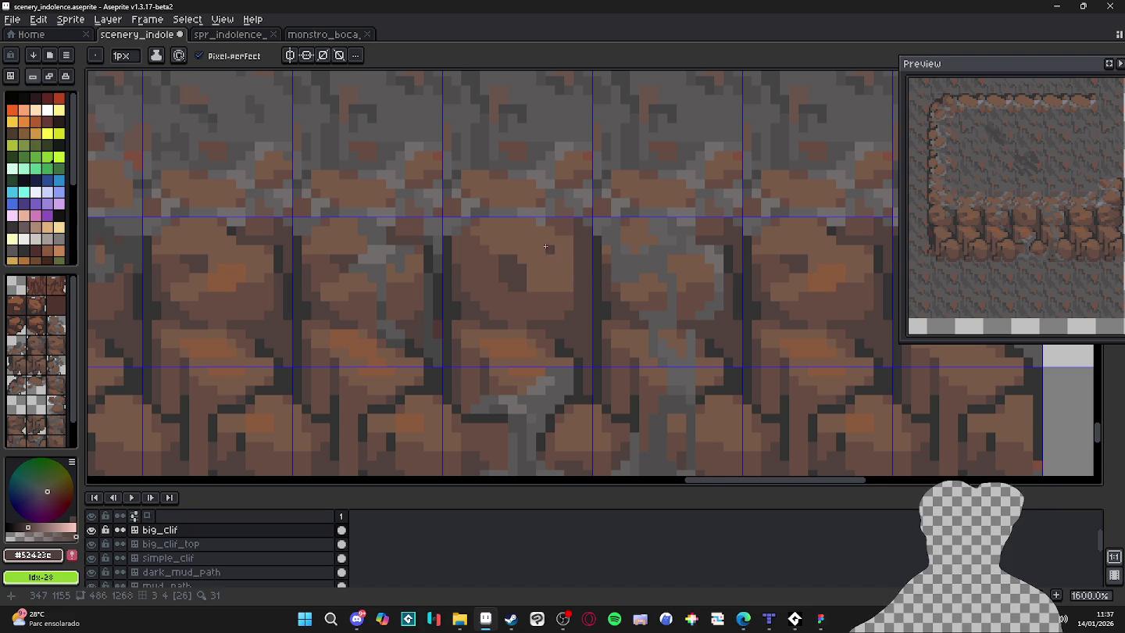
key("m")
left_click_drag(573, 319, 458, 216)
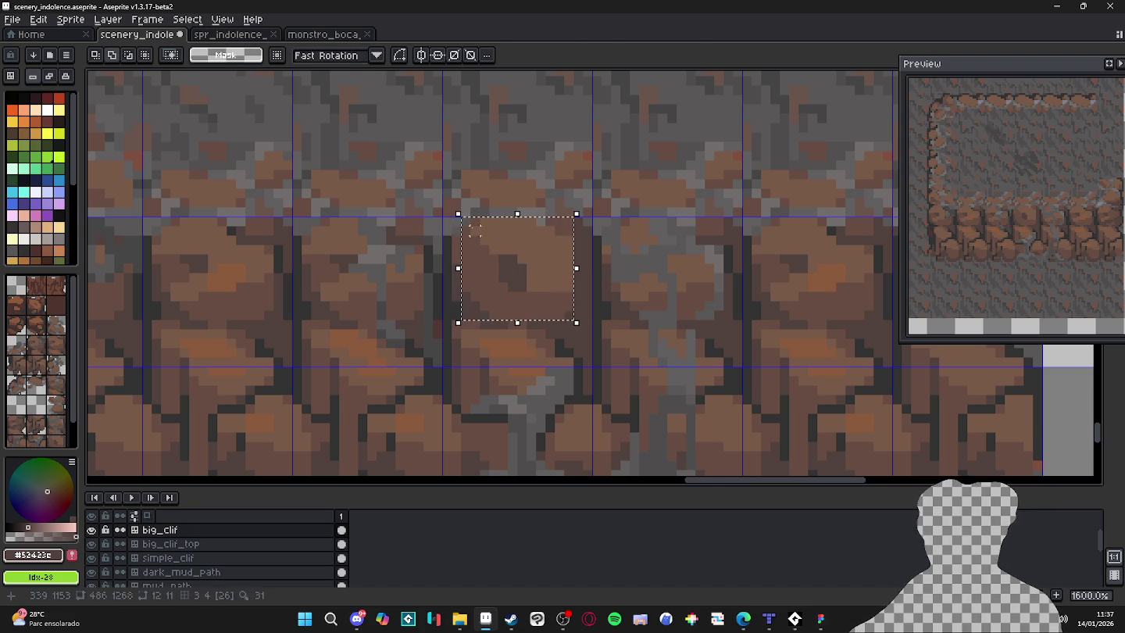
Finish the 12×11 rock selection and shift that block two pixels right.
left_click(540, 268)
left_click_drag(540, 268, 561, 268)
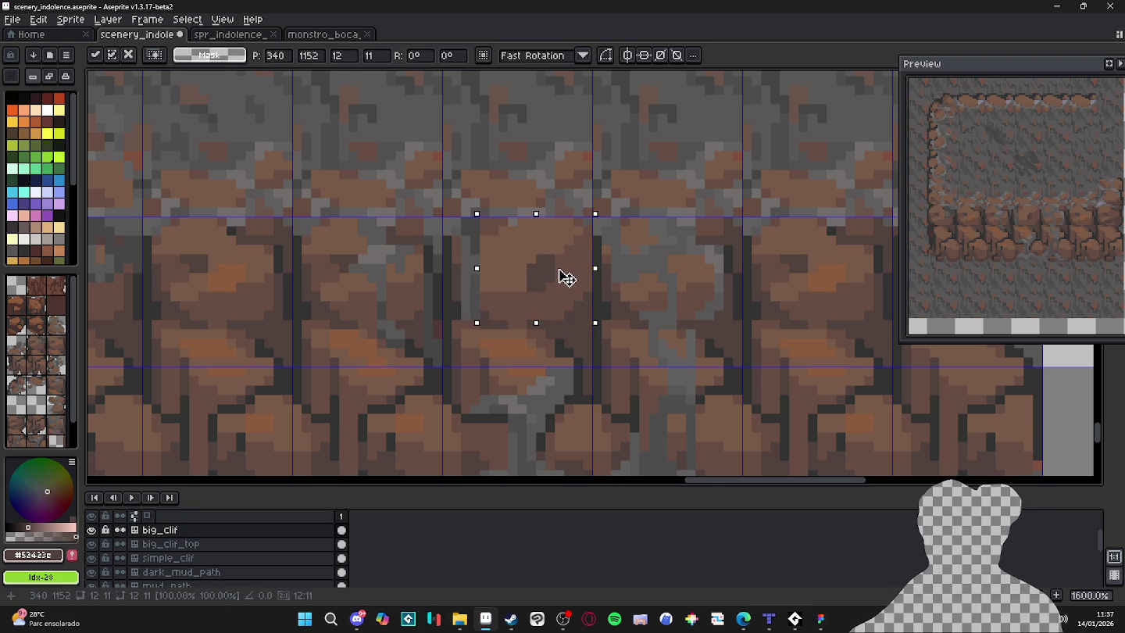
key("Return")
scroll(565, 277, "down", 1)
Sample mid and dark browns from the cliff and shrink the pencil to 1px.
left_click(545, 304, "alt")
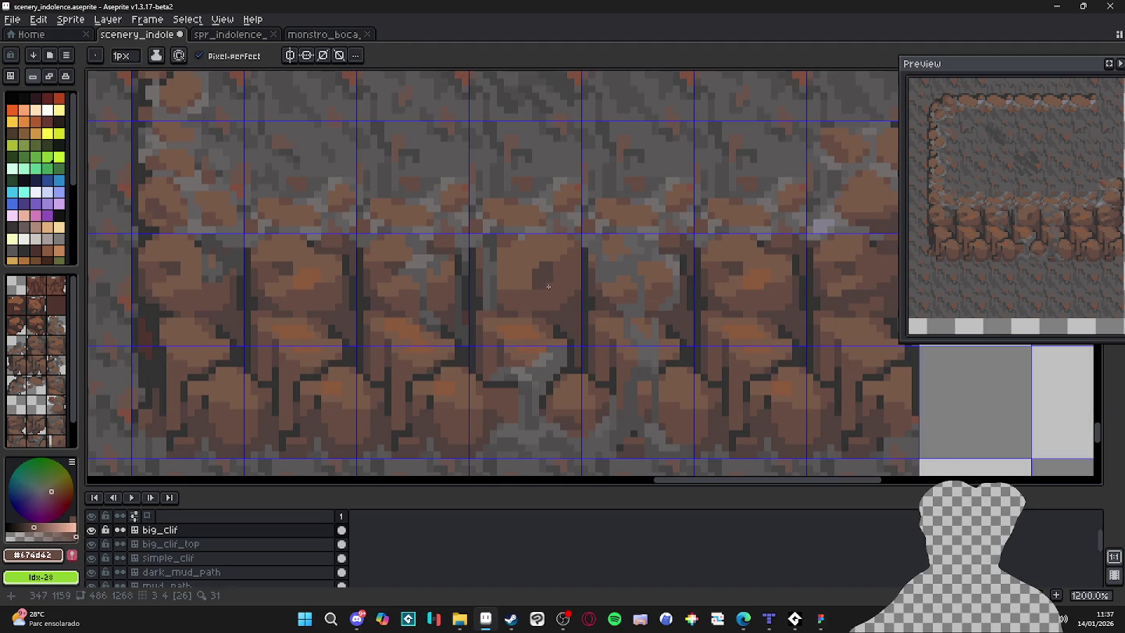
left_click(505, 299, "alt")
scroll(494, 304, "up", 1)
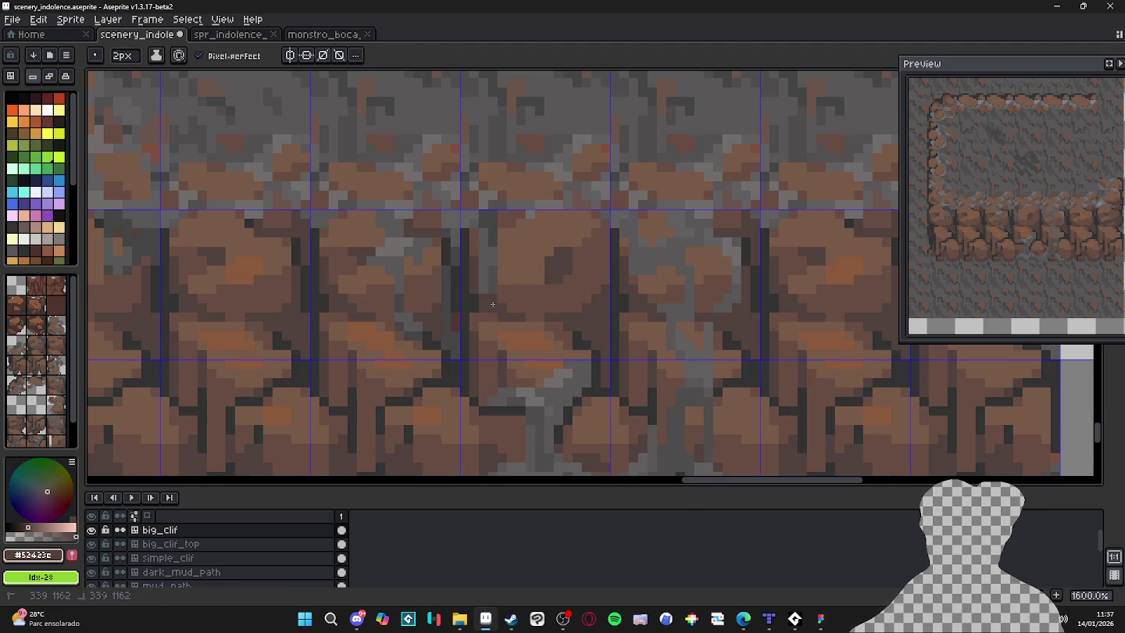
key("minus")
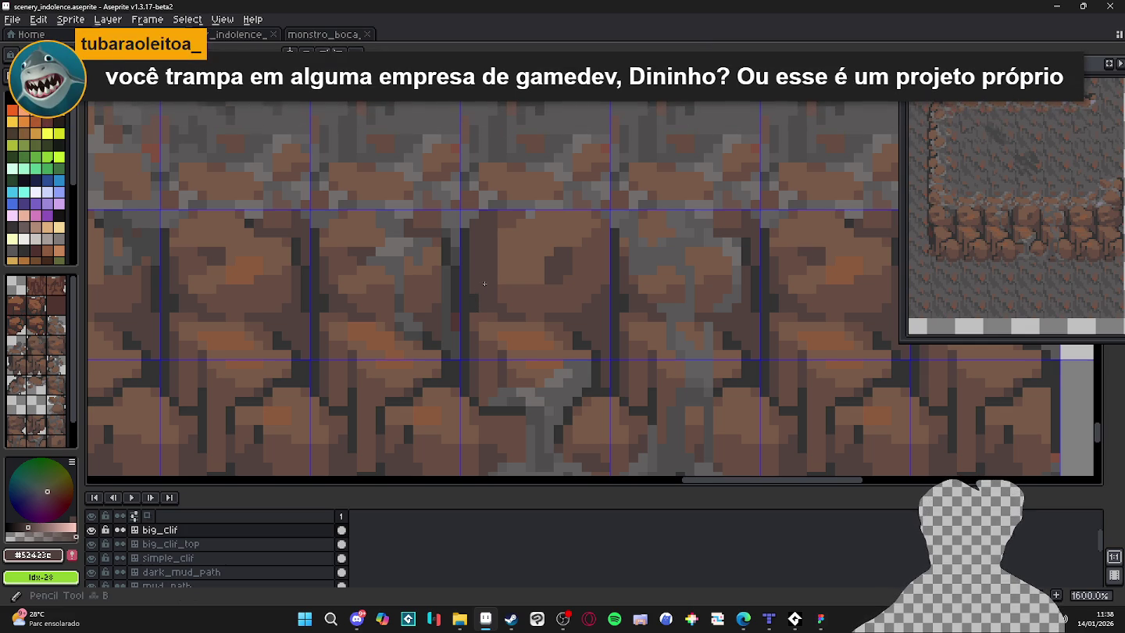
left_click(504, 280, "alt")
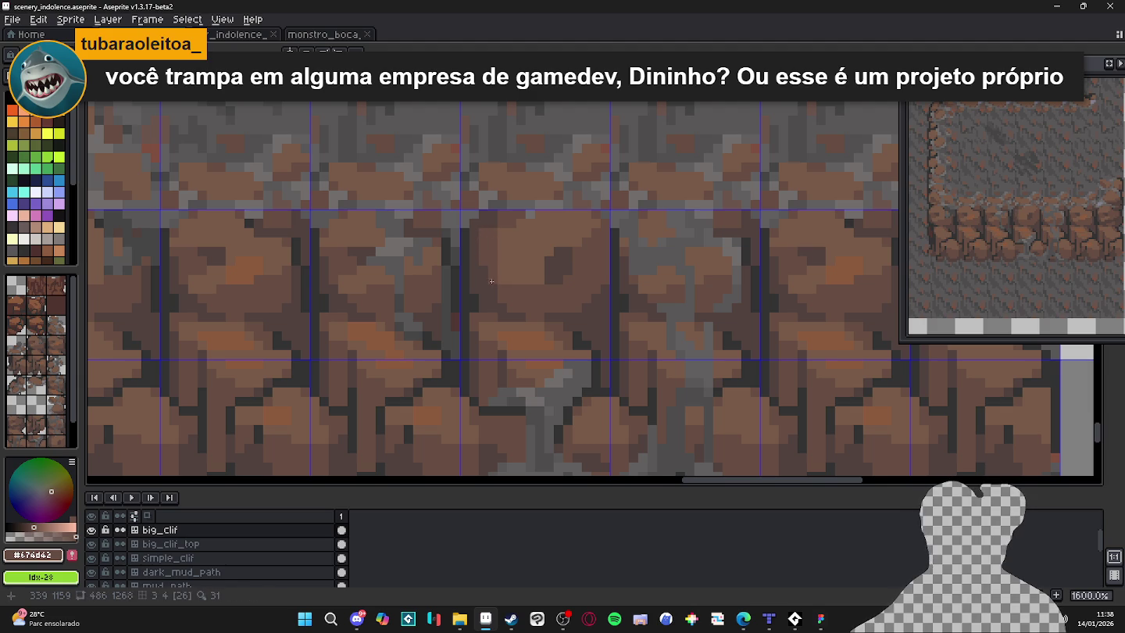
key("m")
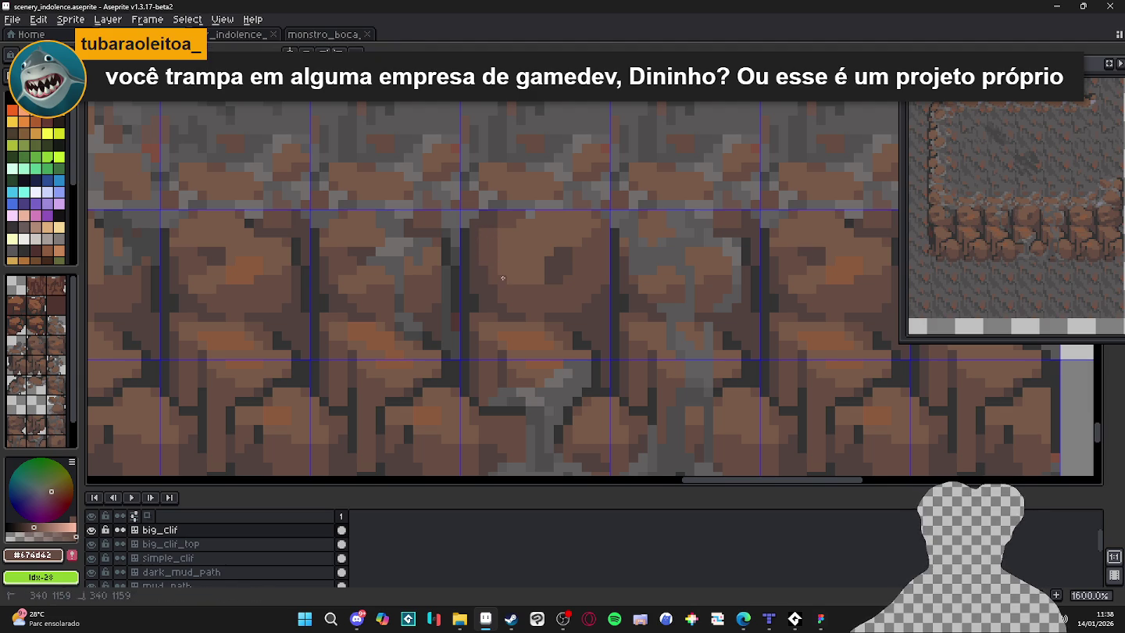
left_click(493, 240, "alt")
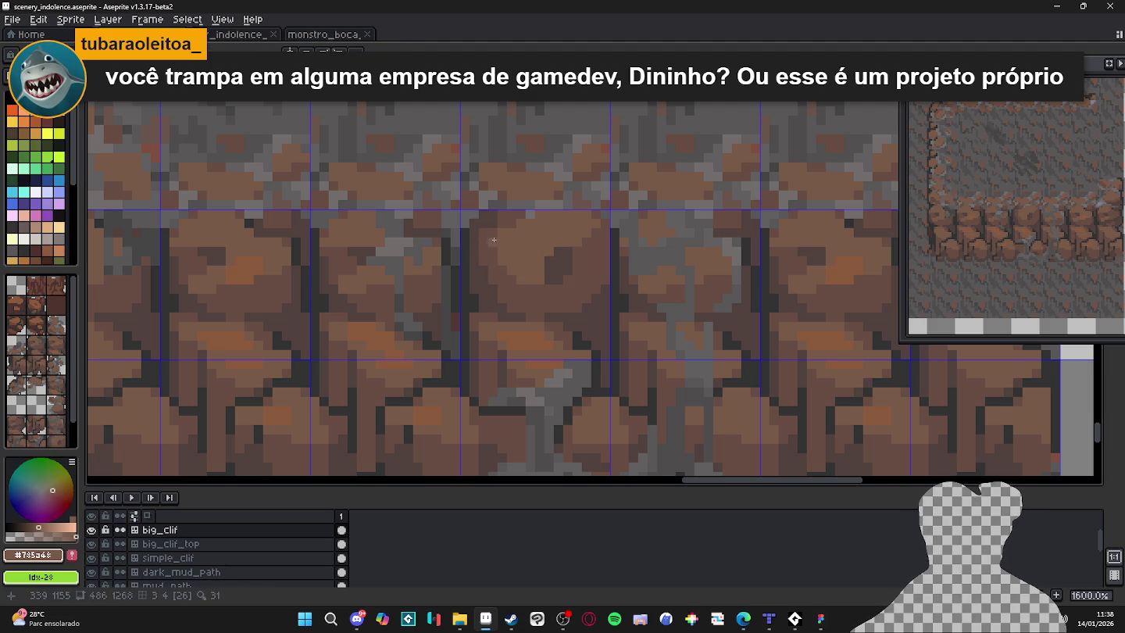
left_click_drag(492, 231, 498, 251)
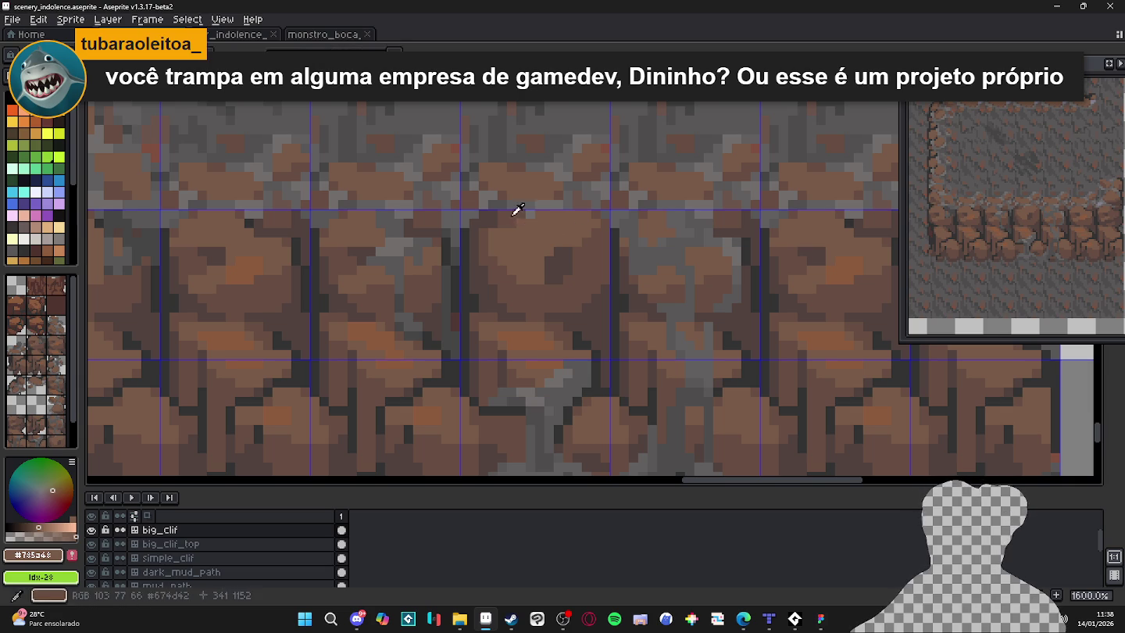
Resample the rock browns and paint a dark #52423e pixel on the central boulder.
left_click(525, 212, "alt")
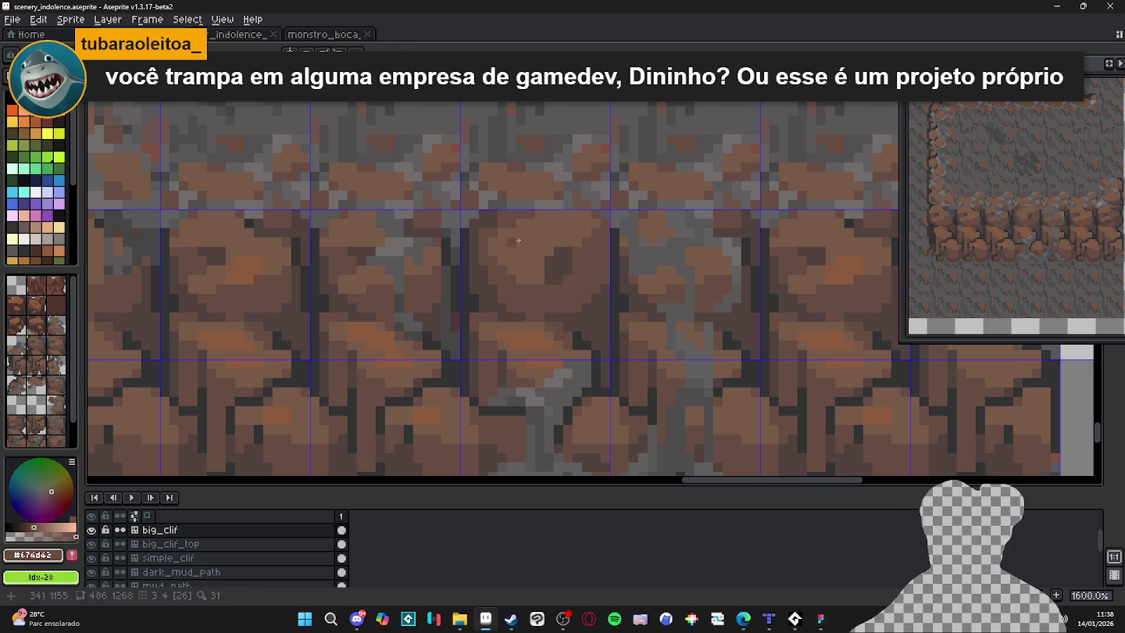
left_click(584, 244, "alt")
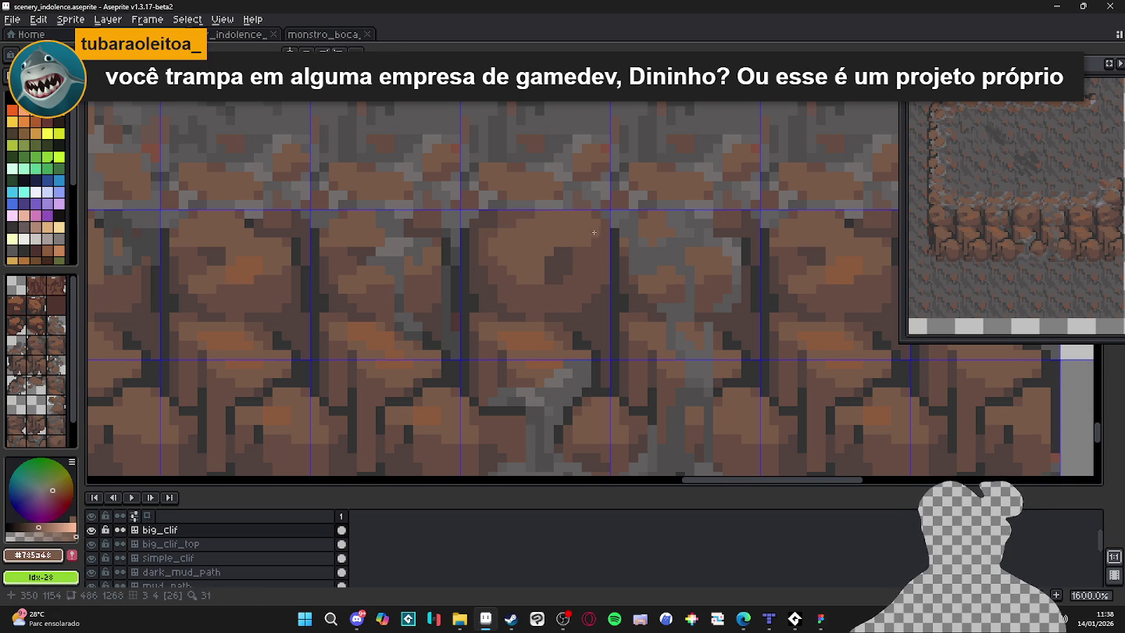
left_click(573, 267, "alt")
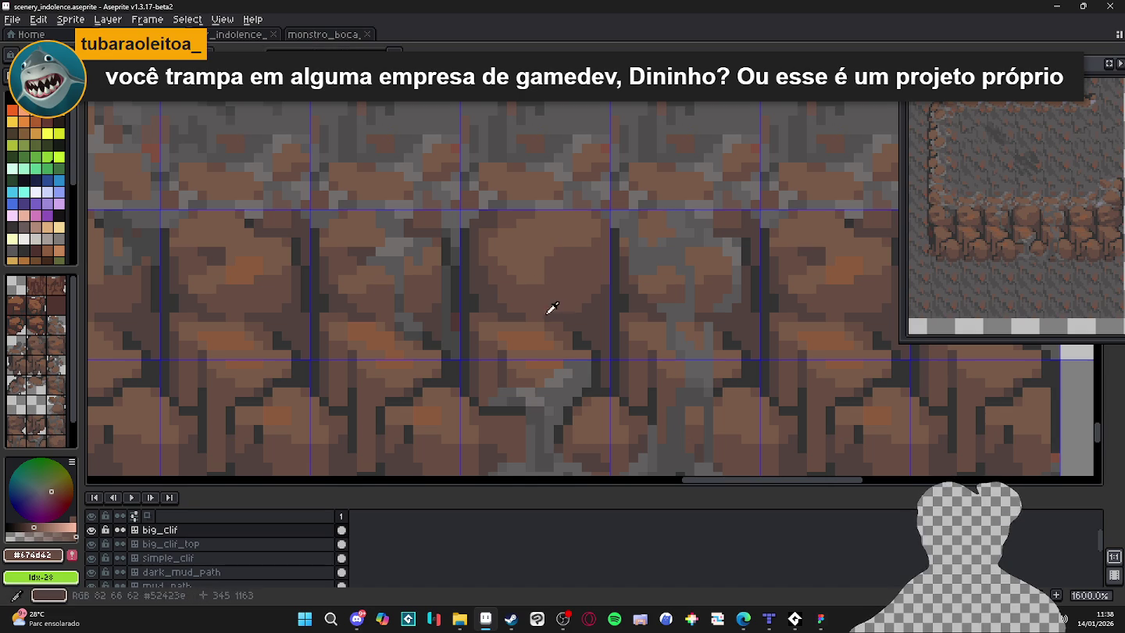
left_click(212, 251, "alt")
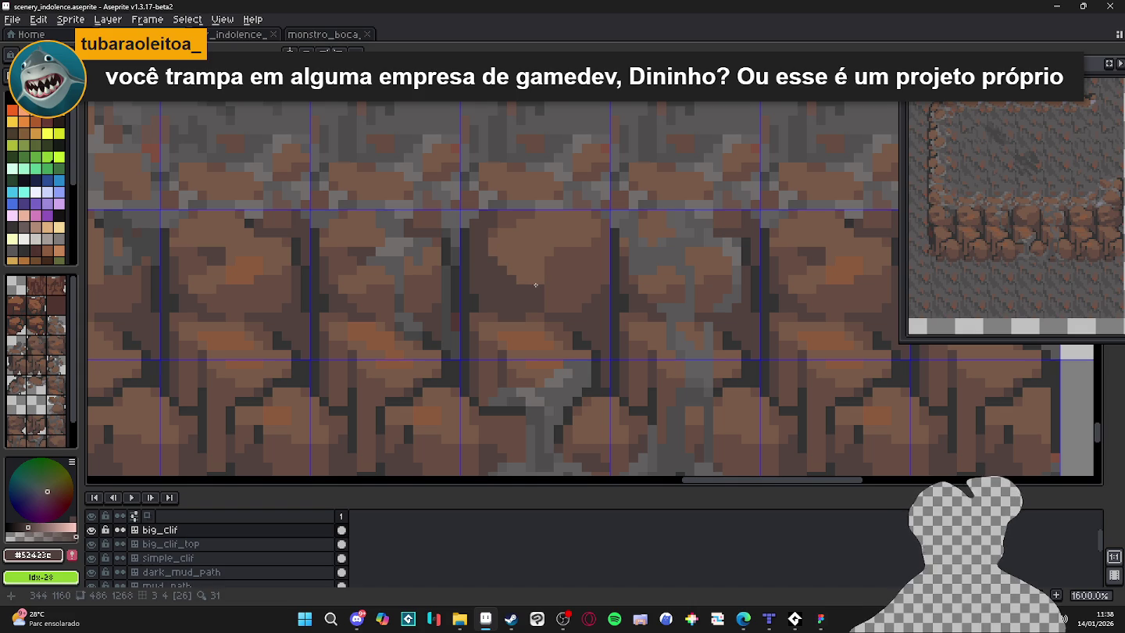
left_click(568, 263)
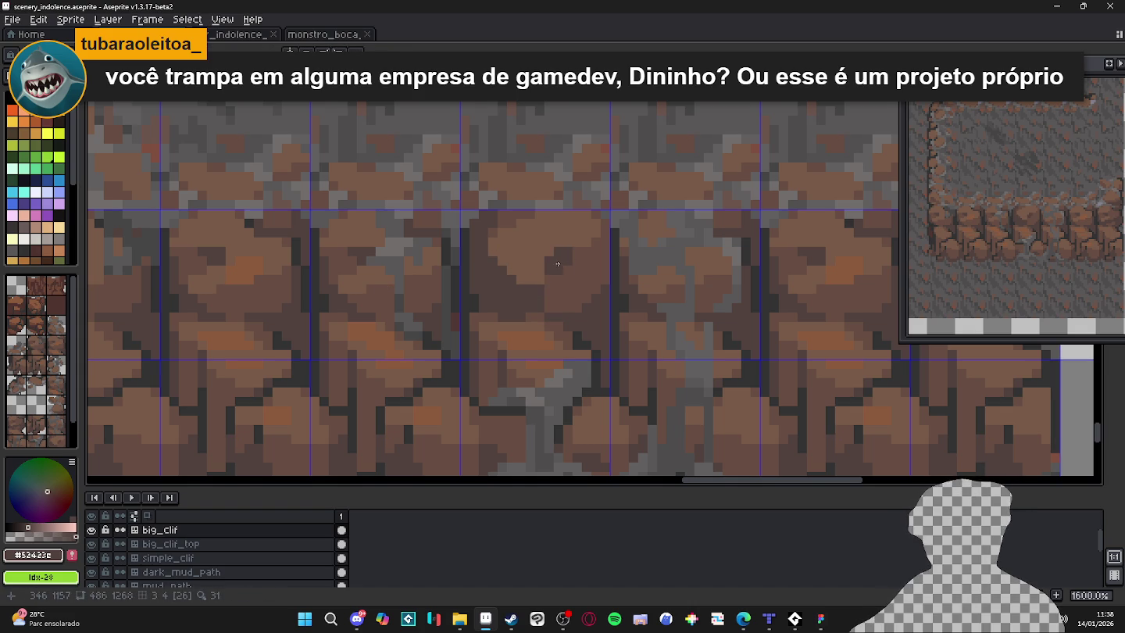
scroll(558, 270, "down", 4)
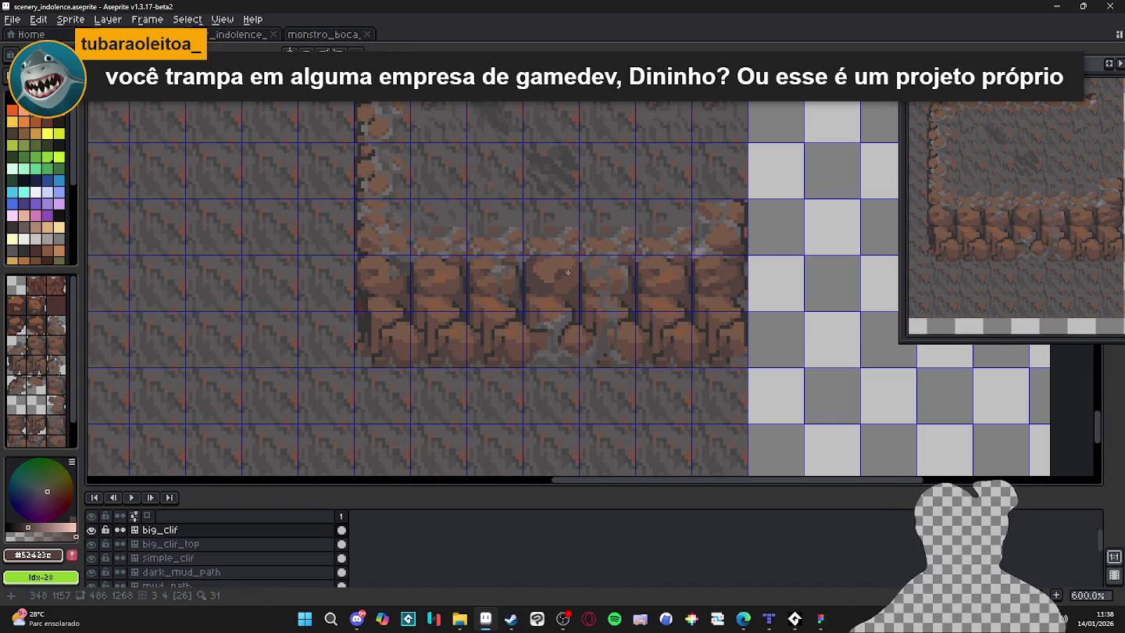
scroll(568, 272, "up", 4)
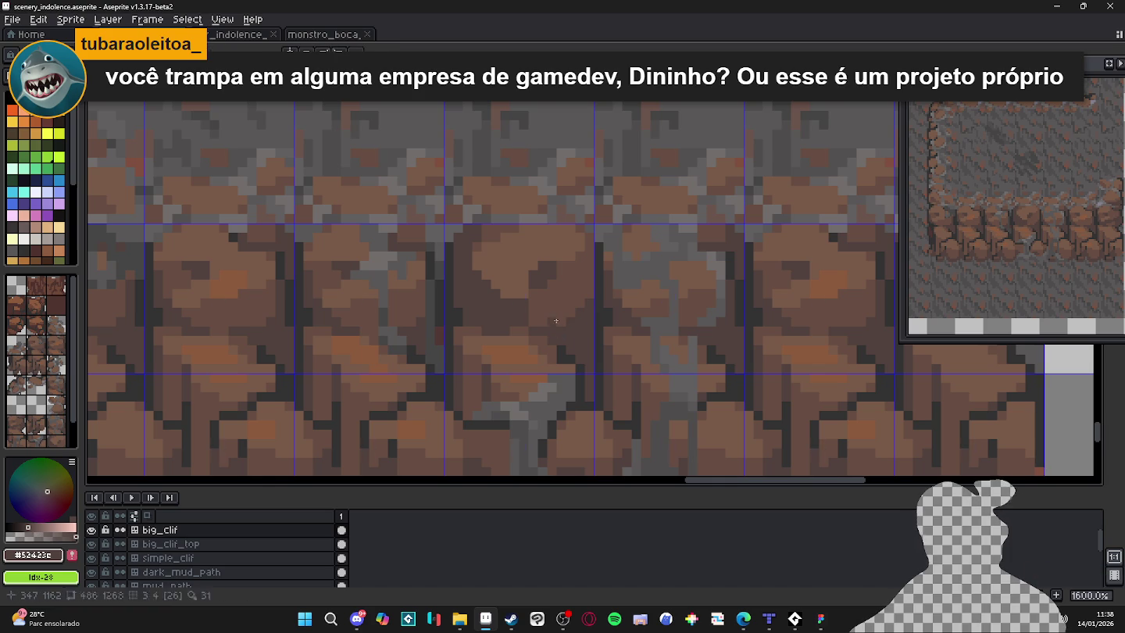
scroll(550, 325, "down", 2)
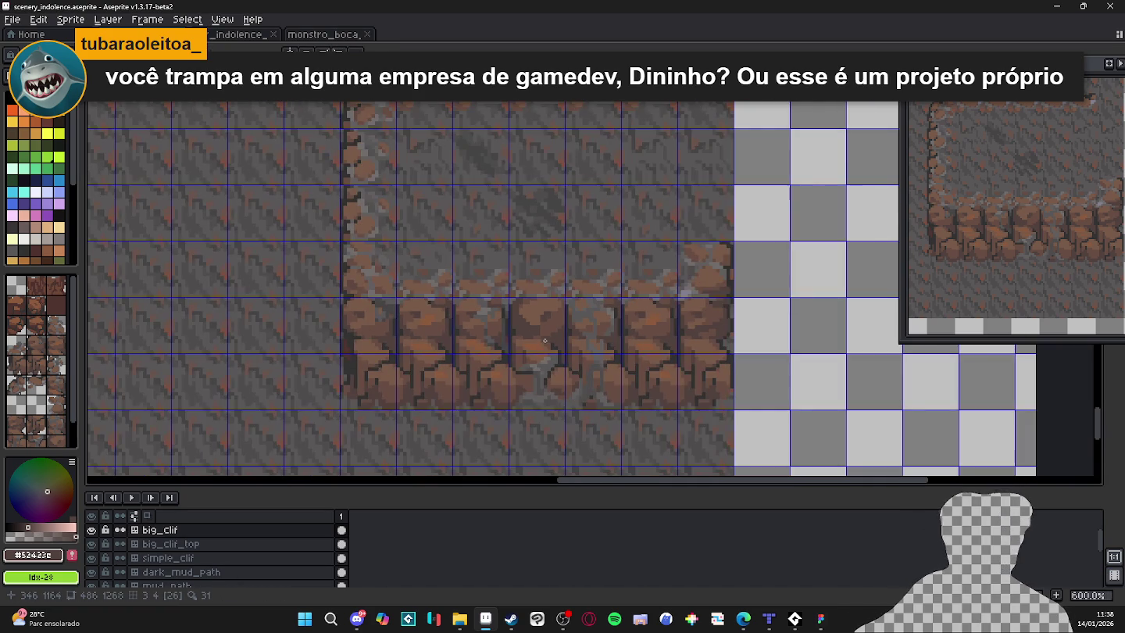
scroll(538, 335, "up", 2)
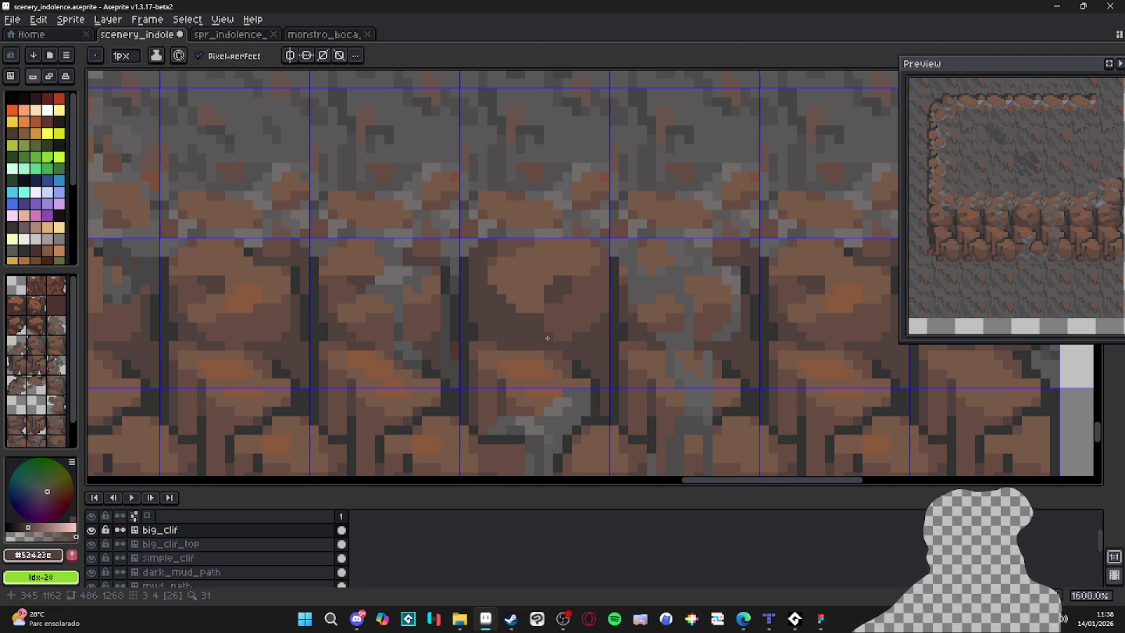
Sample the dark grey crack colour and paint a dark grey pixel beside the boulder.
left_click(596, 370, "alt")
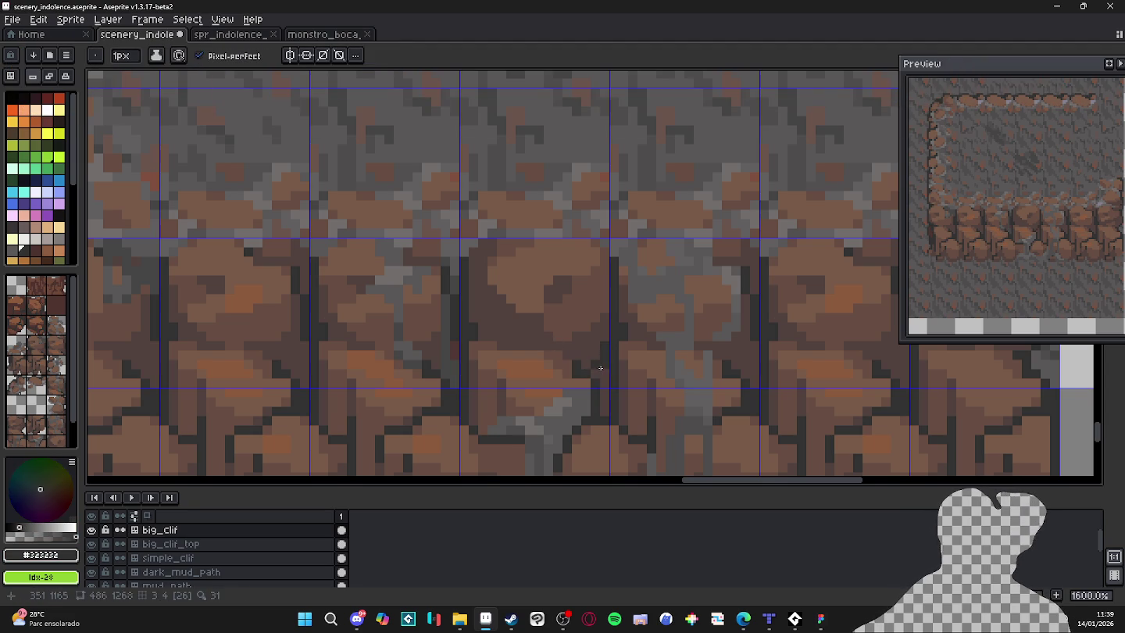
left_click(594, 369)
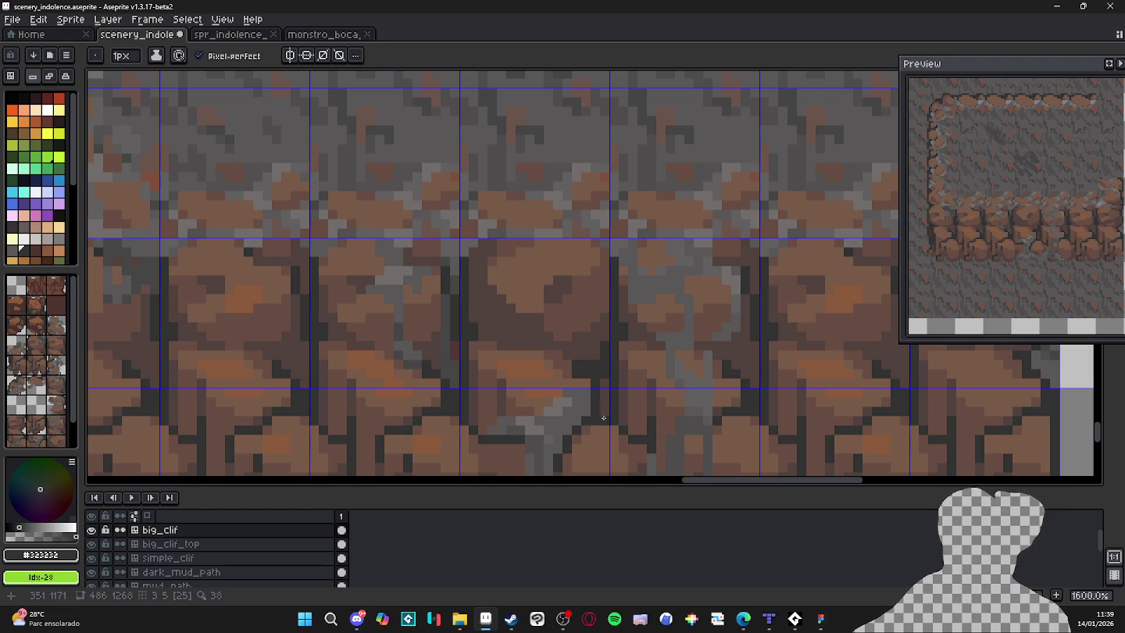
scroll(603, 414, "down", 4)
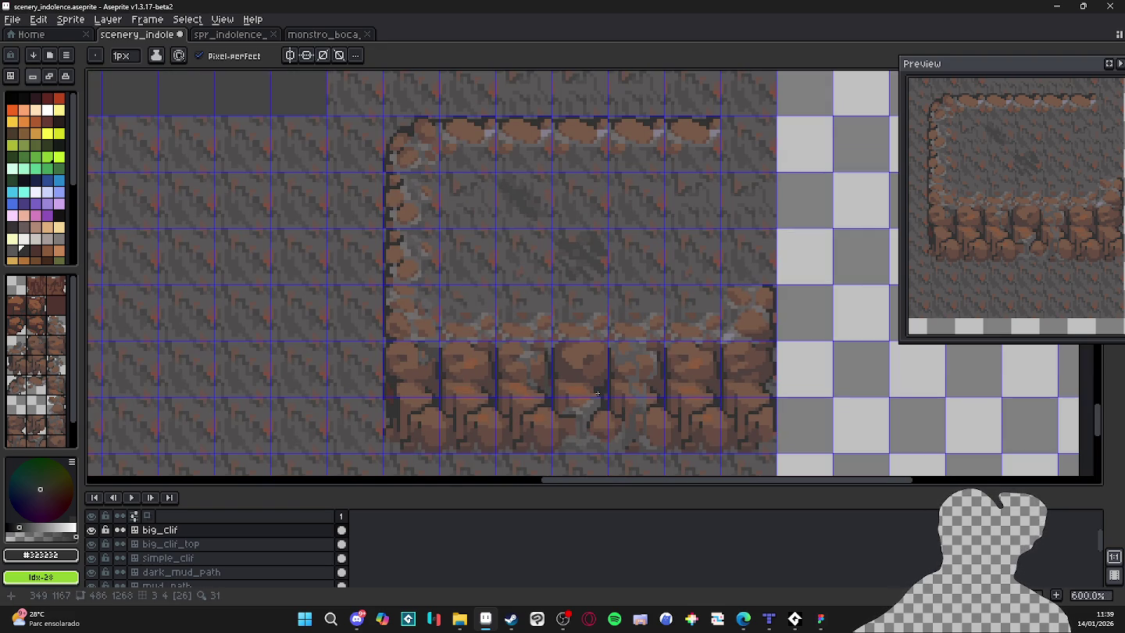
scroll(568, 368, "left", 1)
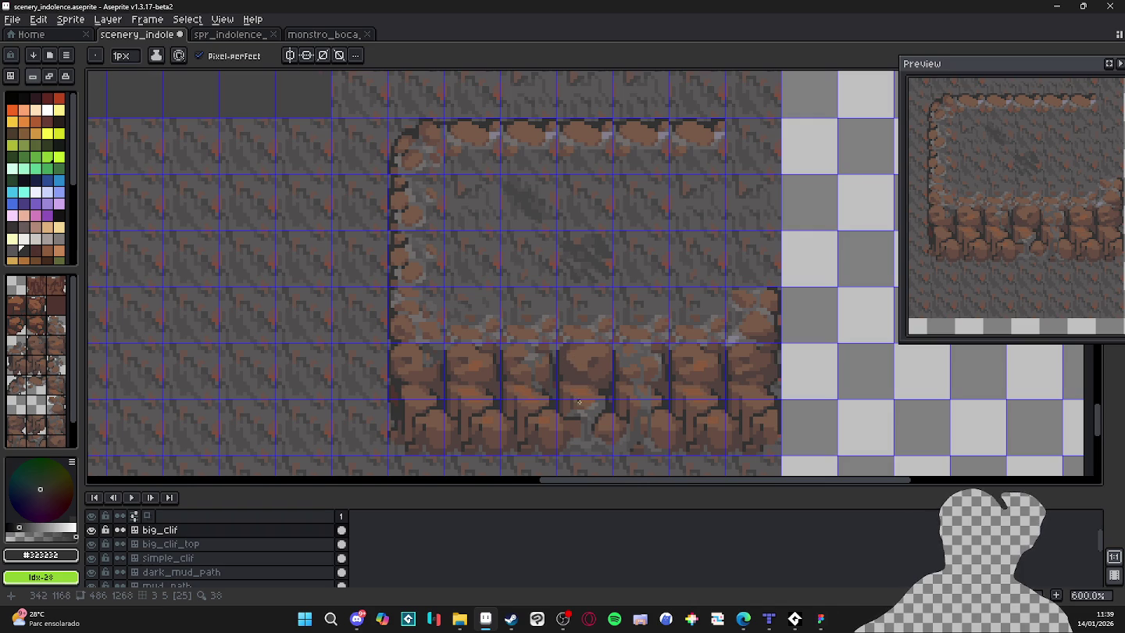
scroll(579, 402, "up", 4)
Sample the lighter and mid-brown rock colours, keeping the pencil at one pixel.
left_click(574, 382, "alt")
key("plus")
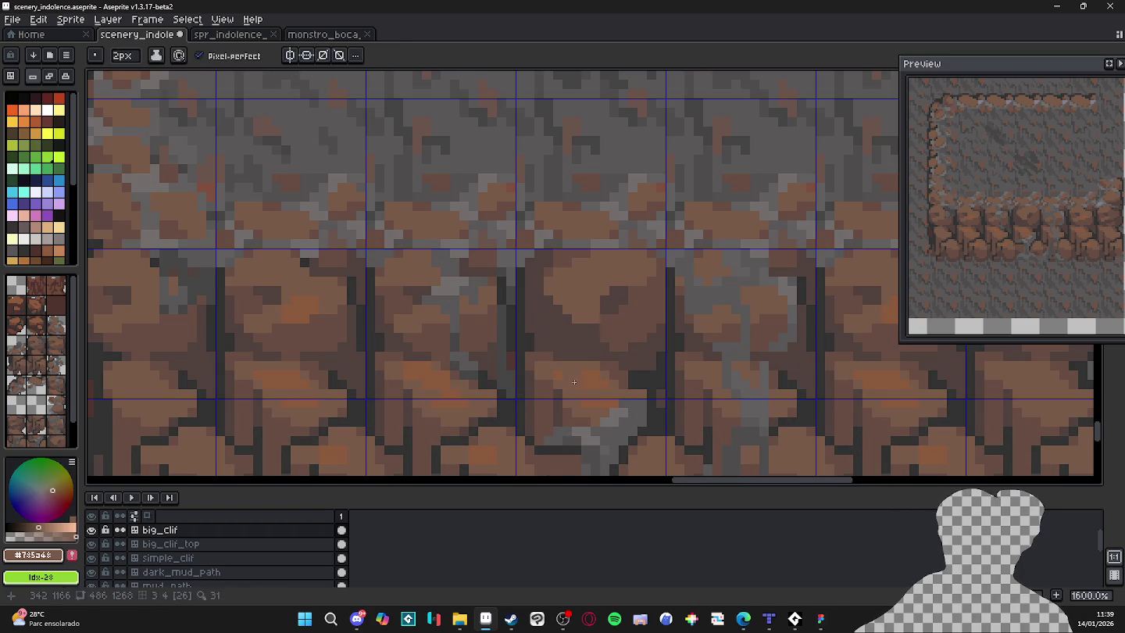
key("minus")
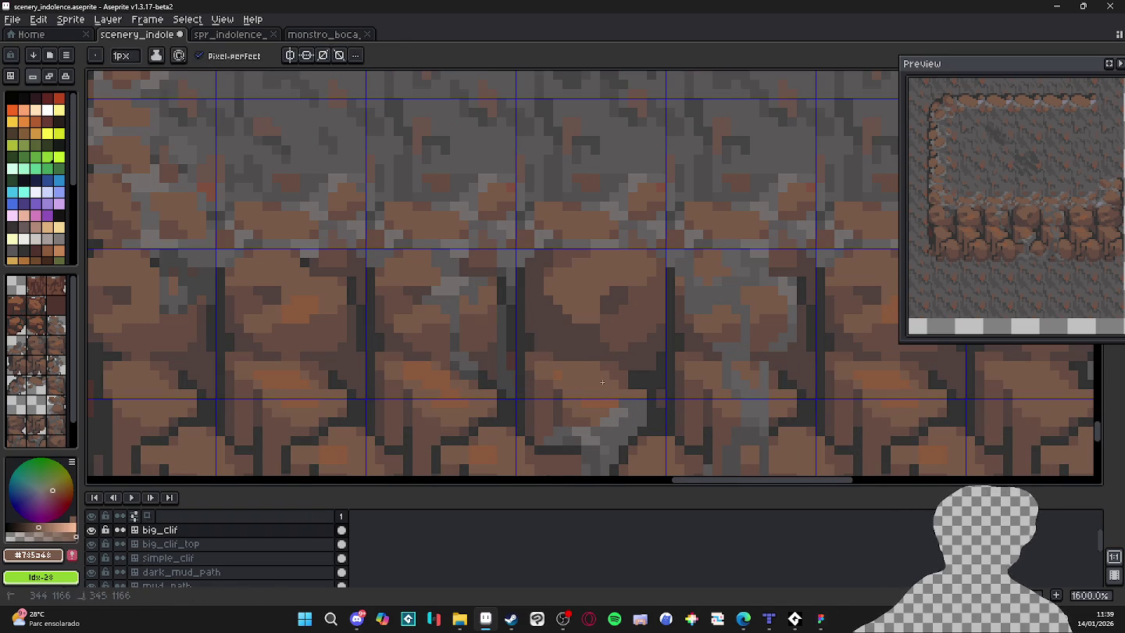
scroll(560, 373, "down", 1)
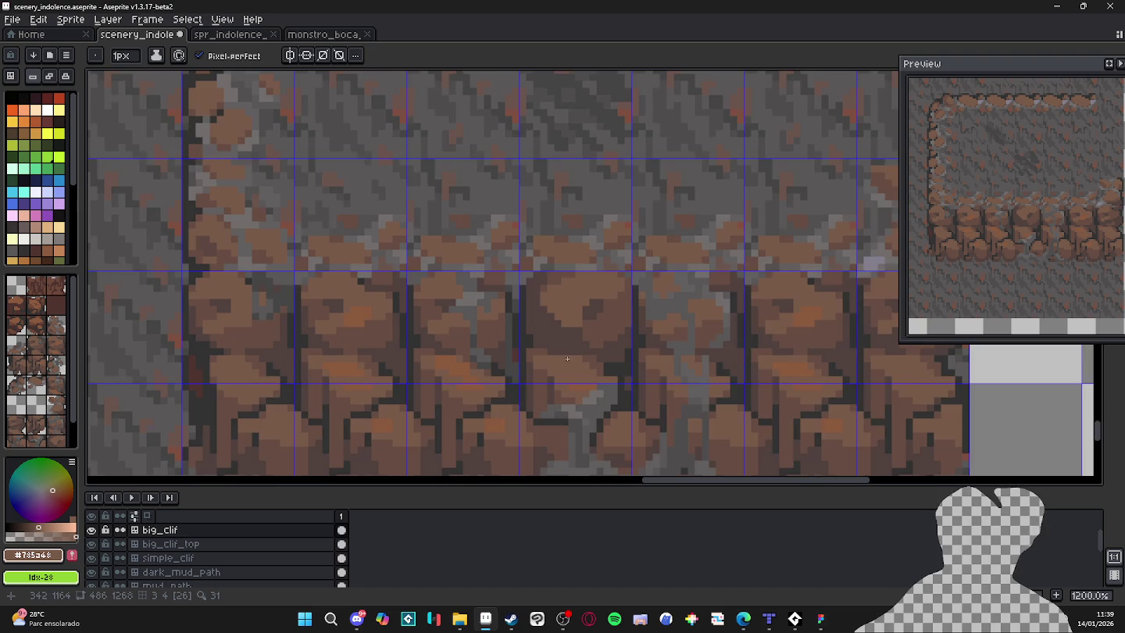
scroll(567, 359, "up", 1)
left_click(596, 360, "alt")
left_click(601, 370, "alt")
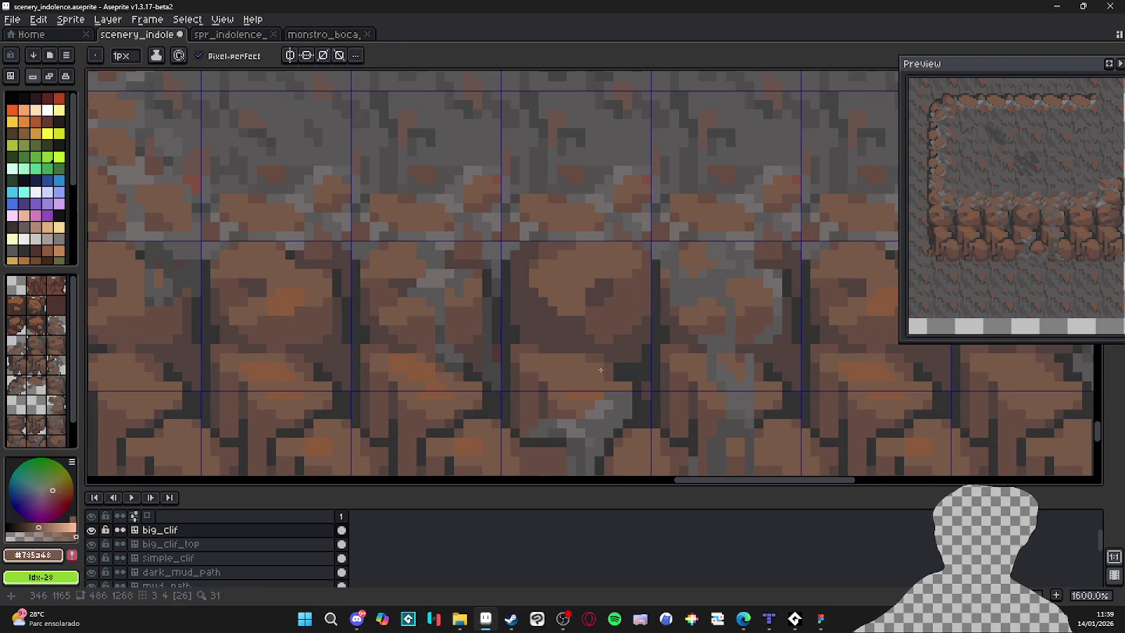
left_click(584, 358, "alt")
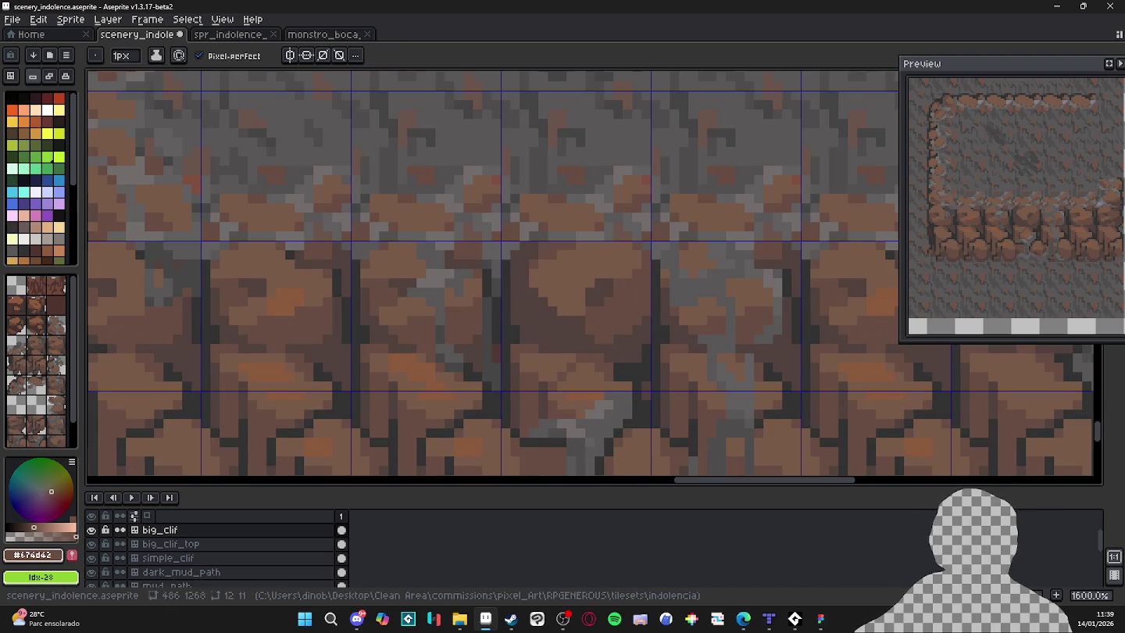
Resample the lighter and mid browns, then pick the dark grey from the cliff.
key("alt+Tab")
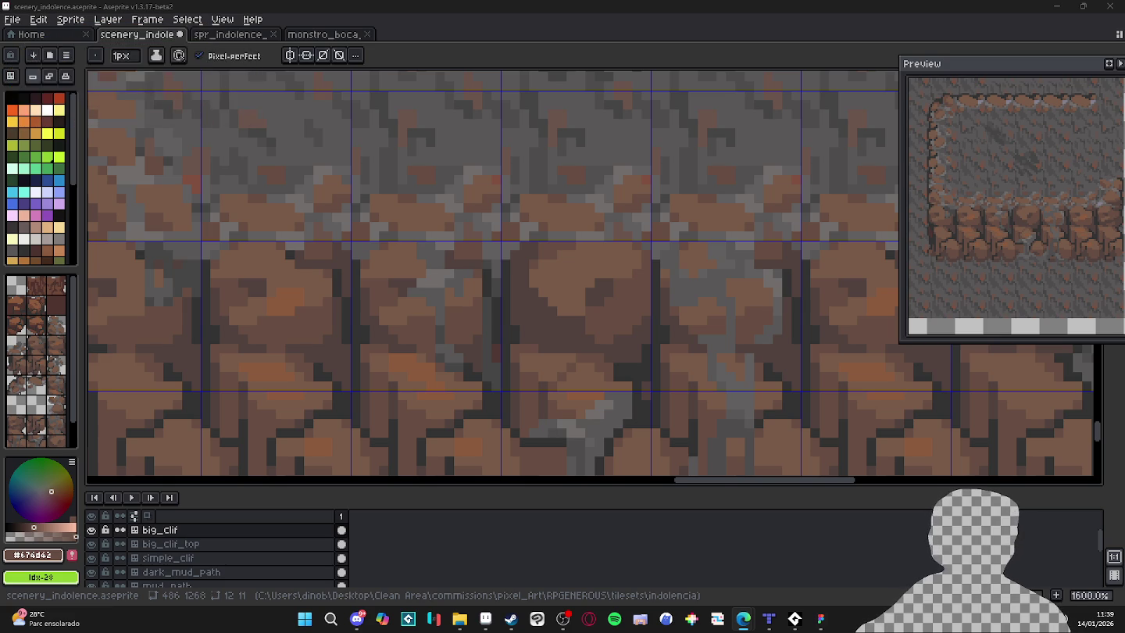
scroll(634, 310, "down", 5)
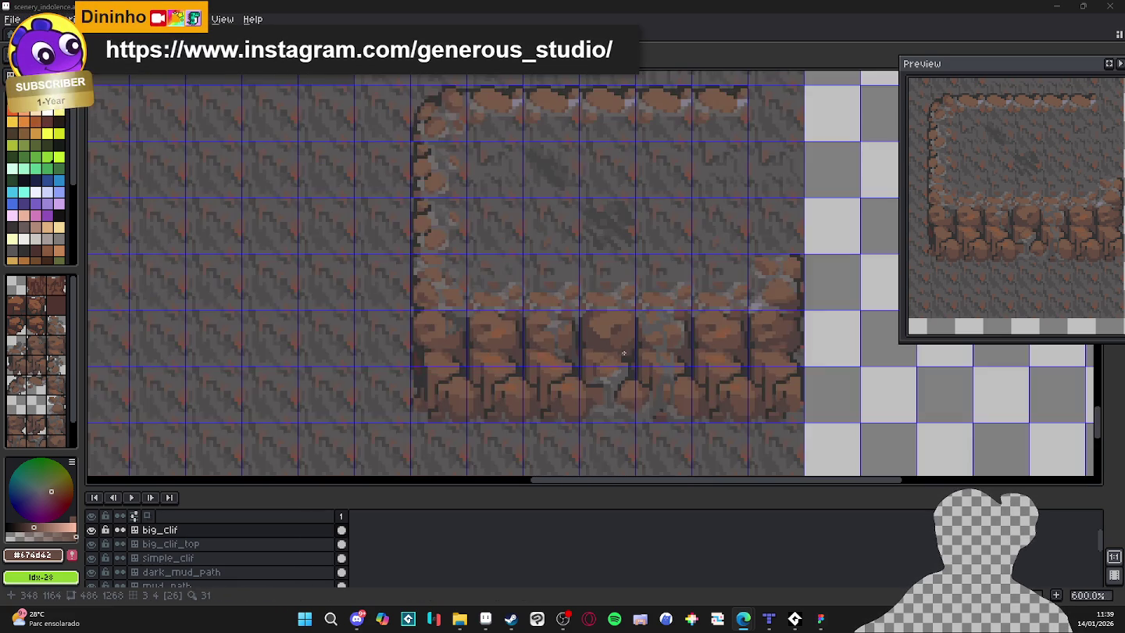
scroll(615, 360, "up", 5)
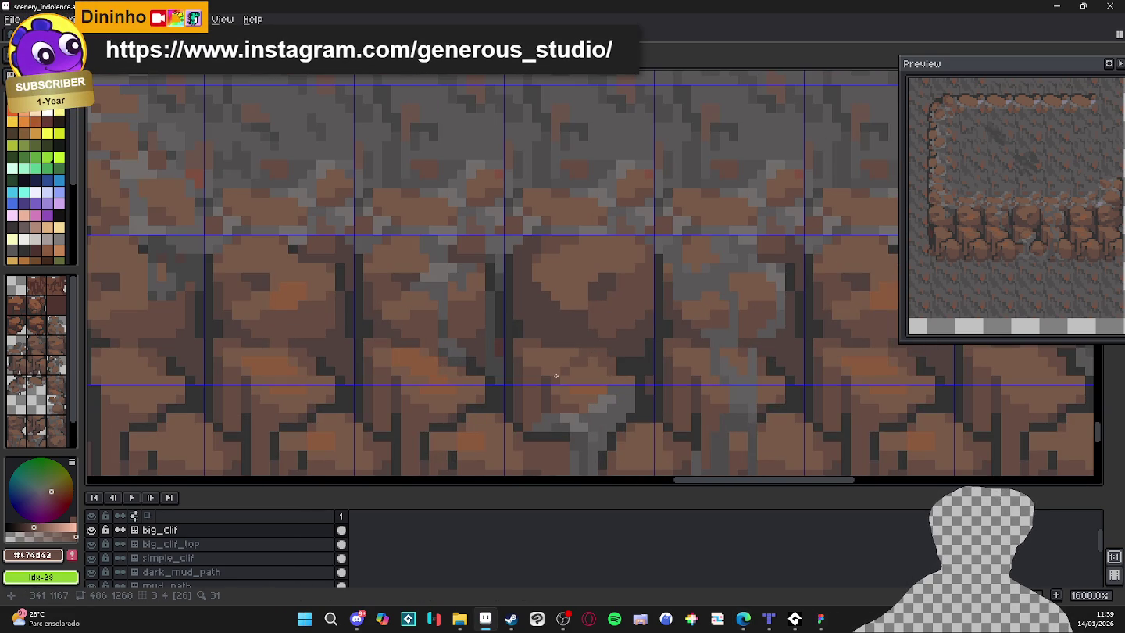
left_click(583, 376, "alt")
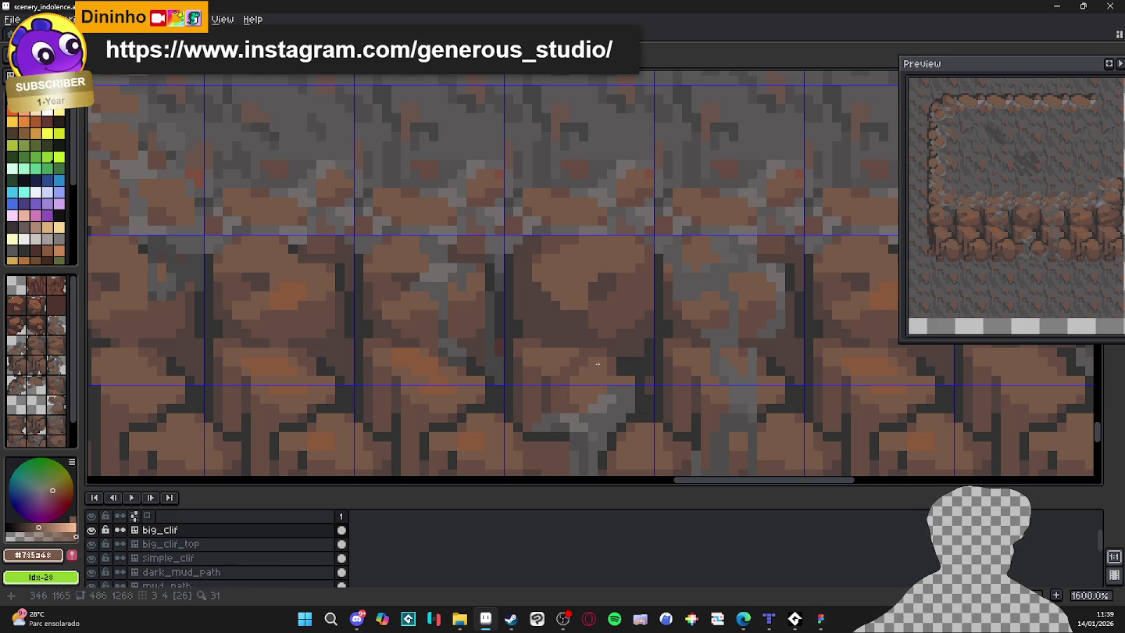
scroll(595, 361, "down", 2)
scroll(591, 355, "up", 2)
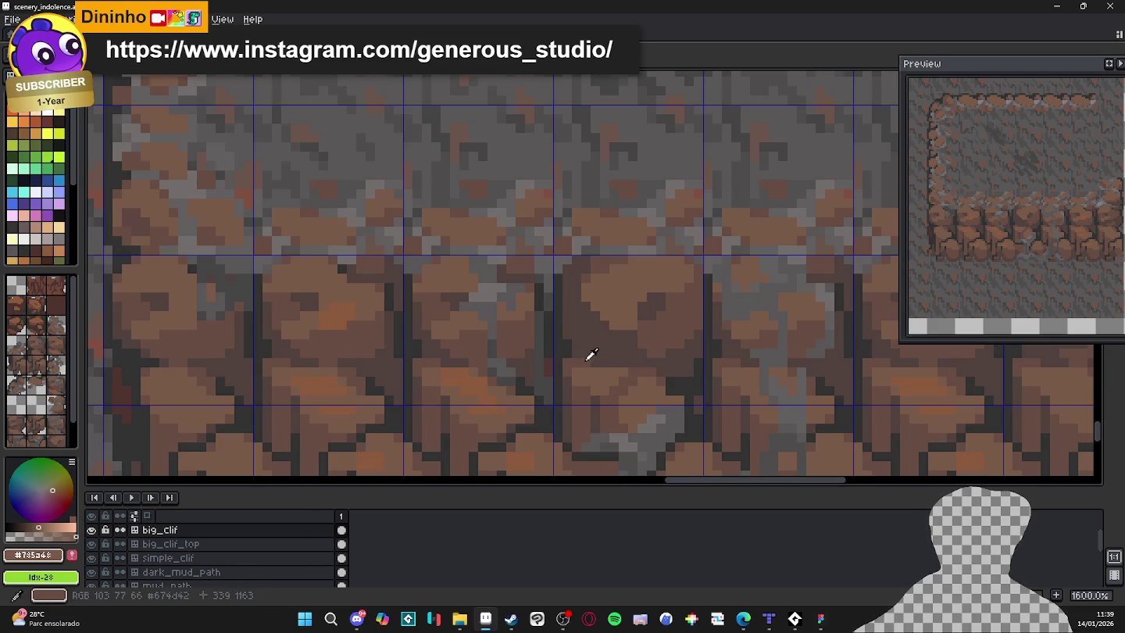
left_click(592, 355, "alt")
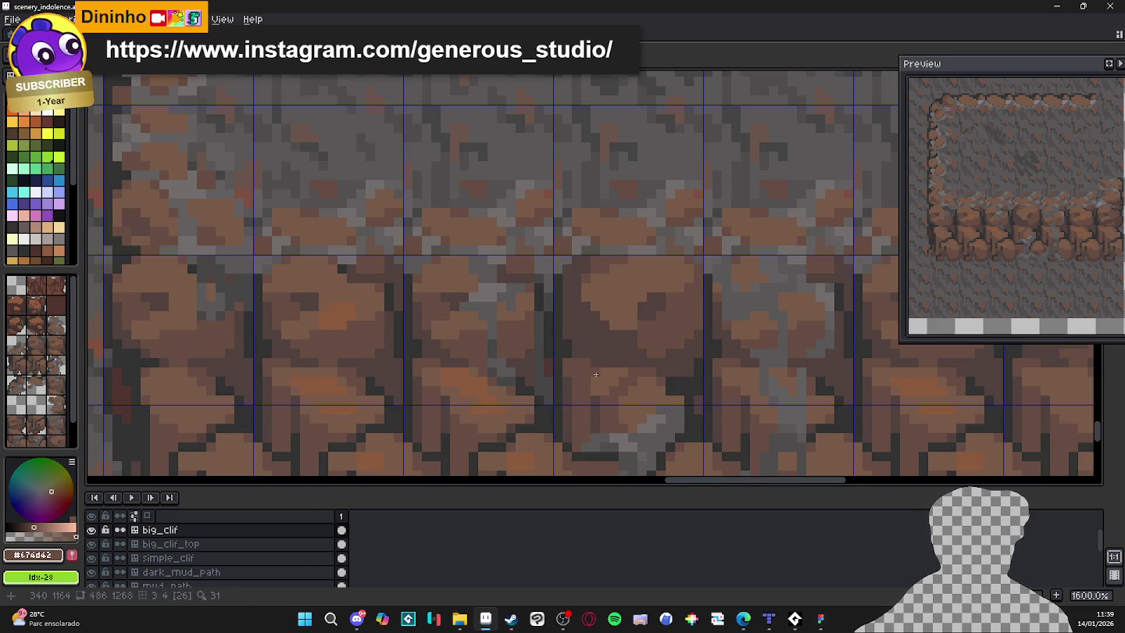
scroll(596, 375, "down", 3)
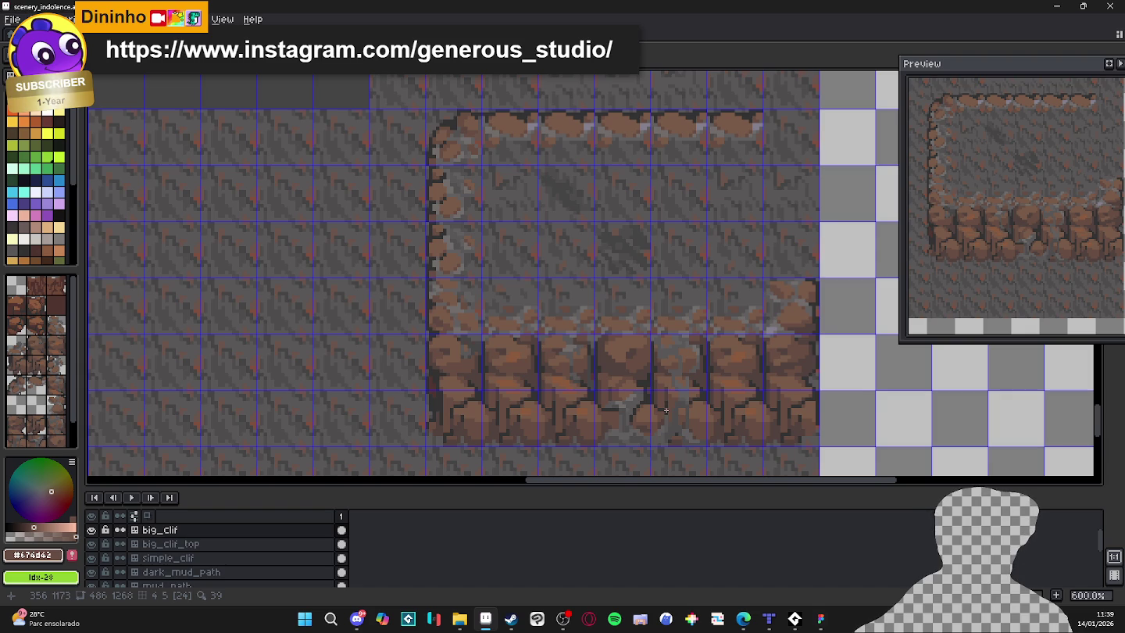
scroll(661, 391, "up", 4)
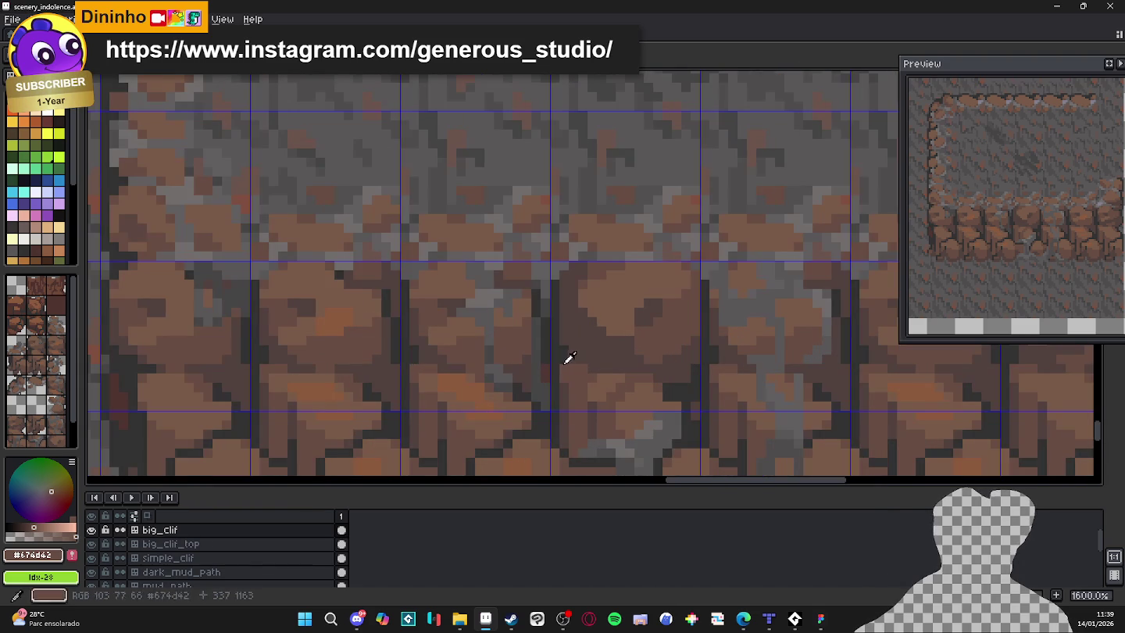
left_click(567, 356, "alt")
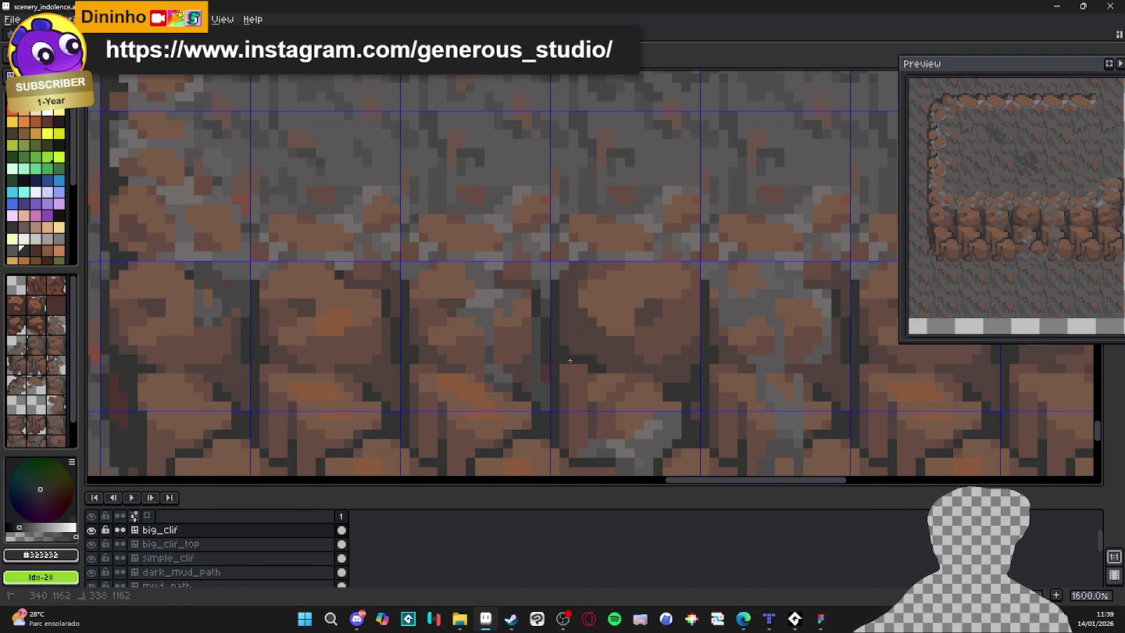
scroll(600, 368, "down", 4)
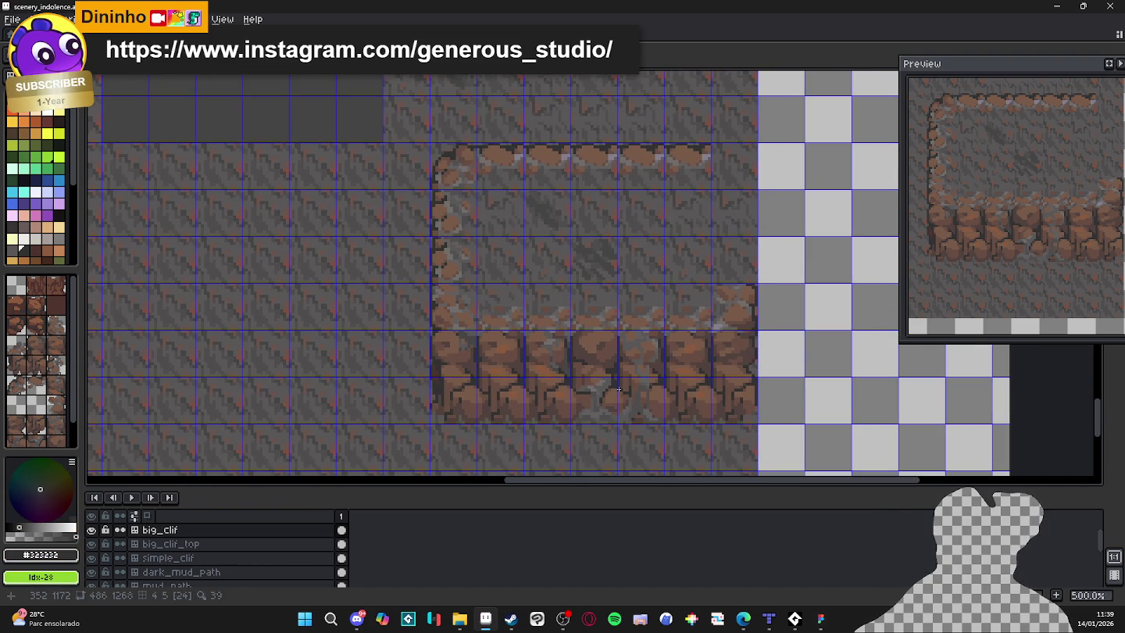
Hide the tile grid and save scenery_indolence.aseprite with Ctrl+S.
key("ctrl+apostrophe")
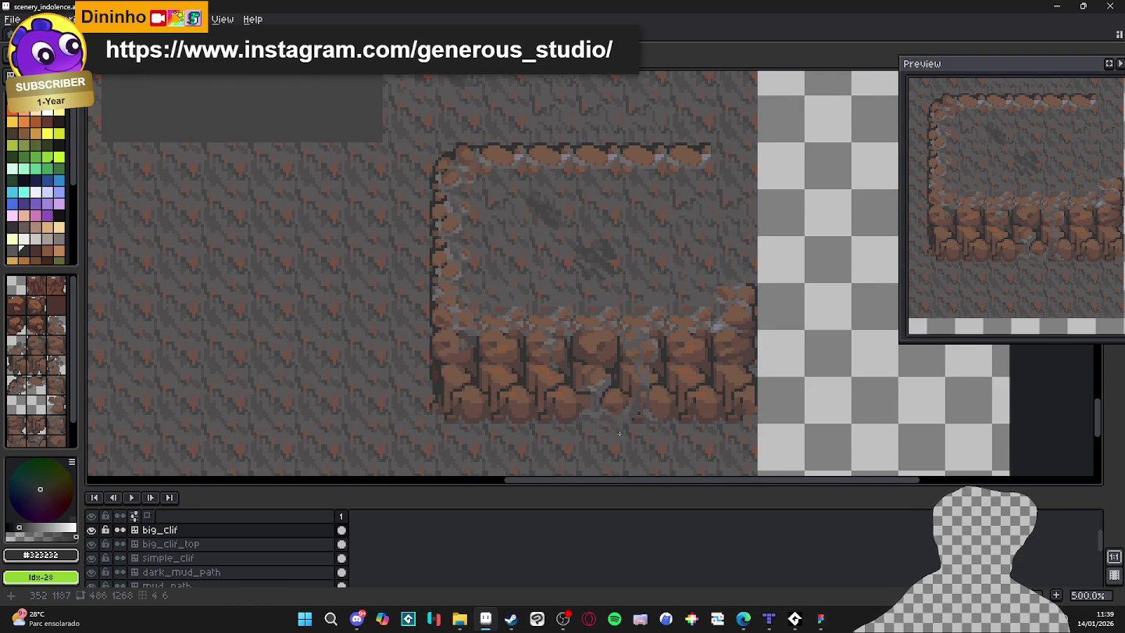
scroll(620, 386, "down", 1)
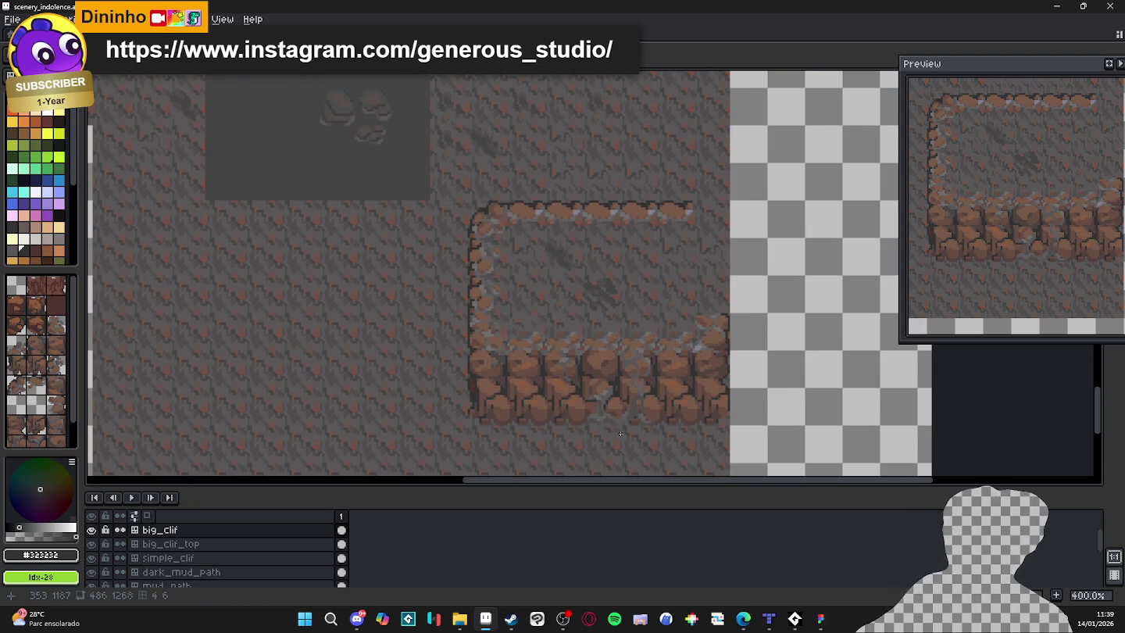
key("ctrl+s")
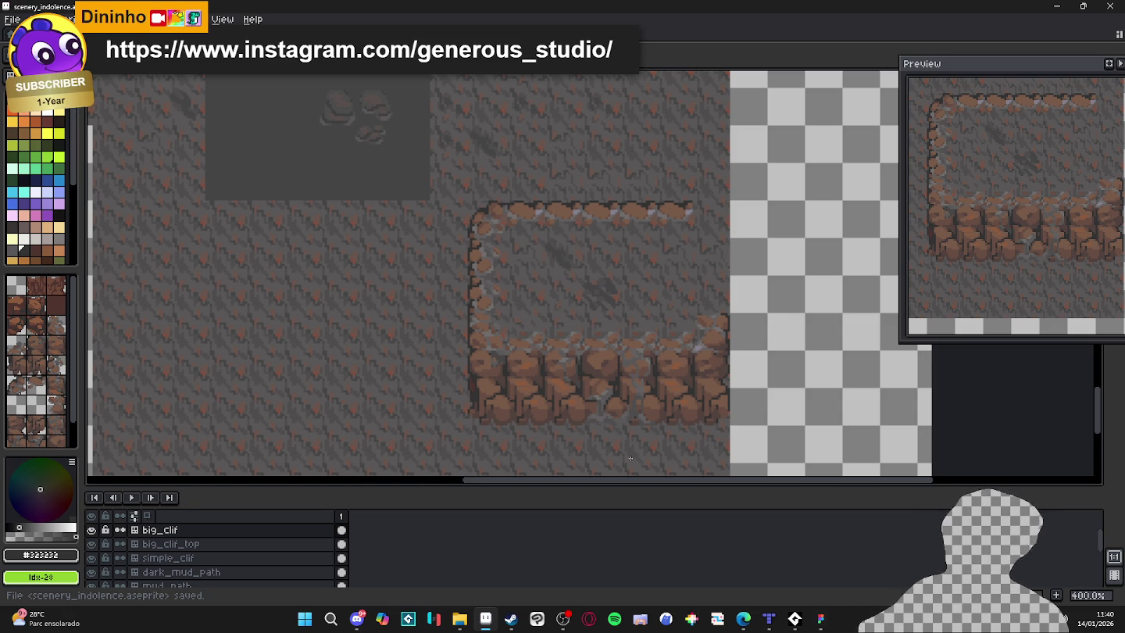
scroll(500, 382, "right", 1)
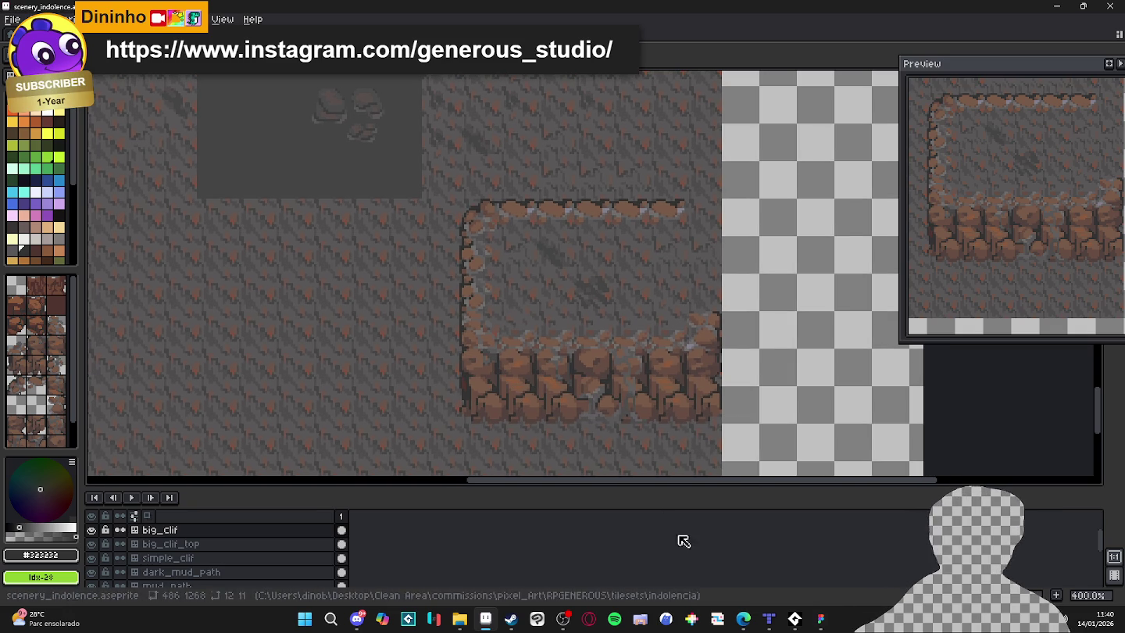
Switch to Tiled, open wise.tiled-project from Recent Projects and browse its map.
left_click(767, 619)
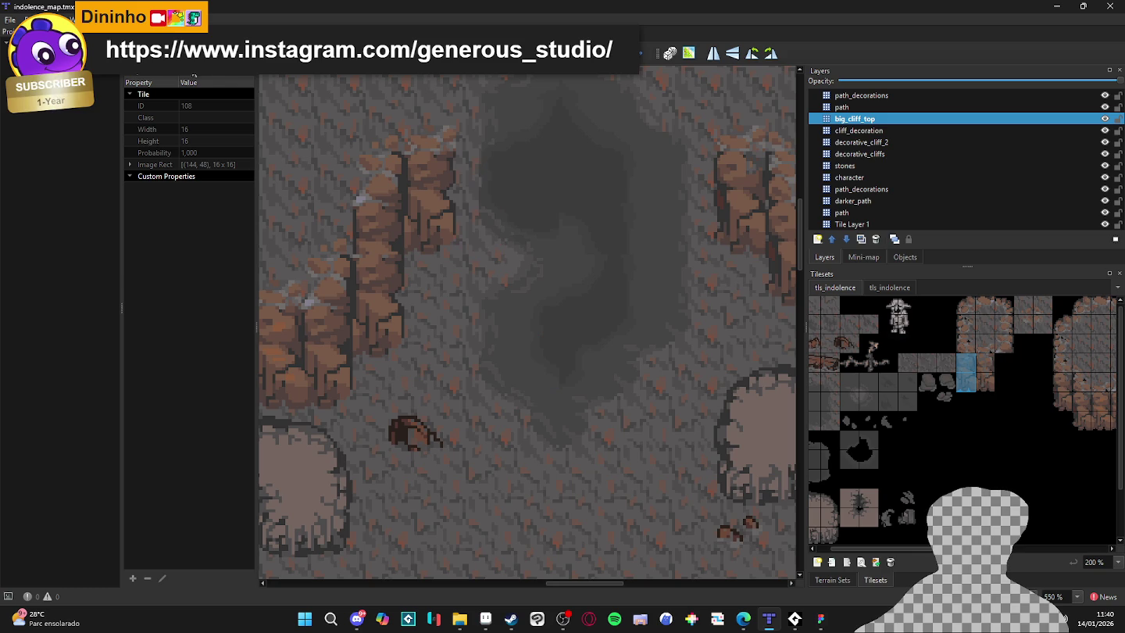
left_click(11, 19)
mouse_move(117, 91)
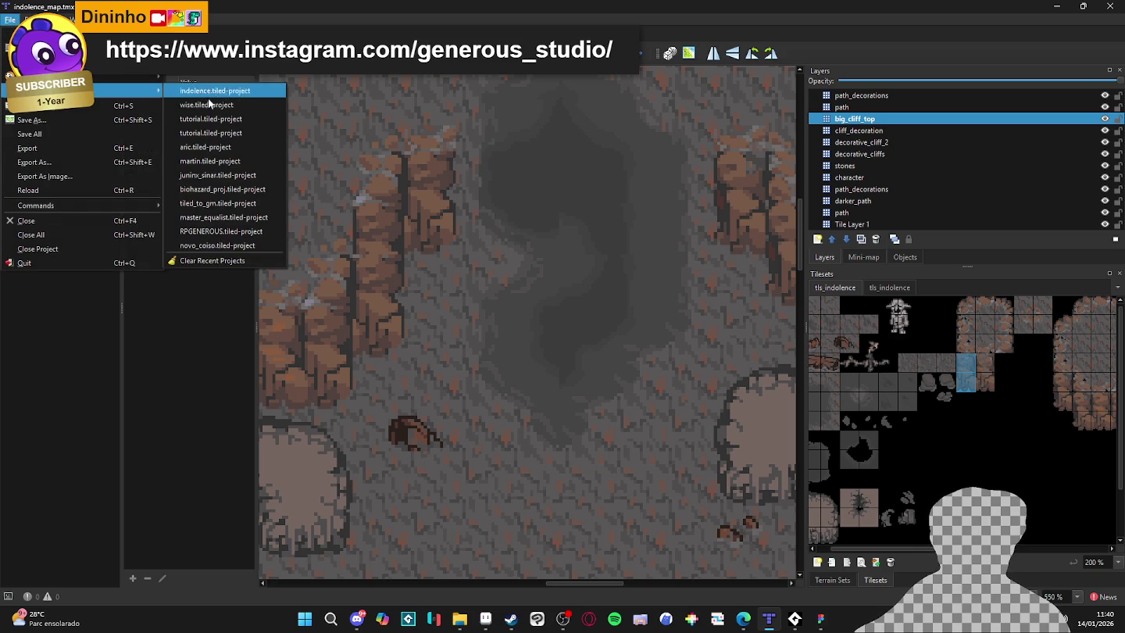
left_click(250, 106)
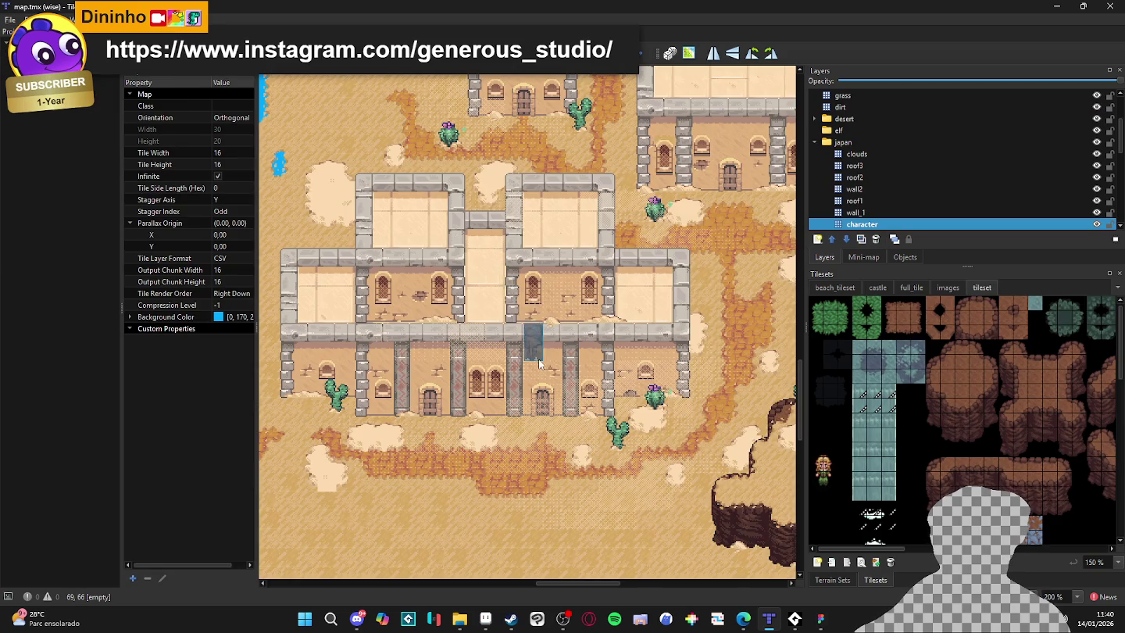
scroll(529, 440, "up", 10)
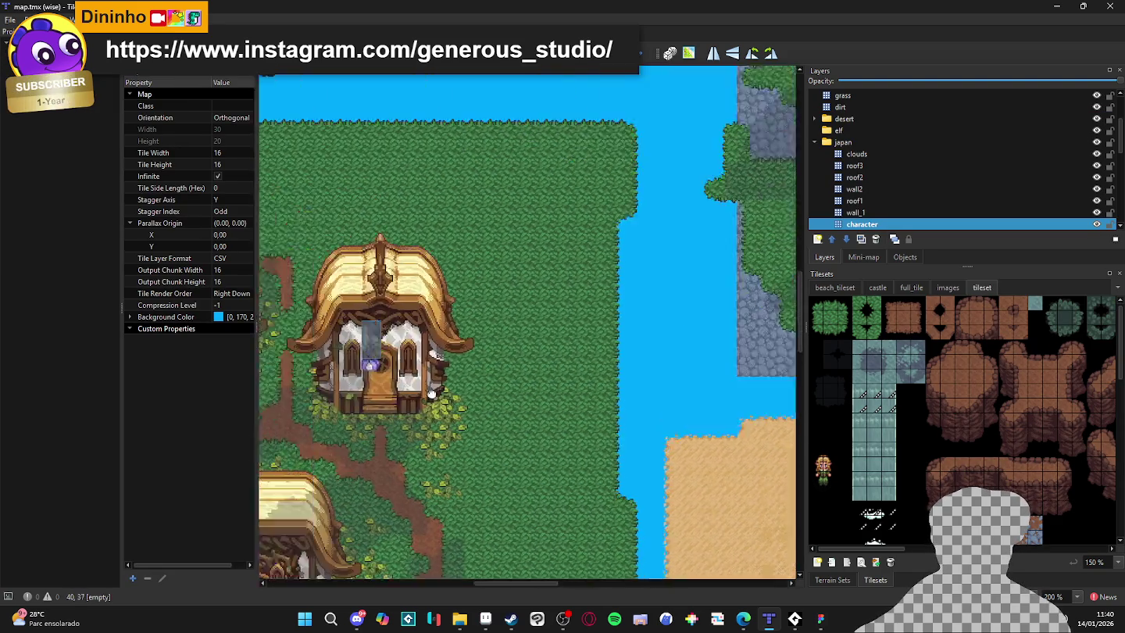
scroll(578, 379, "up", 2, "ctrl")
scroll(578, 379, "down", 4, "ctrl")
scroll(546, 367, "up", 5, "ctrl")
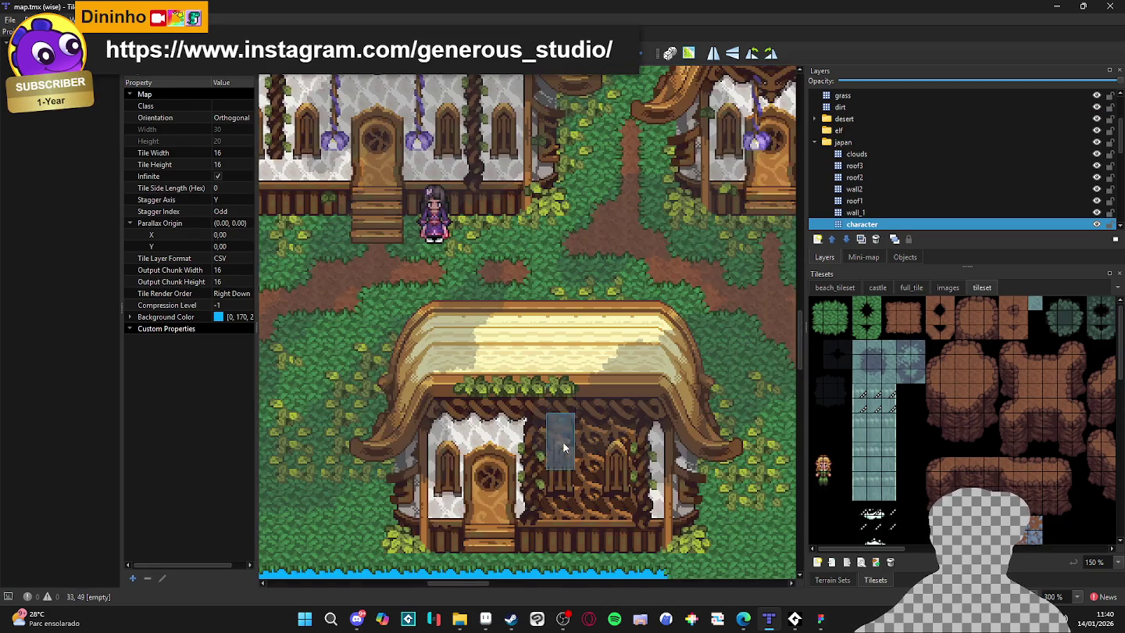
scroll(547, 366, "right", 10)
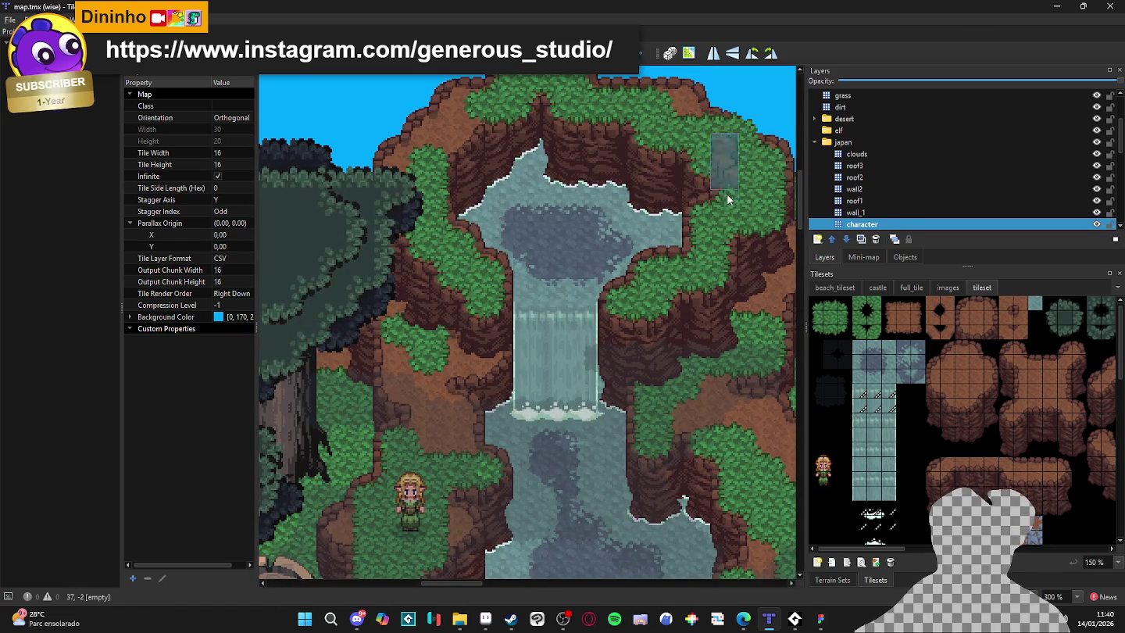
scroll(727, 194, "right", 5)
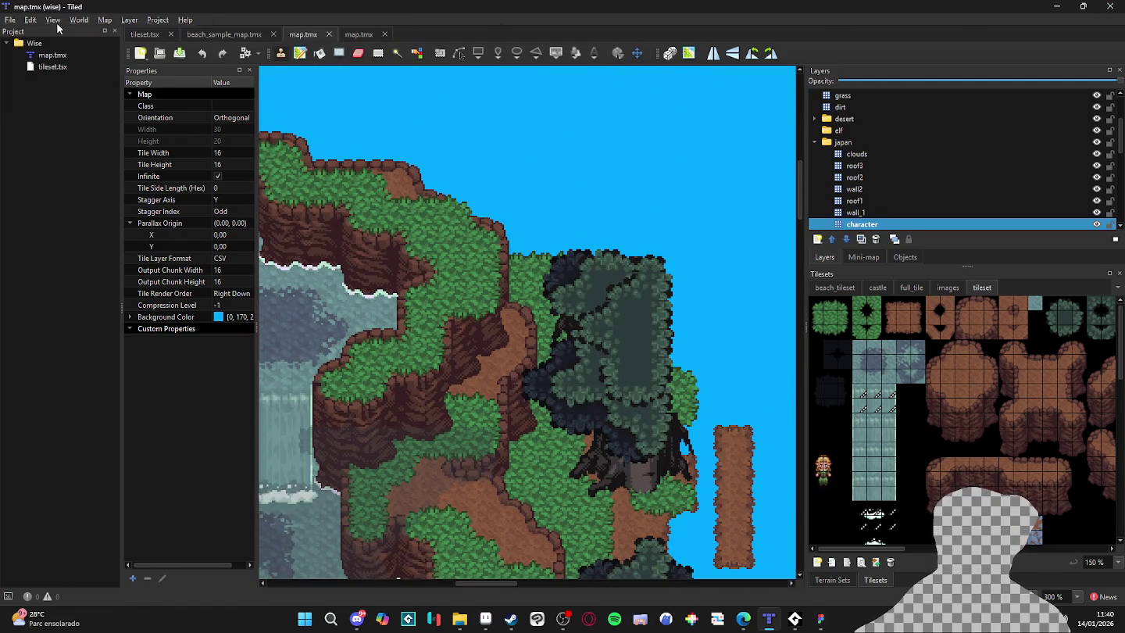
Reopen indolence.tiled-project from Recent Projects to show indolence_map.tmx.
left_click(10, 19)
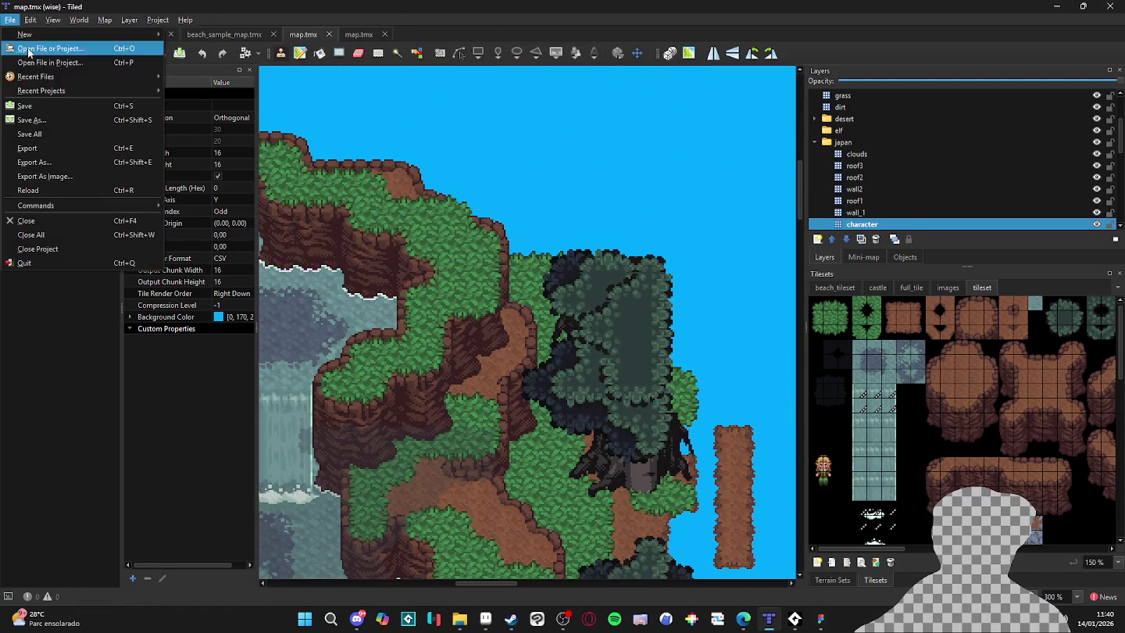
mouse_move(100, 90)
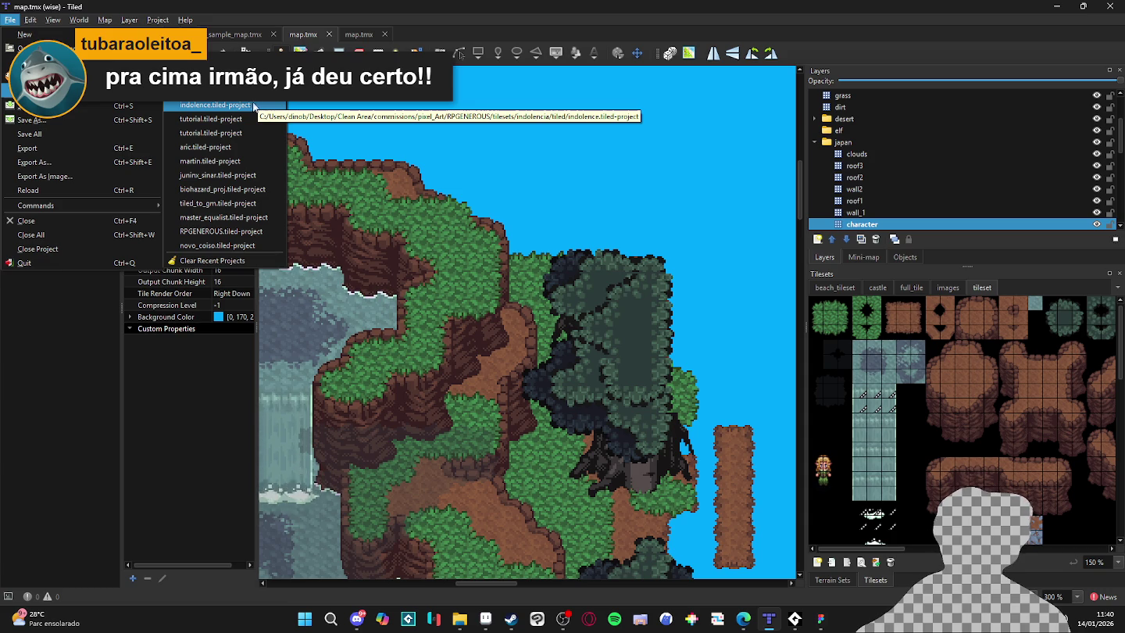
left_click(256, 107)
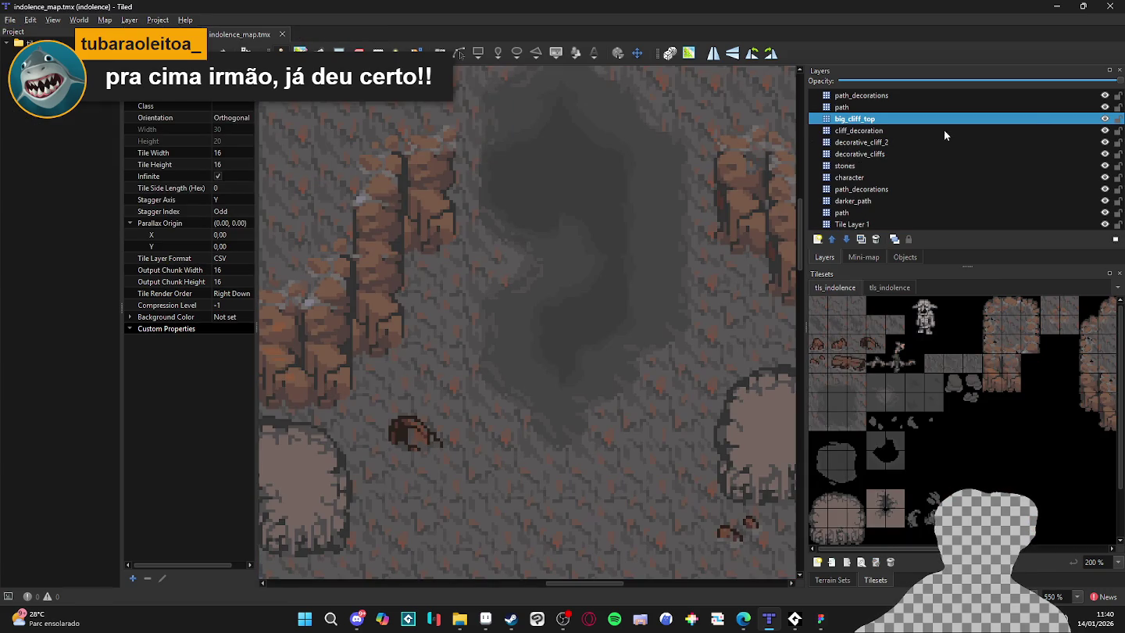
scroll(562, 226, "down", 3)
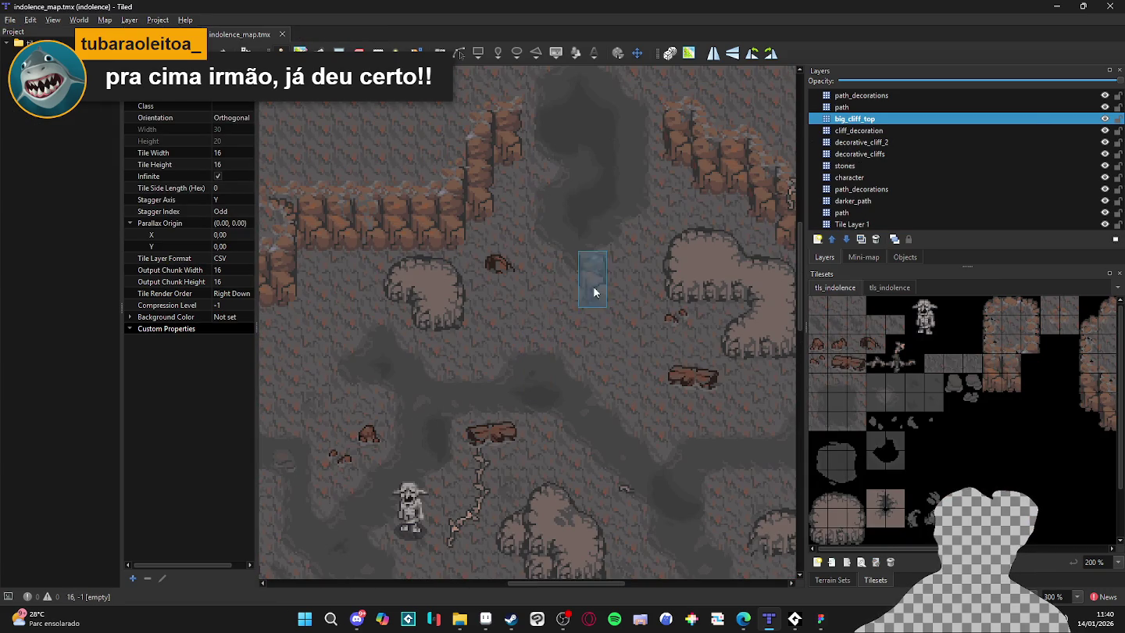
Minimize Tiled, pan Aseprite's canvas to the monster sprite and sample the cliff's dark brown.
left_click(1067, 6)
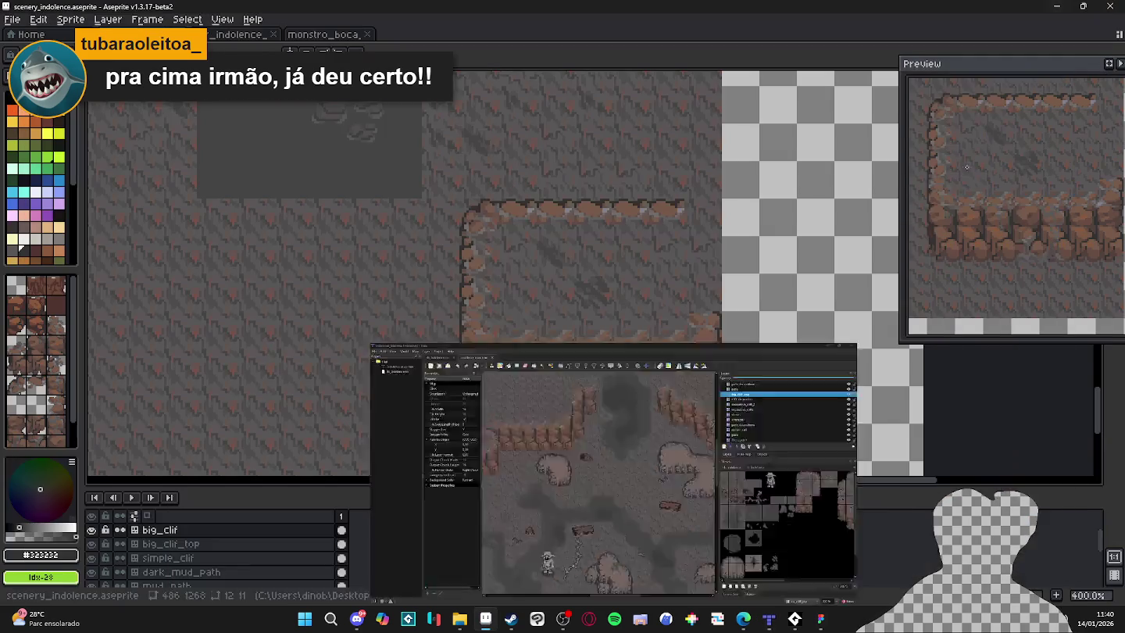
mouse_move(478, 199)
left_mouse_down()
mouse_move(552, 266)
mouse_move(585, 280)
mouse_move(691, 179)
mouse_move(576, 291)
left_mouse_up()
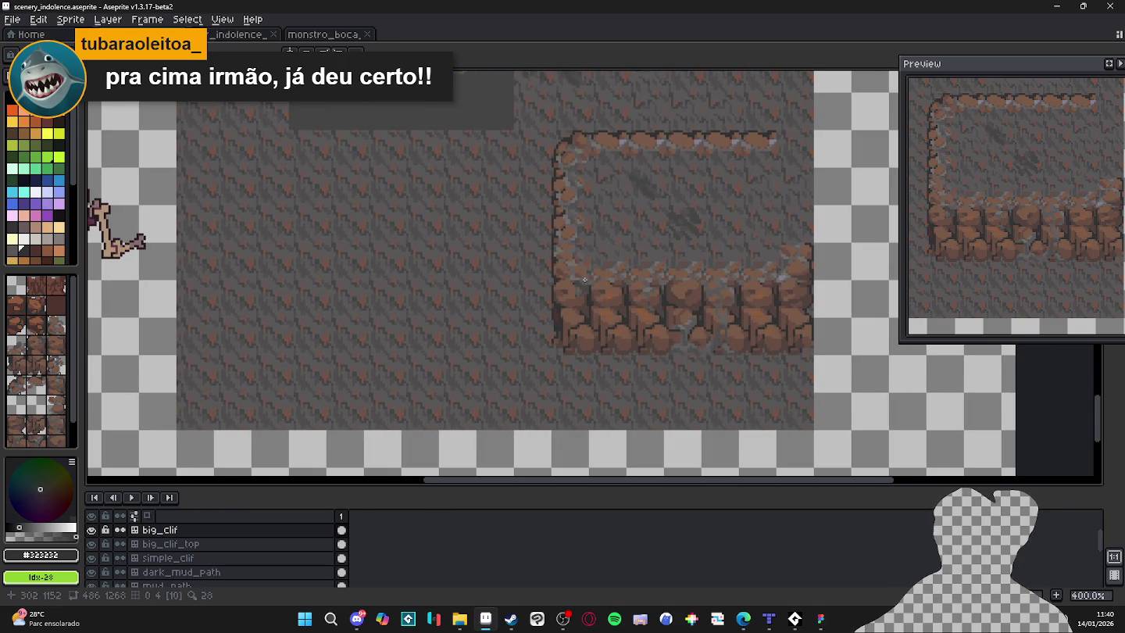
left_click_drag(375, 247, 548, 279)
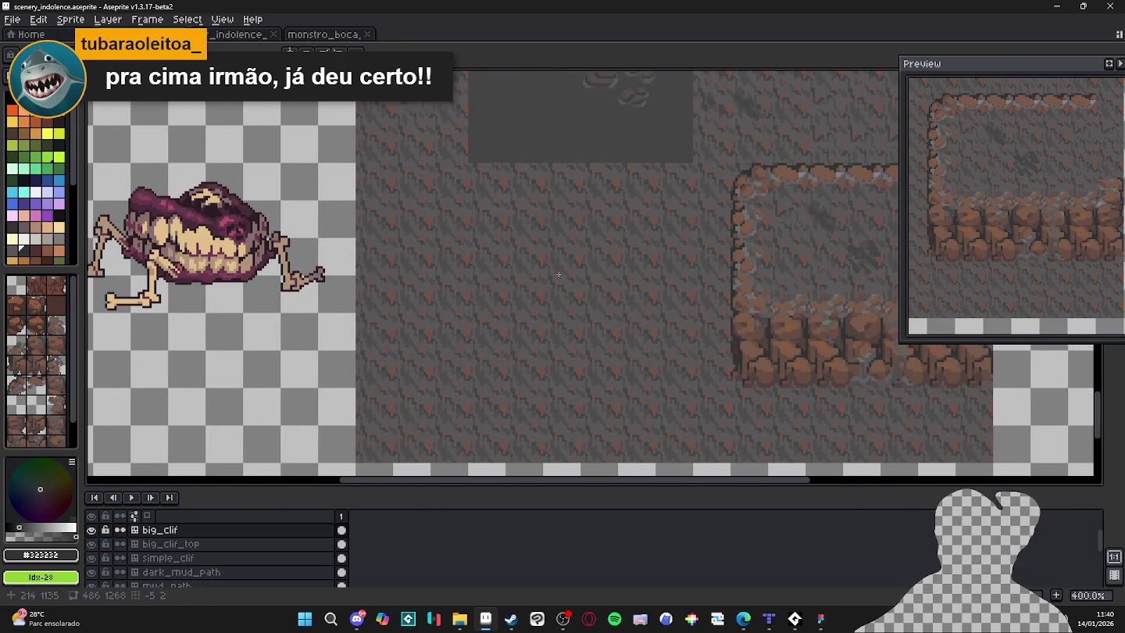
scroll(558, 274, "down", 1)
scroll(757, 330, "up", 2)
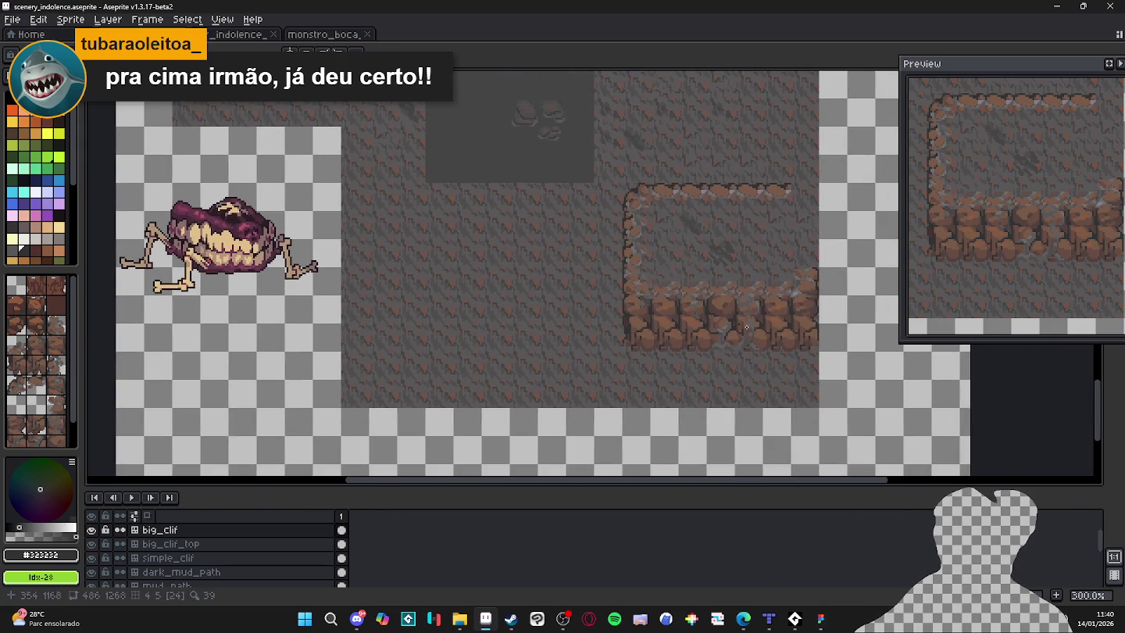
scroll(757, 331, "up", 5)
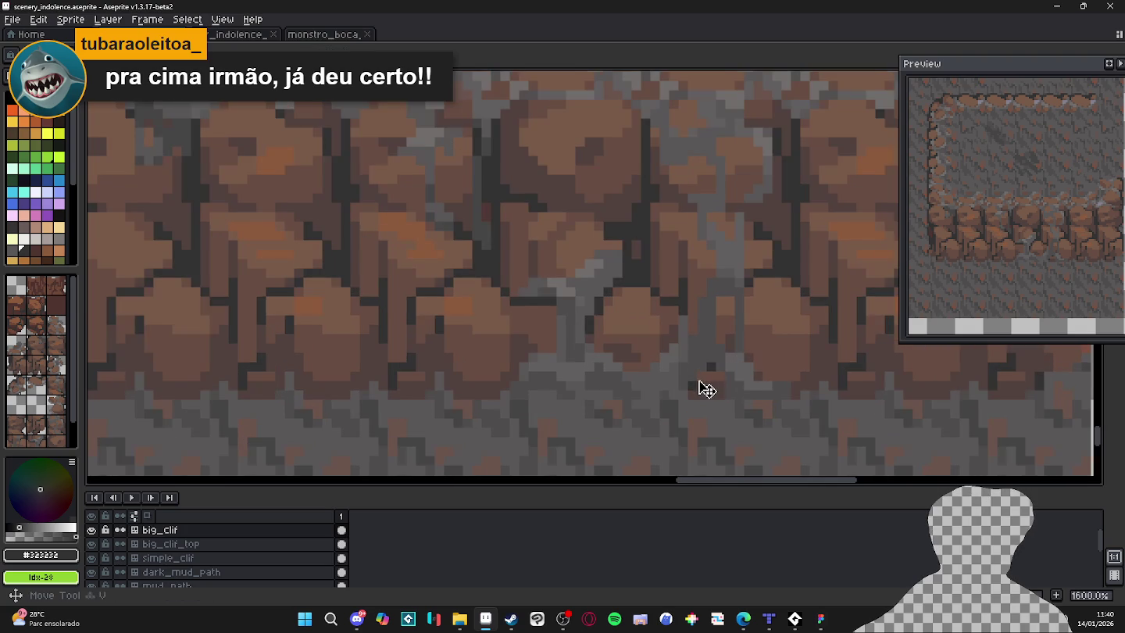
left_click(710, 369, "alt")
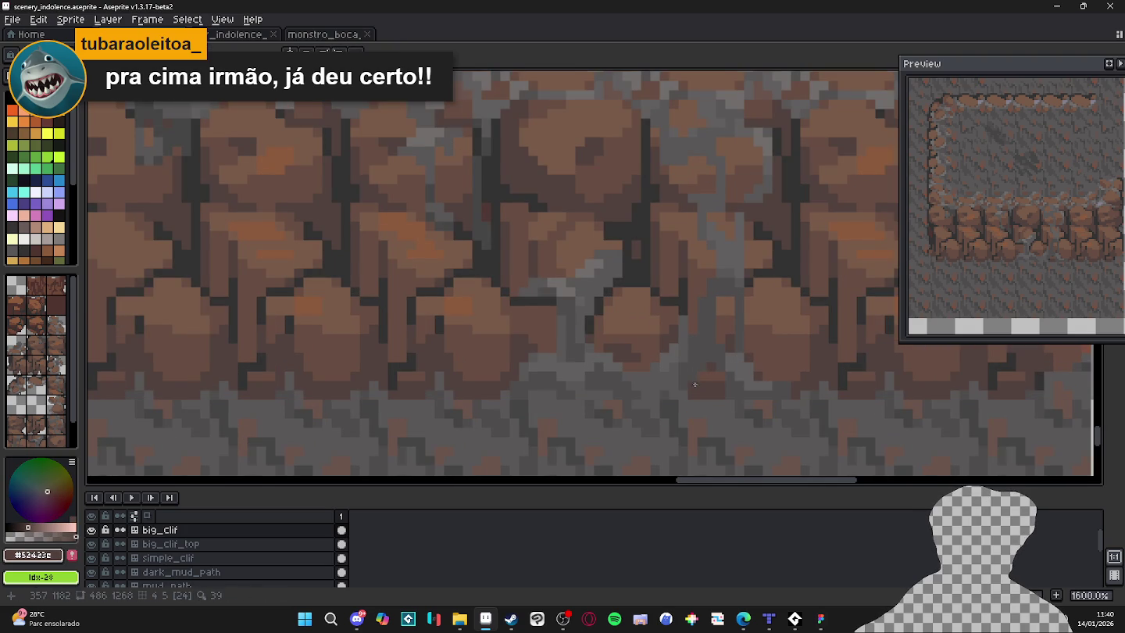
Save scenery_indolence.aseprite and turn the tile grid back on.
scroll(695, 384, "down", 4)
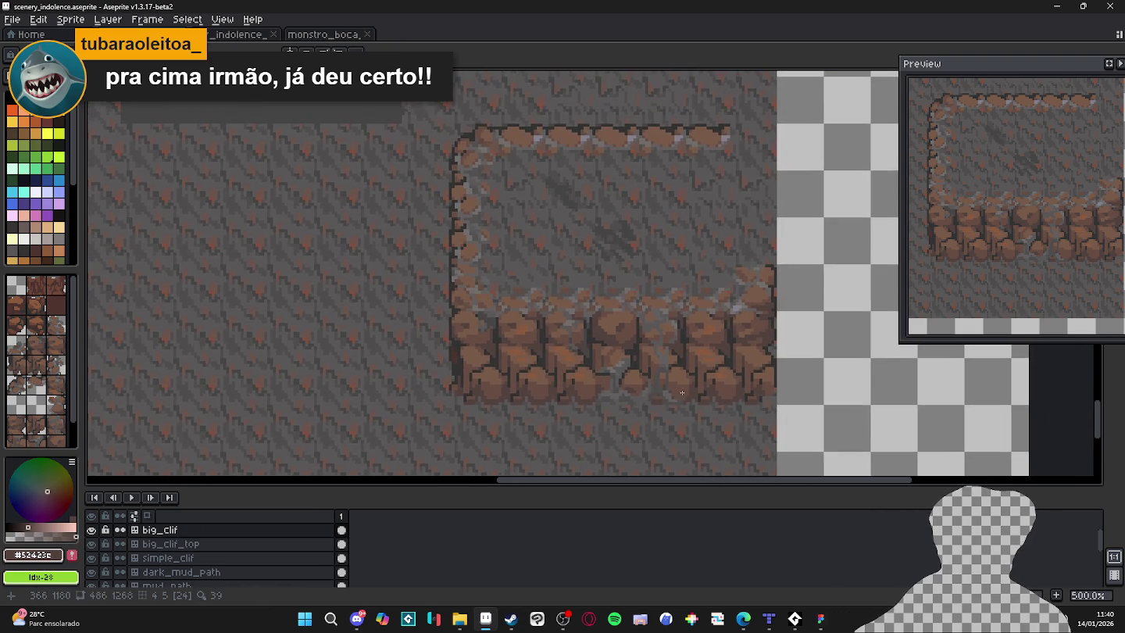
key("ctrl")
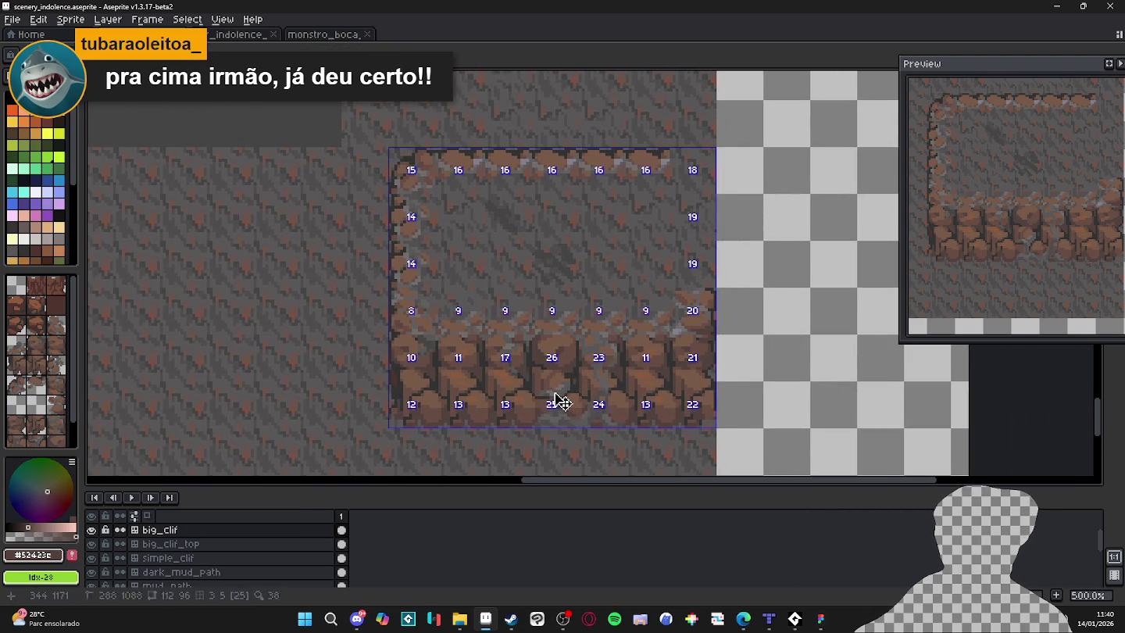
key("ctrl+s")
key("ctrl+apostrophe")
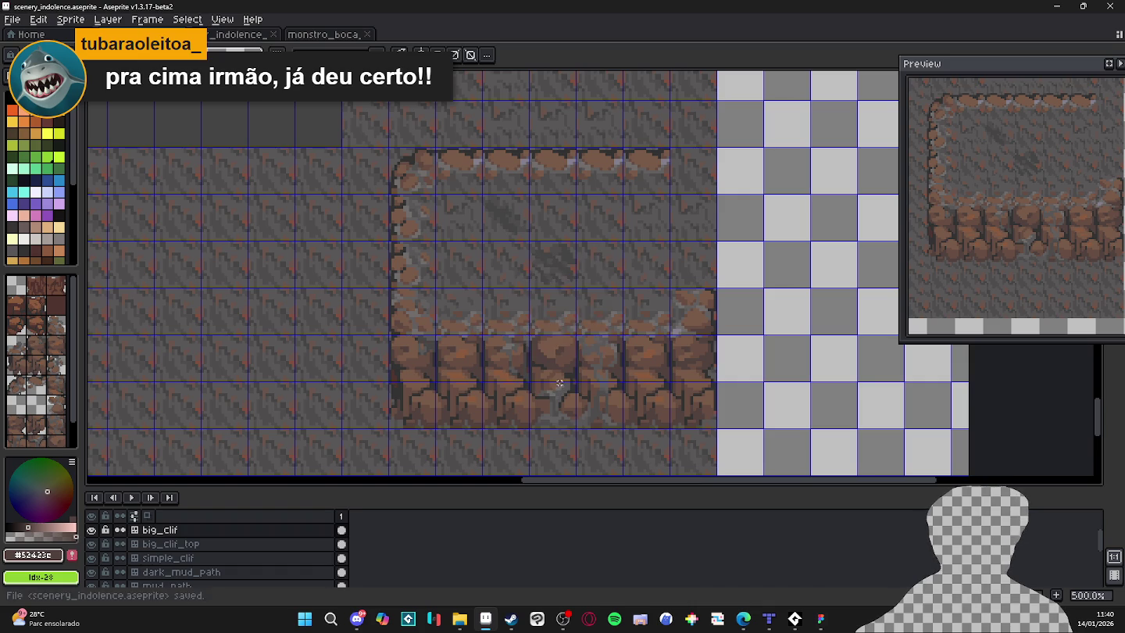
Paint a grey stroke along the cliff base with the crack grey, then undo it.
scroll(580, 441, "up", 2)
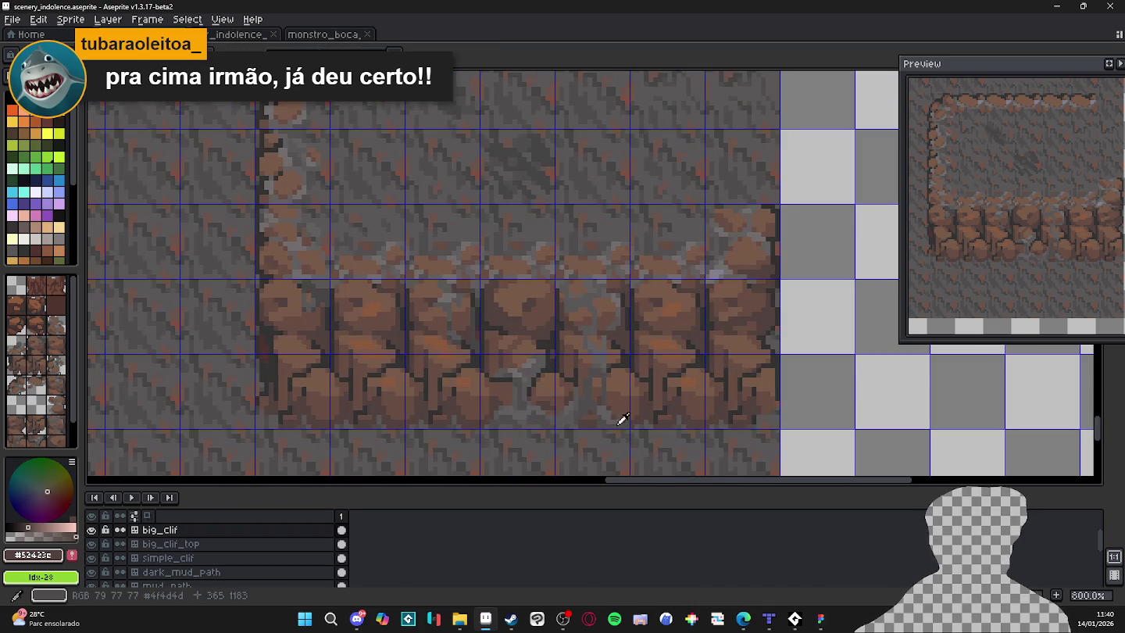
left_click(623, 420, "alt")
left_click_drag(625, 418, 562, 417)
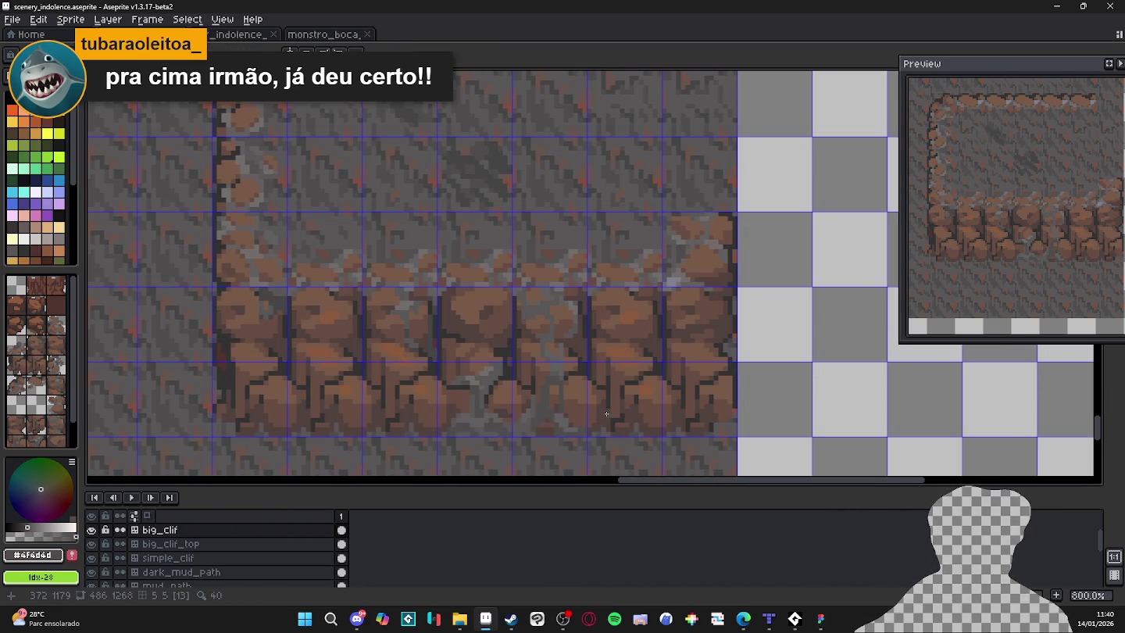
scroll(606, 408, "up", 1)
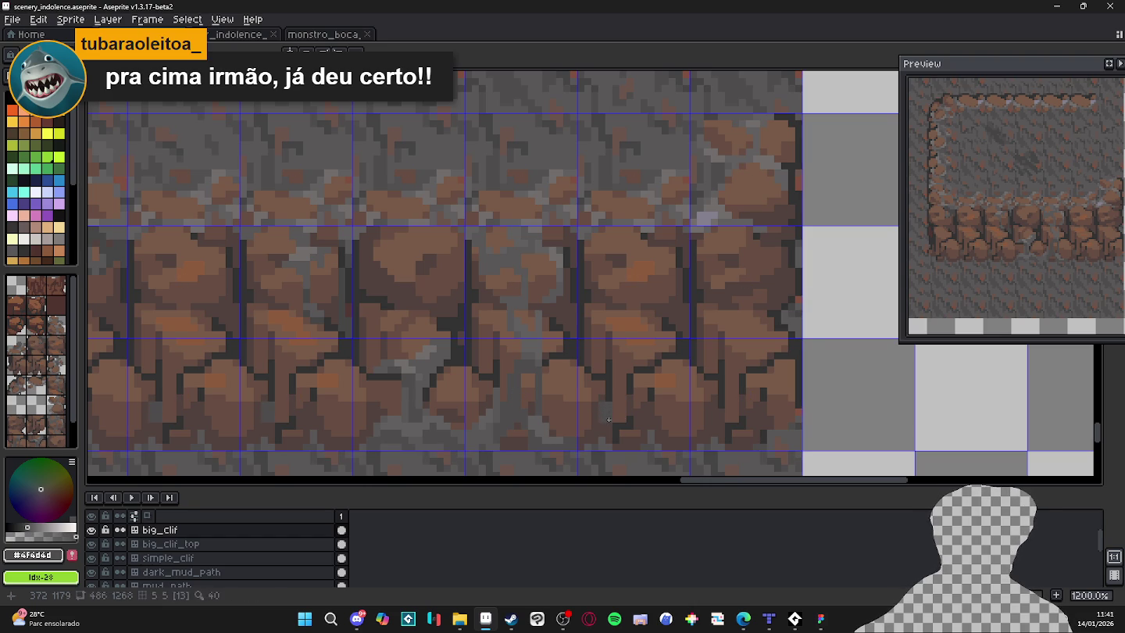
key("ctrl+z")
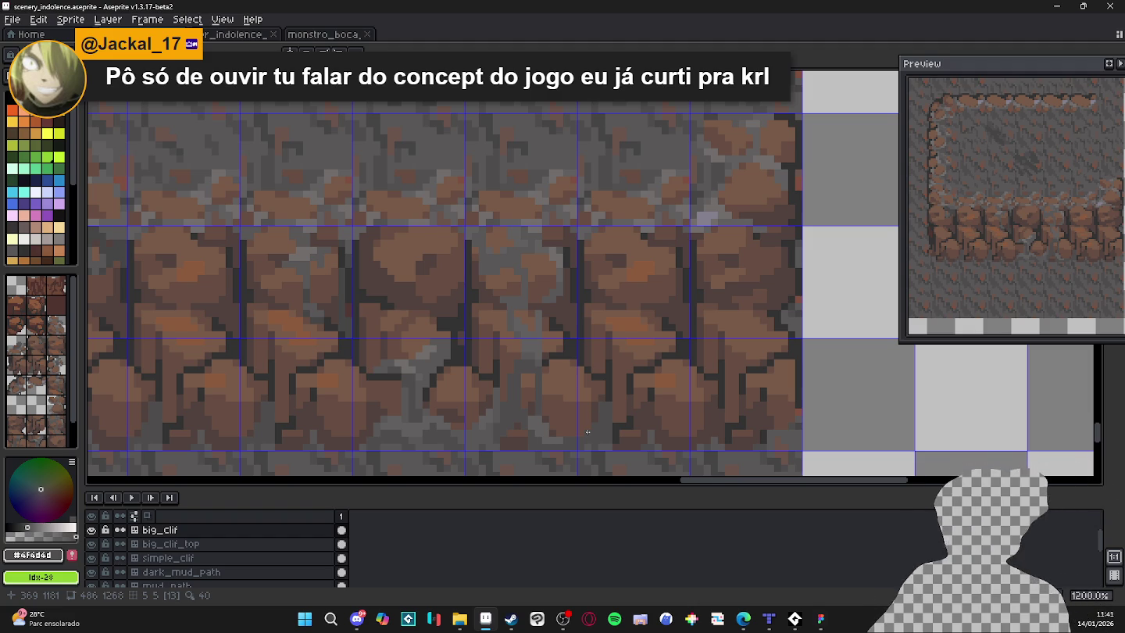
Pick a dark grey from the cliff cracks and a lighter grey from the rock.
scroll(594, 417, "up", 1)
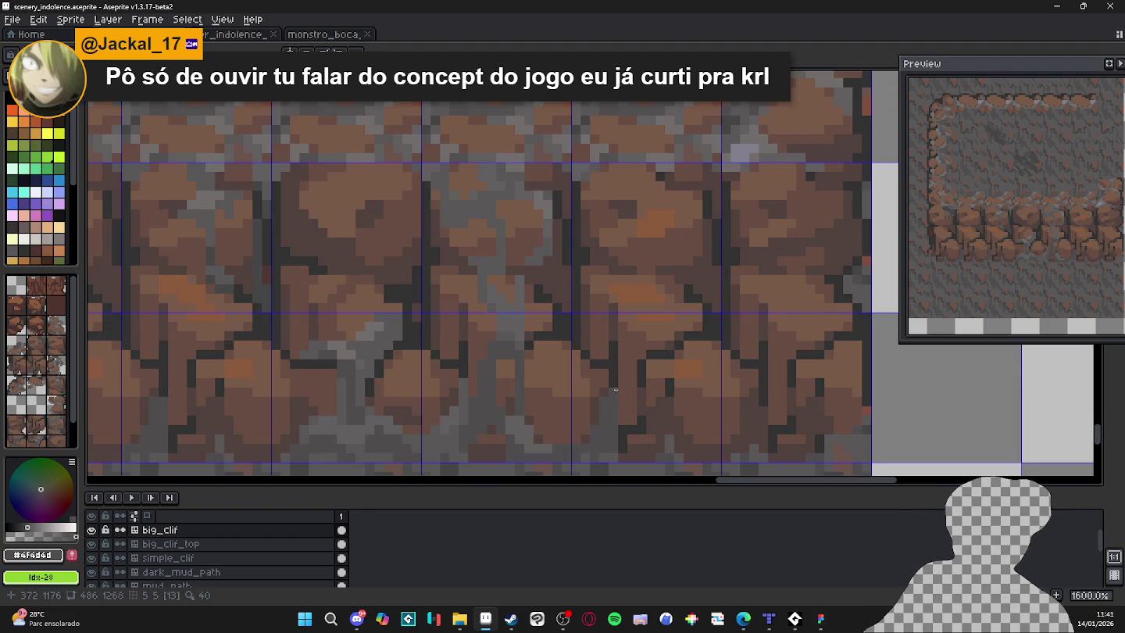
scroll(621, 391, "down", 1)
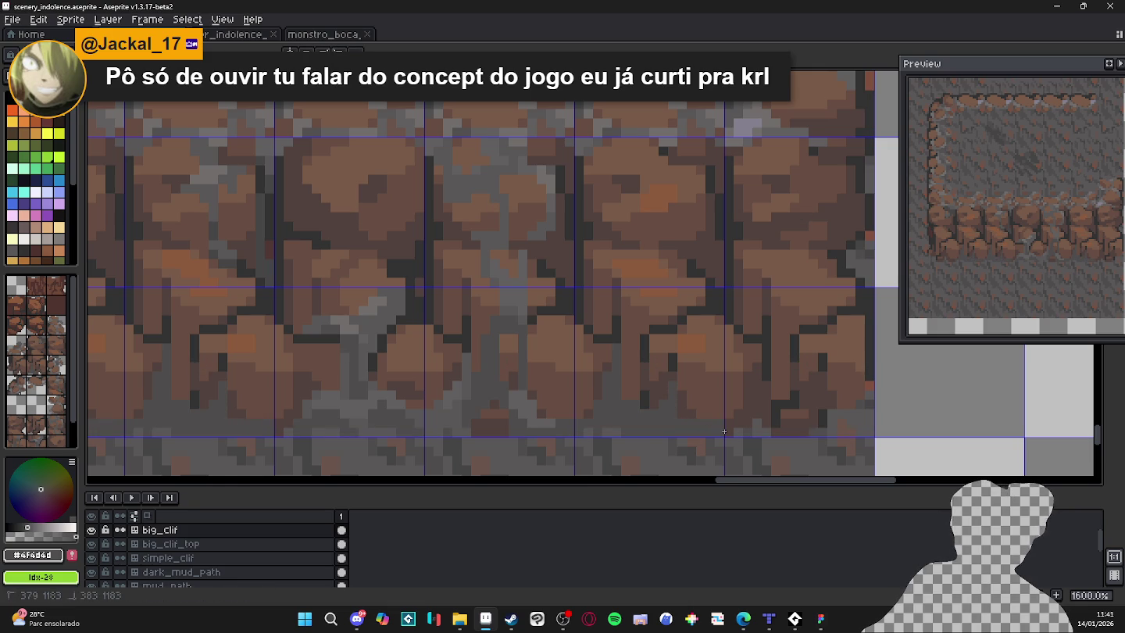
scroll(704, 428, "down", 1)
scroll(687, 421, "up", 1)
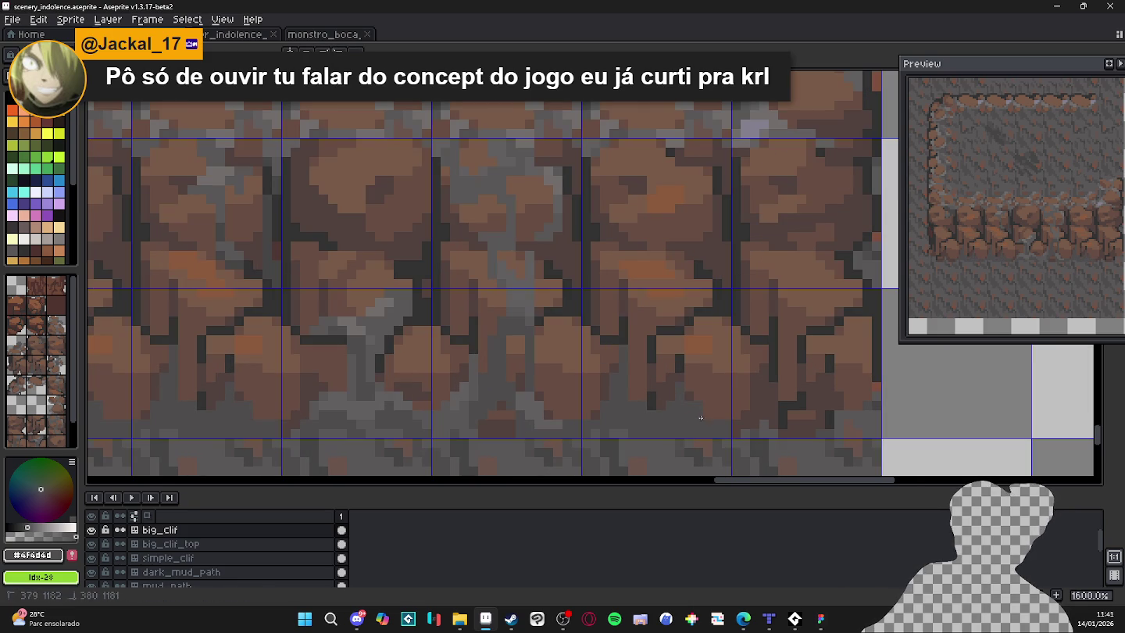
scroll(723, 419, "down", 5)
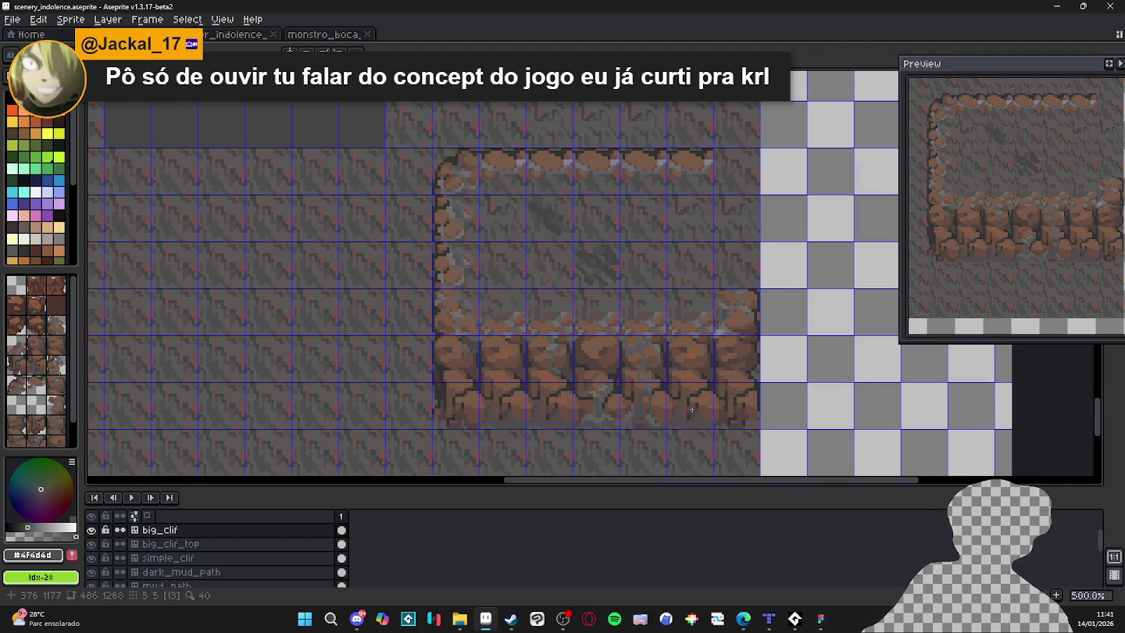
scroll(692, 409, "up", 2)
scroll(678, 402, "up", 3)
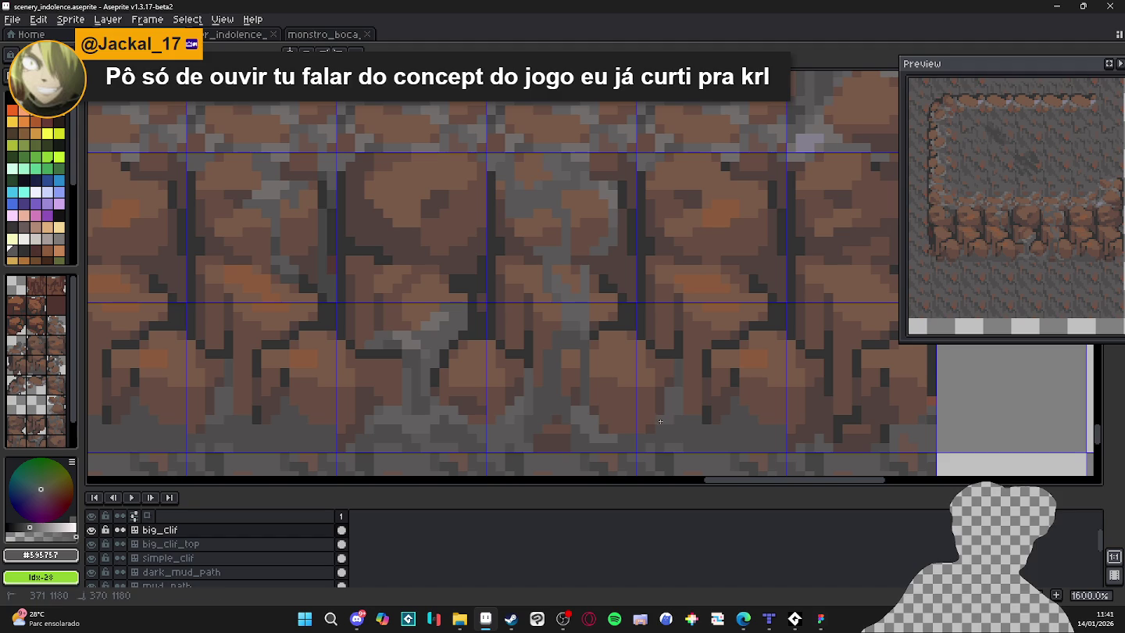
left_click(743, 430, "alt")
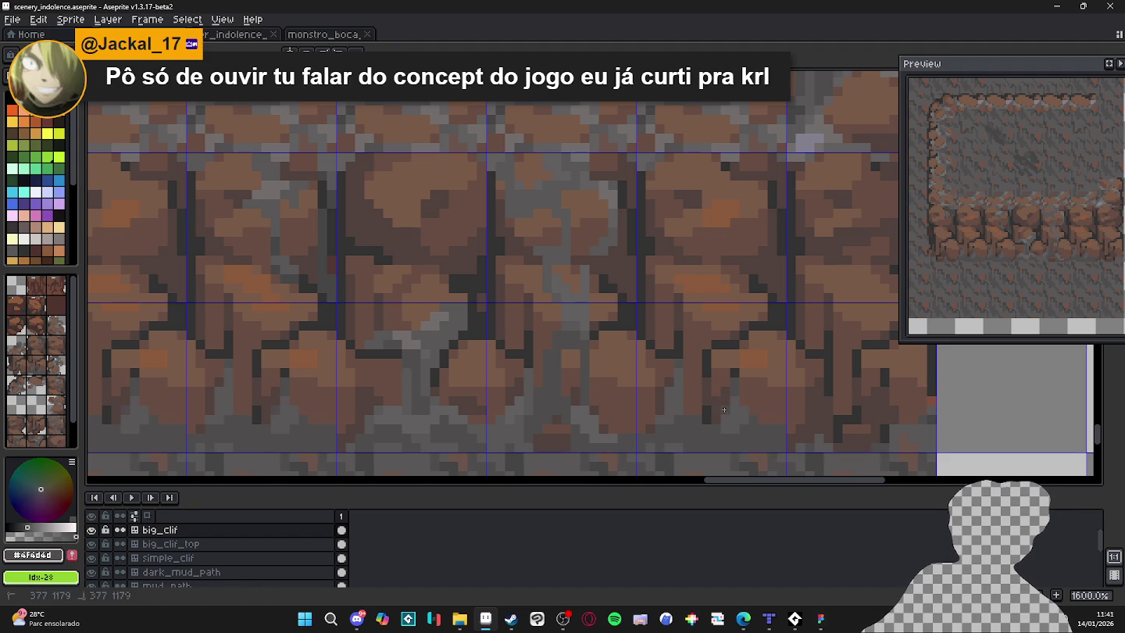
scroll(646, 359, "right", 2)
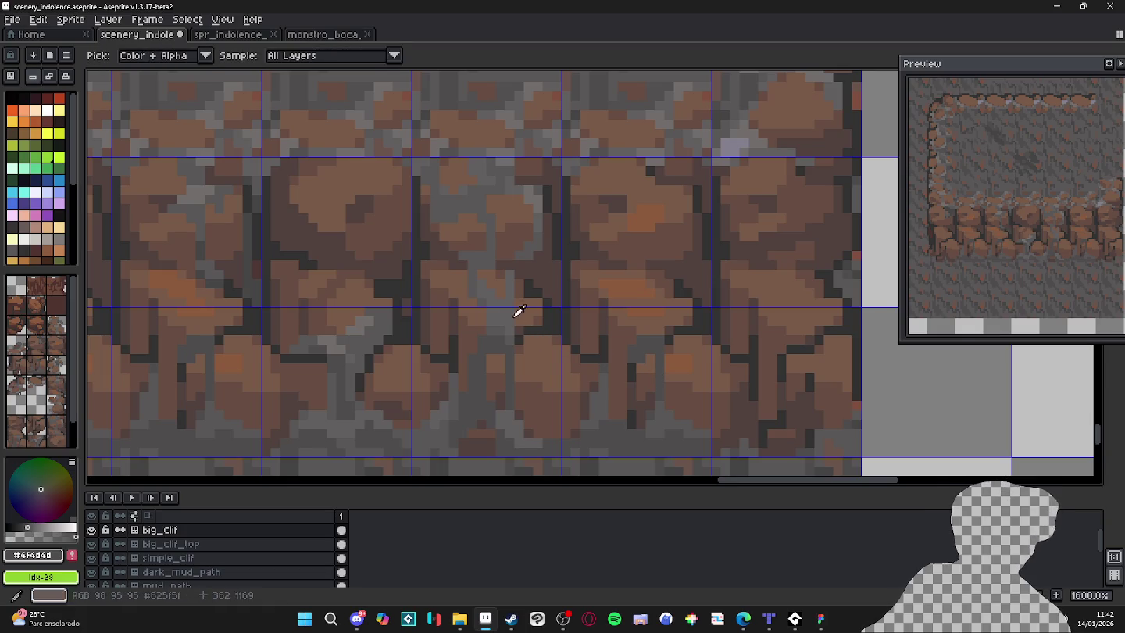
left_click(517, 312, "alt")
Re-pick the darker grey #4f4d4d and switch to sampling from the canvas.
scroll(652, 345, "up", 2)
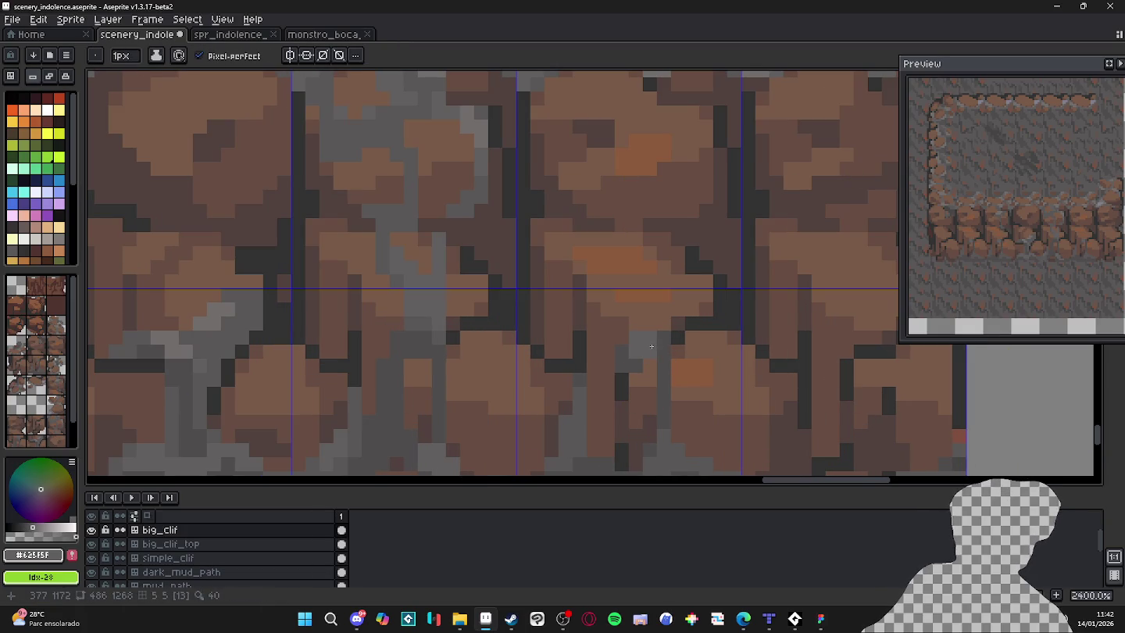
scroll(655, 379, "down", 5)
scroll(650, 390, "up", 1)
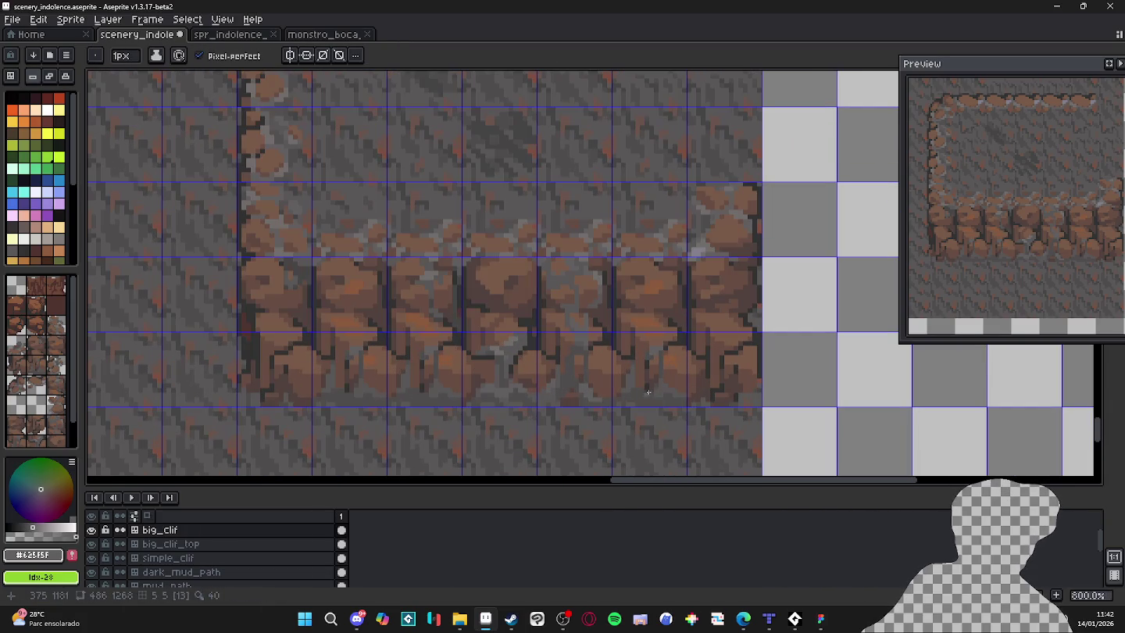
scroll(643, 362, "up", 3)
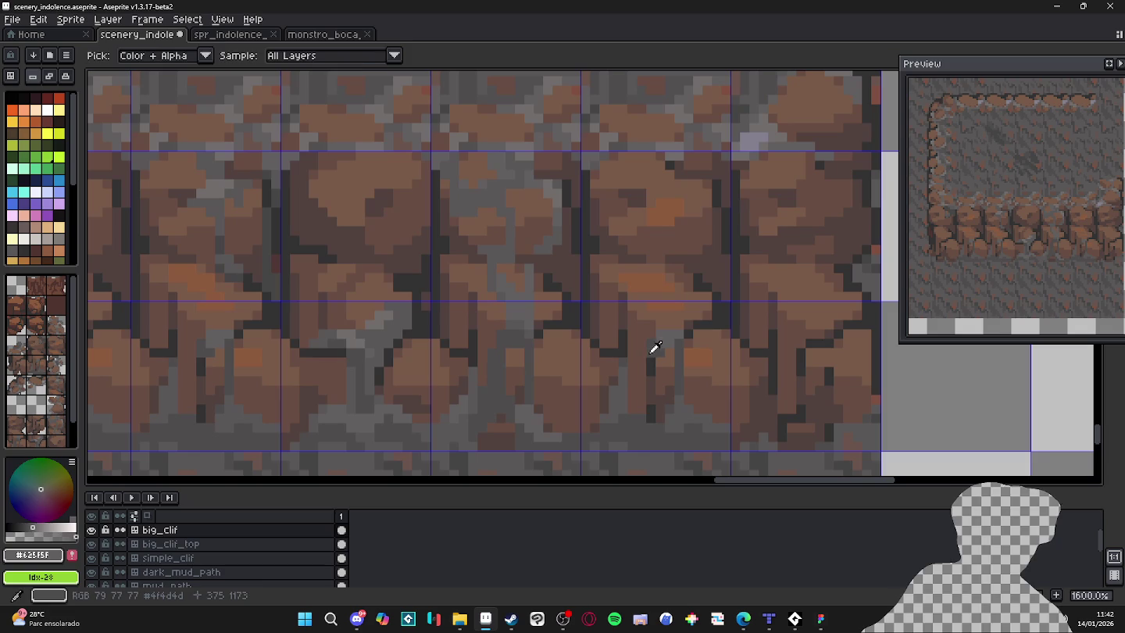
left_click(649, 364, "alt")
scroll(650, 375, "down", 3)
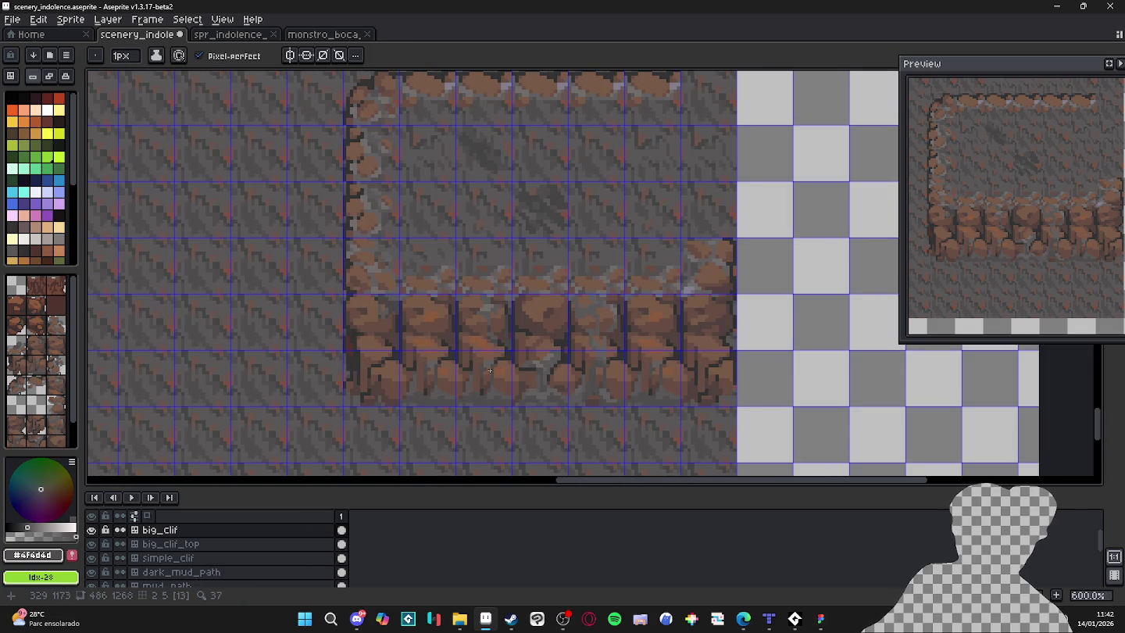
scroll(554, 358, "up", 1)
scroll(554, 358, "up", 2)
scroll(728, 359, "down", 3)
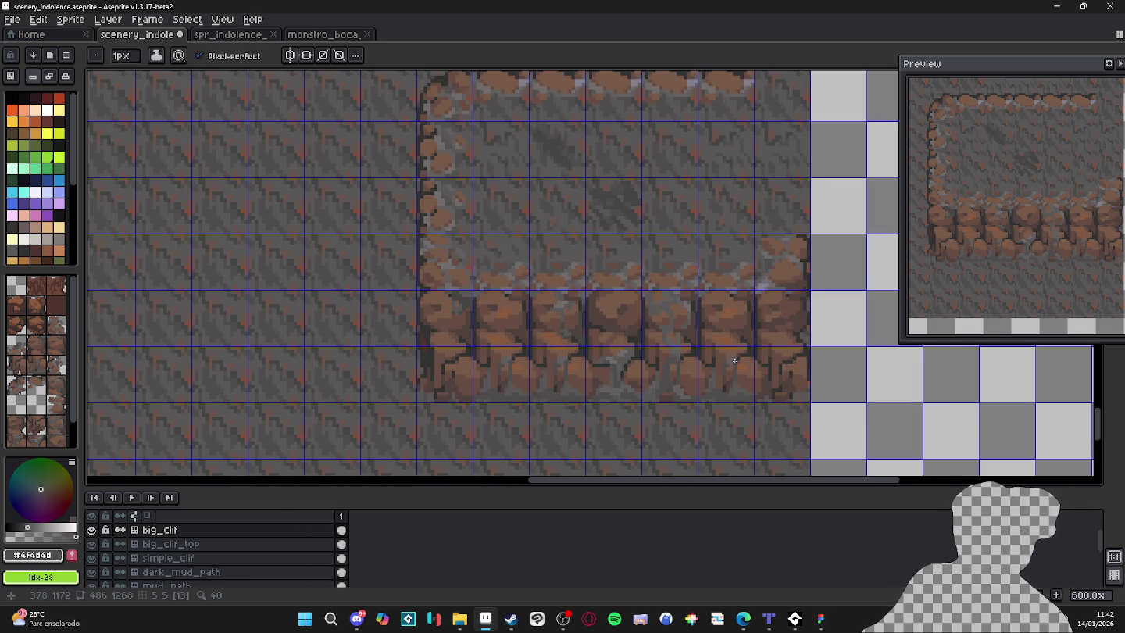
scroll(677, 352, "up", 3)
key("alt")
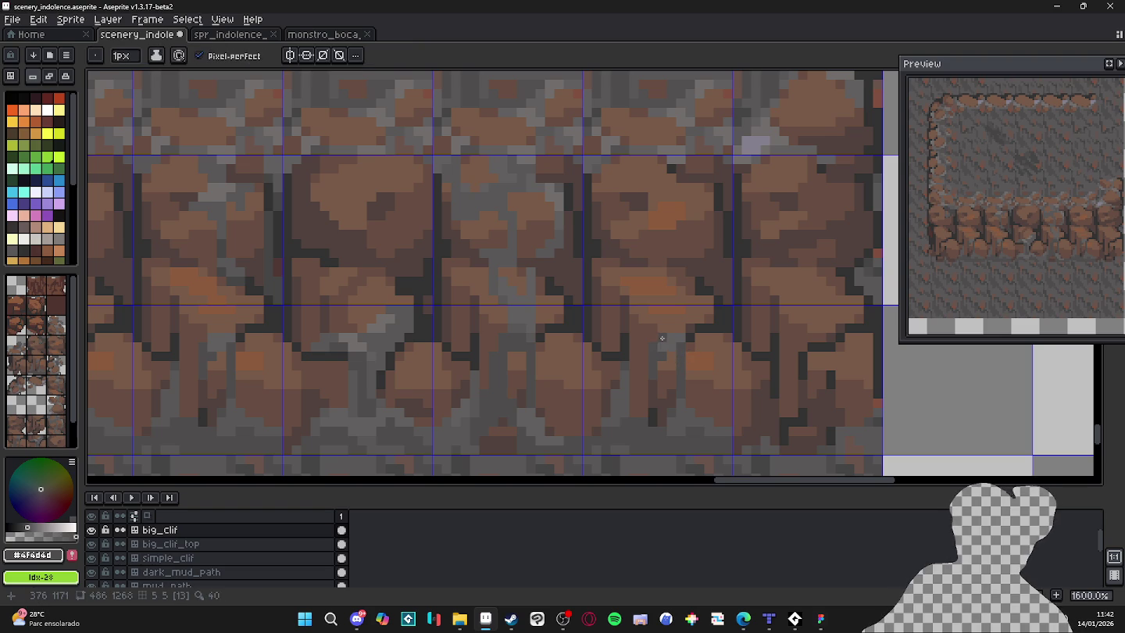
Sample the grey #716d6c from the cliff and save scenery_indolence.aseprite.
scroll(628, 415, "down", 3)
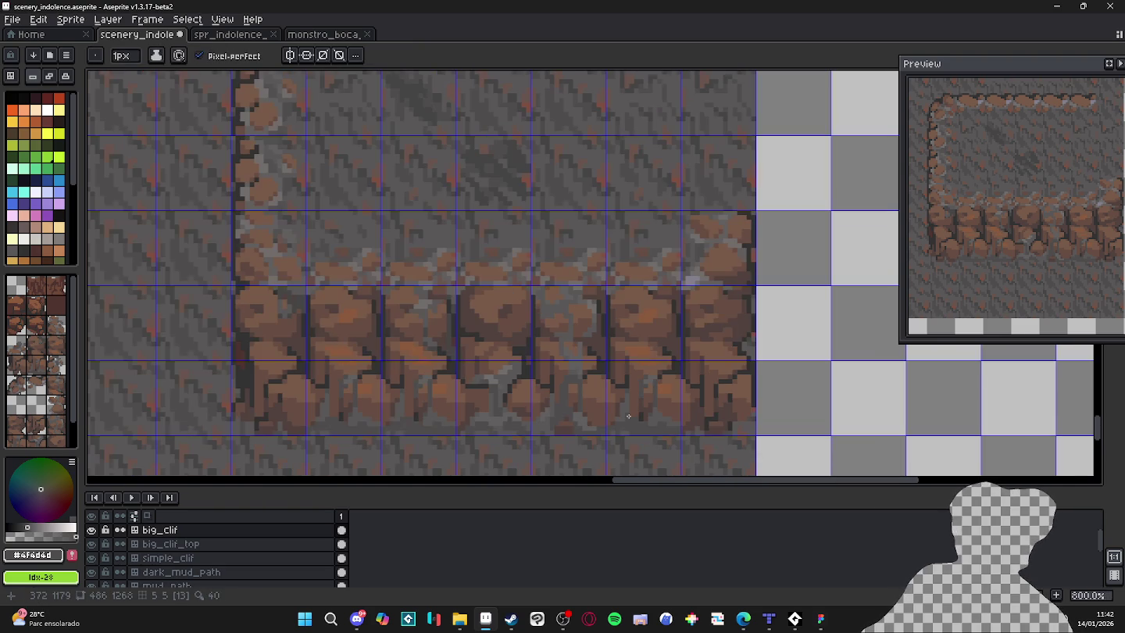
scroll(629, 420, "up", 1)
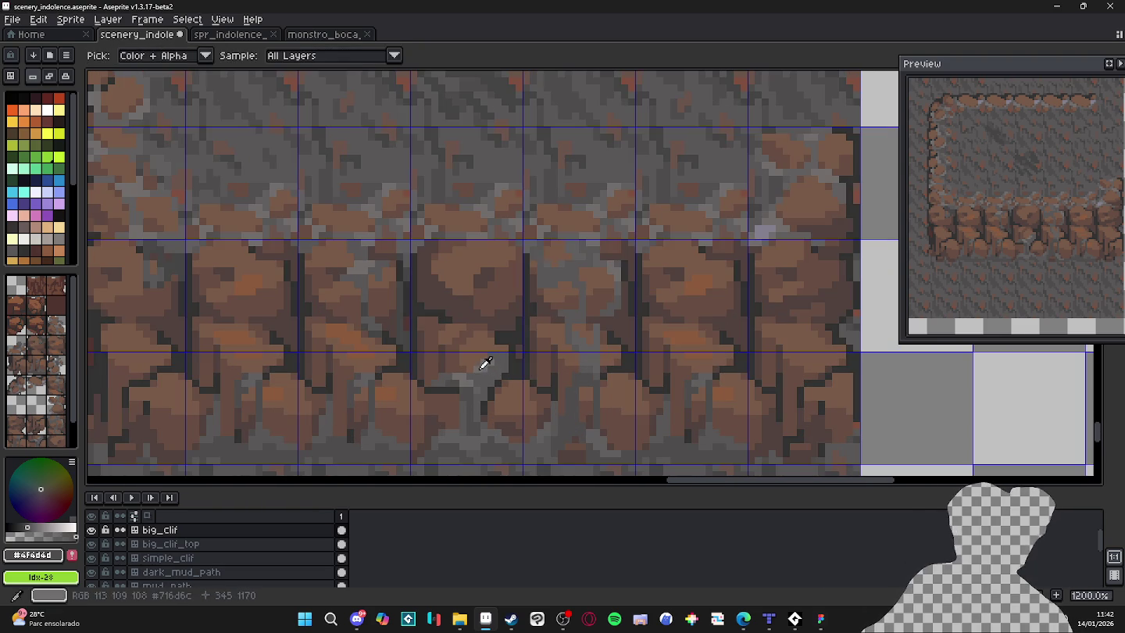
left_click(485, 369, "alt")
scroll(625, 391, "up", 3)
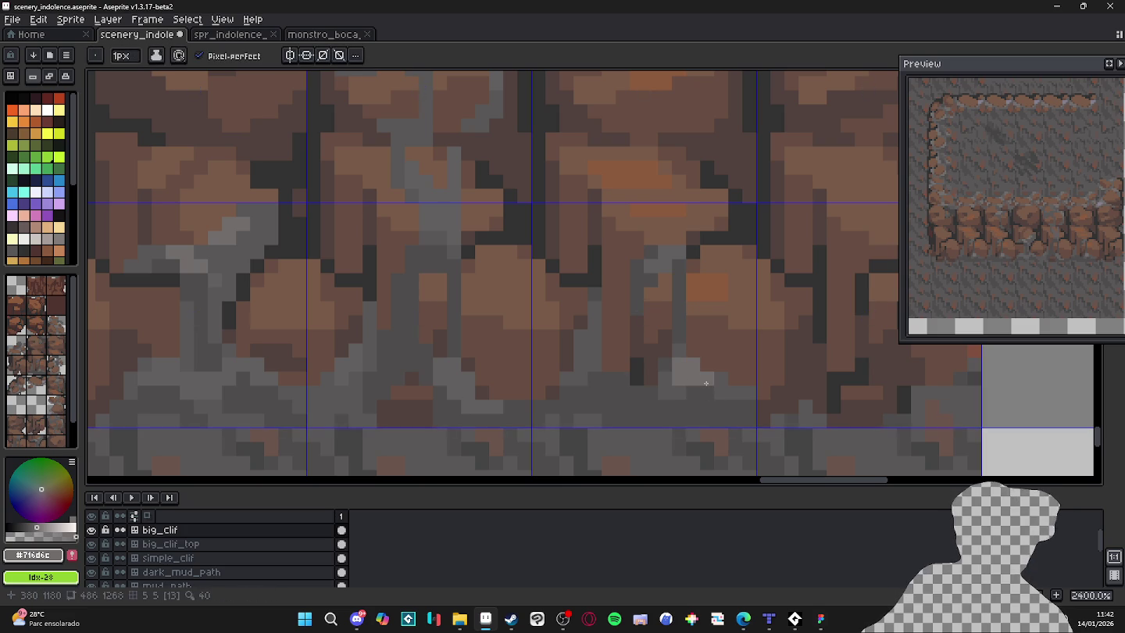
scroll(693, 377, "down", 3)
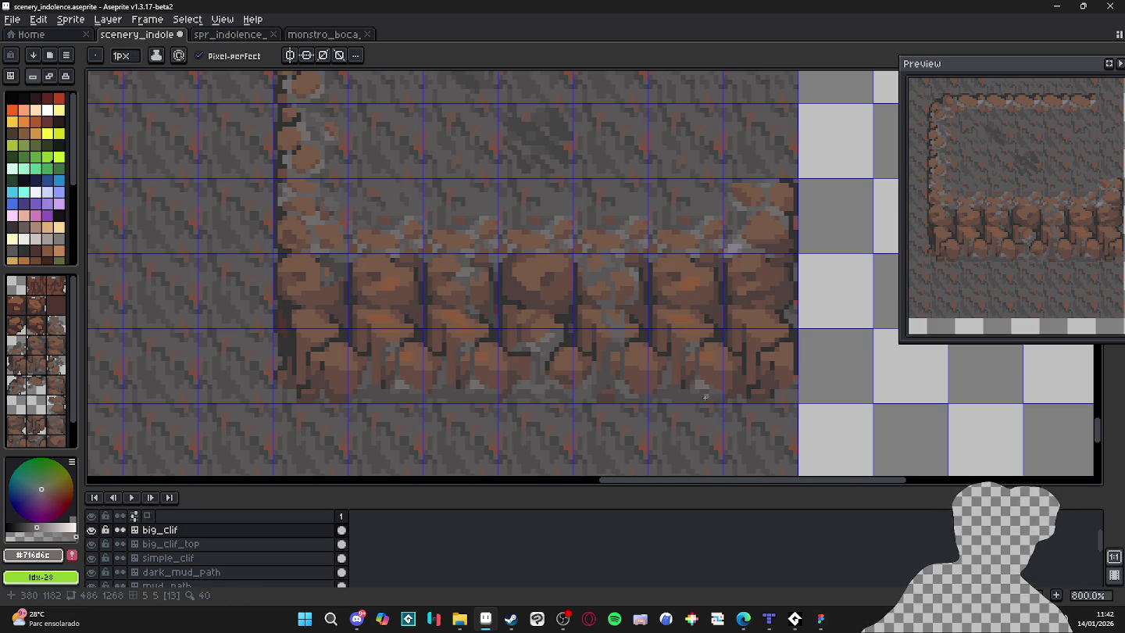
scroll(534, 382, "up", 3)
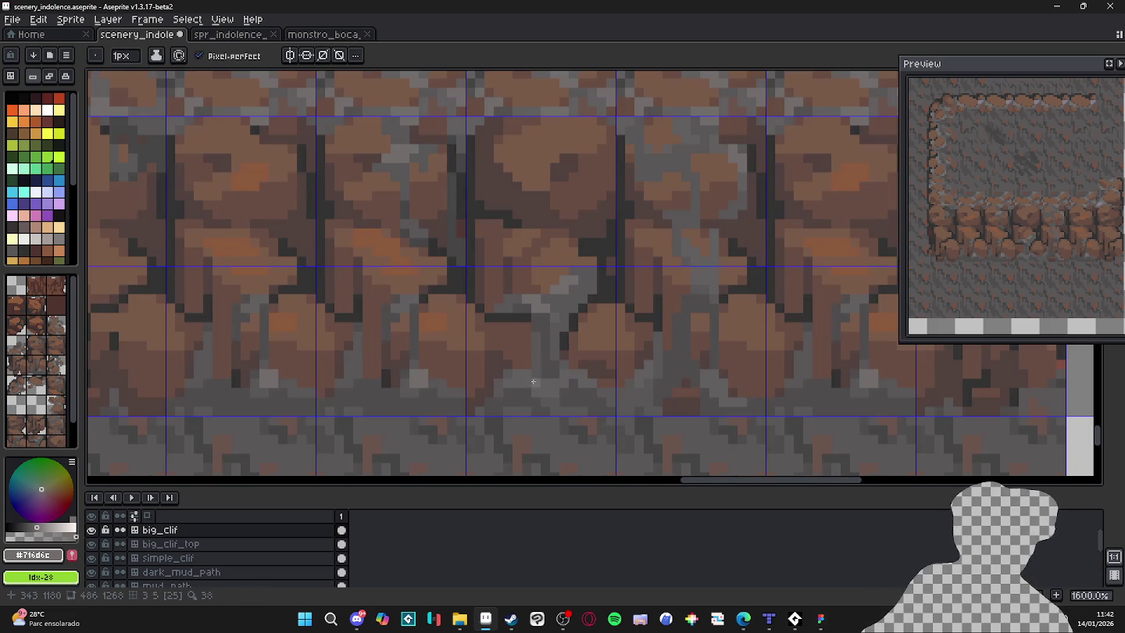
scroll(528, 383, "down", 1)
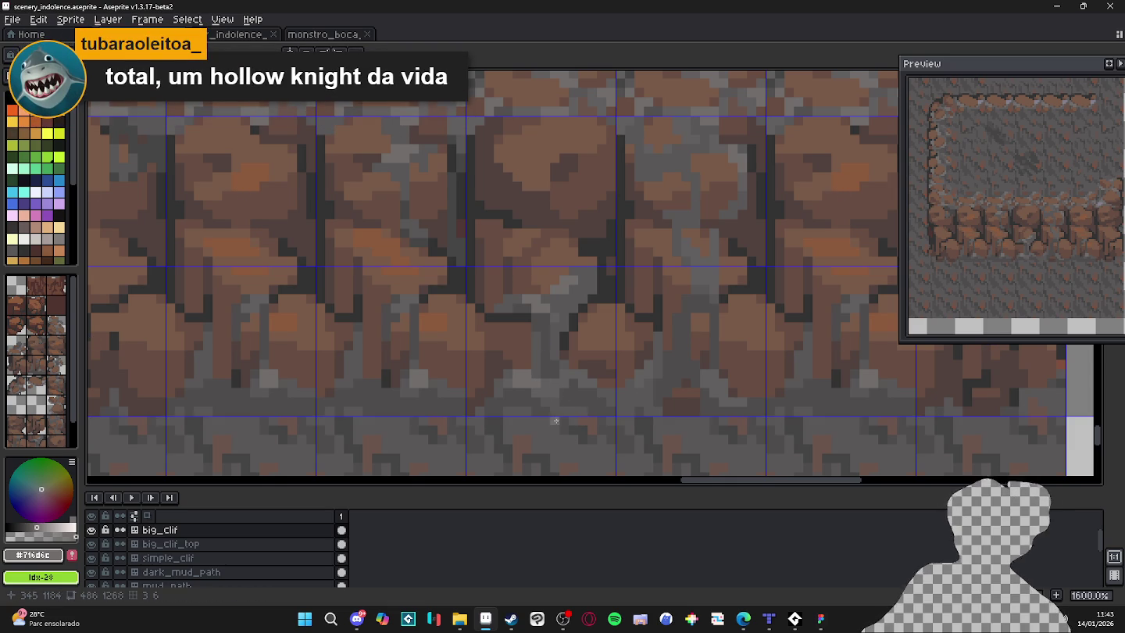
scroll(536, 385, "up", 2)
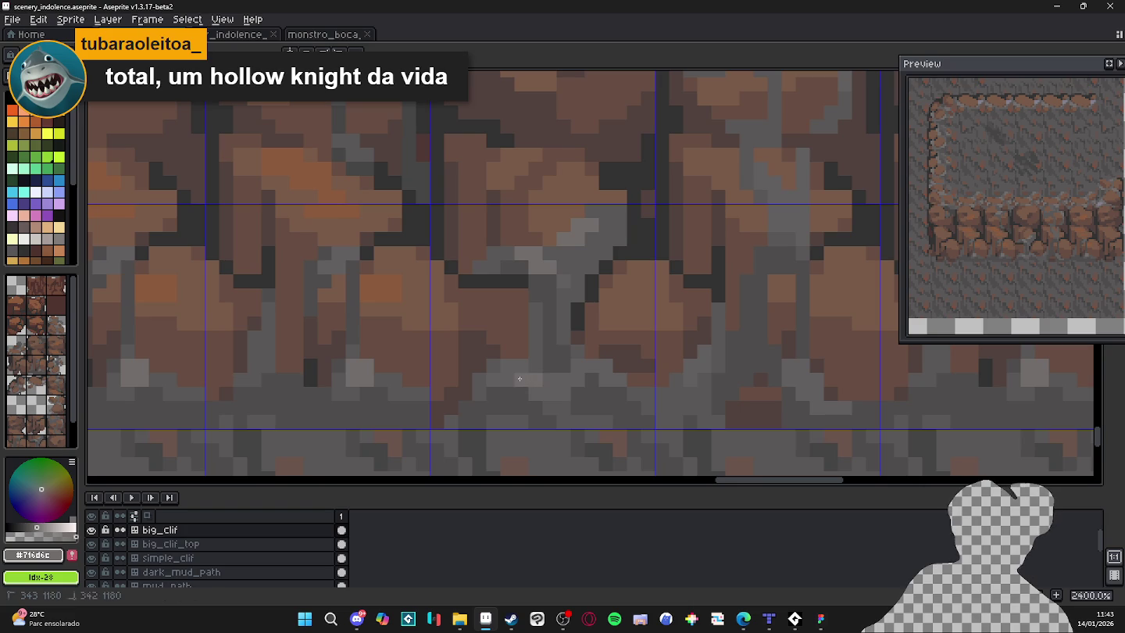
scroll(561, 406, "down", 4)
key("ctrl+s")
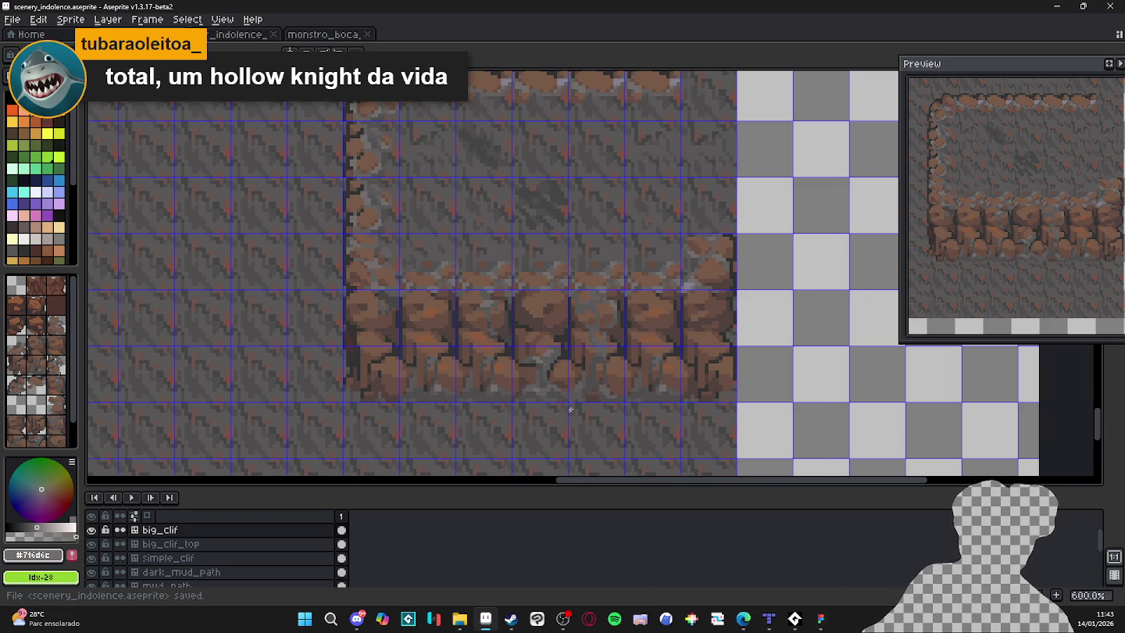
scroll(570, 409, "down", 2)
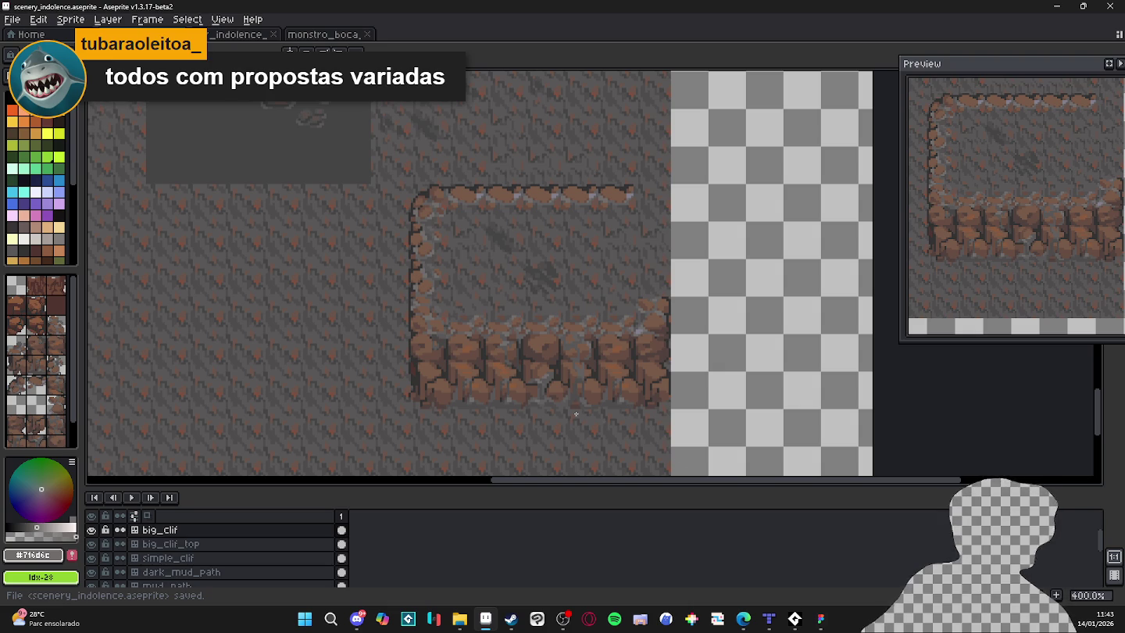
scroll(531, 390, "down", 1)
left_click_drag(478, 371, 568, 371)
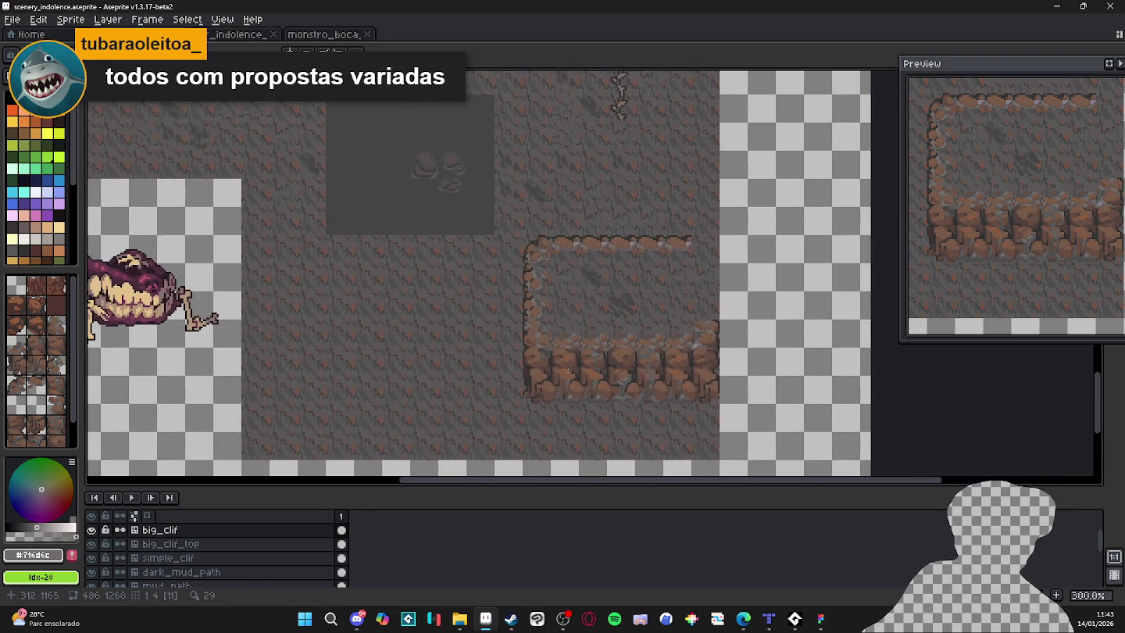
scroll(569, 372, "down", 1)
scroll(574, 375, "up", 2)
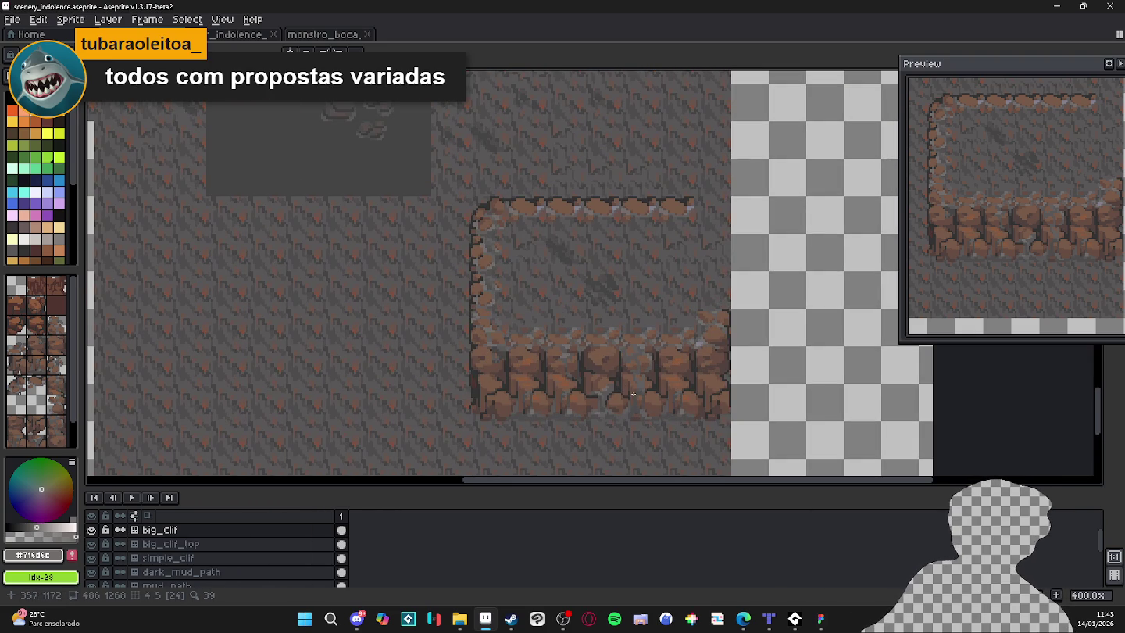
left_click_drag(633, 400, 605, 383)
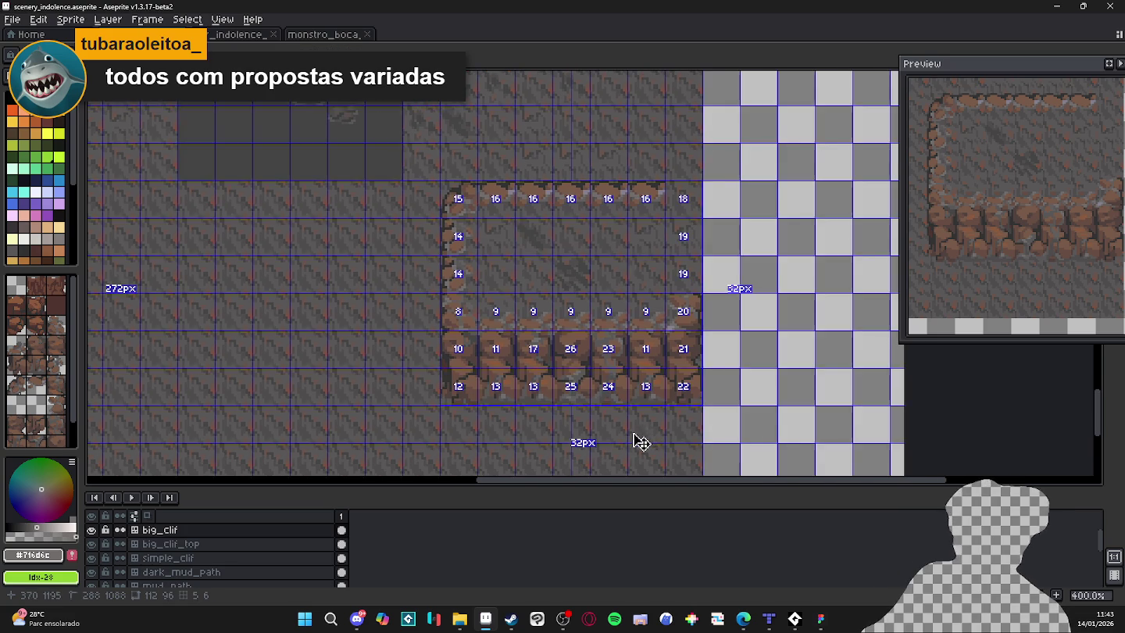
scroll(608, 407, "up", 5)
scroll(609, 407, "up", 1)
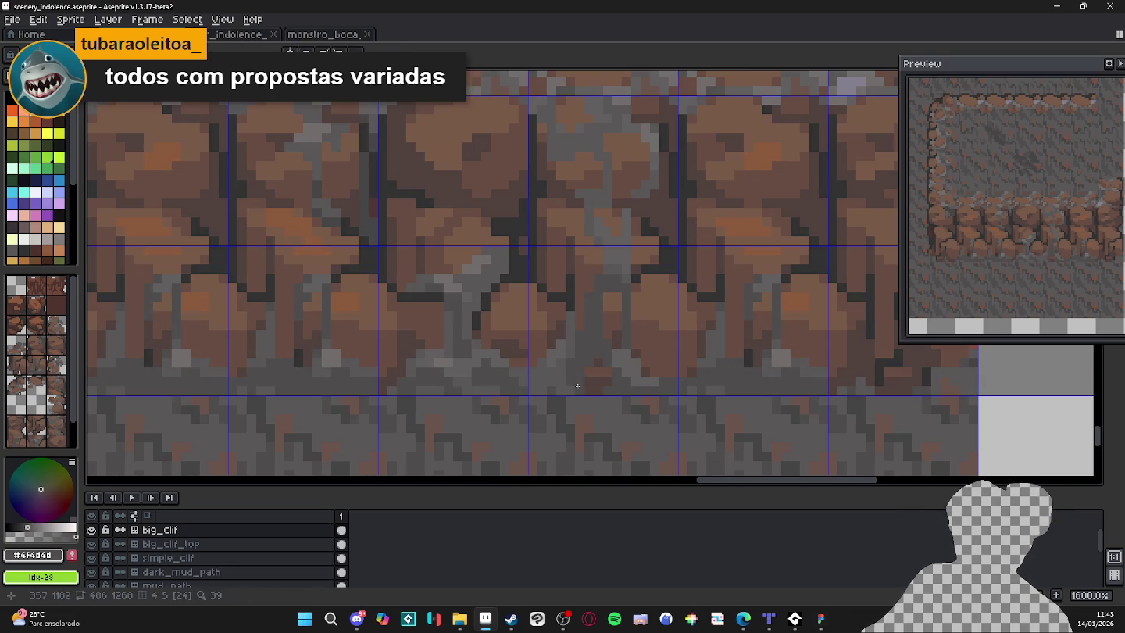
scroll(584, 390, "down", 4)
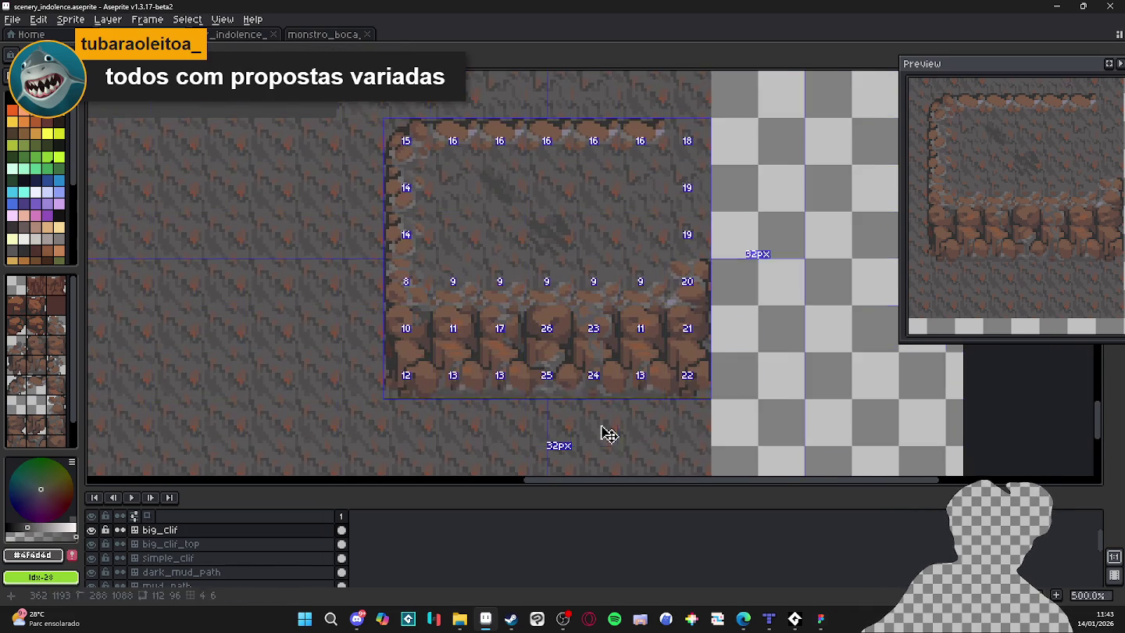
key("ctrl+s")
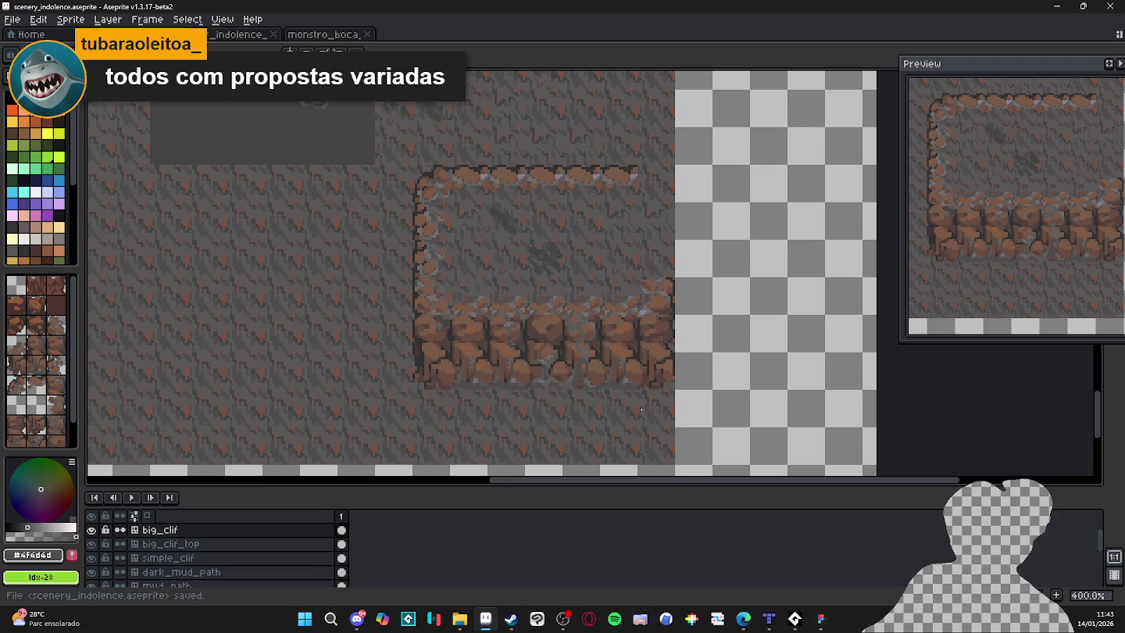
key("b")
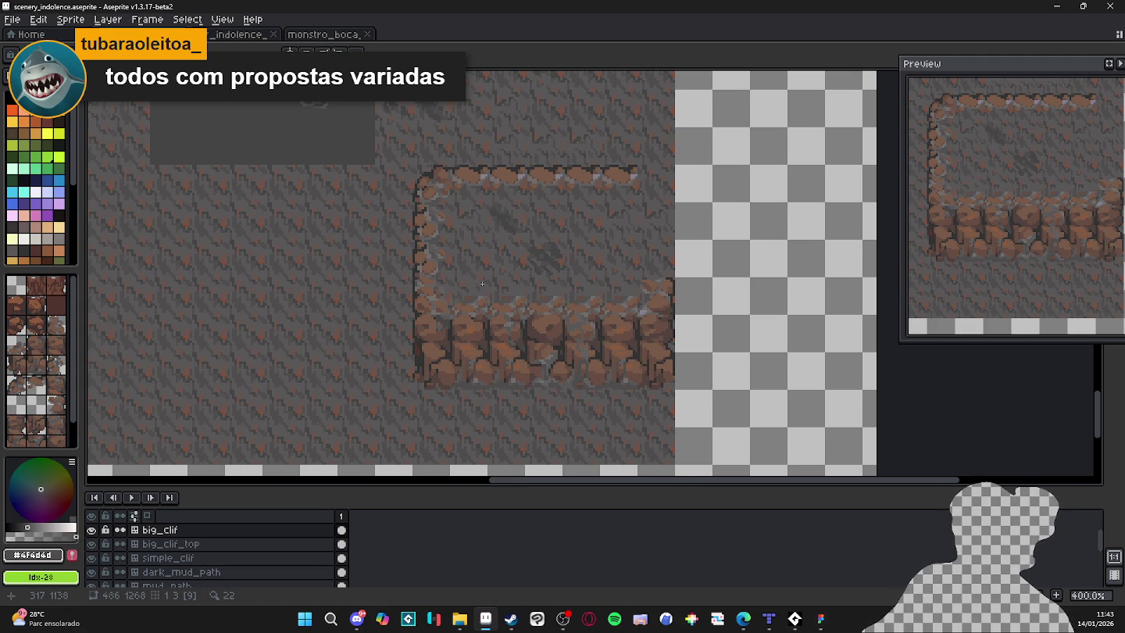
scroll(482, 308, "up", 2)
key("ctrl+apostrophe")
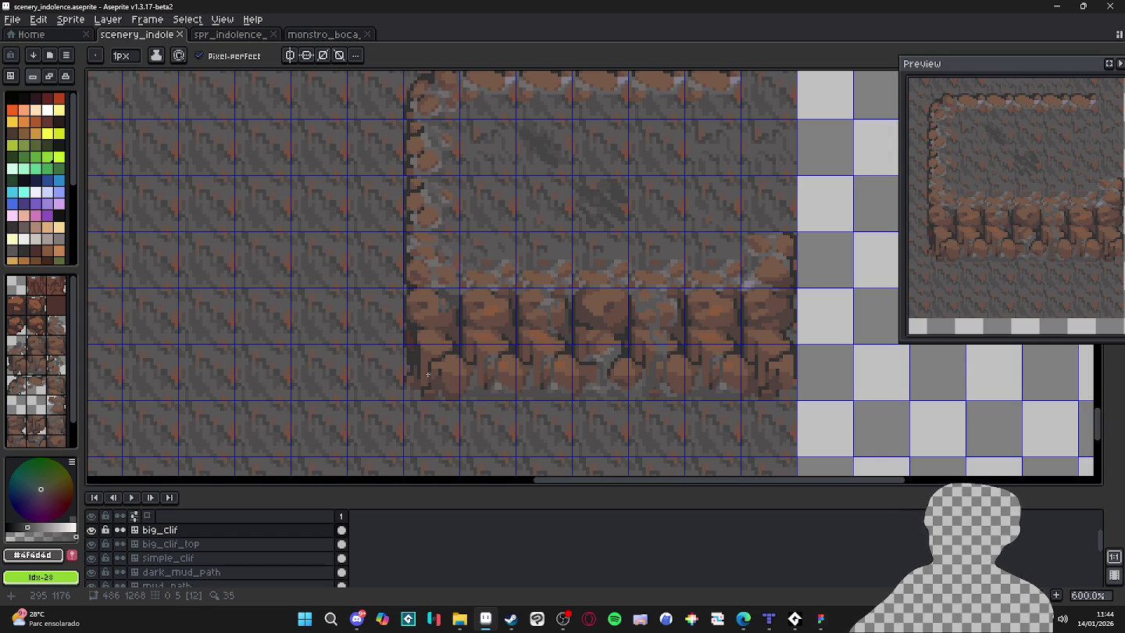
With a 1–2px pencil, paint grey over the dark pixels and dark vertical line at the cliff's lower-left base.
scroll(428, 374, "up", 3)
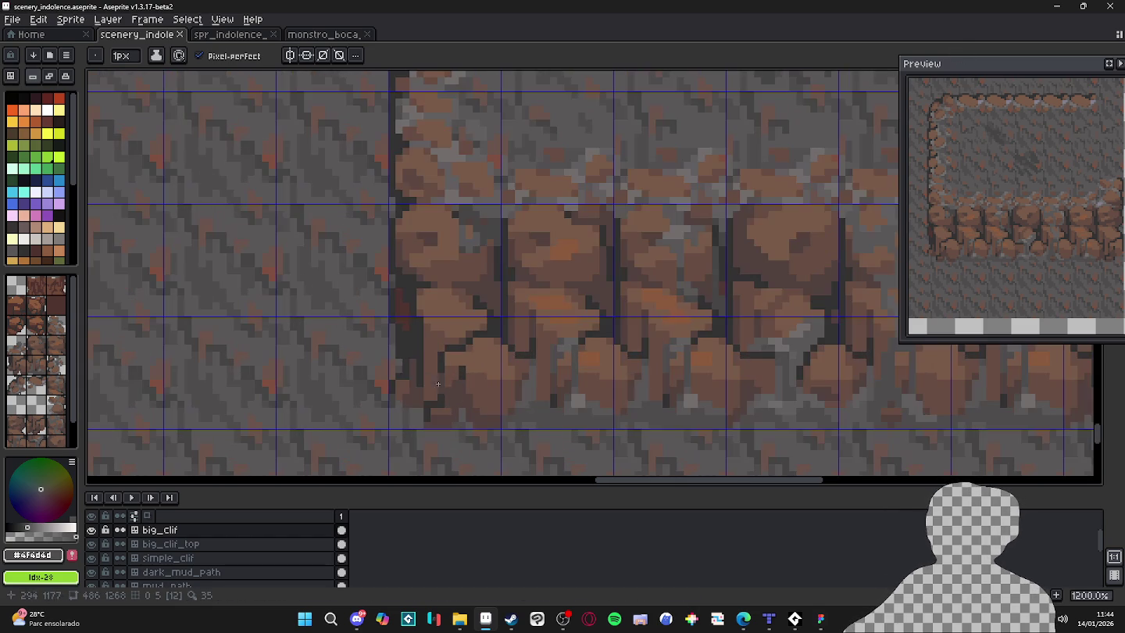
key("i")
key("b")
scroll(414, 392, "up", 1)
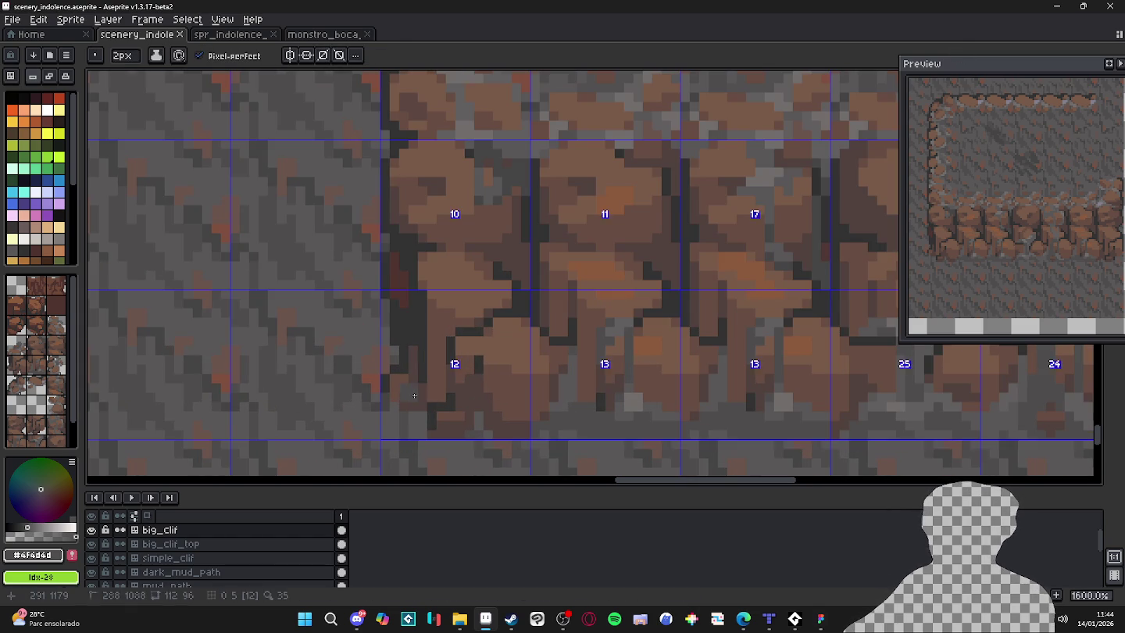
key("minus")
left_click(405, 370)
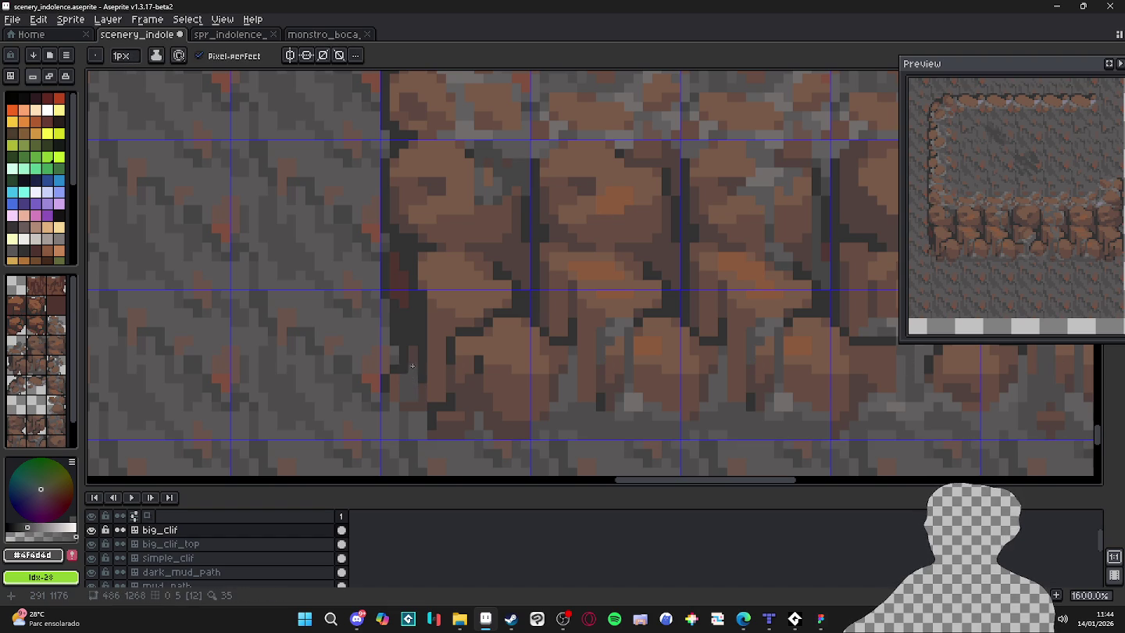
key("plus")
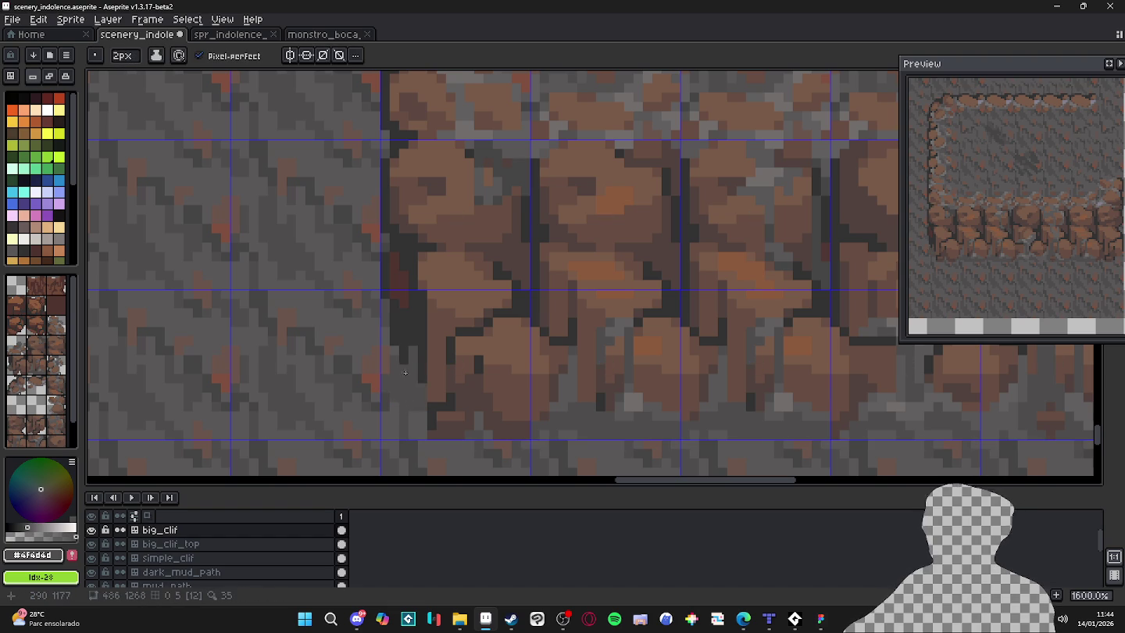
key("minus")
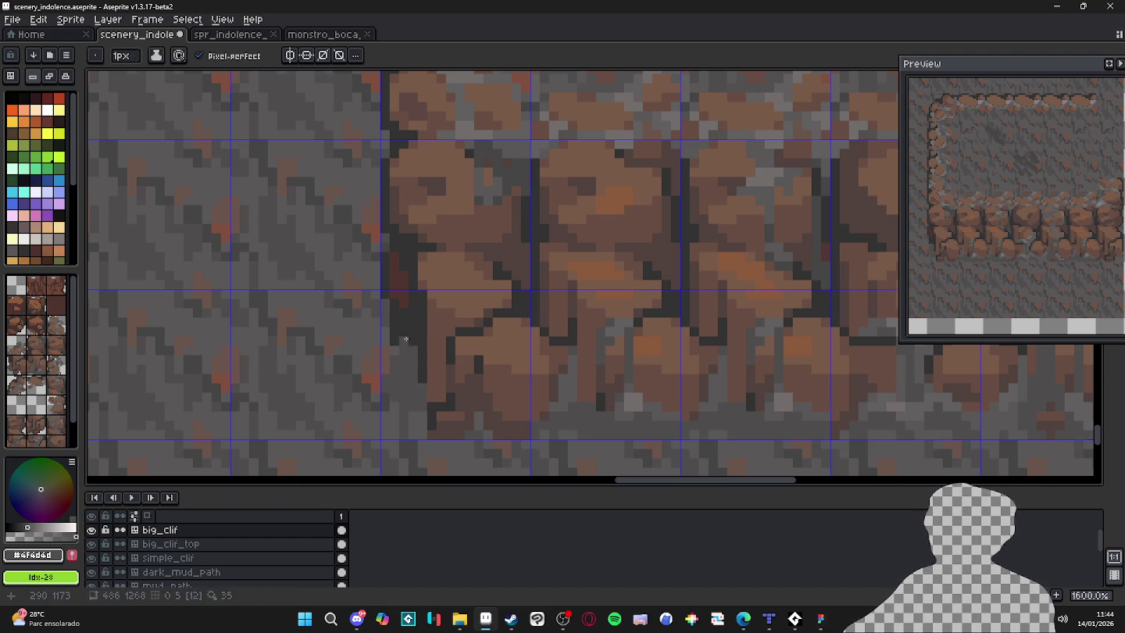
key("plus")
key("minus")
key("plus")
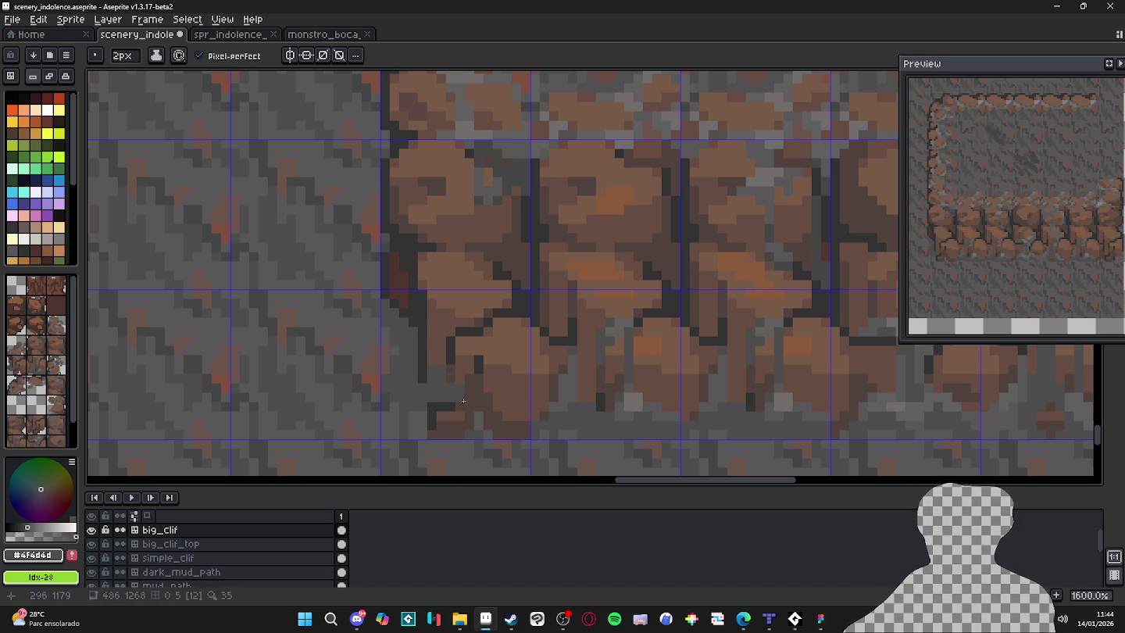
left_click(470, 399)
left_click_drag(466, 392, 462, 404)
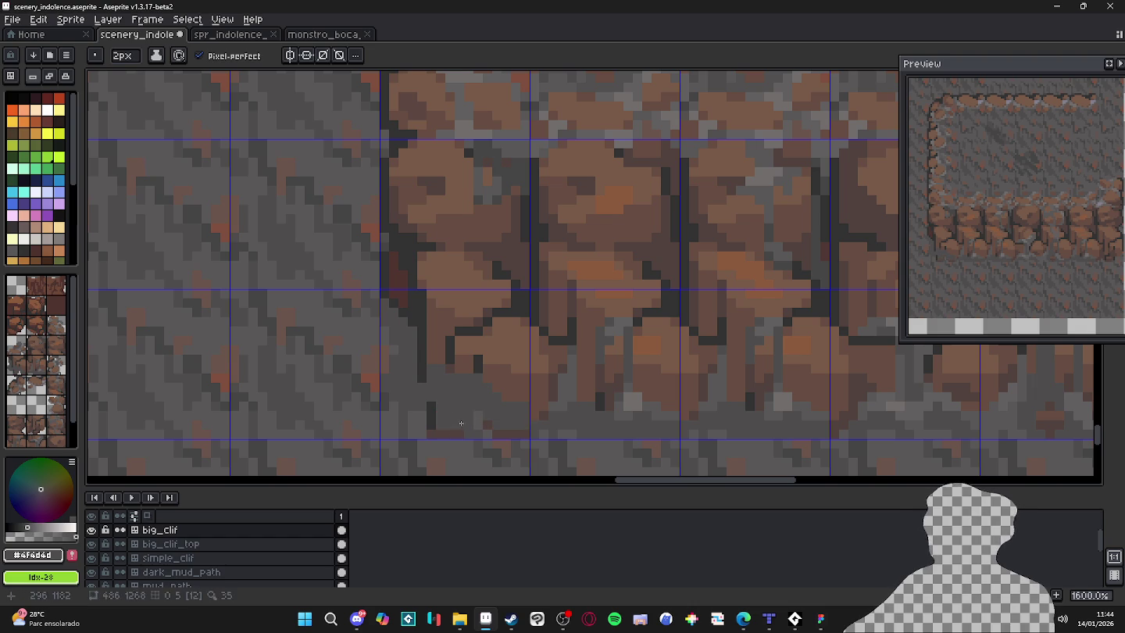
left_click_drag(447, 431, 440, 418)
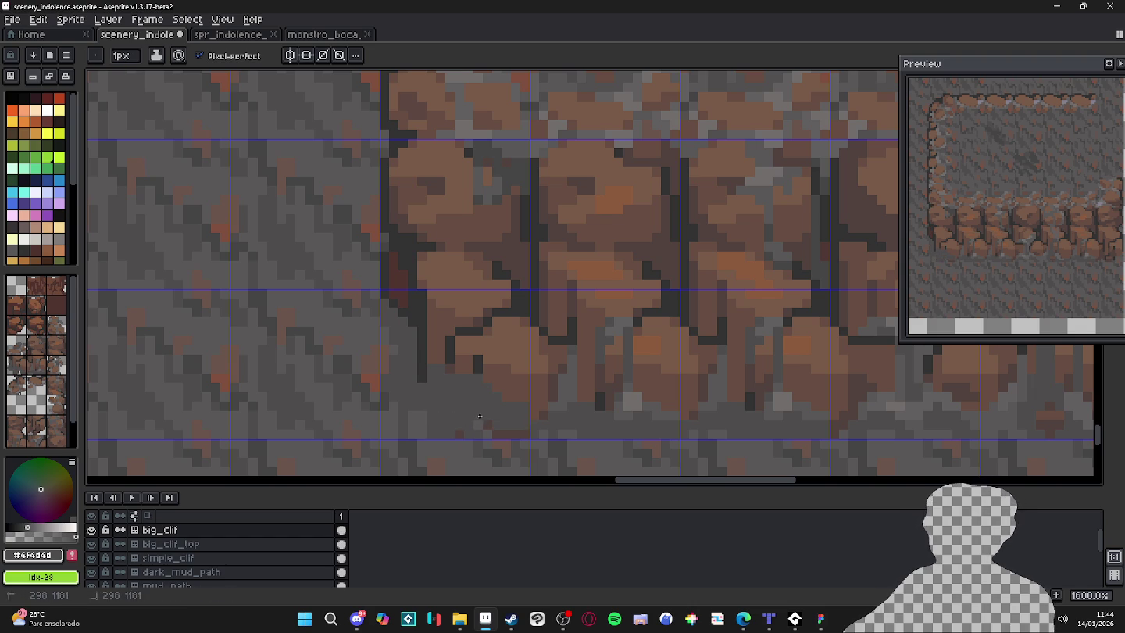
Turn a stray dark pixel beside the cliff base grey.
scroll(480, 417, "down", 3)
scroll(474, 387, "up", 3)
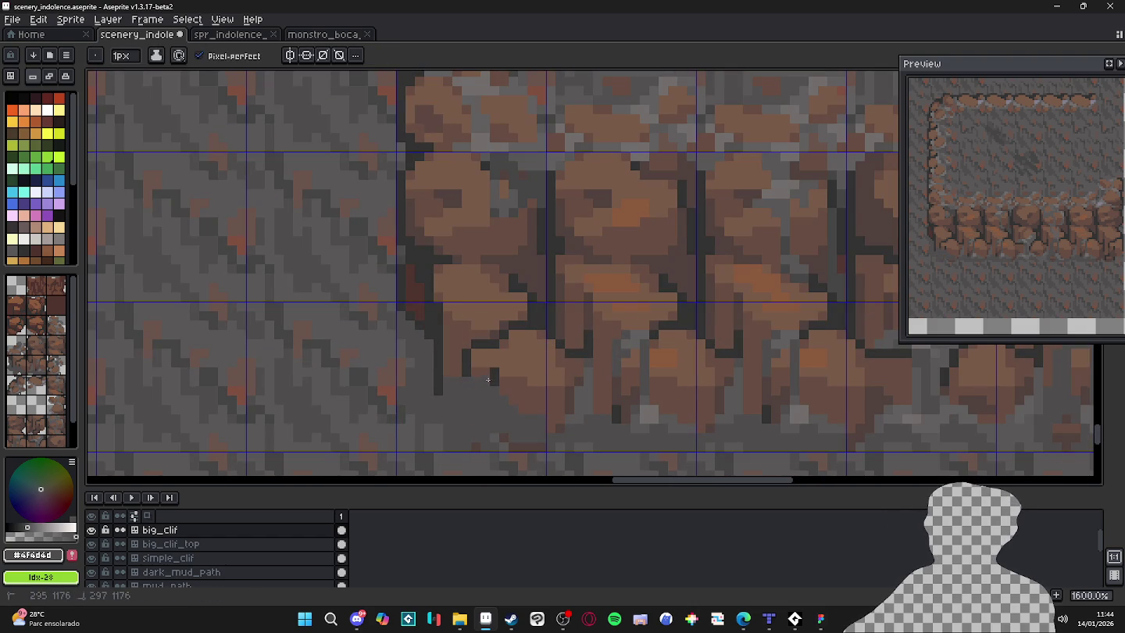
left_click(504, 391)
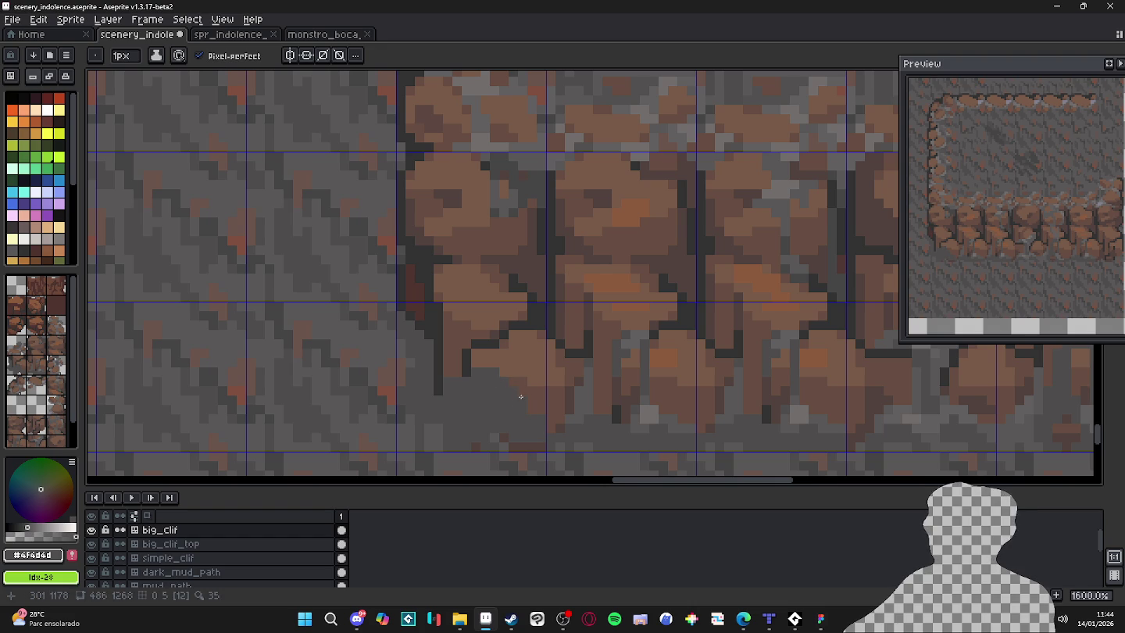
scroll(521, 397, "down", 1)
scroll(531, 400, "up", 1)
scroll(543, 403, "down", 3)
scroll(554, 406, "up", 2)
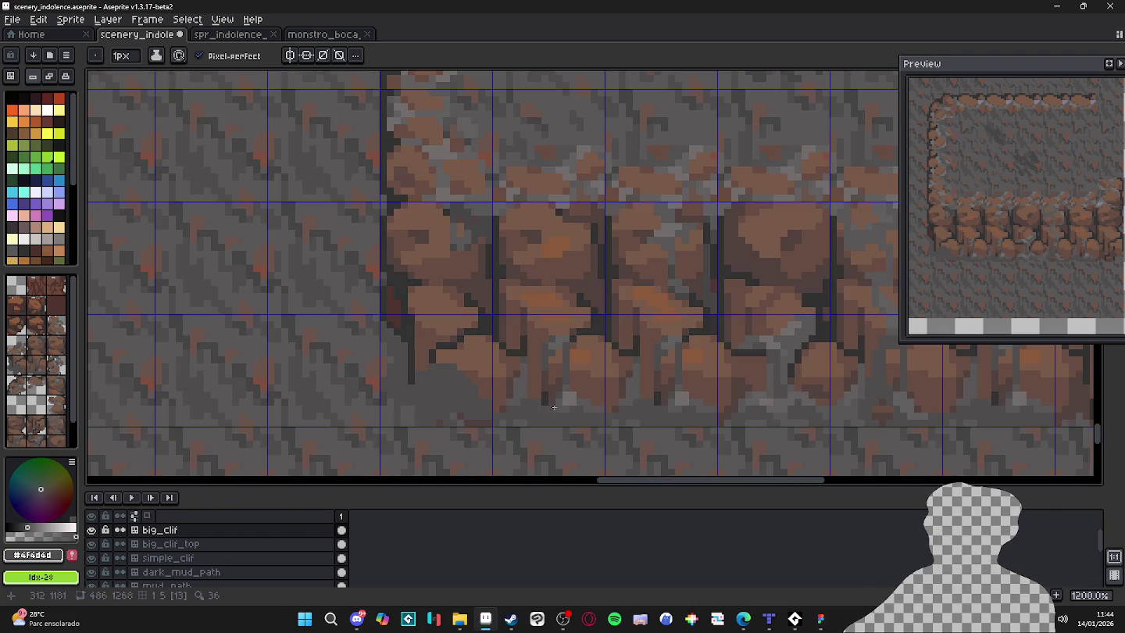
Eyedrop floor grey #595757 and paint it over the dark patches near and below the cliff corner.
left_click(554, 406, "alt")
scroll(467, 383, "up", 1)
key("plus")
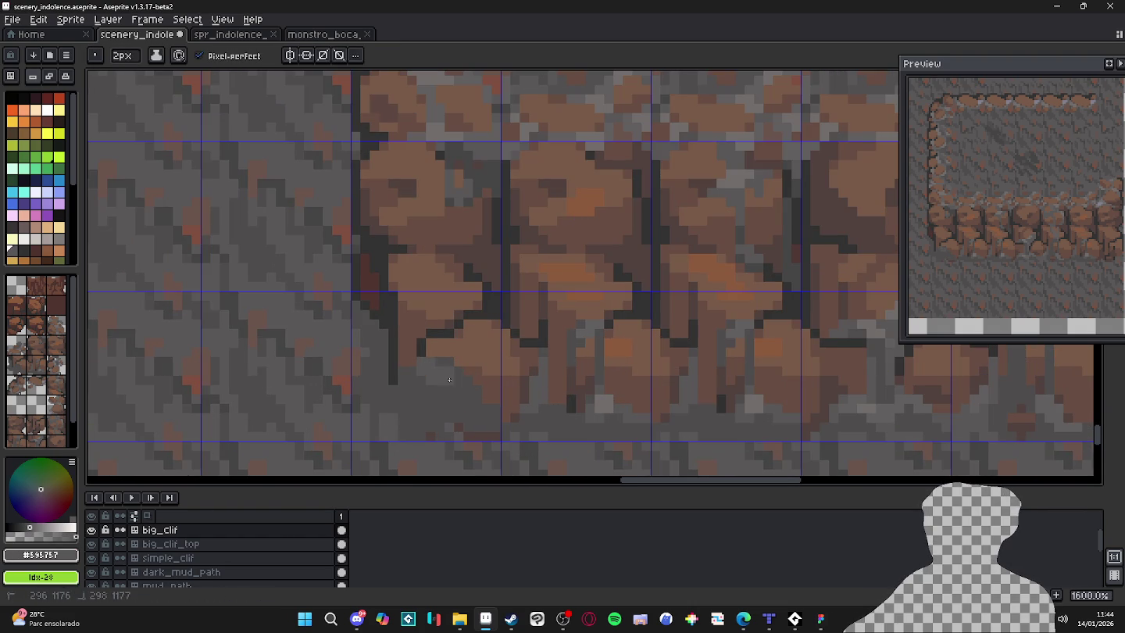
left_click(446, 362)
left_click(453, 381)
left_click(419, 378)
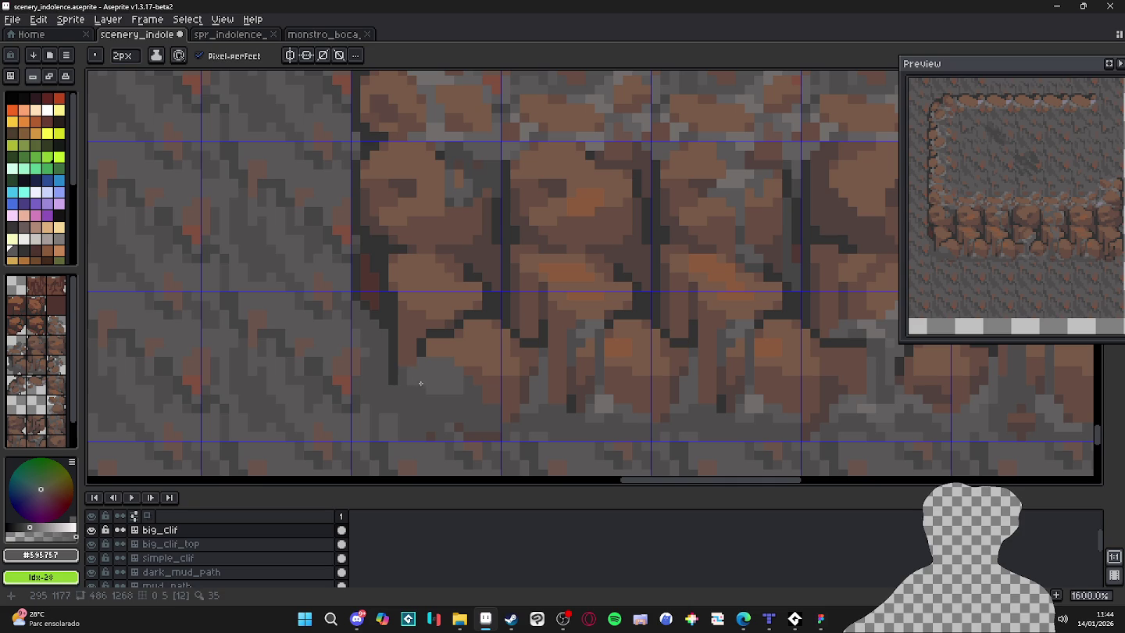
key("minus")
left_click(458, 397)
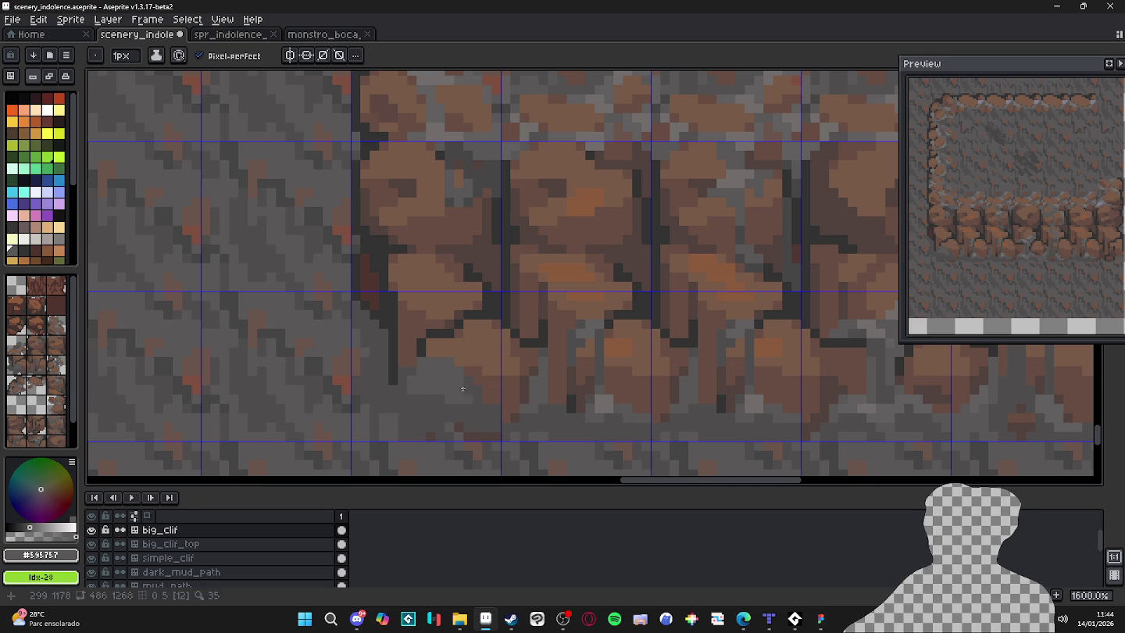
key("plus")
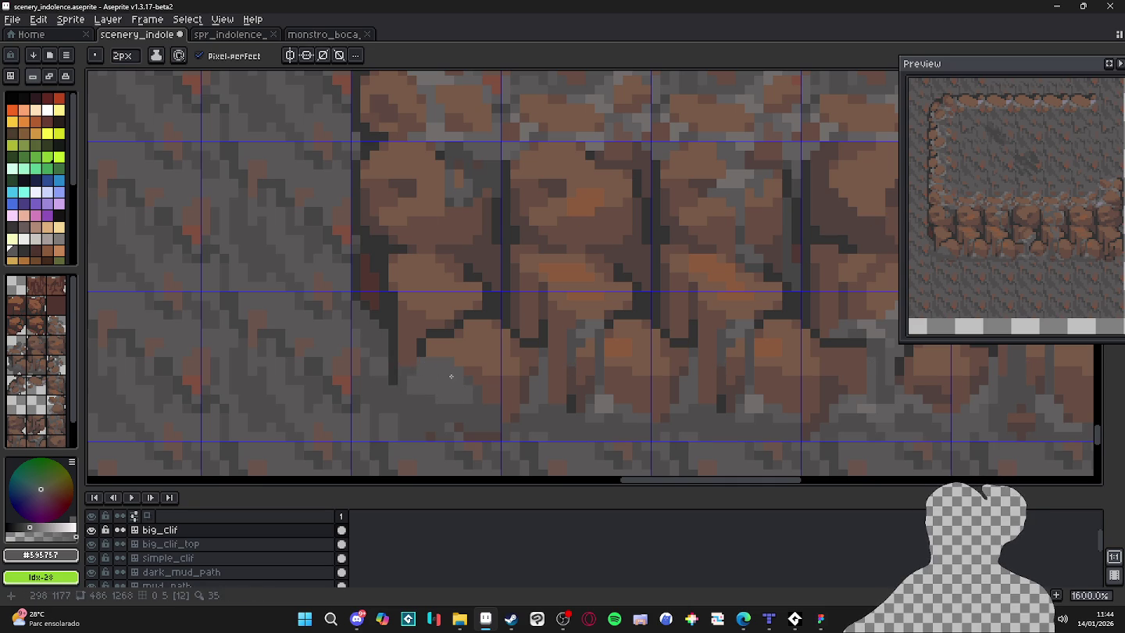
key("minus")
Sample a darker grey from the canvas and touch up the cliff edge above the corner.
left_click(411, 346, "alt")
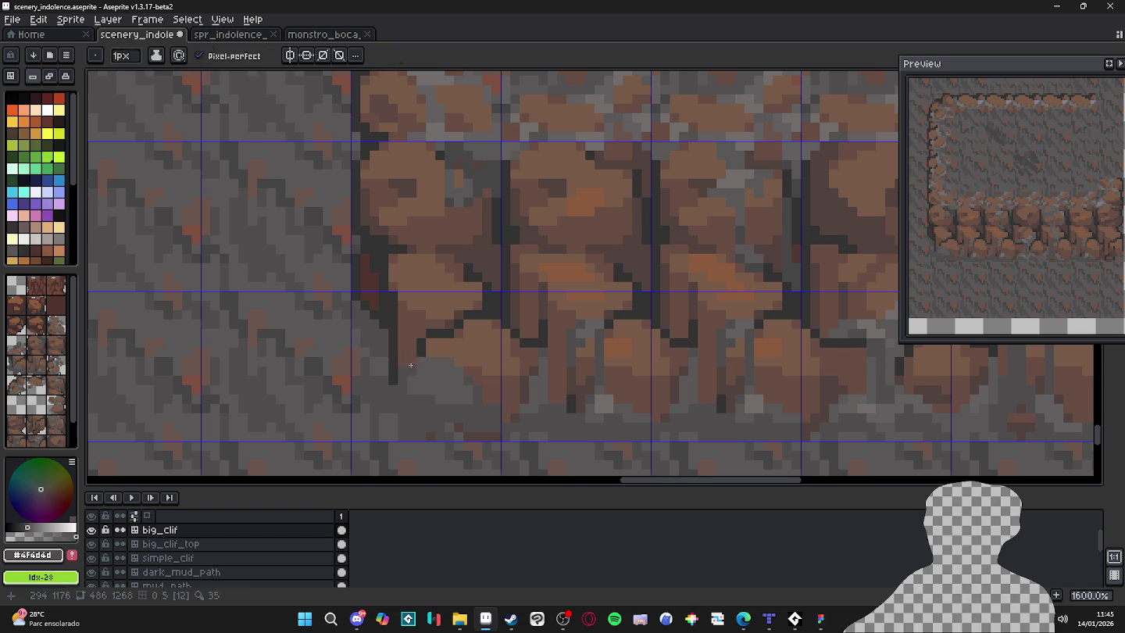
left_click_drag(410, 345, 410, 341)
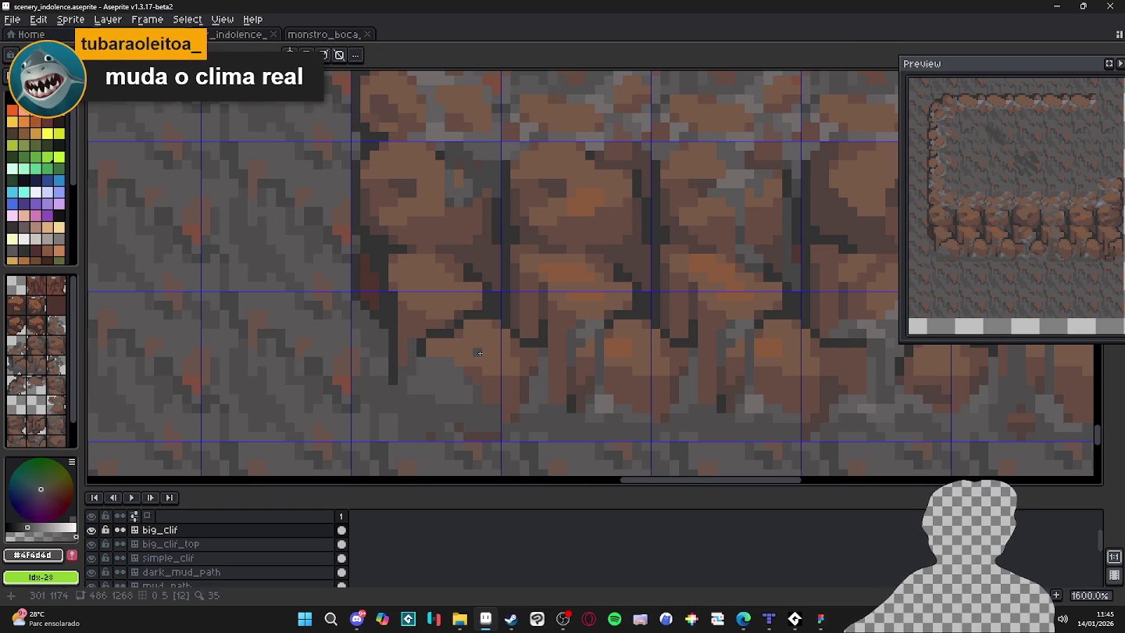
scroll(480, 353, "down", 5)
scroll(498, 361, "down", 2)
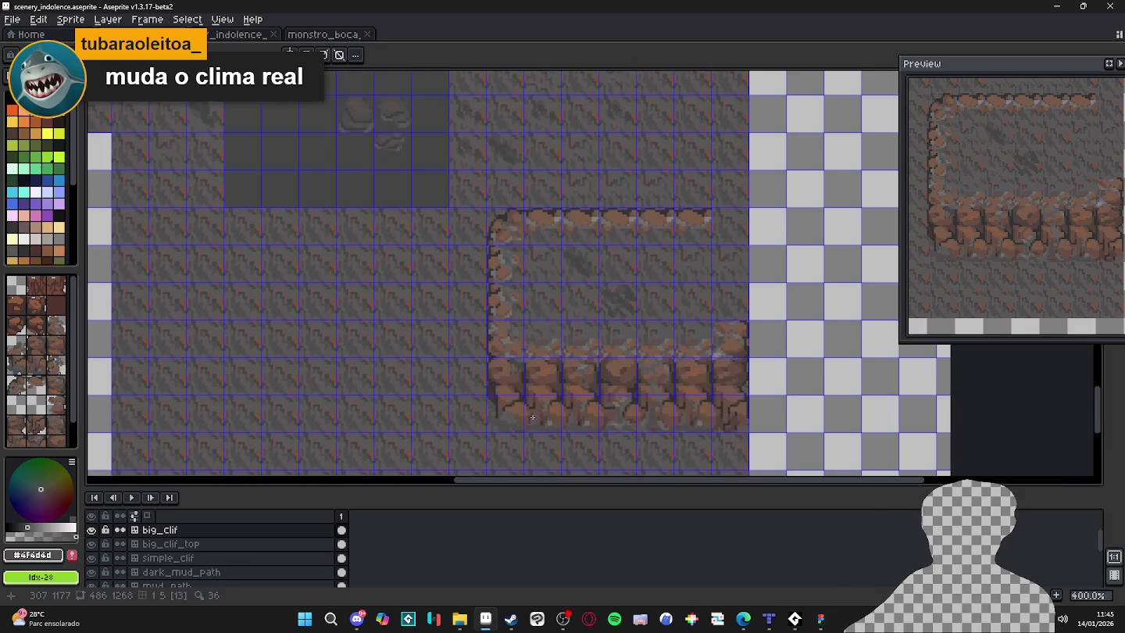
scroll(534, 411, "up", 1)
scroll(534, 411, "up", 3)
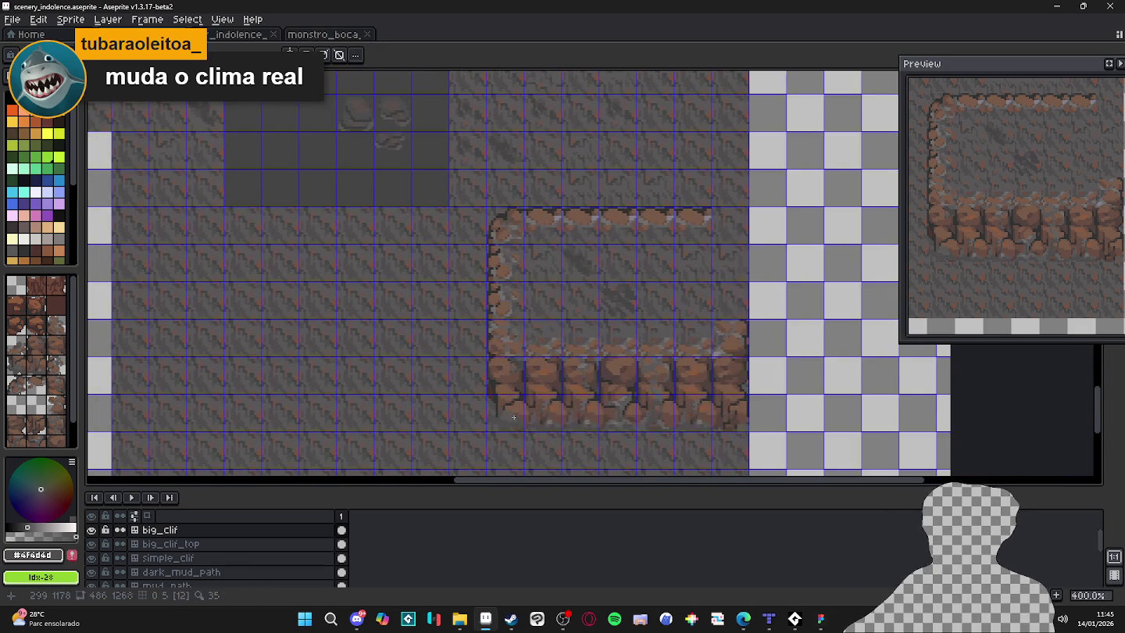
scroll(594, 406, "up", 3)
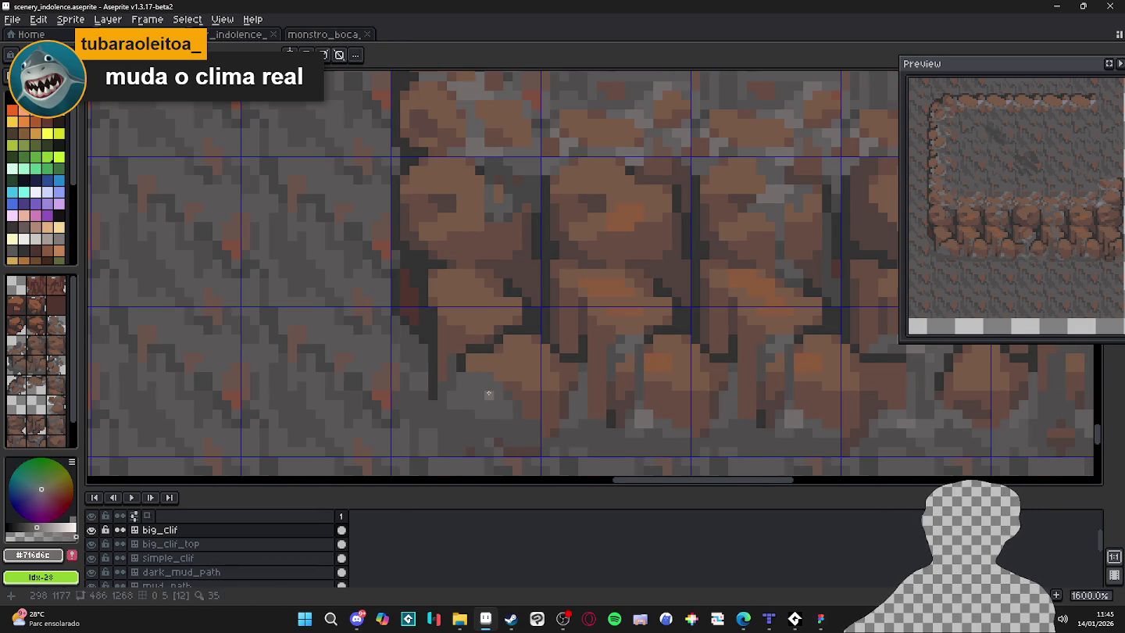
scroll(472, 387, "down", 4)
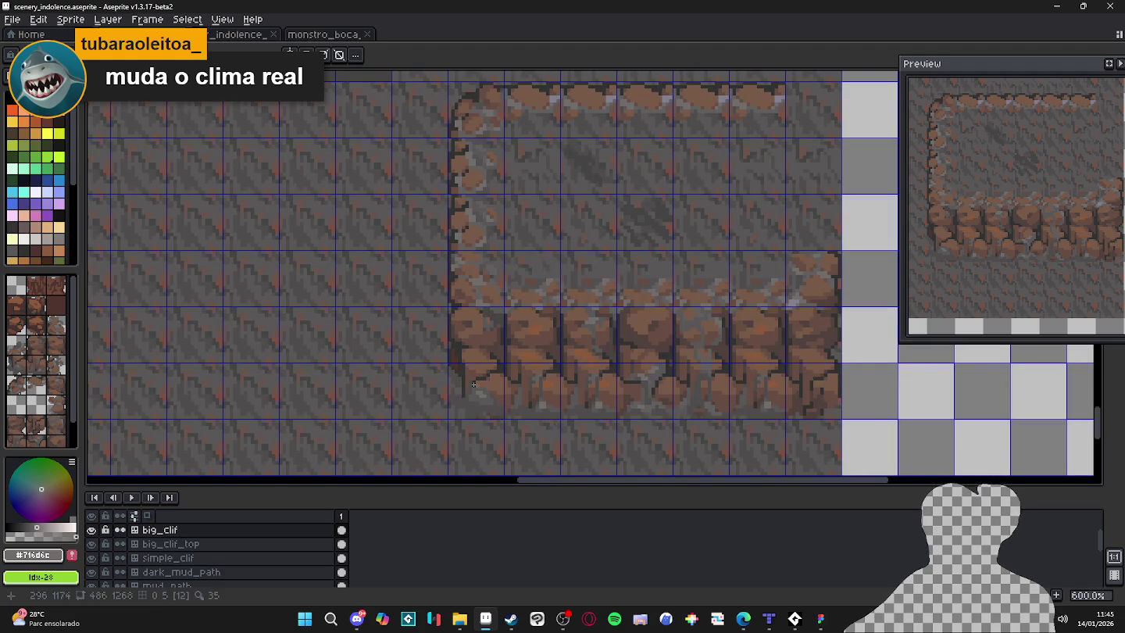
scroll(479, 381, "up", 4)
scroll(480, 381, "down", 4)
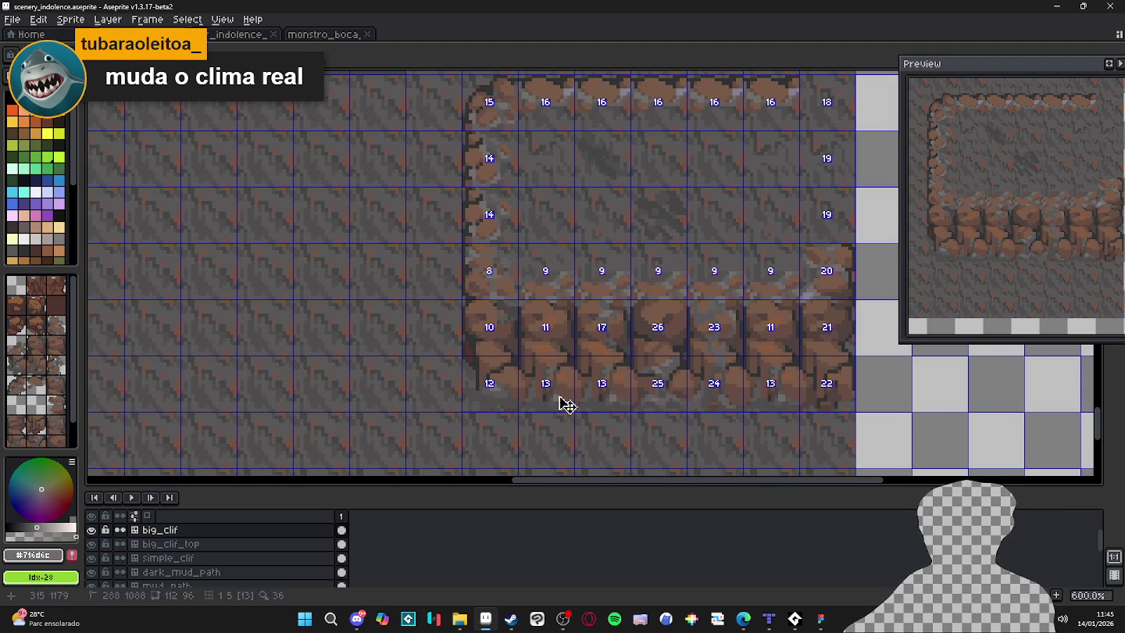
scroll(484, 387, "up", 3)
Sample grey #595757 from the floor and darken the stray light pixels at the cliff base.
left_click(484, 380, "alt")
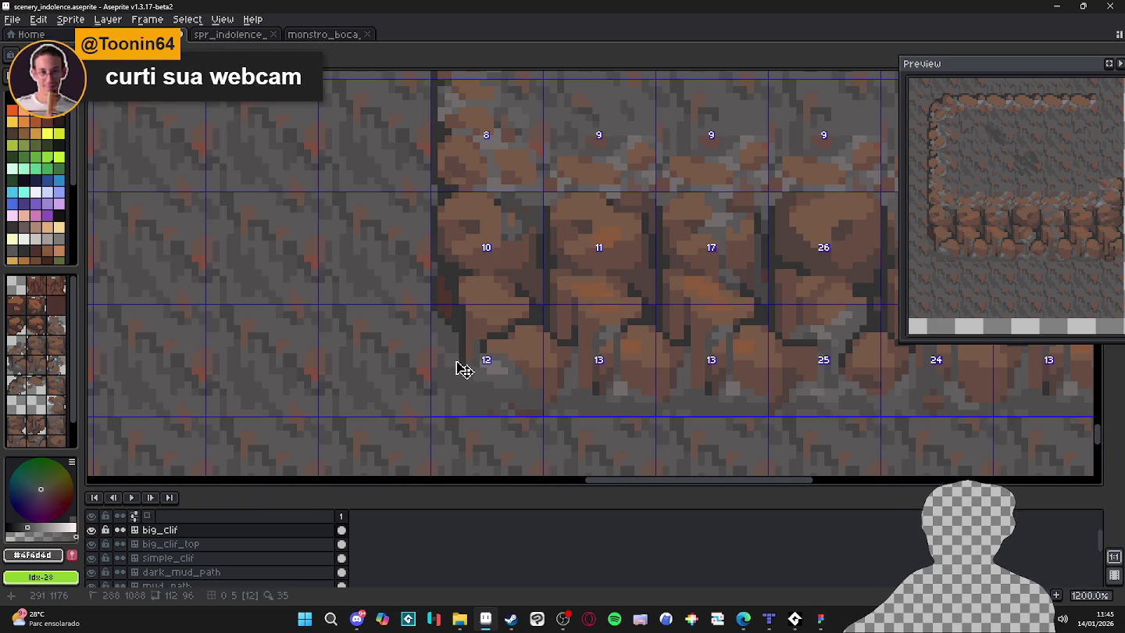
scroll(464, 364, "up", 1)
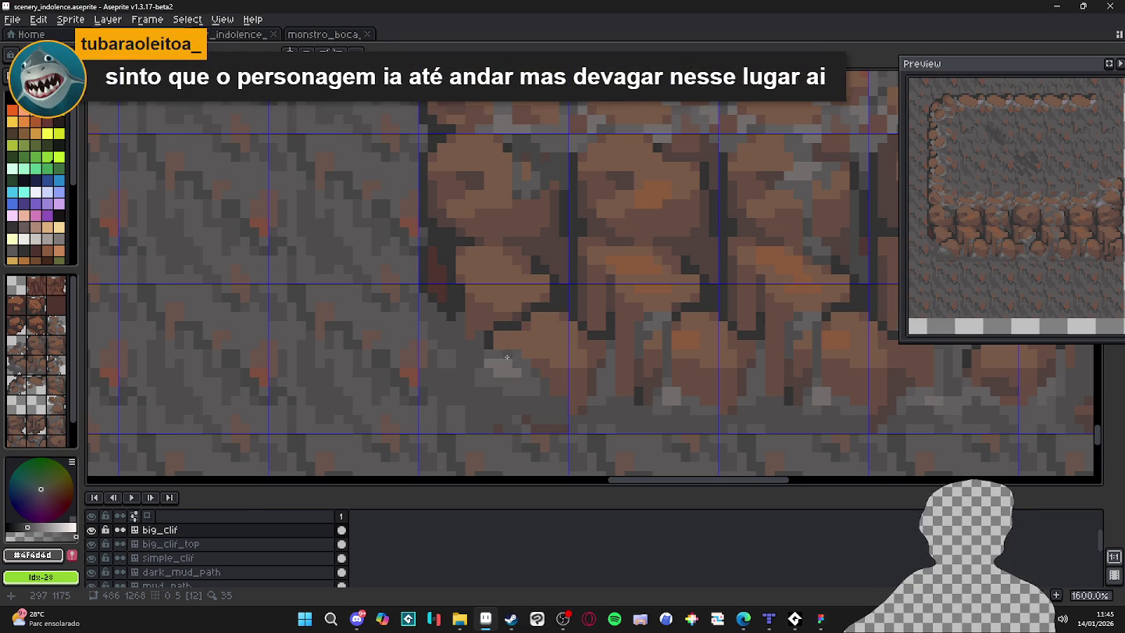
scroll(506, 358, "down", 6)
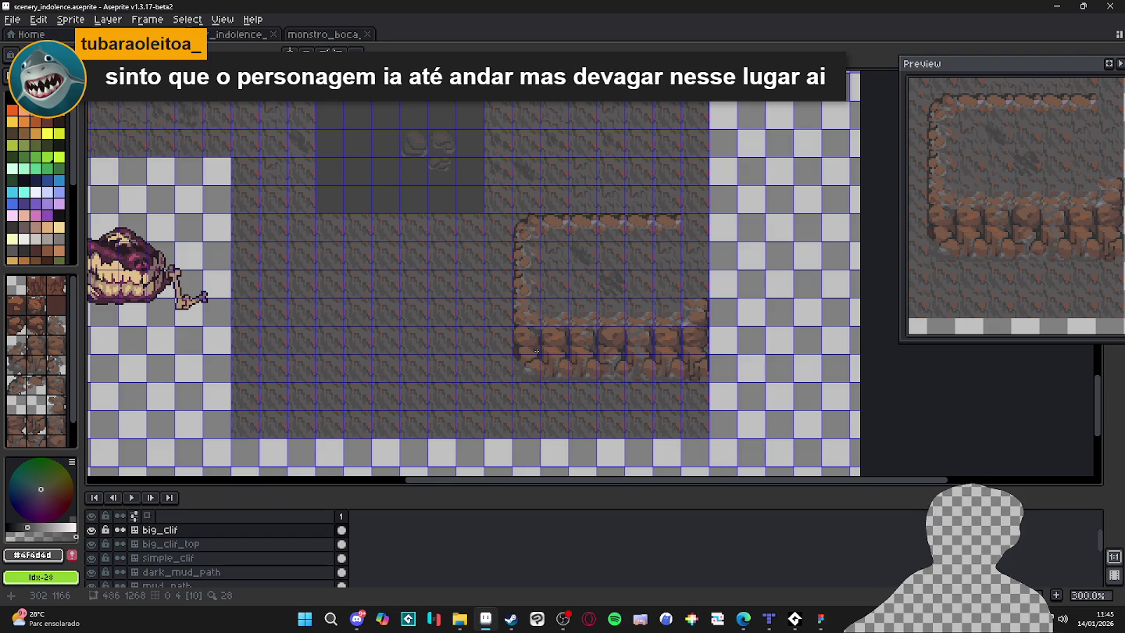
scroll(529, 356, "up", 7)
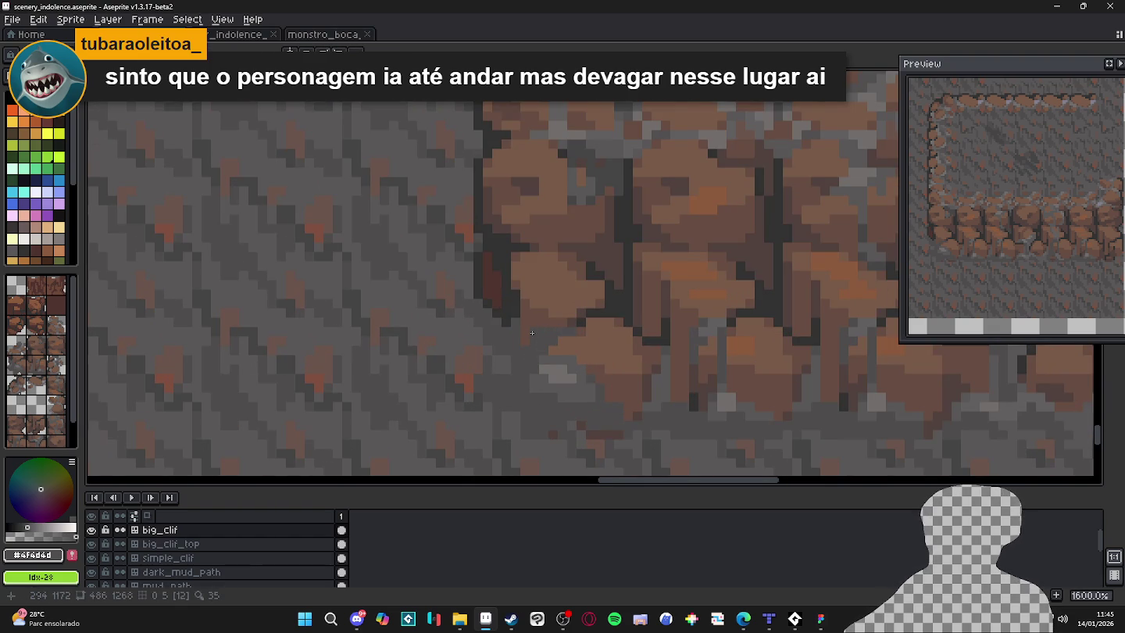
left_click(535, 341, "alt")
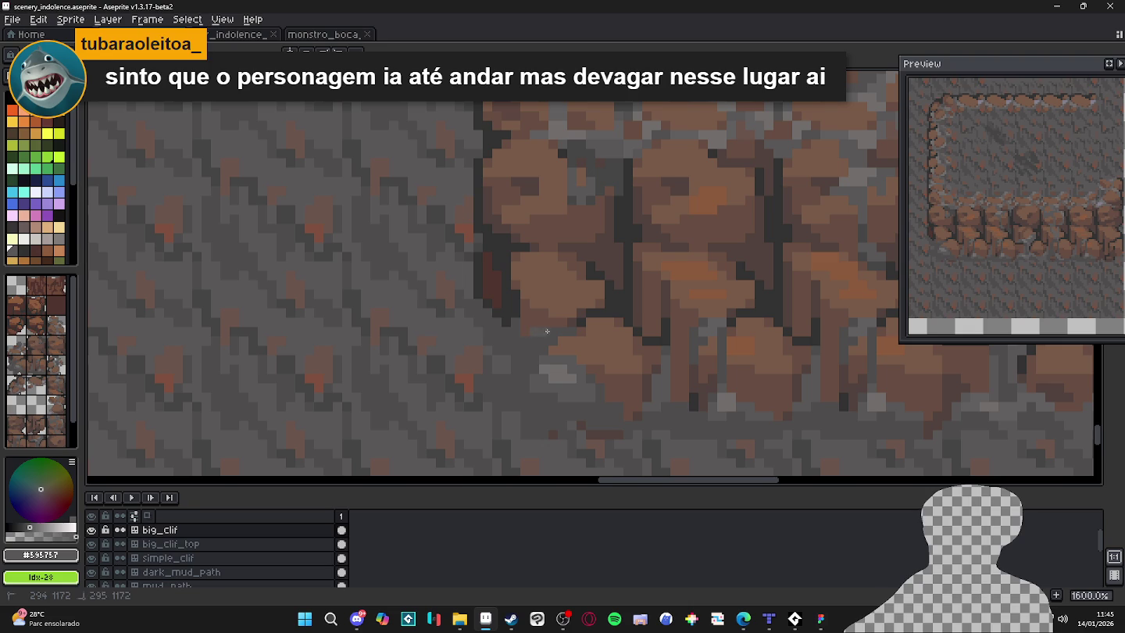
left_click(564, 376)
left_click(554, 370)
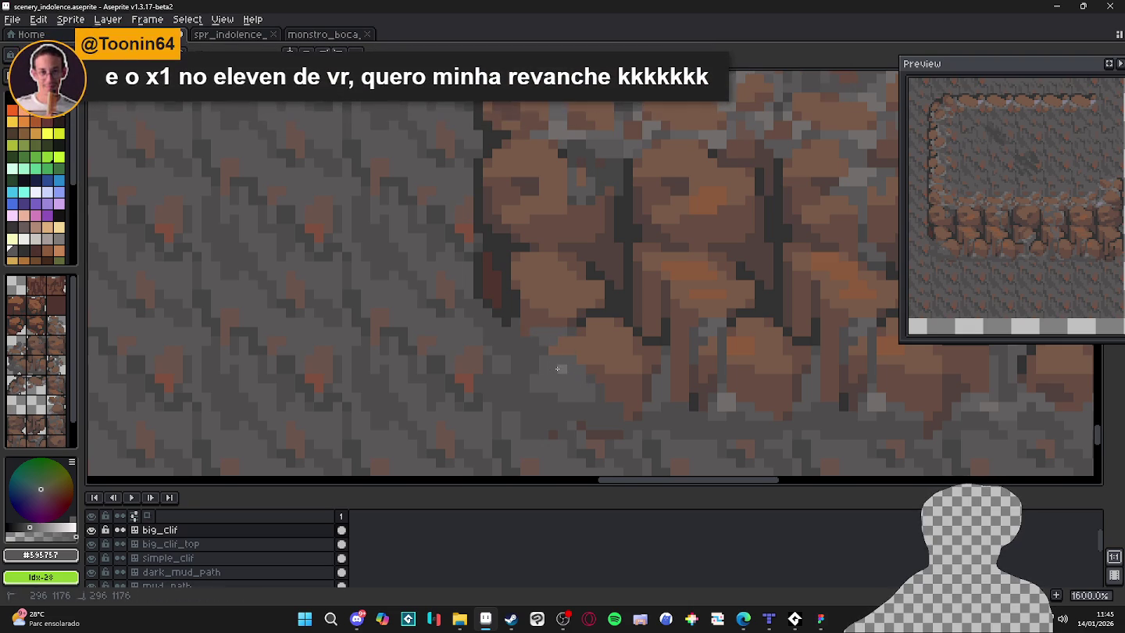
left_click(561, 368)
Zoom in and out over the cliff base to inspect the retouch, sampling a lighter floor grey.
scroll(533, 366, "down", 3)
scroll(559, 398, "up", 1)
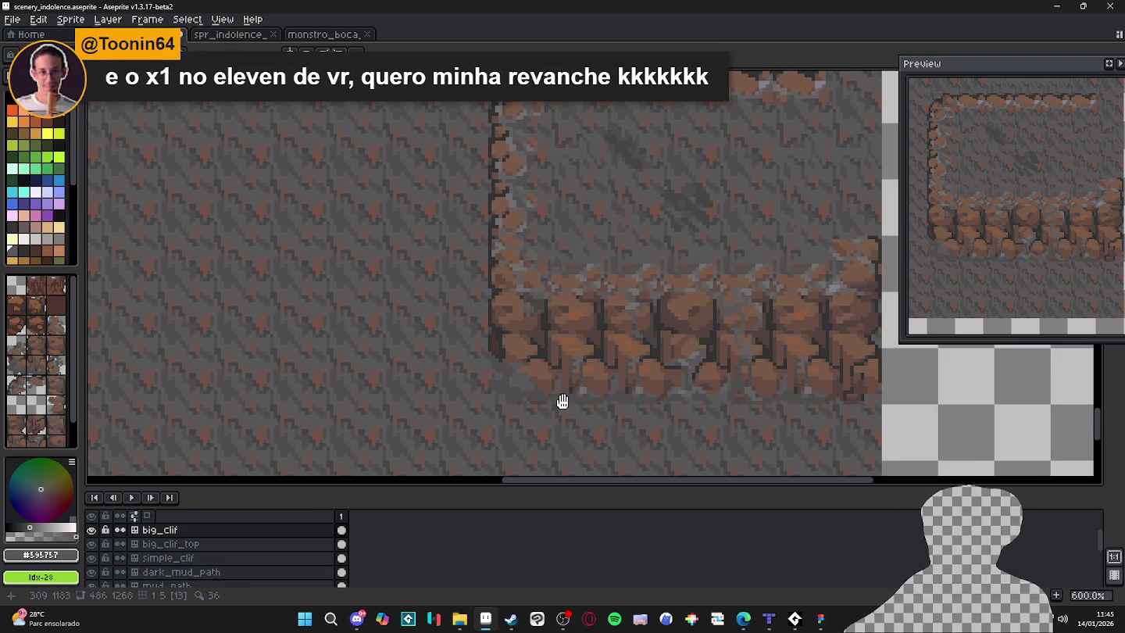
scroll(591, 393, "up", 1)
scroll(591, 393, "down", 3)
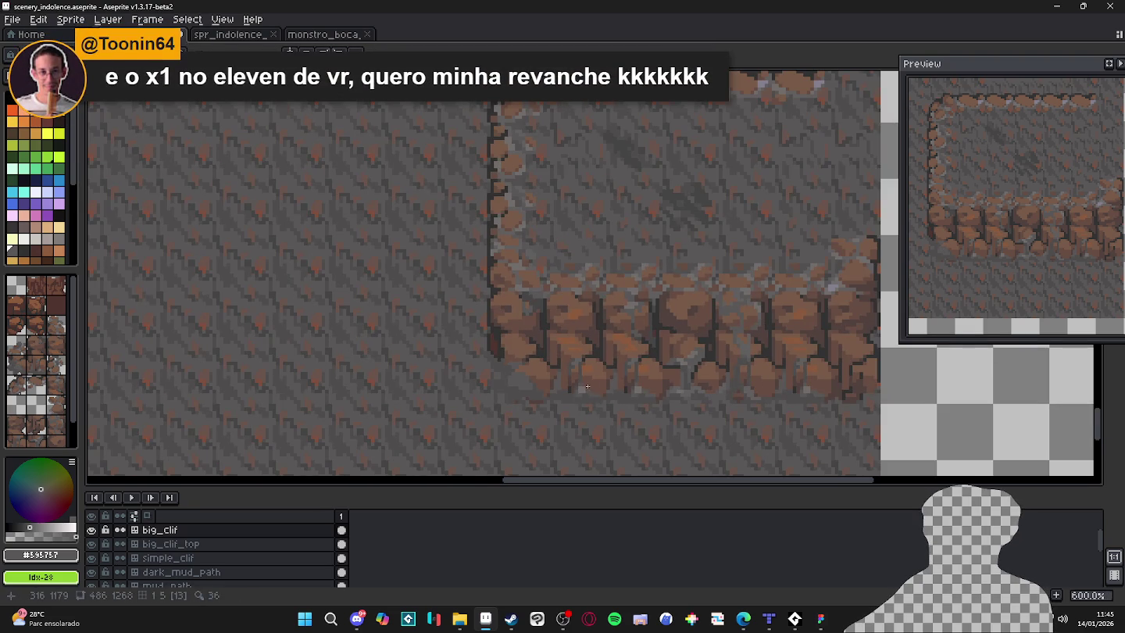
scroll(588, 386, "up", 4)
left_click(426, 375, "alt")
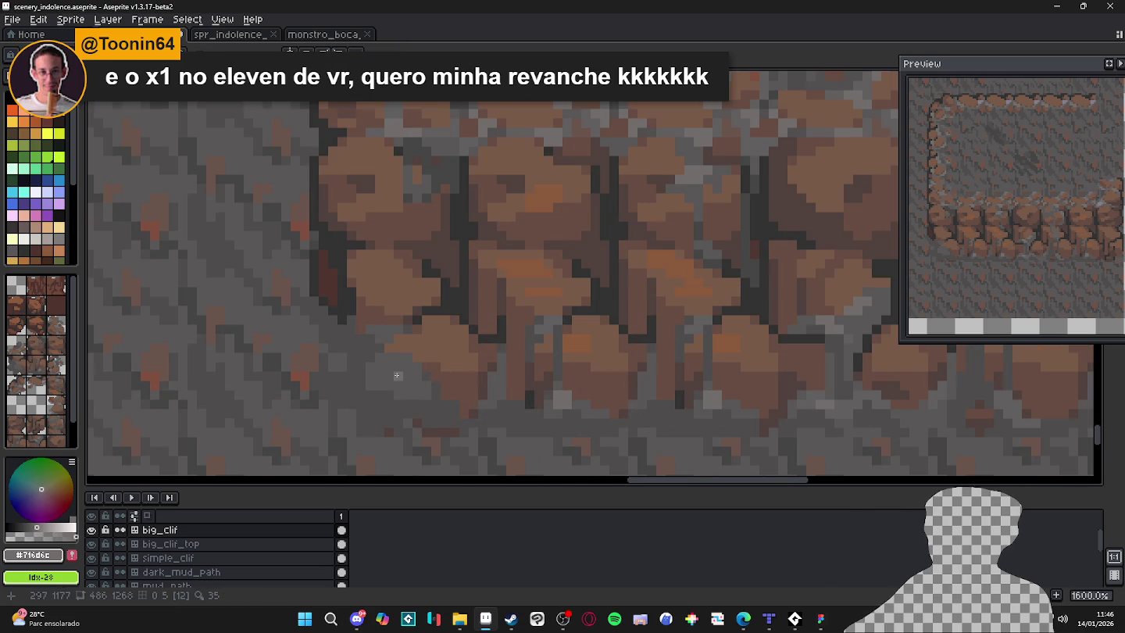
scroll(397, 374, "down", 1)
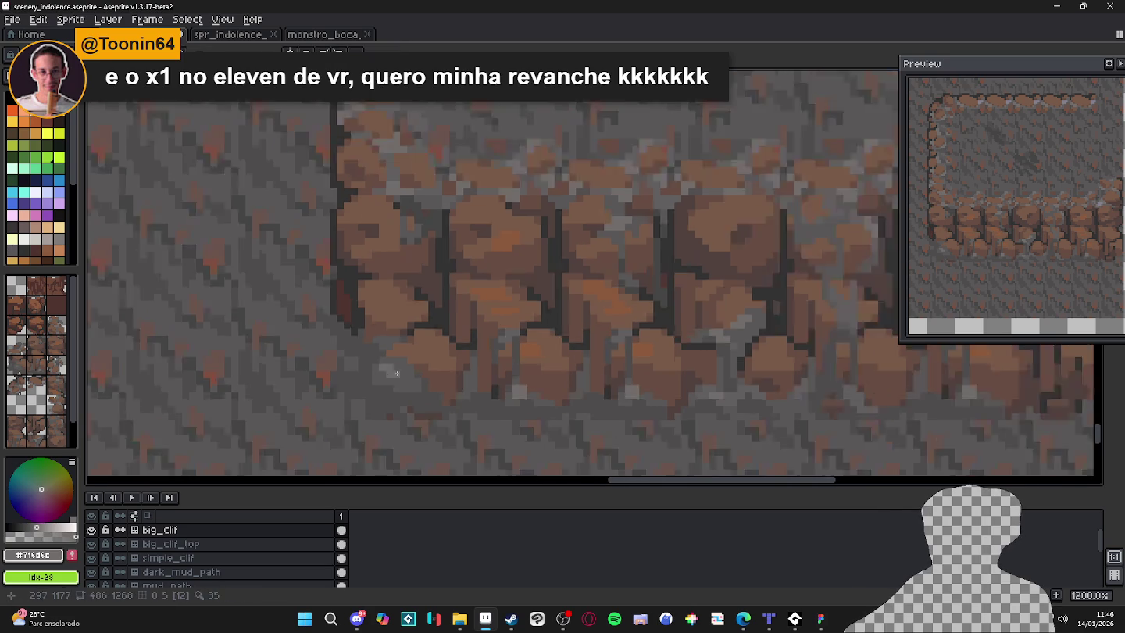
scroll(397, 374, "down", 2)
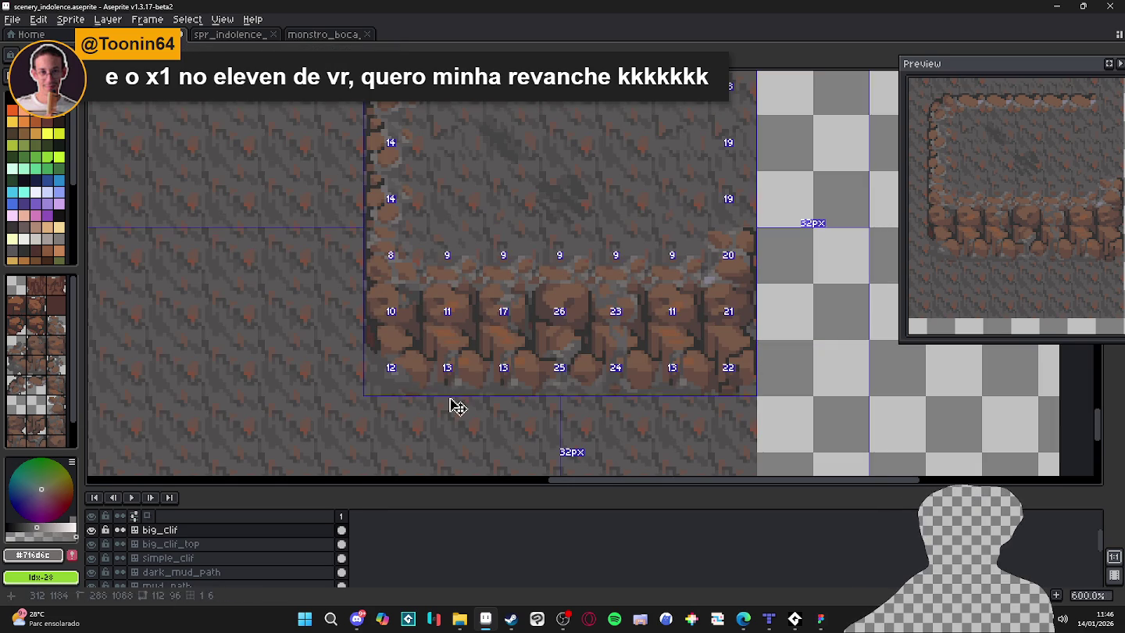
scroll(457, 395, "up", 4)
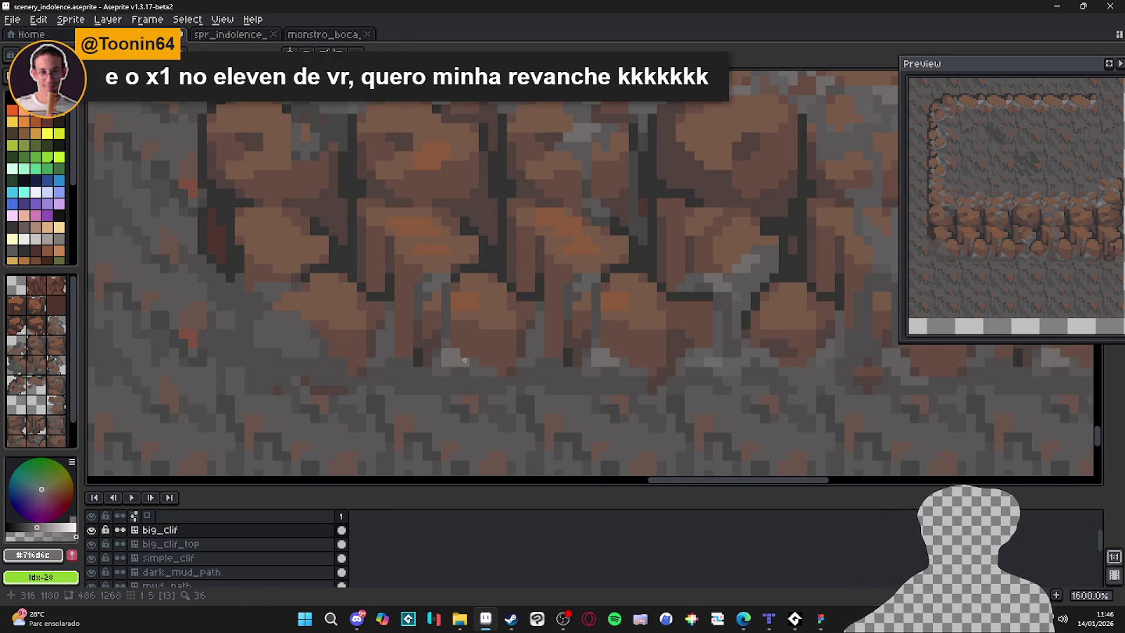
scroll(461, 363, "down", 3)
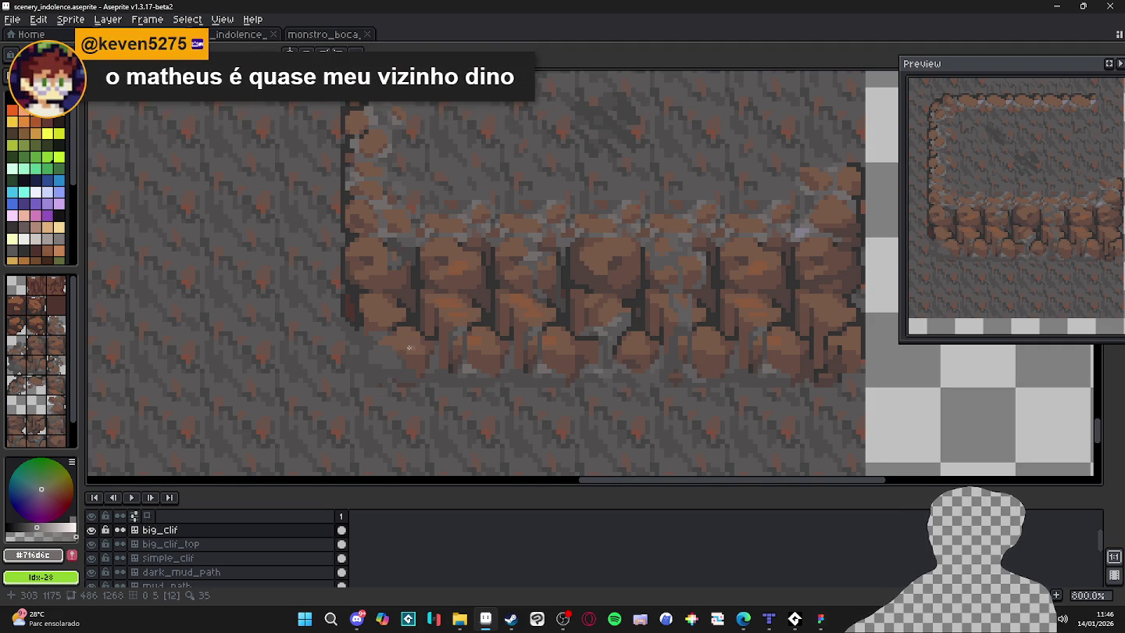
scroll(377, 342, "up", 3)
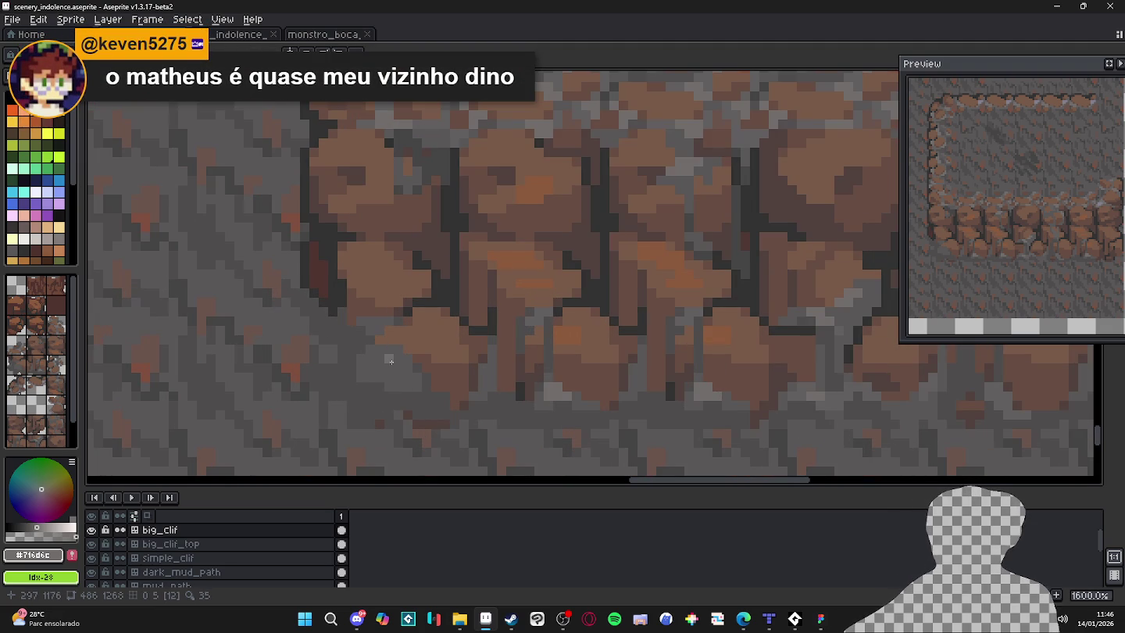
key("Tab")
key("Tab")
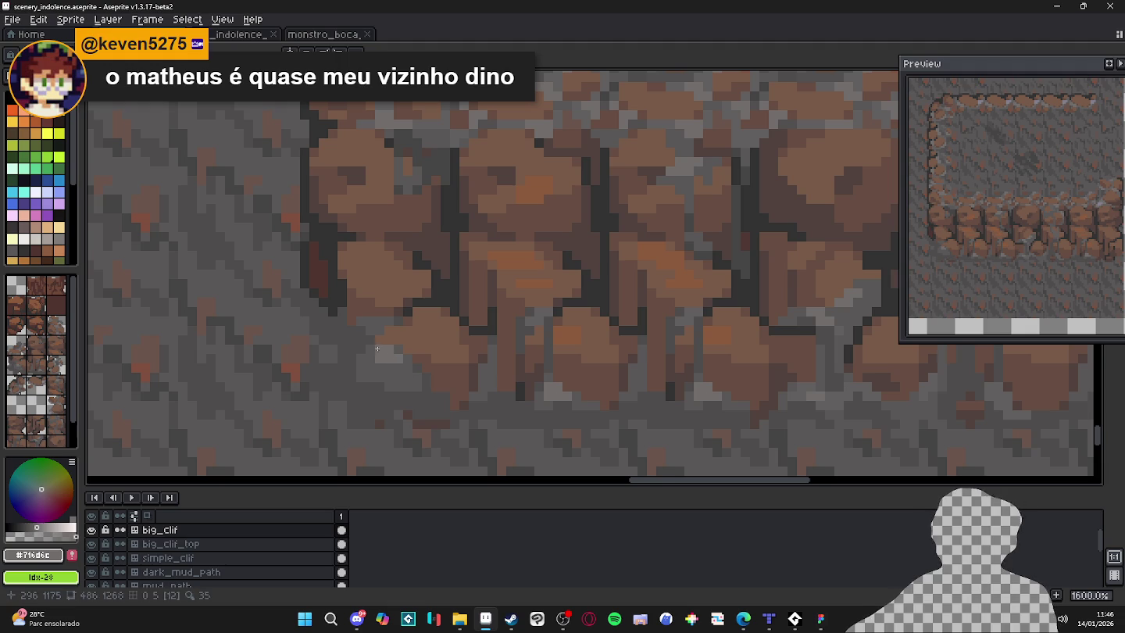
scroll(380, 369, "down", 3)
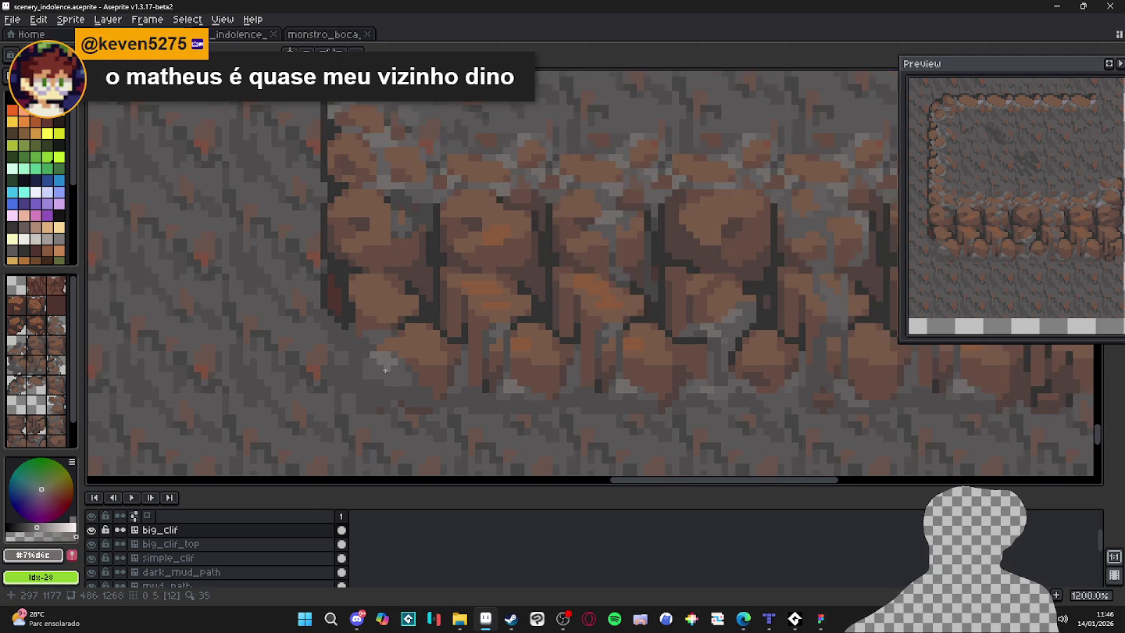
scroll(375, 350, "up", 3)
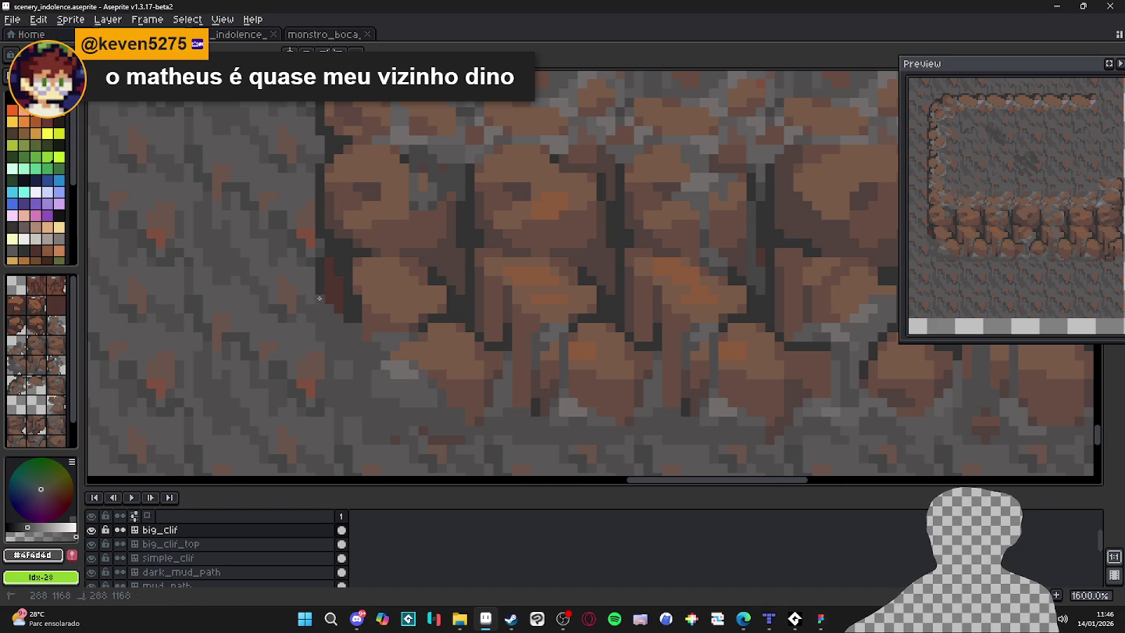
scroll(330, 302, "down", 4)
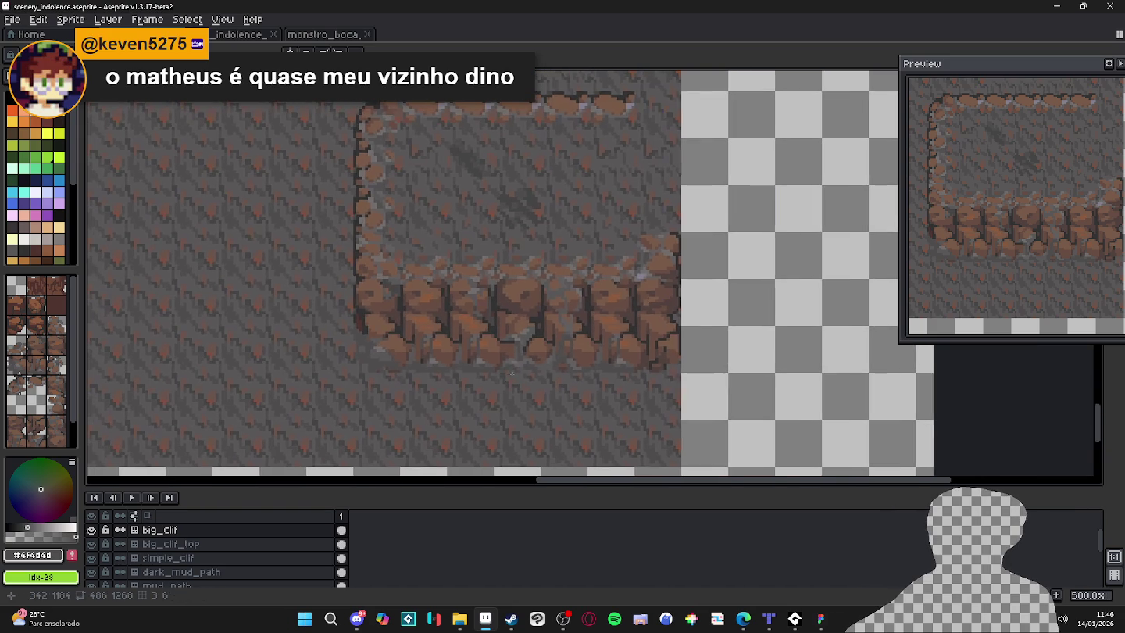
Save the cliff tileset, briefly check it in the Tiled map, then bring up the Figma Spiritalis file.
key("ctrl+s")
left_click(769, 618)
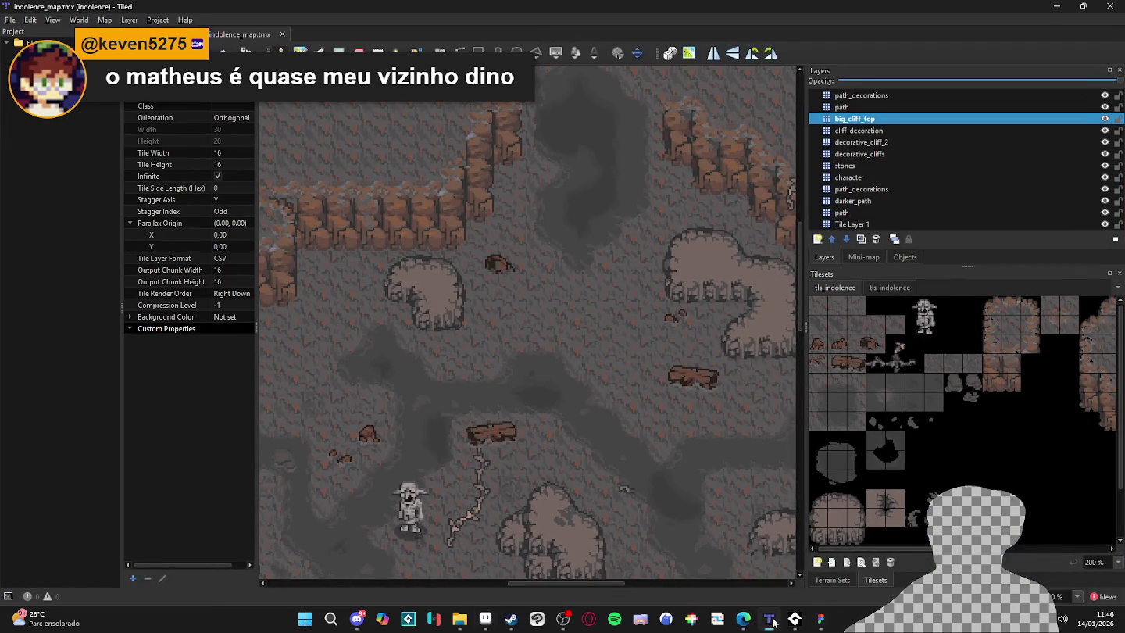
left_click(769, 618)
left_click(814, 619)
scroll(461, 339, "down", 3)
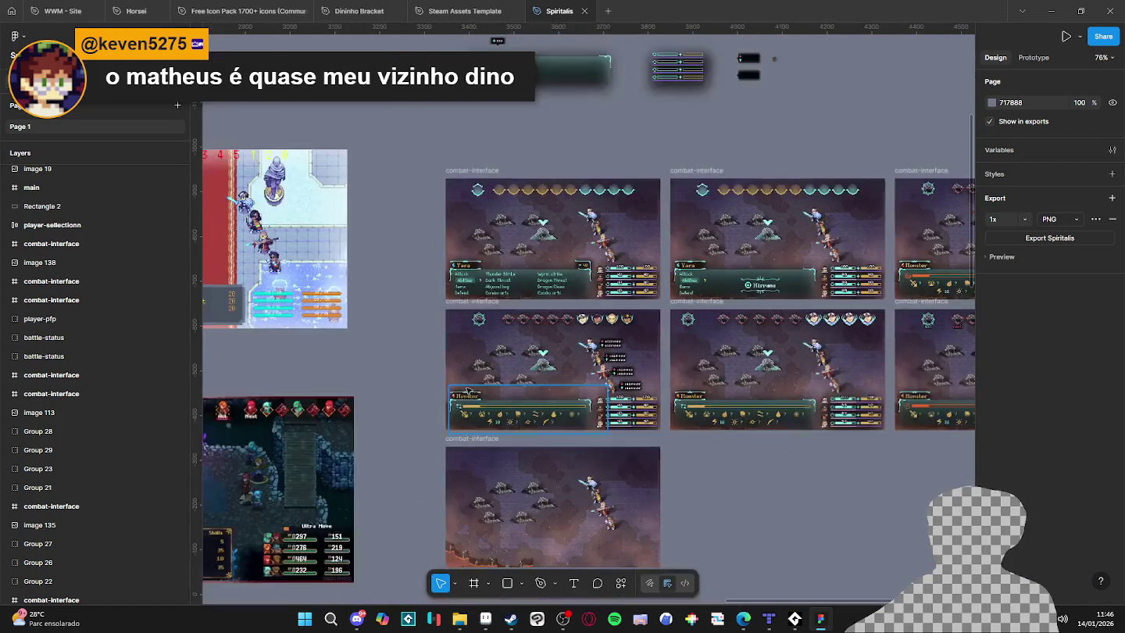
Scroll the Figma canvas from the combat screens down through Main, Stats, Attributes and Abilities to Equipment.
scroll(461, 338, "up", 3)
scroll(461, 338, "left", 15)
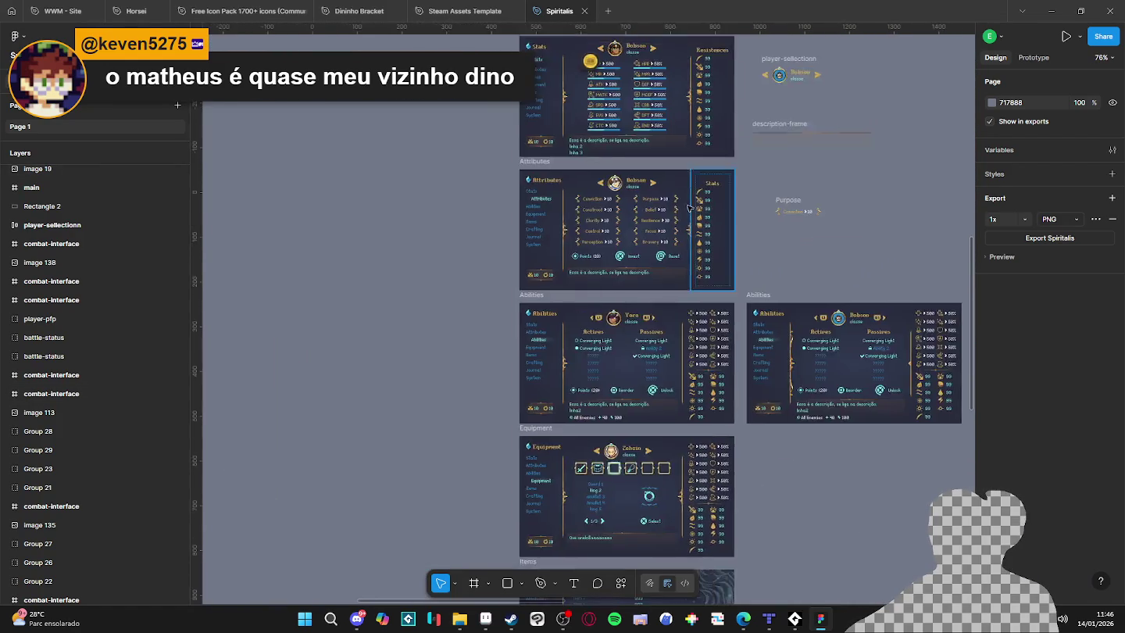
scroll(594, 356, "up", 6)
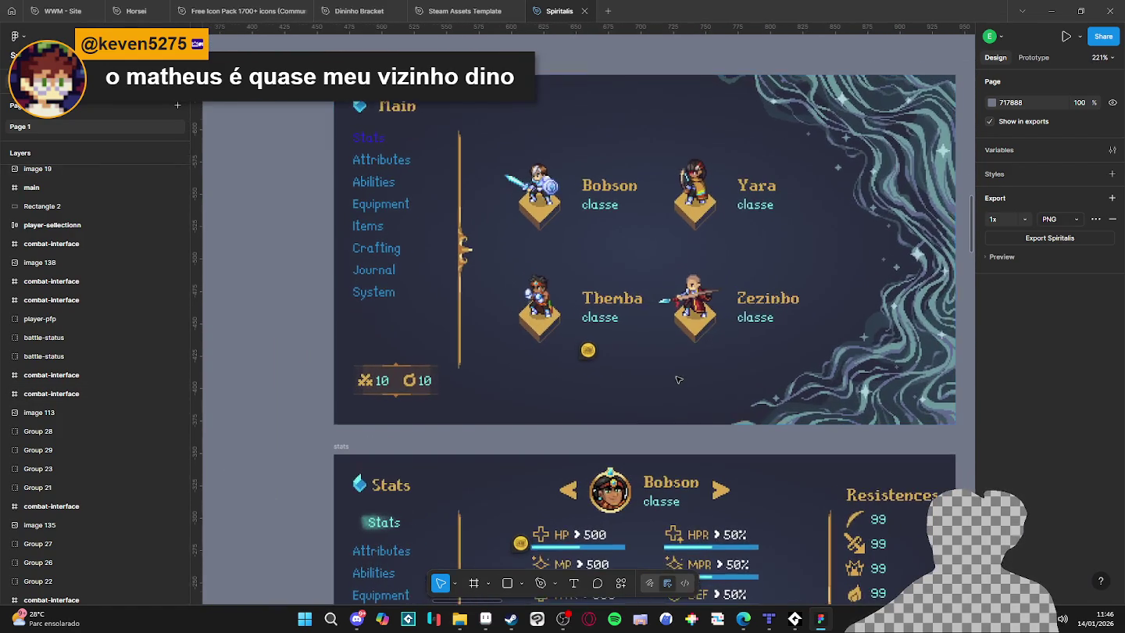
scroll(700, 391, "up", 1)
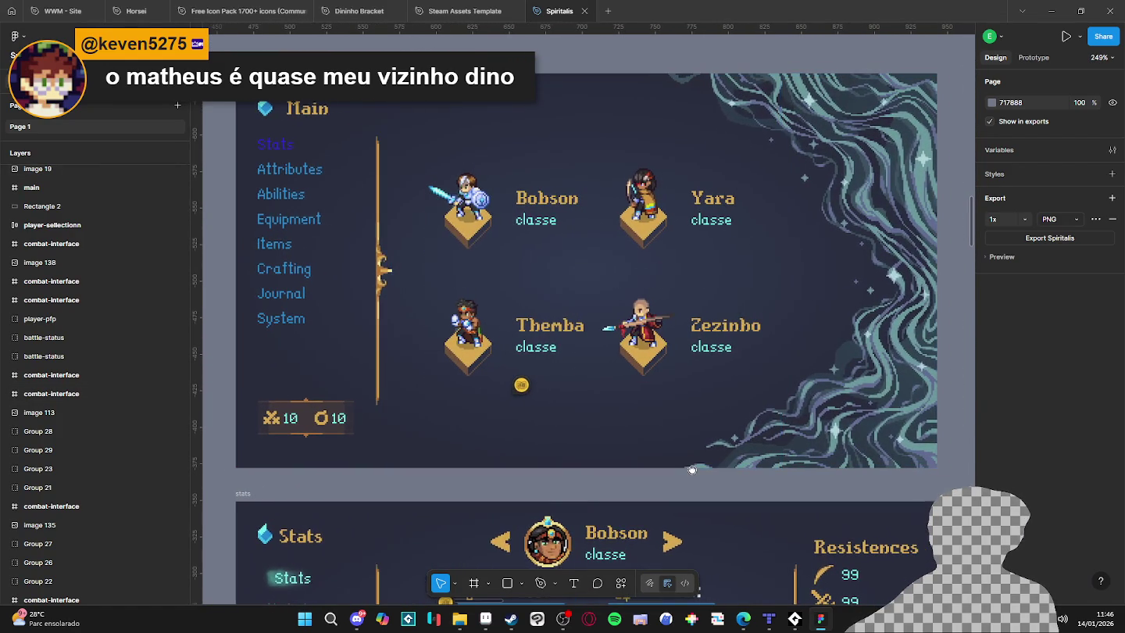
scroll(547, 492, "down", 5)
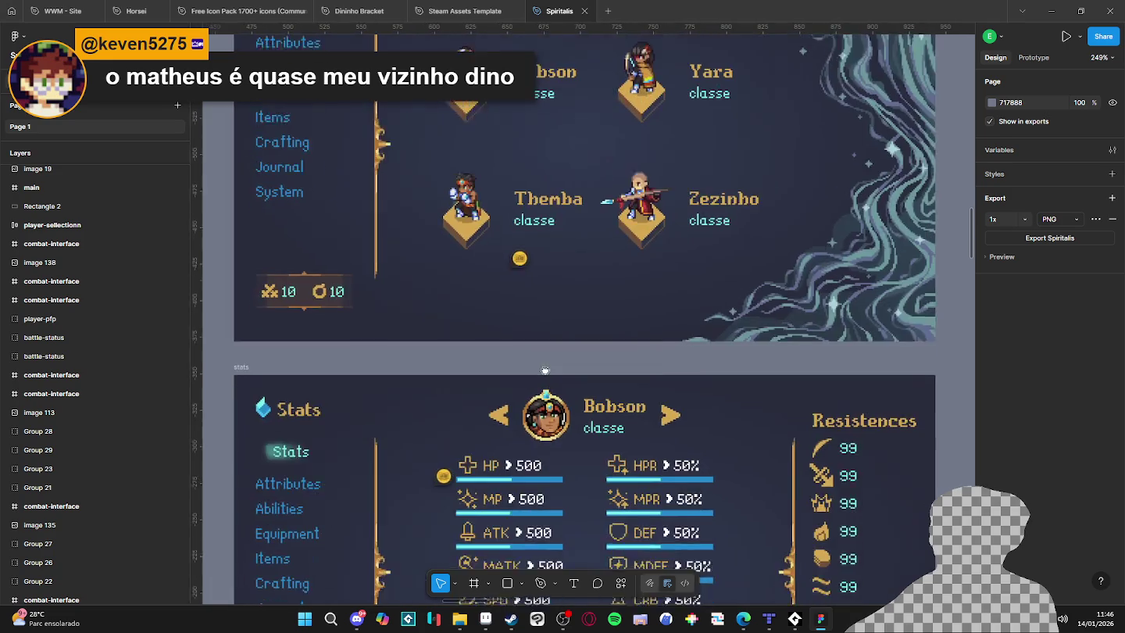
scroll(630, 491, "down", 1)
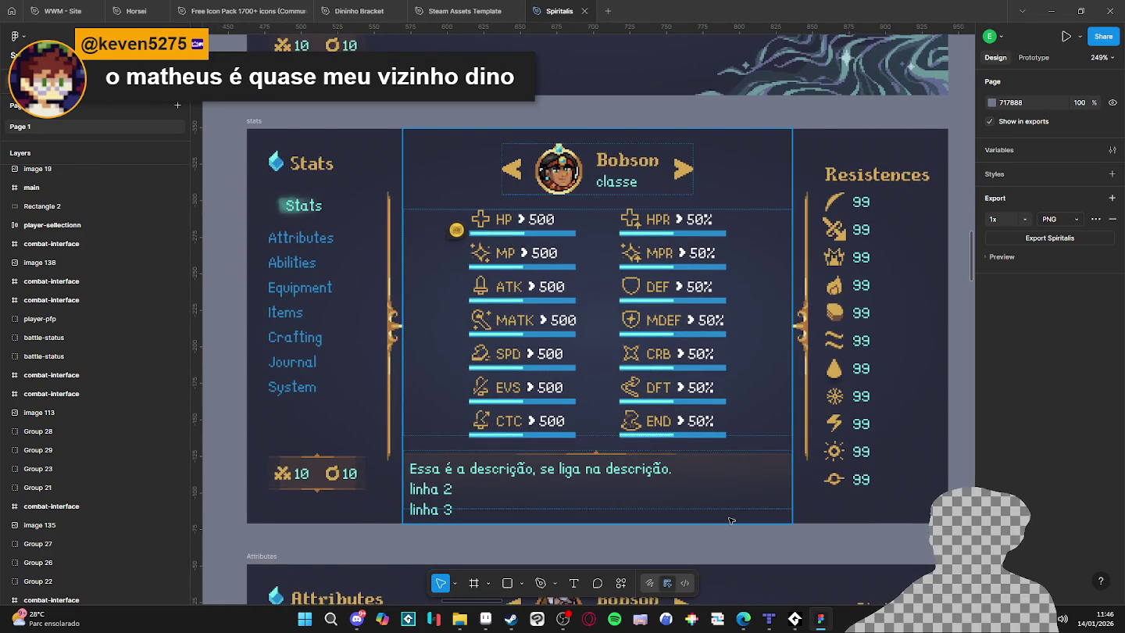
scroll(784, 550, "down", 7)
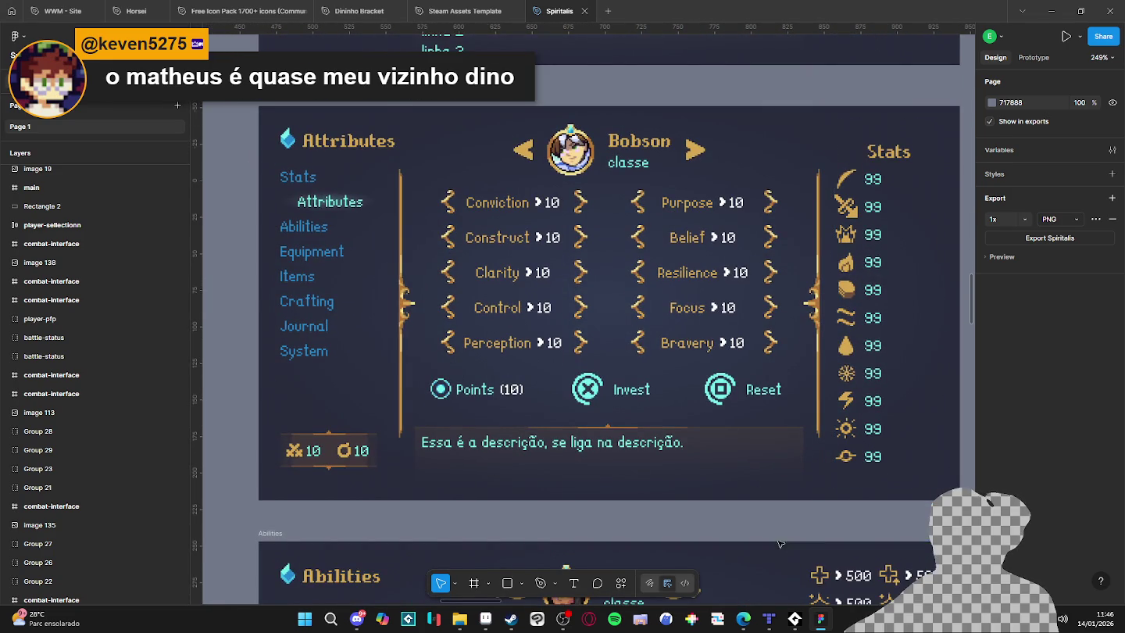
scroll(781, 541, "down", 1)
scroll(781, 456, "down", 8)
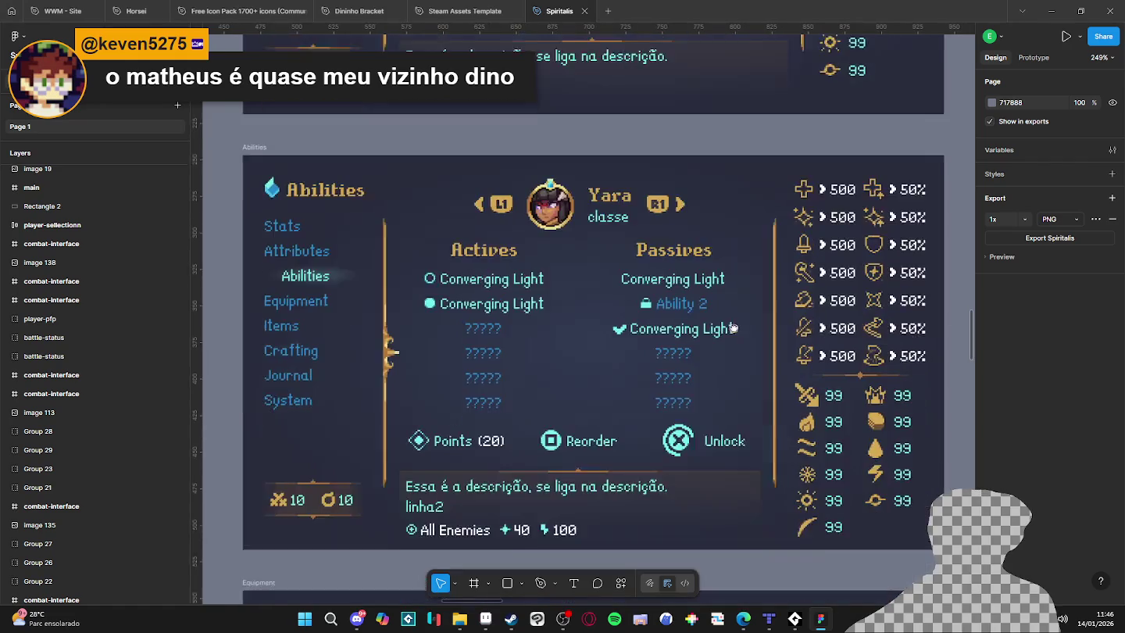
scroll(752, 389, "down", 6)
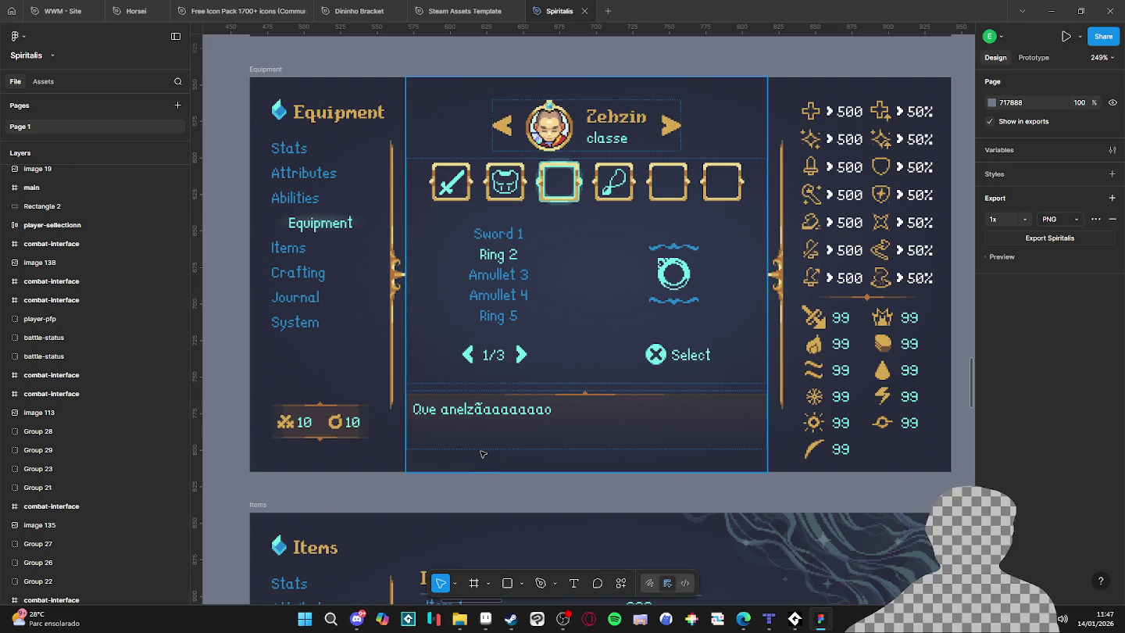
Scroll past Items, Crafting, Save/Load, Journal and Monstruary, then pan to fit the System – Configs screen.
scroll(481, 454, "down", 10)
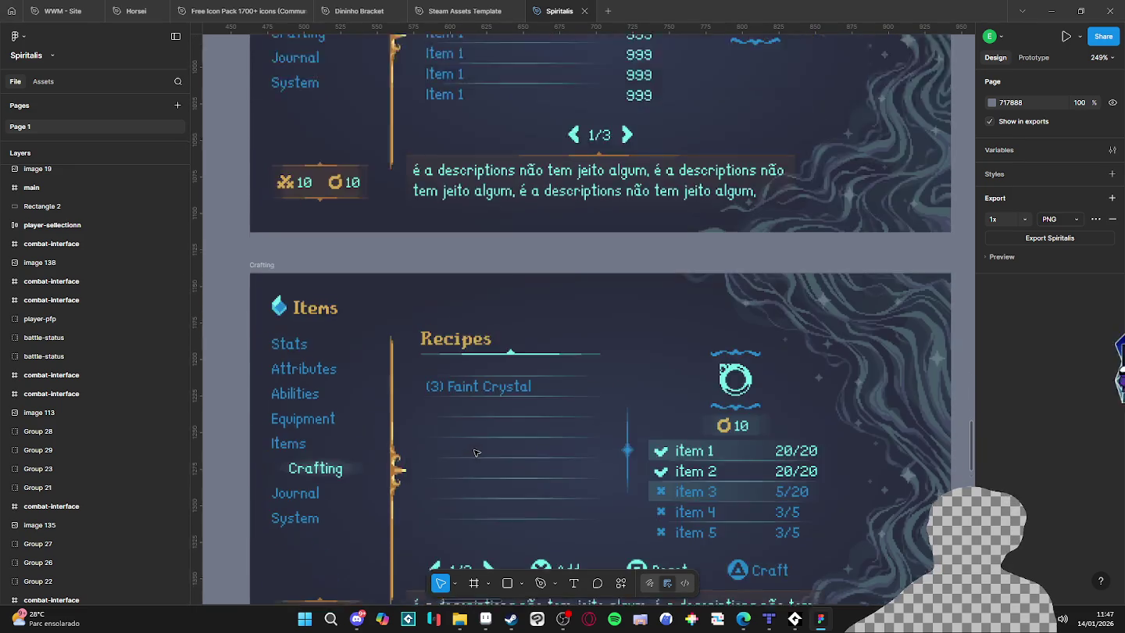
scroll(475, 453, "down", 8)
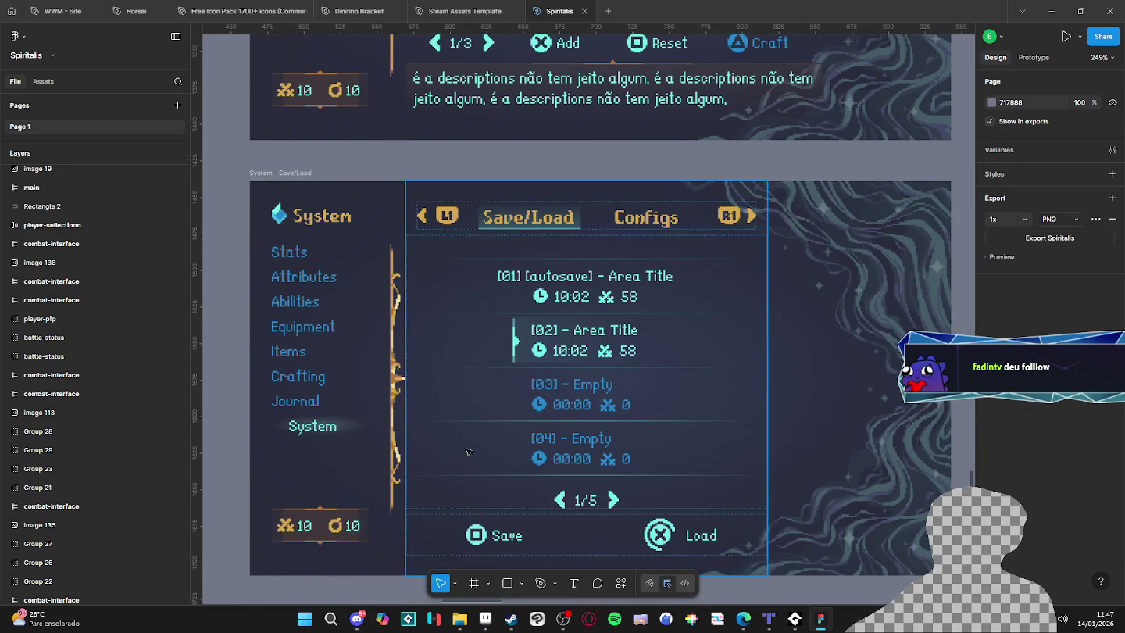
scroll(469, 452, "down", 7)
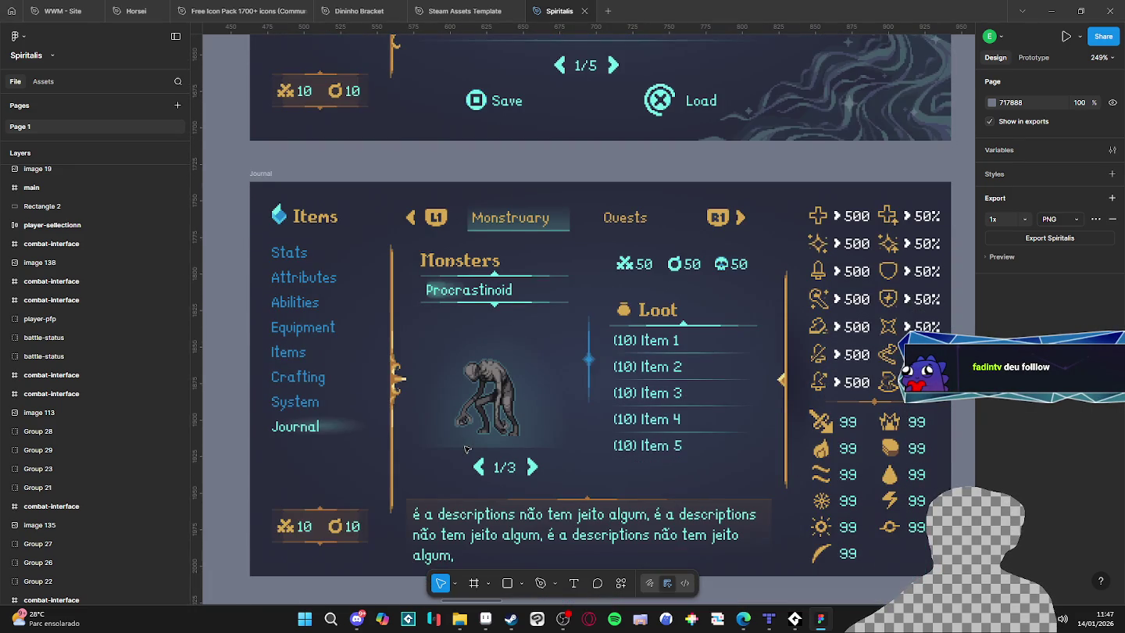
scroll(464, 449, "down", 11)
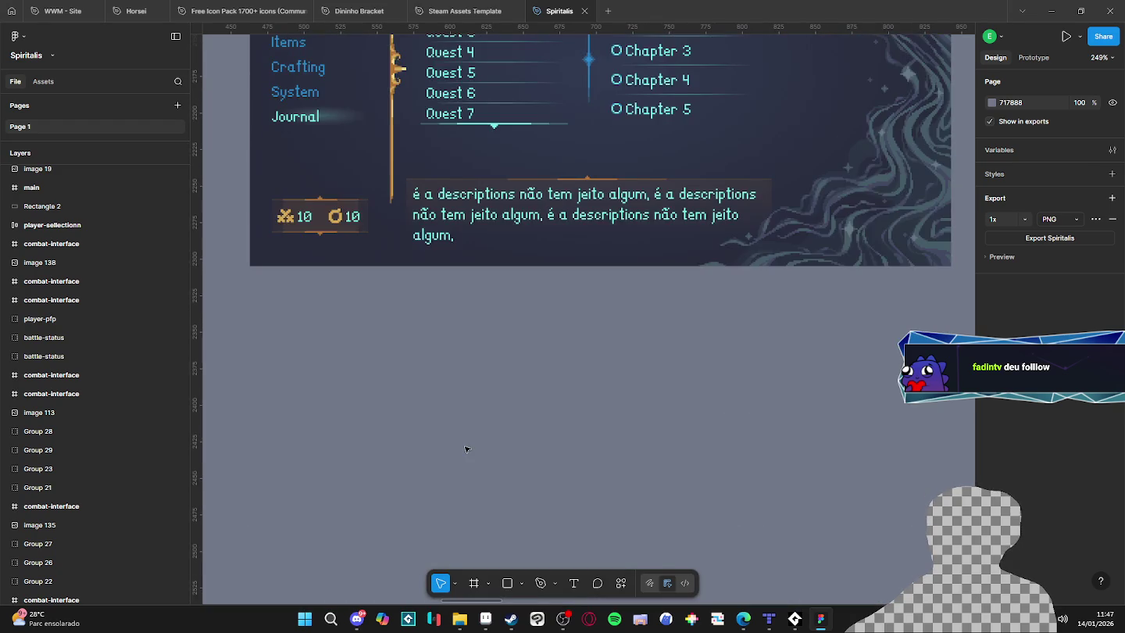
scroll(465, 449, "up", 3)
scroll(469, 437, "down", 6)
scroll(477, 406, "up", 2)
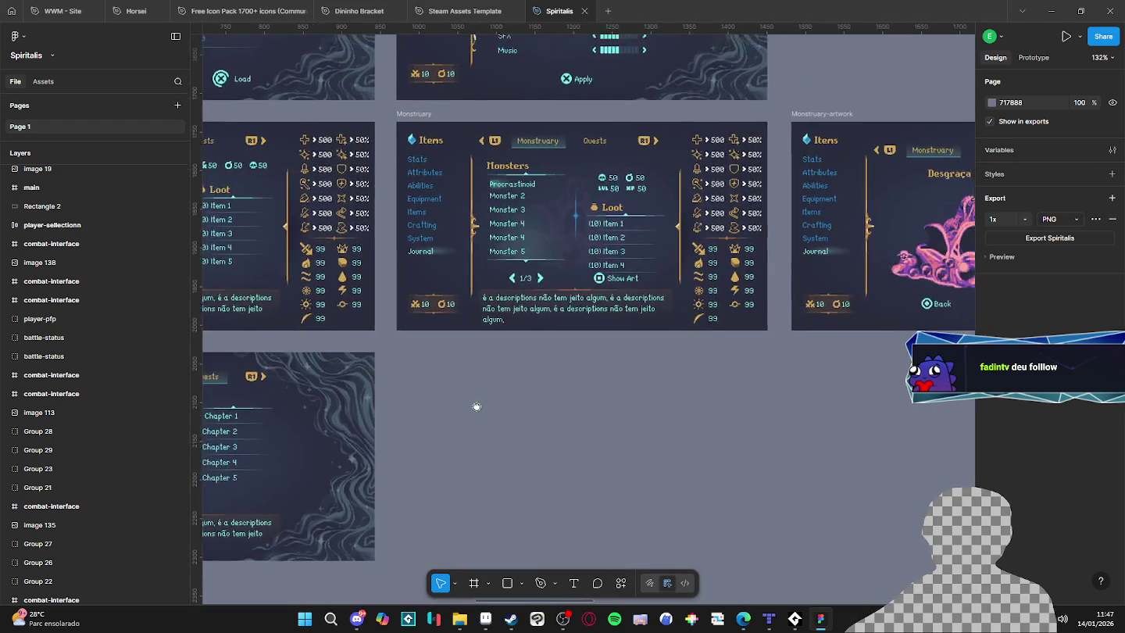
scroll(480, 430, "up", 5)
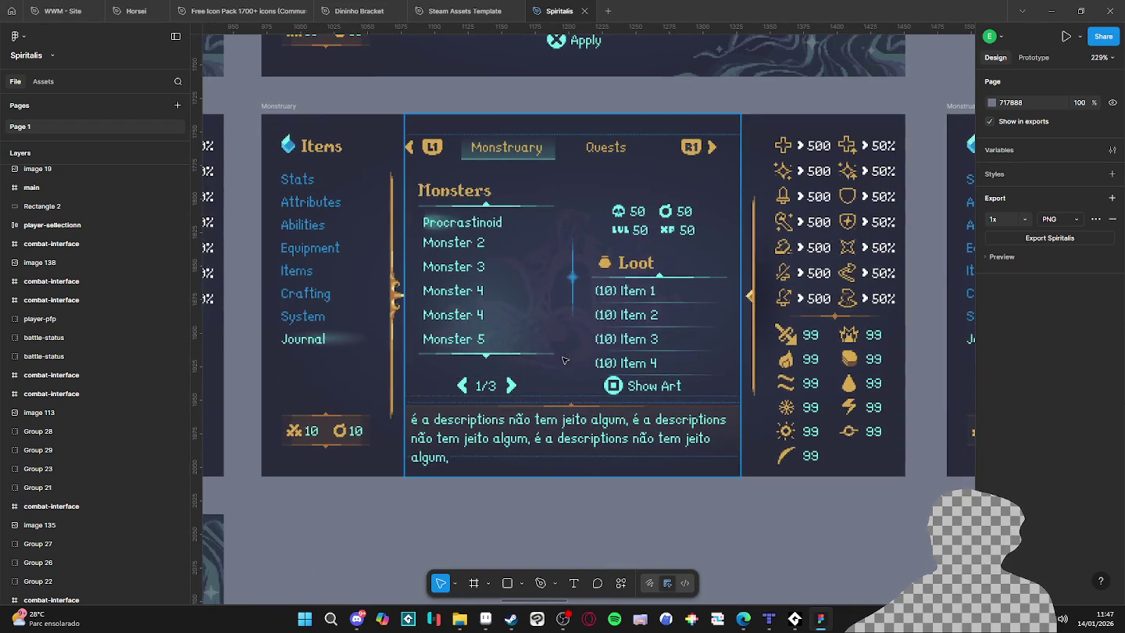
scroll(564, 360, "up", 1)
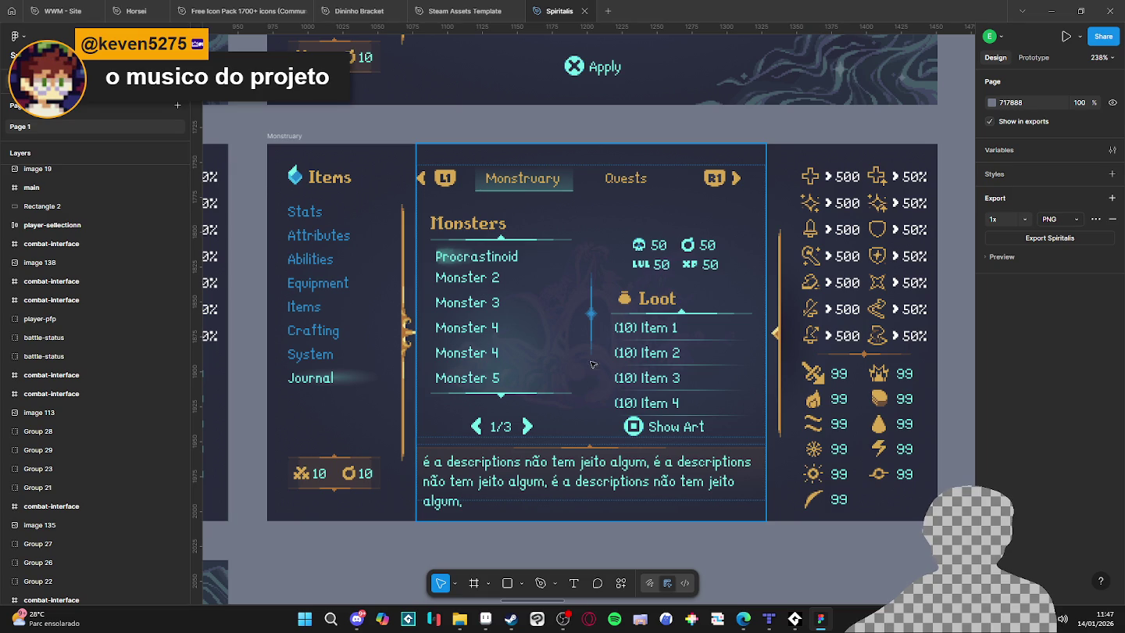
scroll(566, 248, "up", 10)
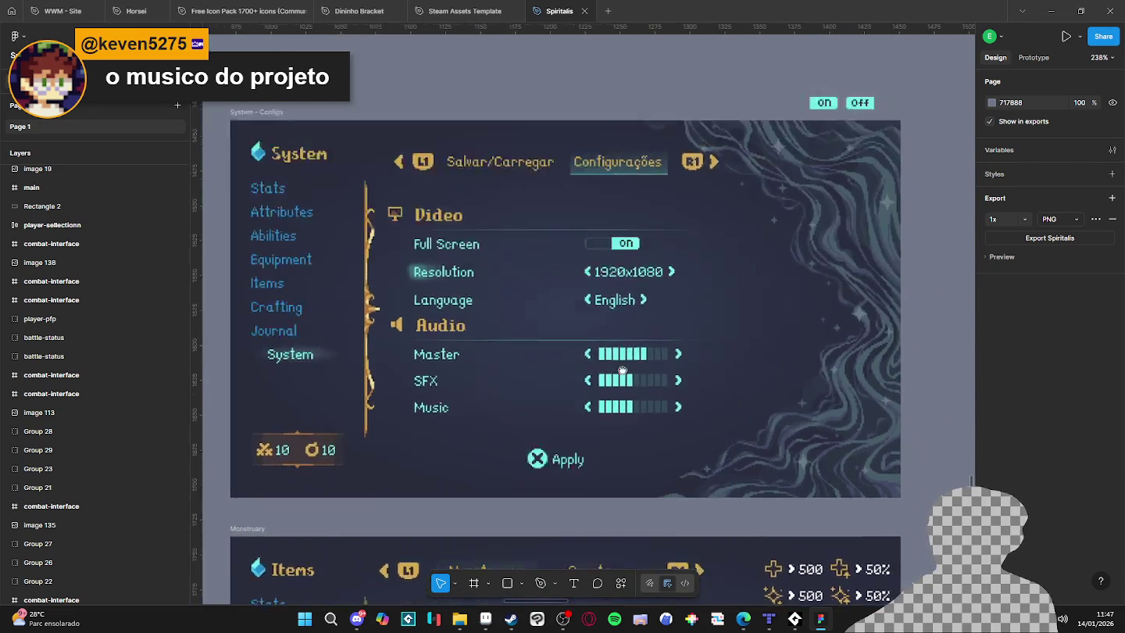
left_click_drag(666, 288, 669, 247)
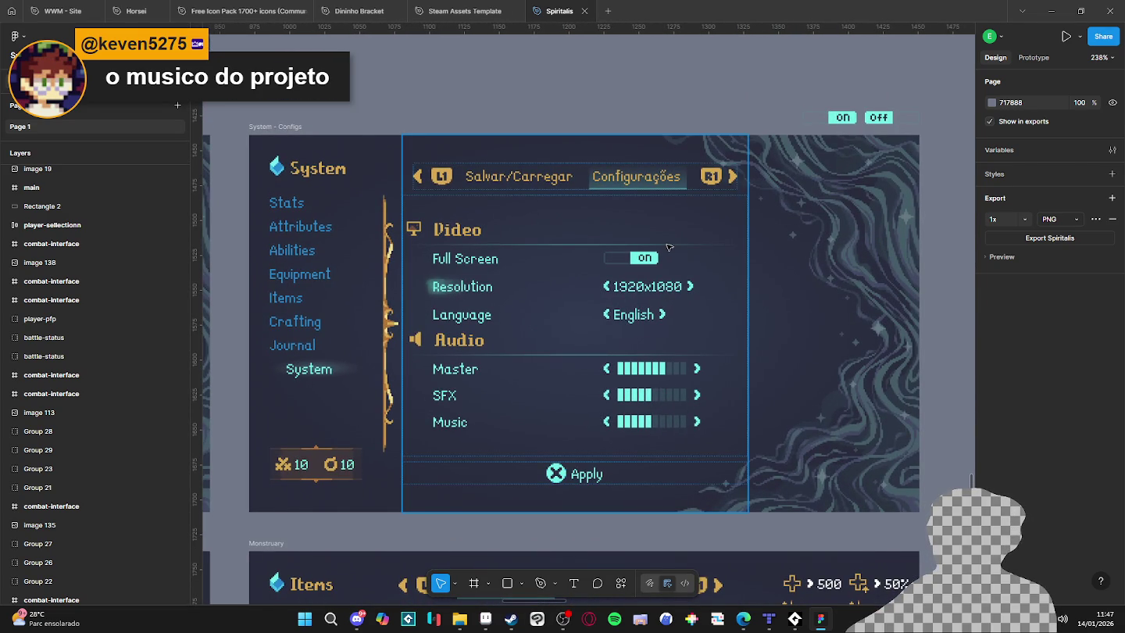
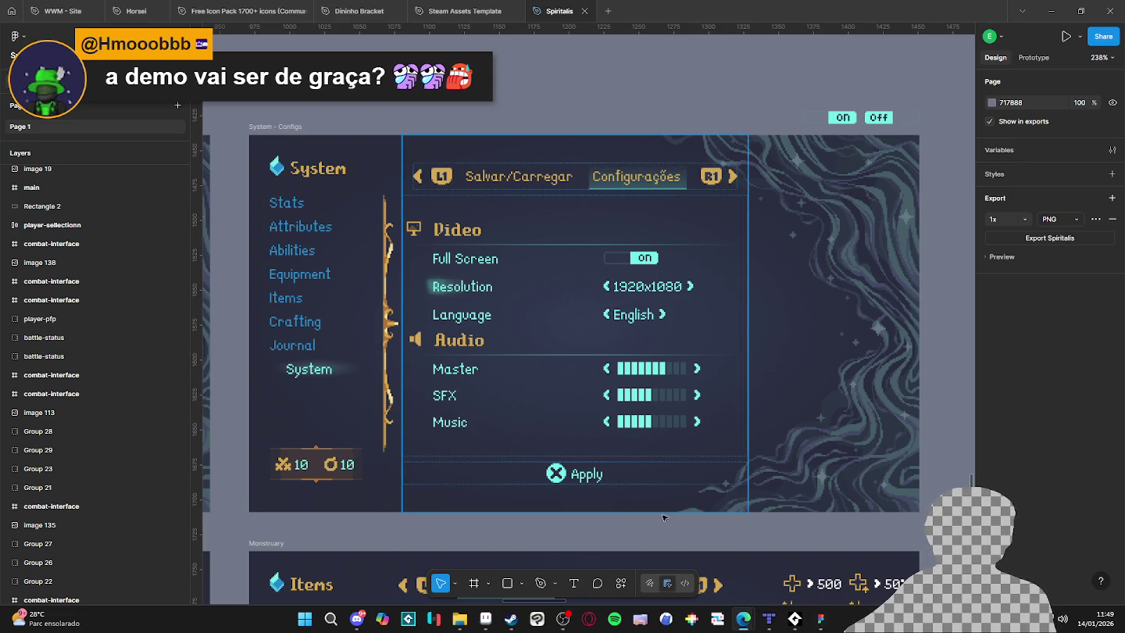
Switch from the Figma settings-menu mockup to the scenery_indolence.aseprite cliff tileset in Aseprite.
left_click(485, 618)
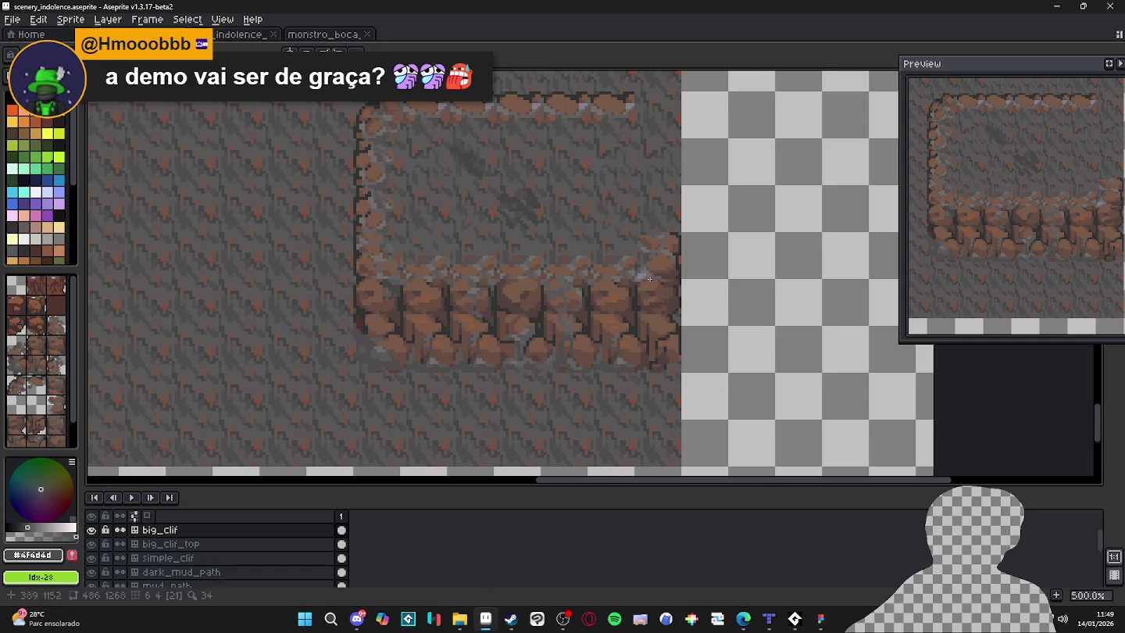
scroll(597, 309, "down", 1)
scroll(458, 341, "up", 2)
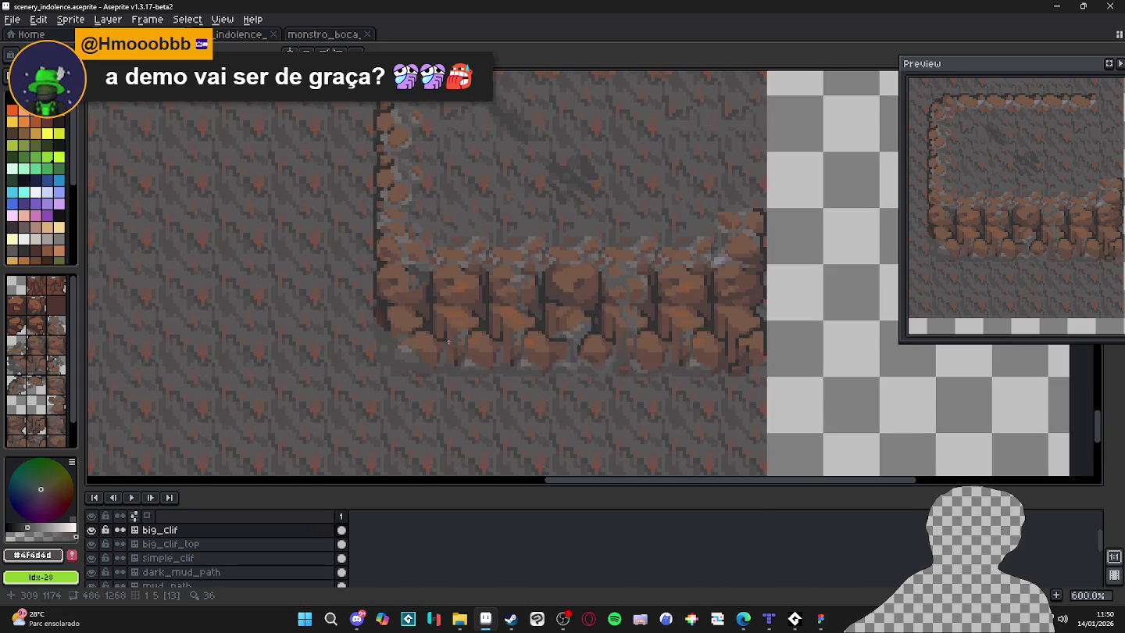
key("space")
scroll(432, 378, "up", 2)
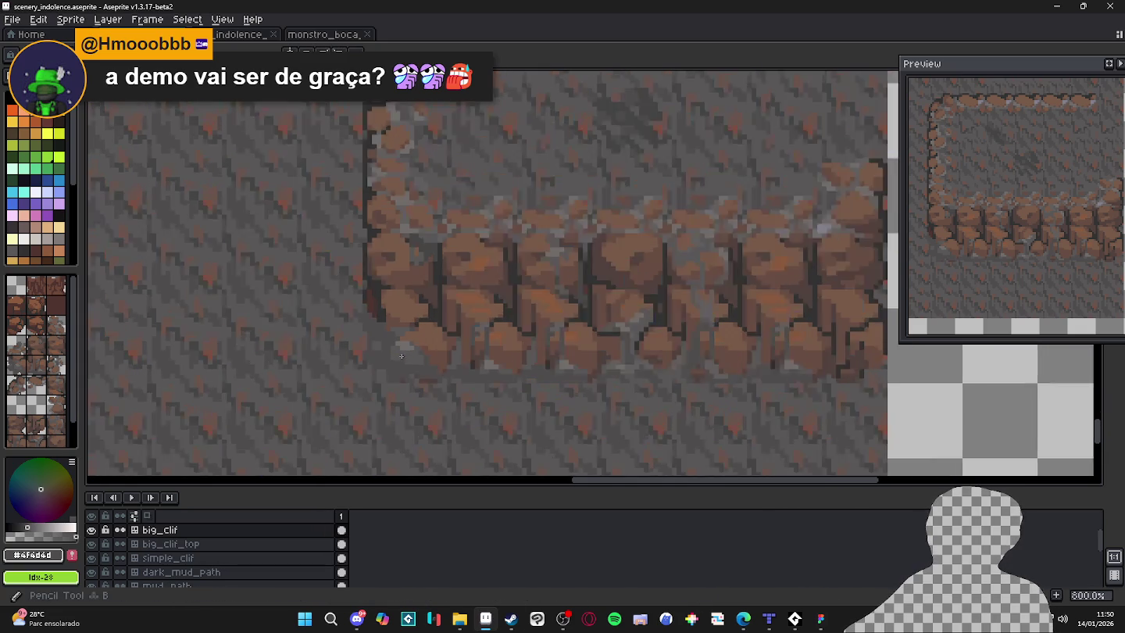
scroll(448, 386, "down", 1)
scroll(448, 386, "up", 2)
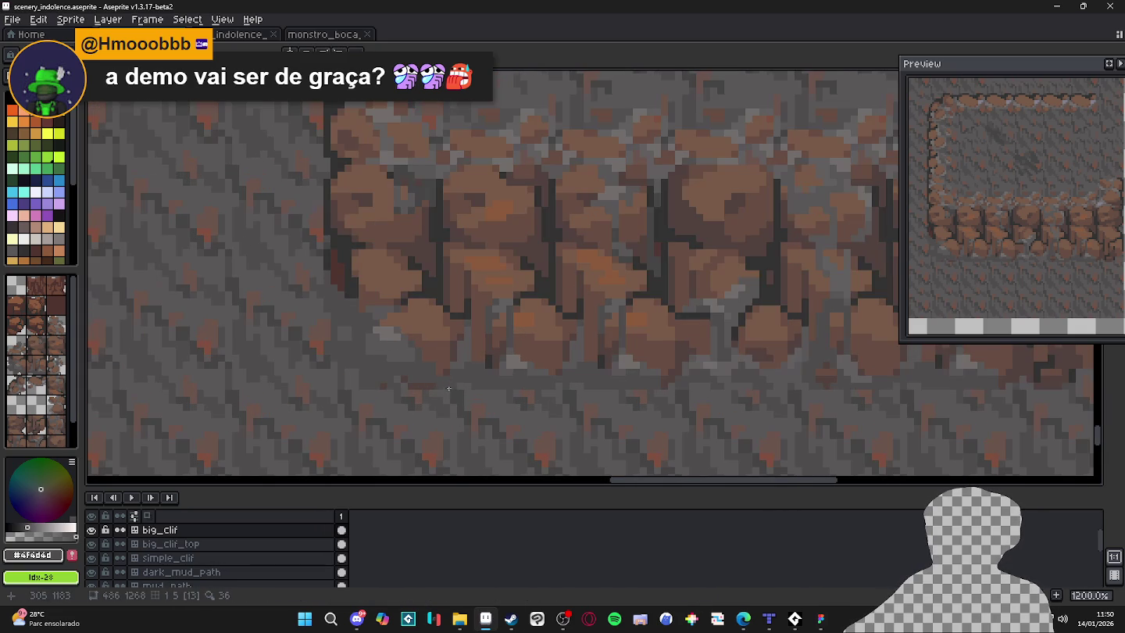
key("space")
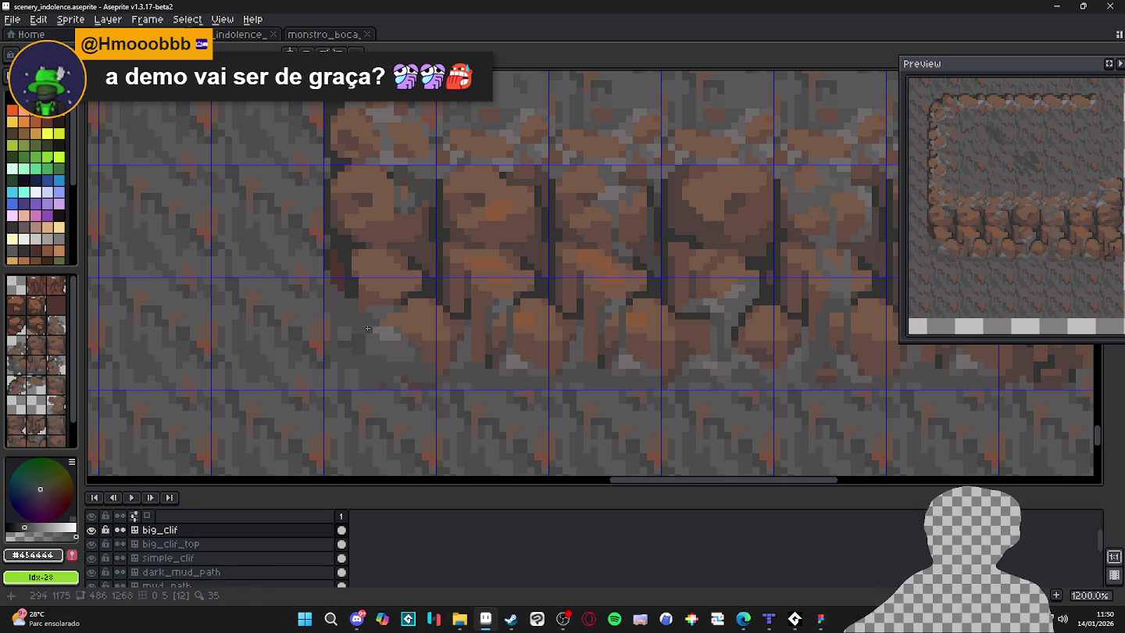
key("space")
scroll(444, 340, "down", 4)
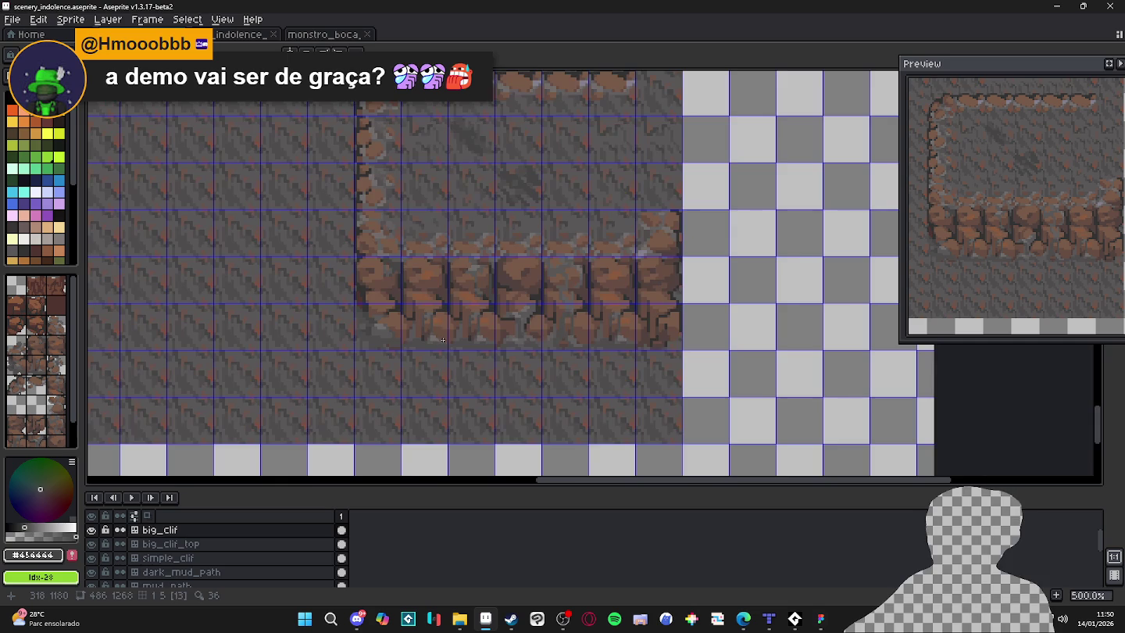
scroll(390, 342, "up", 5)
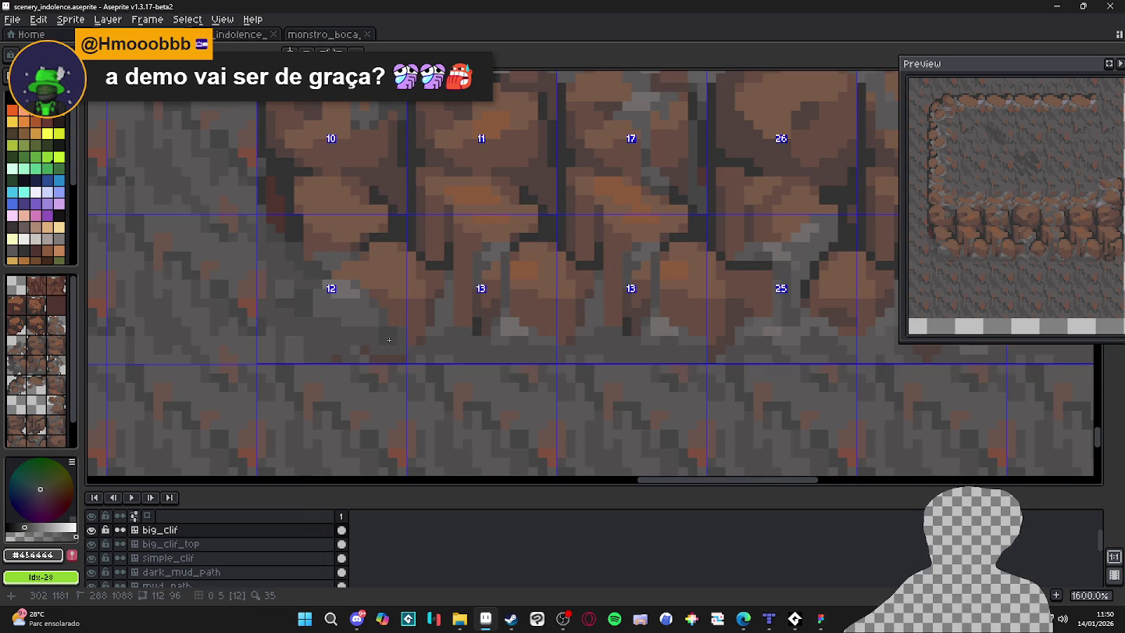
scroll(396, 334, "down", 3)
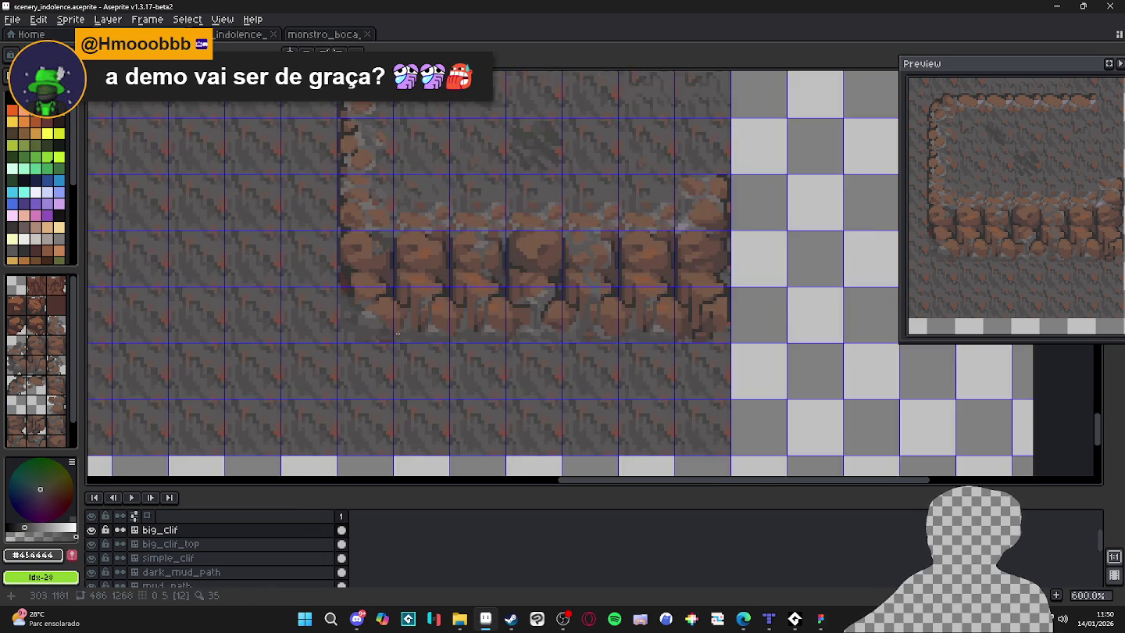
scroll(502, 360, "down", 2)
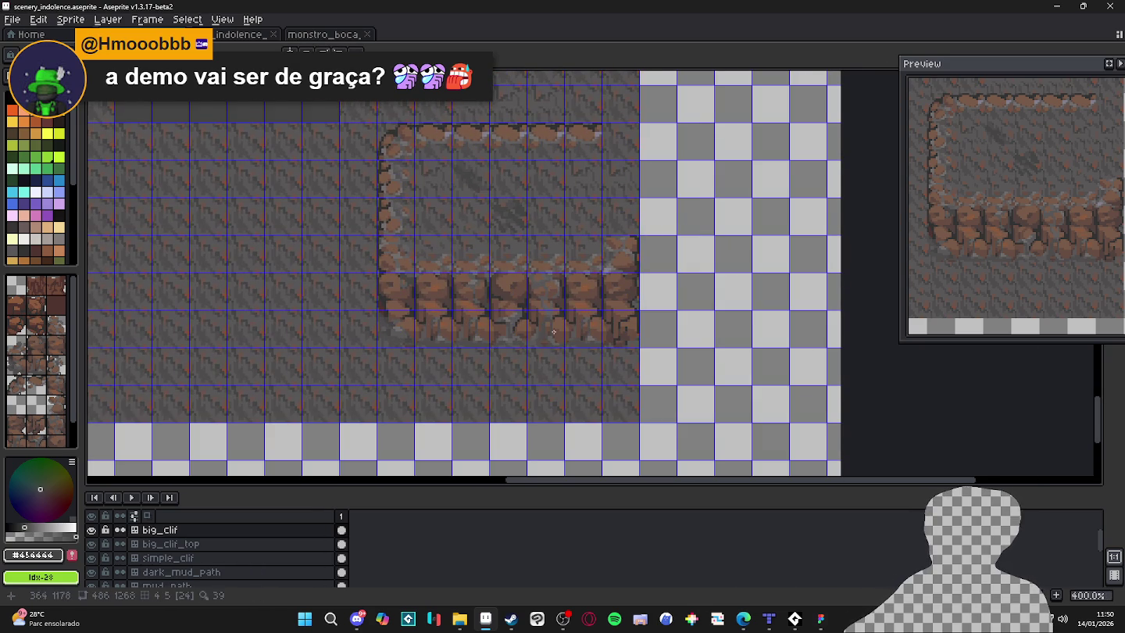
scroll(638, 296, "up", 1)
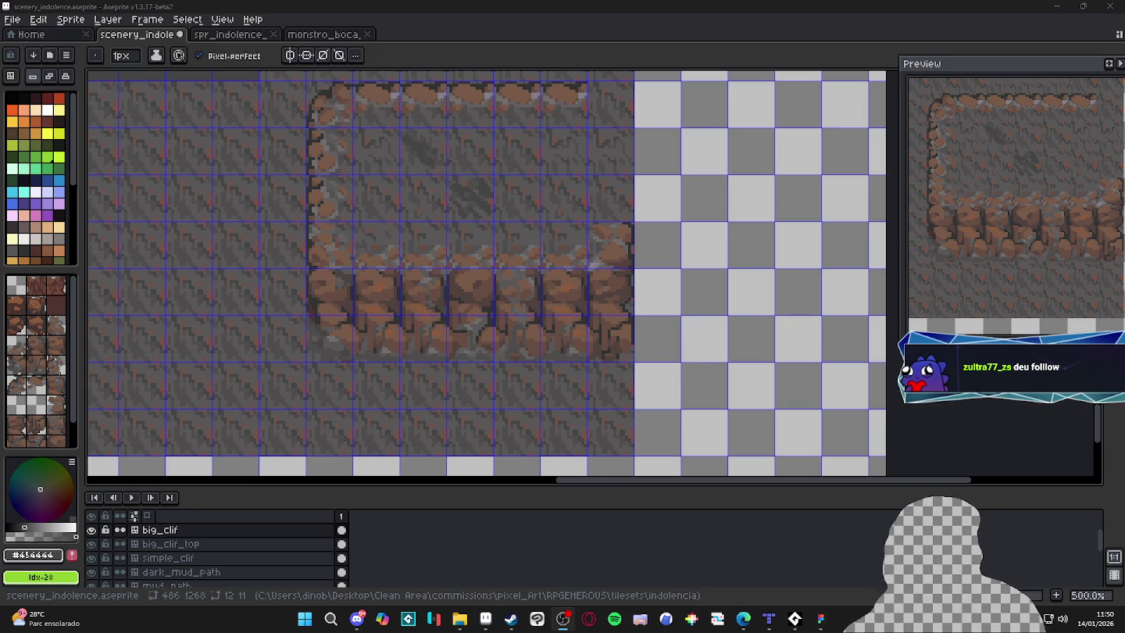
left_click(487, 620)
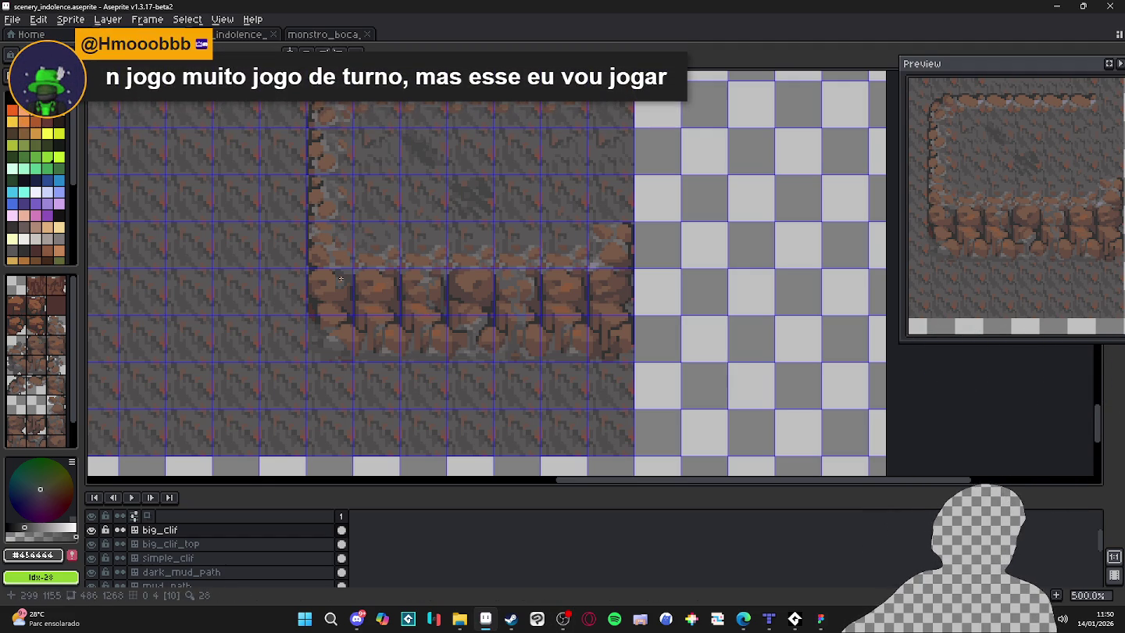
Zoom in and paint over stray dark pixels along the cliff's right edge.
scroll(355, 347, "down", 1)
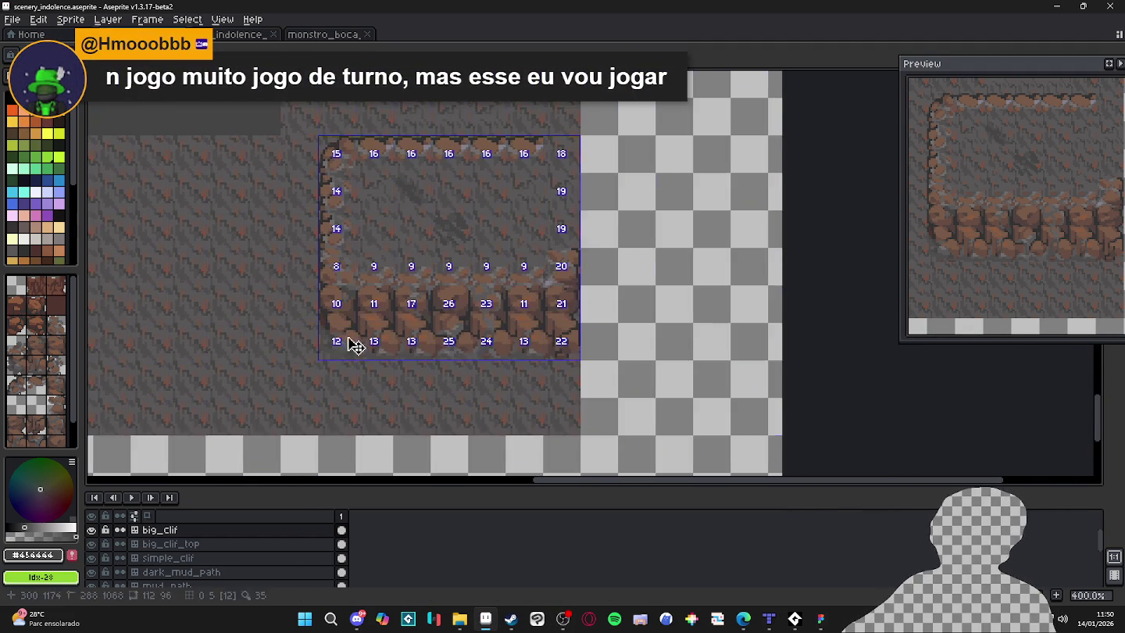
scroll(368, 327, "up", 5)
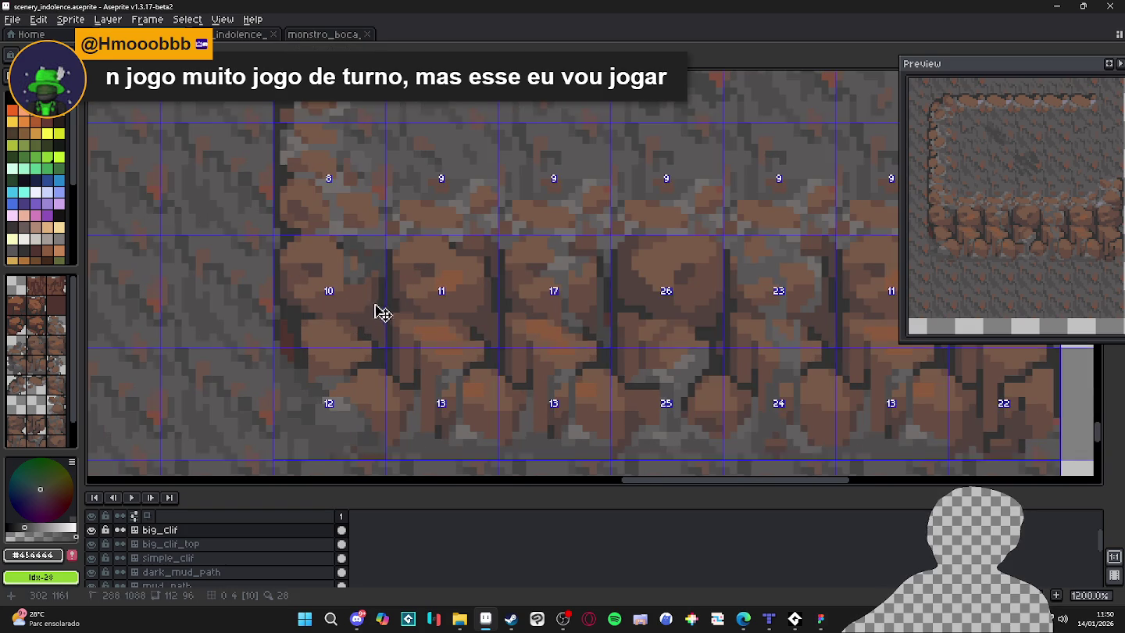
scroll(368, 281, "up", 3)
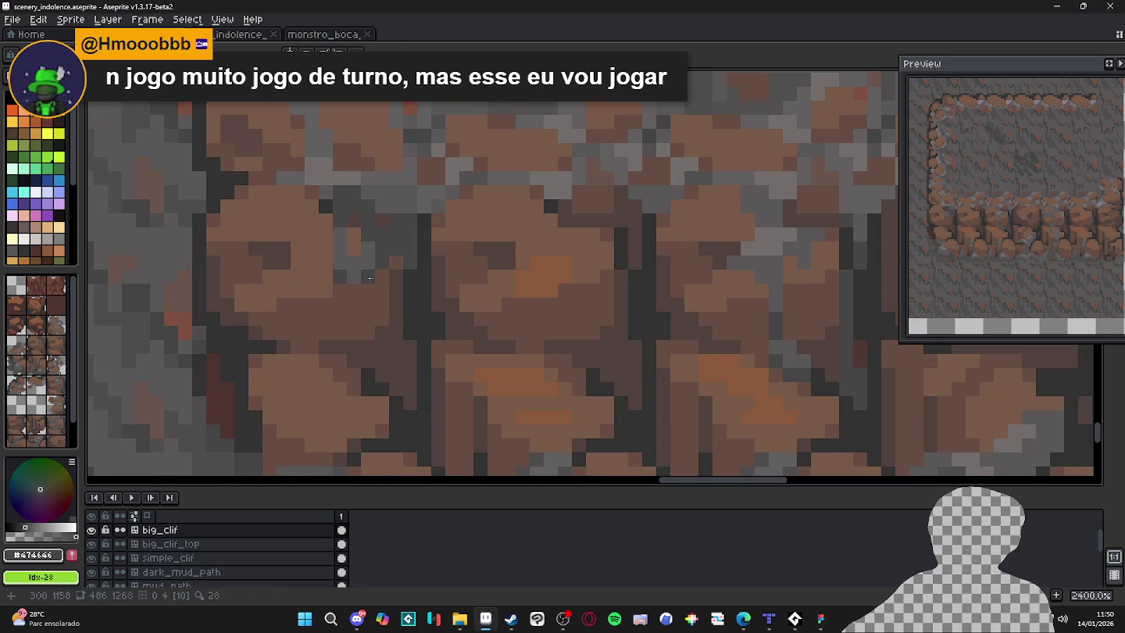
scroll(370, 279, "down", 6)
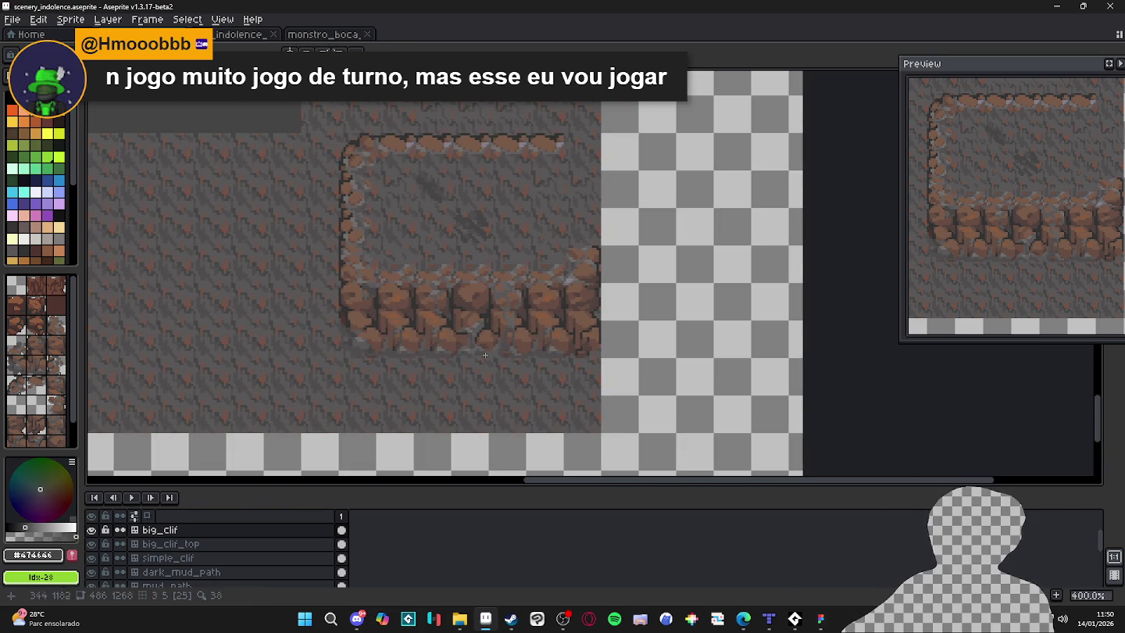
scroll(547, 358, "right", 1)
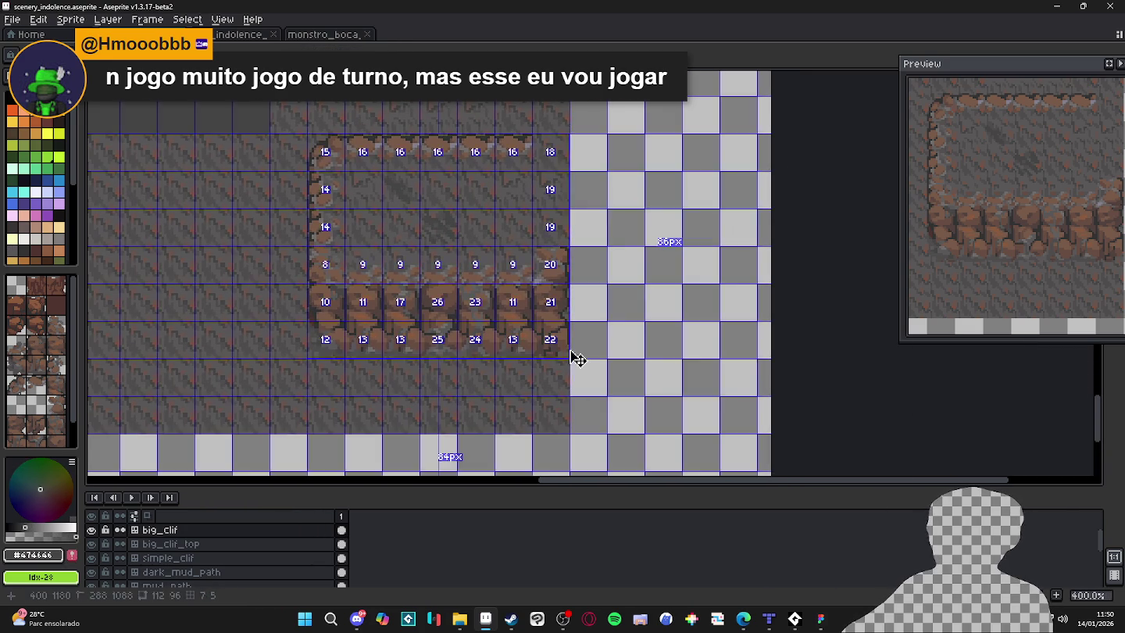
scroll(578, 358, "up", 5)
scroll(635, 334, "down", 3)
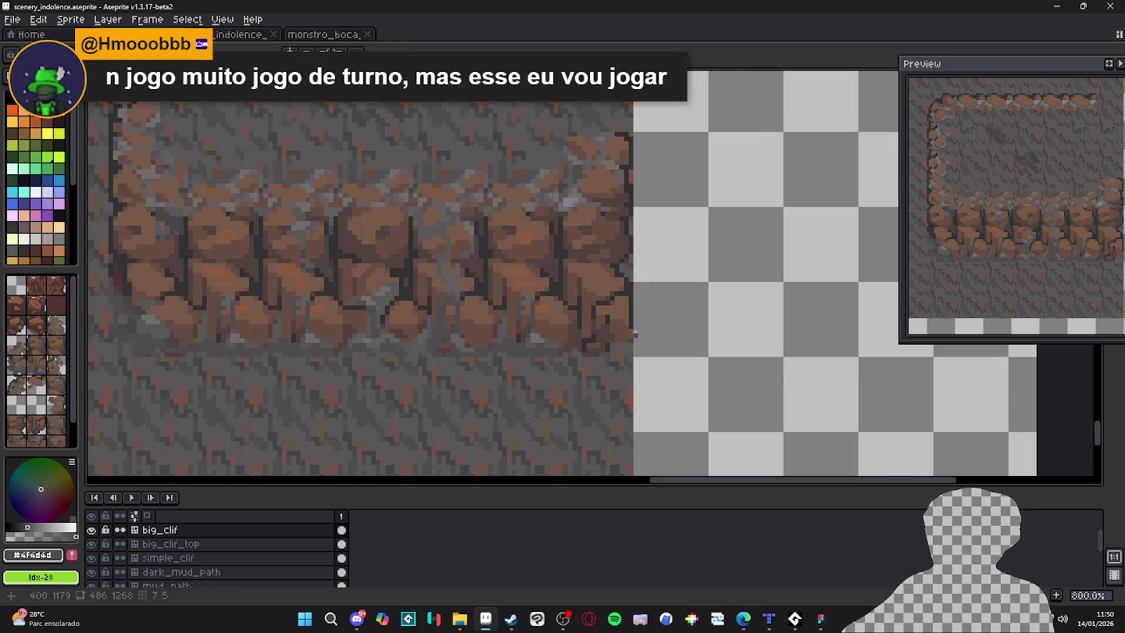
scroll(635, 334, "down", 1)
scroll(580, 333, "up", 3)
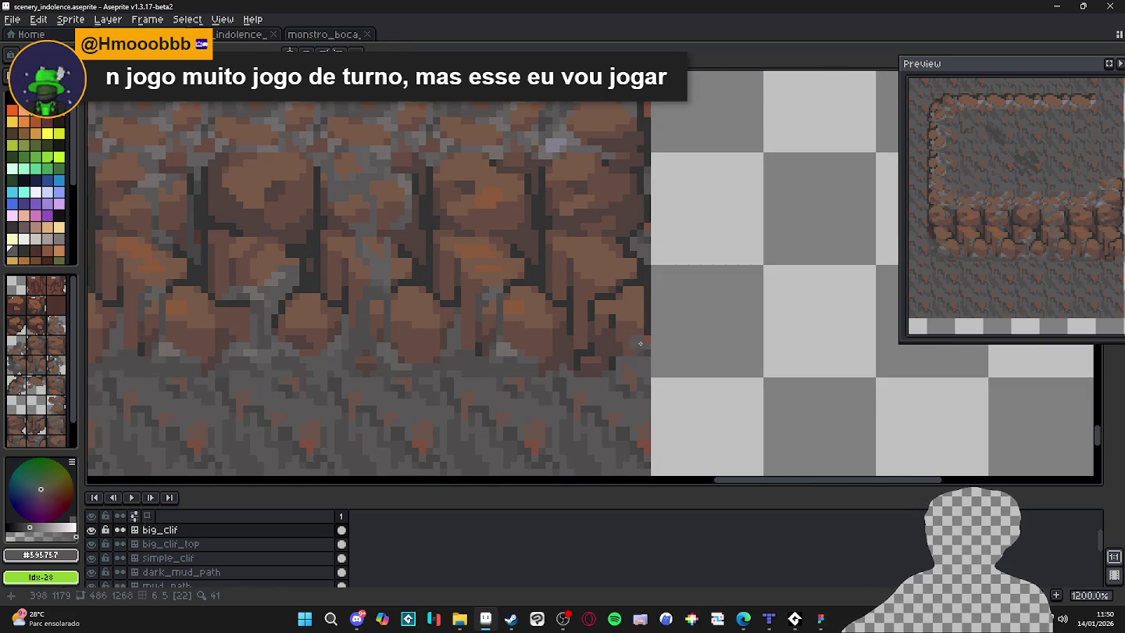
mouse_move(640, 343)
left_mouse_down()
mouse_move(587, 354)
mouse_move(601, 368)
mouse_move(581, 369)
left_mouse_up()
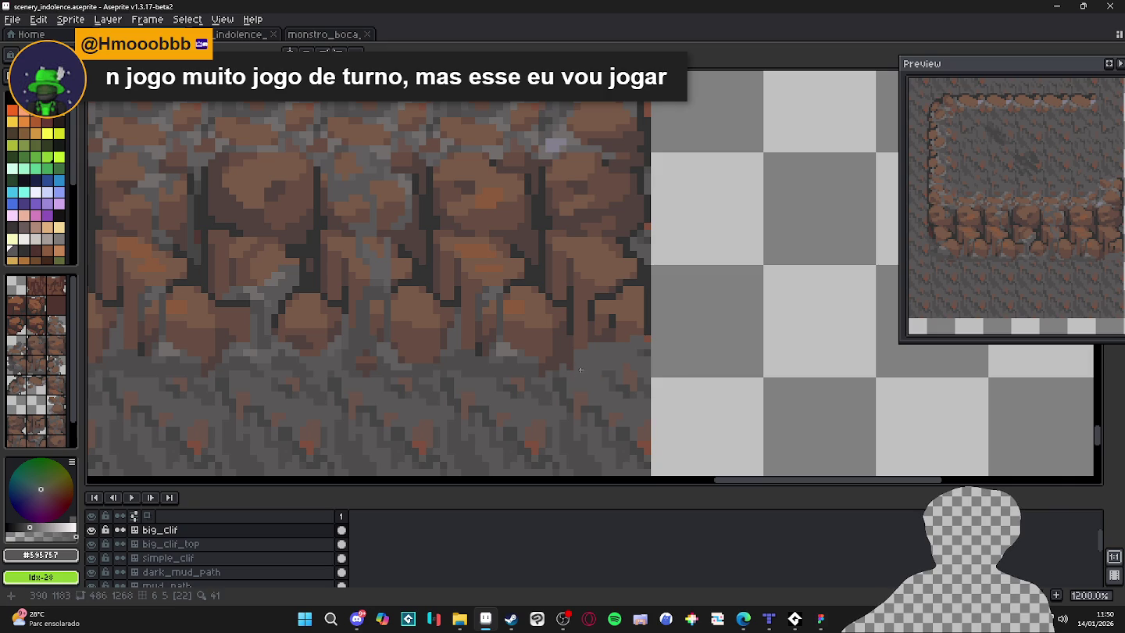
left_click(645, 330)
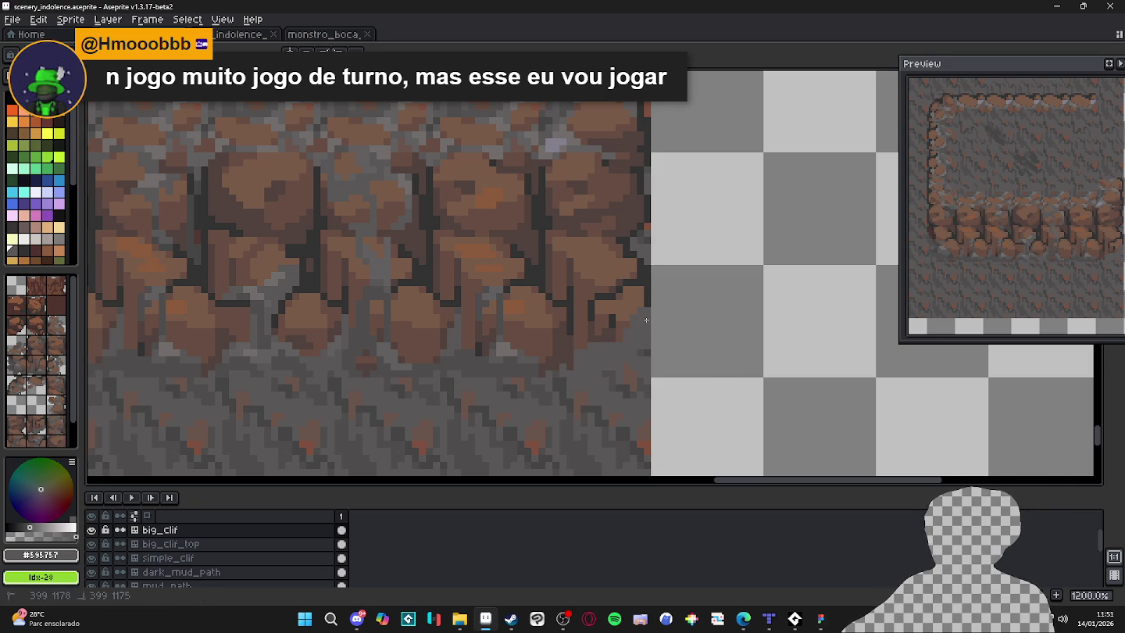
Paint grey ground over the dark rock pixels at the cliff's bottom-right.
scroll(646, 320, "down", 3)
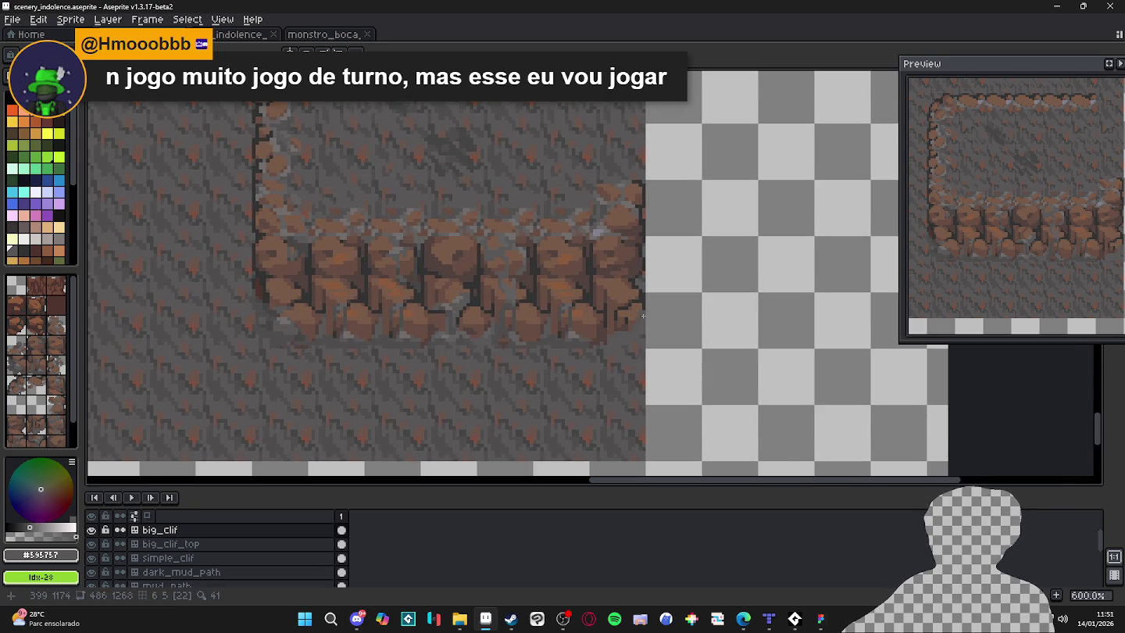
scroll(643, 316, "up", 3)
scroll(643, 320, "down", 1)
scroll(625, 319, "up", 2)
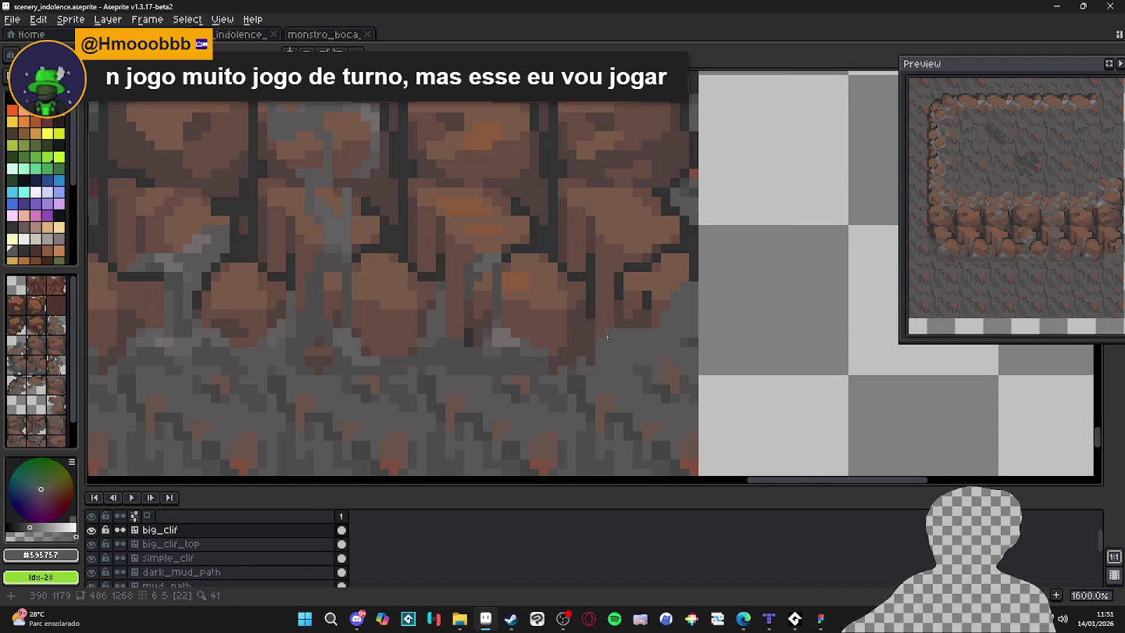
left_click_drag(607, 318, 651, 325)
scroll(651, 325, "down", 3)
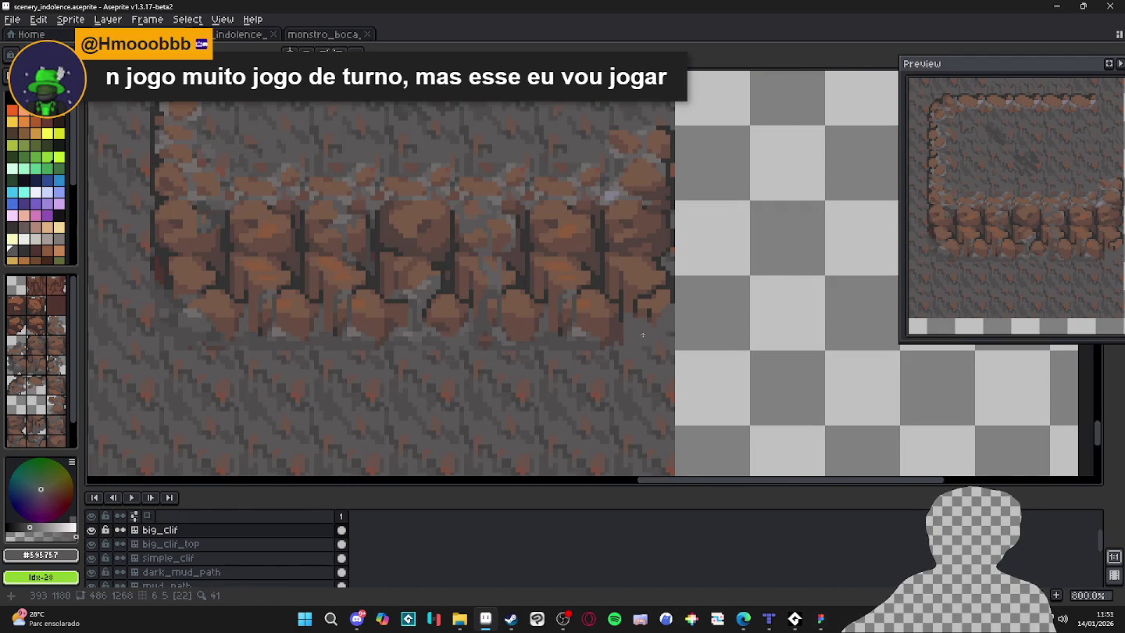
scroll(626, 301, "up", 5)
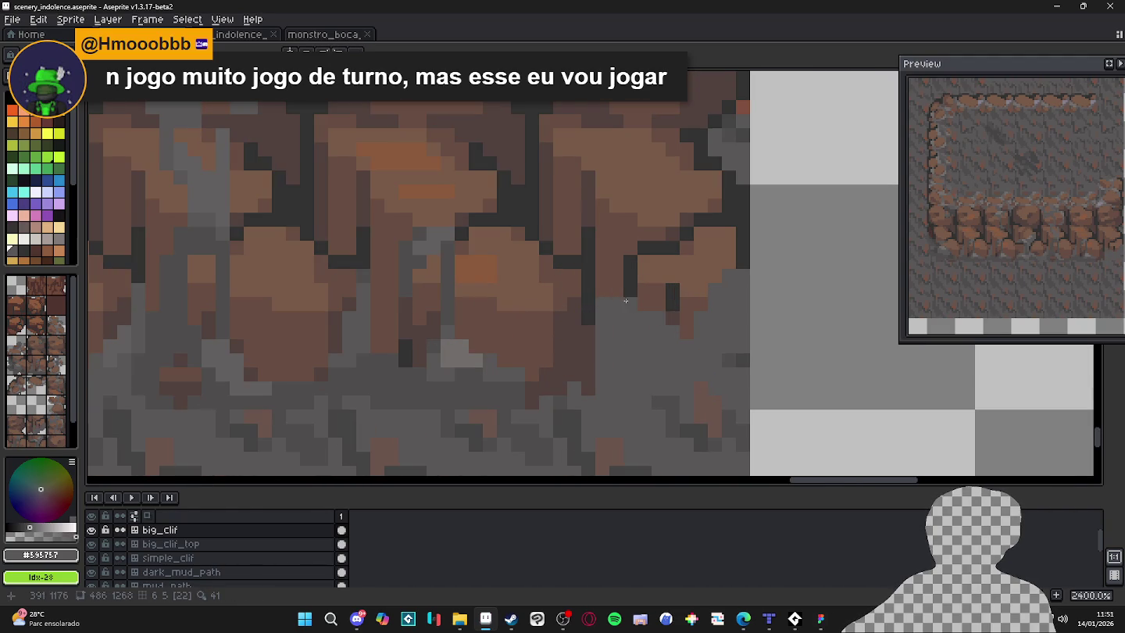
Sample brown rock and grey ground colours from the cliff, ending on dark brown #674d42.
left_click(700, 315, "alt")
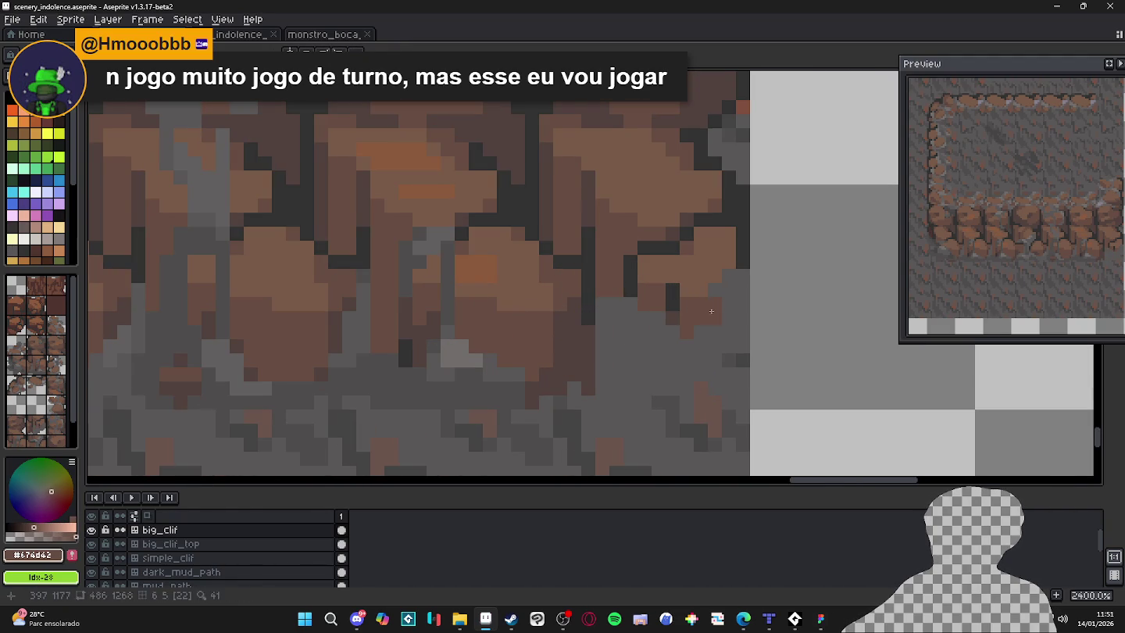
left_click(707, 300, "alt")
scroll(707, 293, "down", 5)
scroll(713, 299, "up", 4)
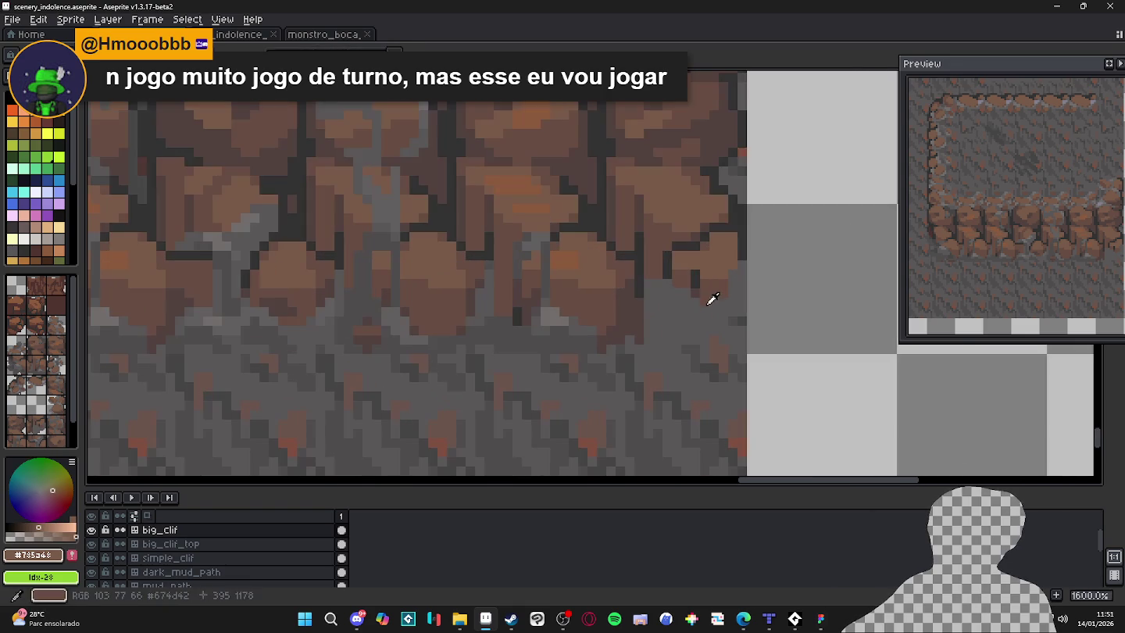
left_click(713, 299, "alt")
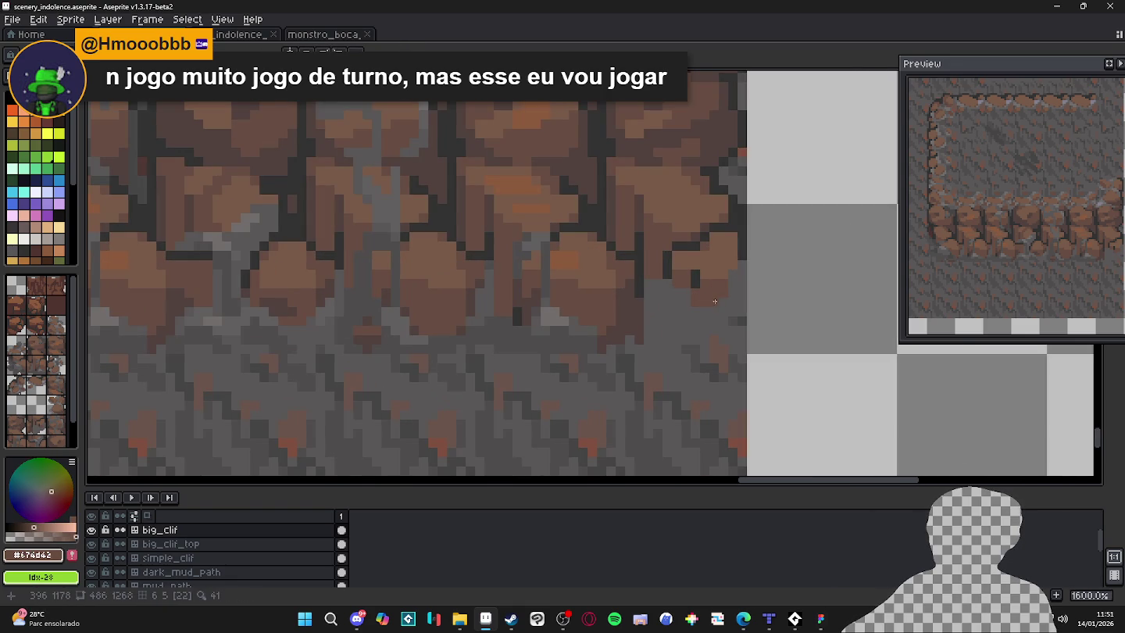
scroll(706, 298, "down", 2)
scroll(696, 293, "up", 2)
left_click(690, 291, "alt")
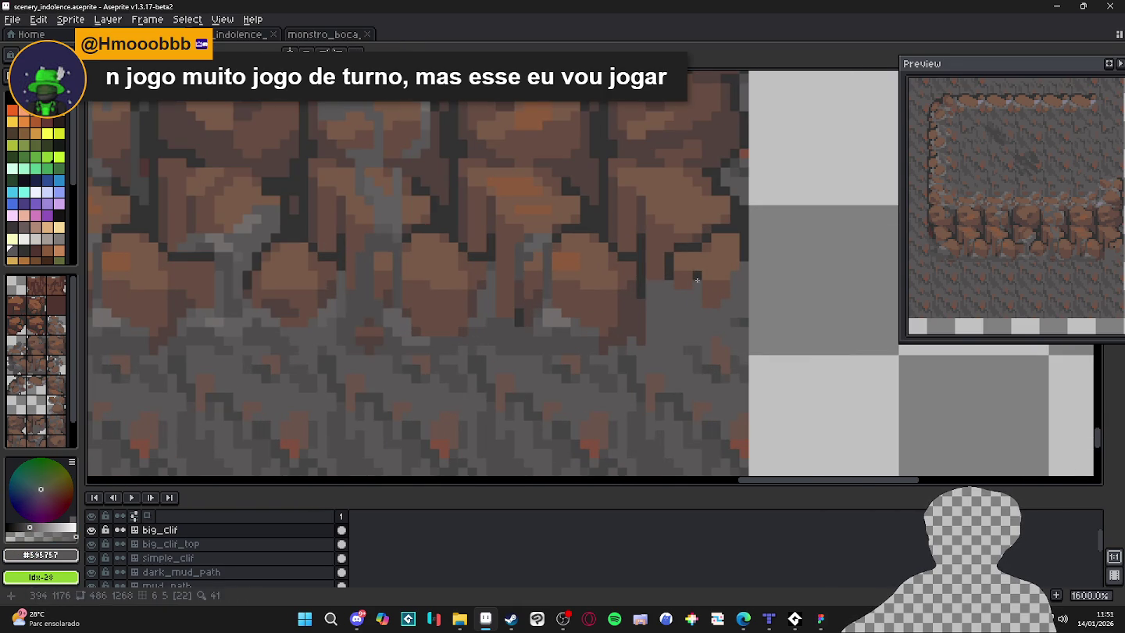
scroll(698, 280, "down", 2)
scroll(711, 288, "up", 2)
left_click(717, 292, "alt")
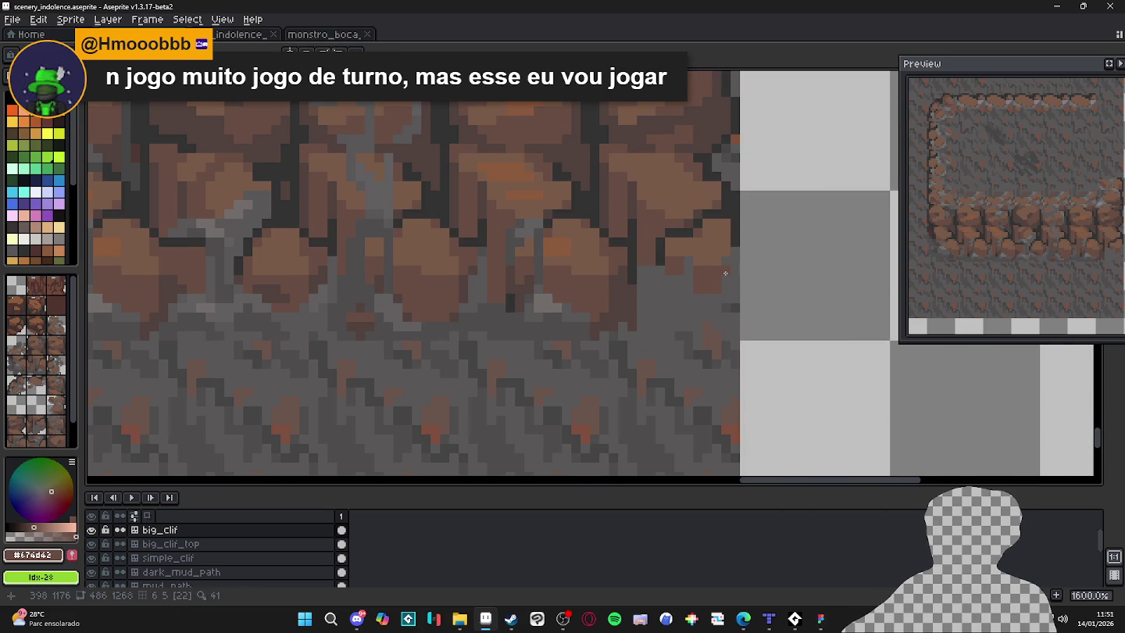
left_click(722, 256, "alt")
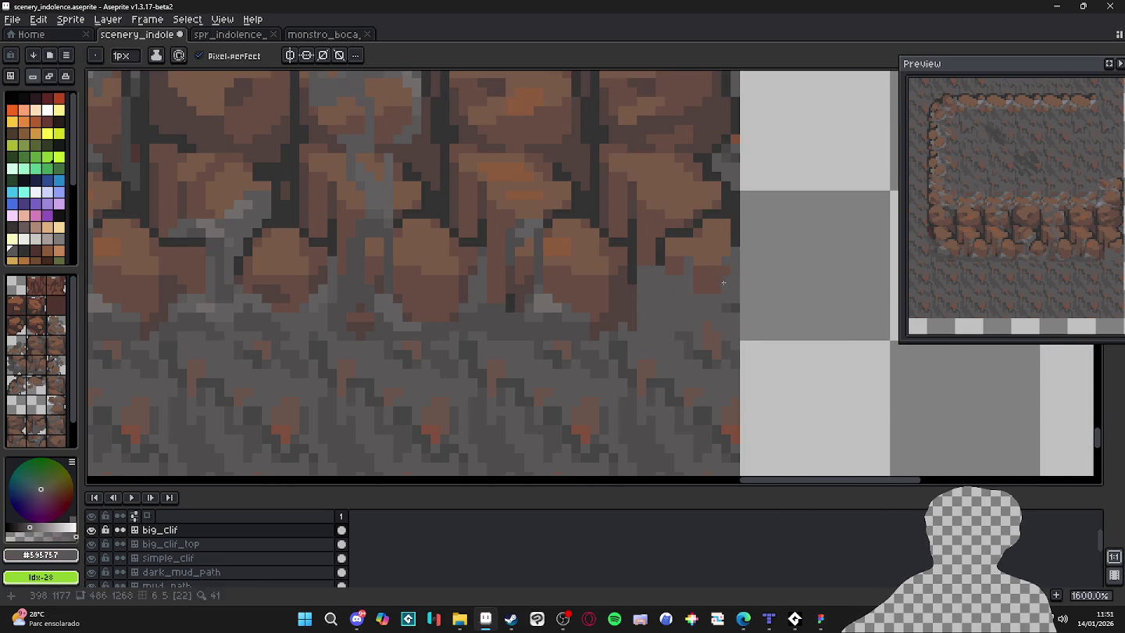
left_click(701, 284, "alt")
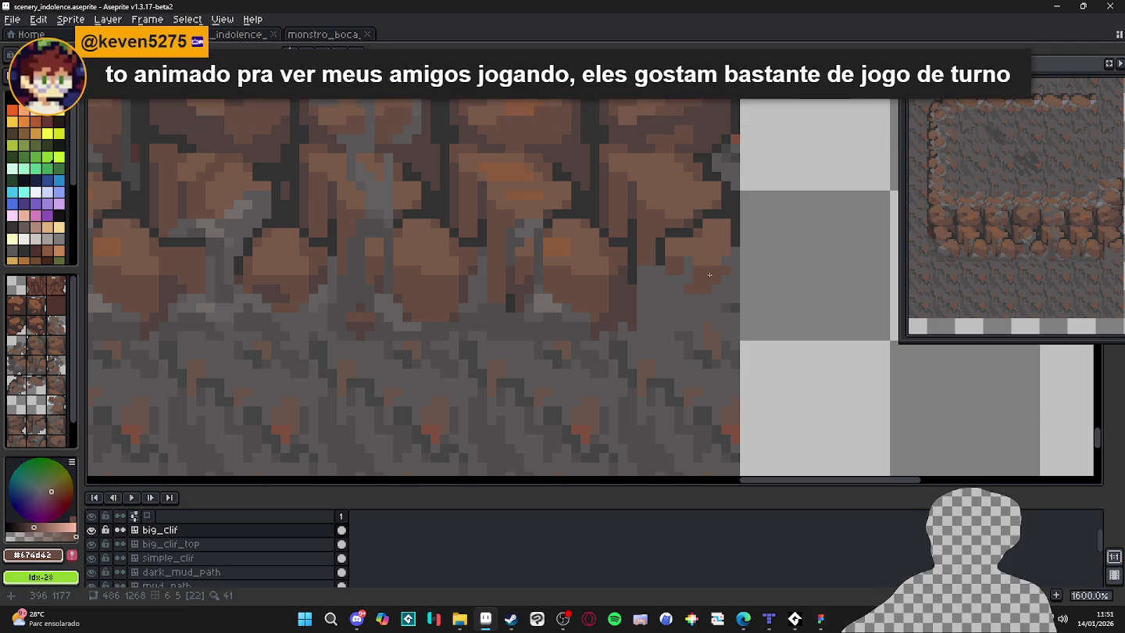
Set the colour to light grey #625F5F and paint one pixel beside the lower-right rock.
left_click_drag(683, 275, 652, 275)
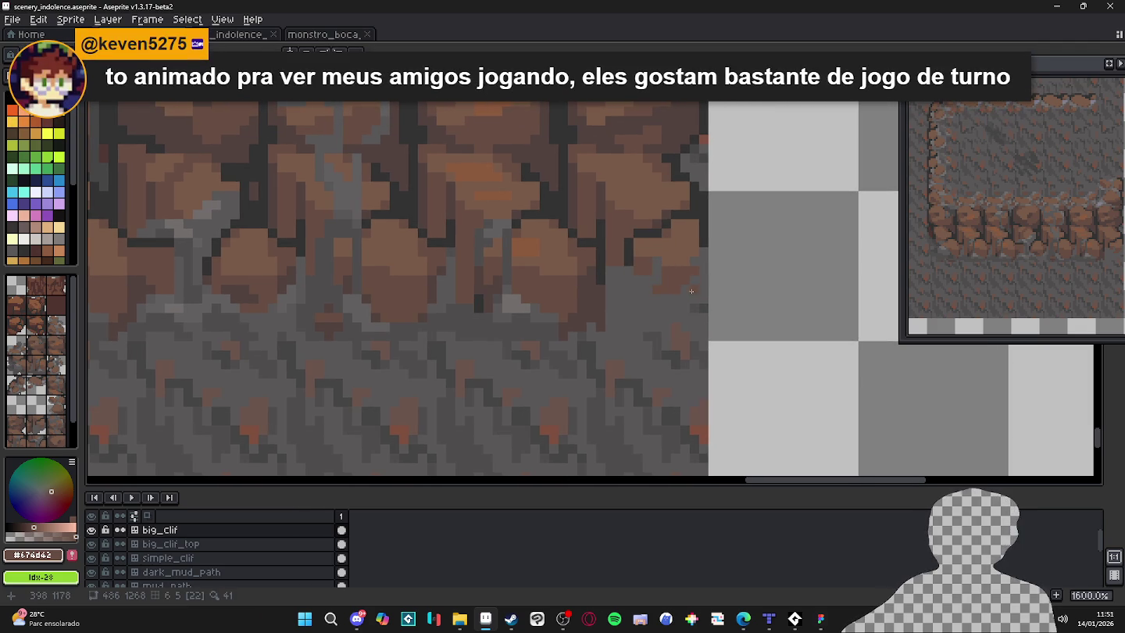
scroll(613, 268, "up", 2)
left_click(615, 268, "alt")
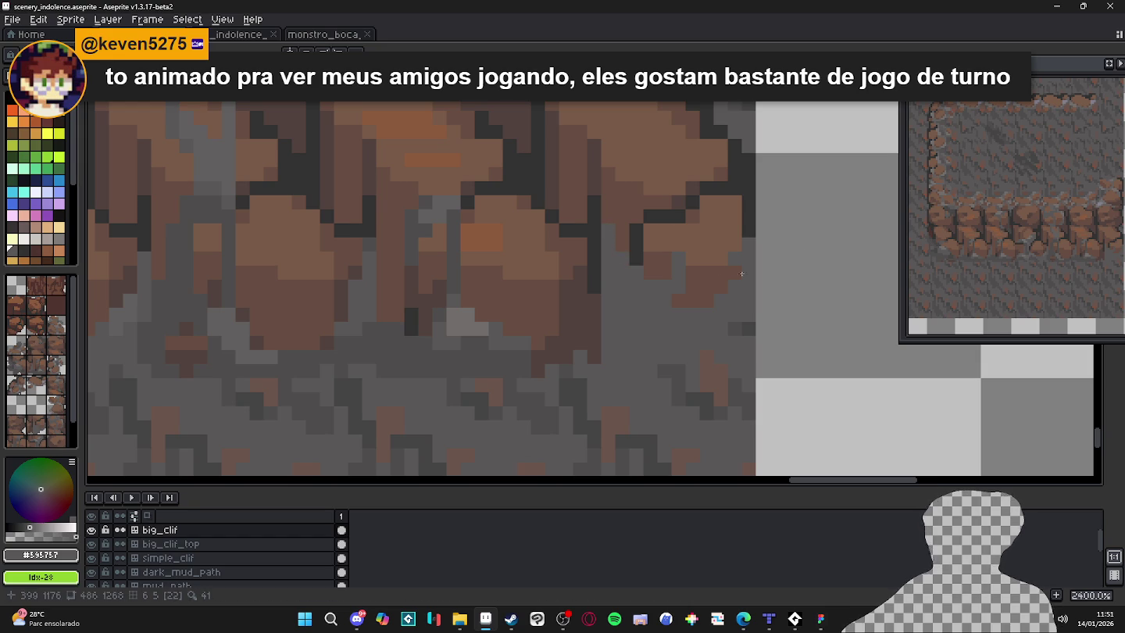
scroll(504, 310, "down", 1)
scroll(500, 314, "left", 1)
left_click(288, 342, "alt")
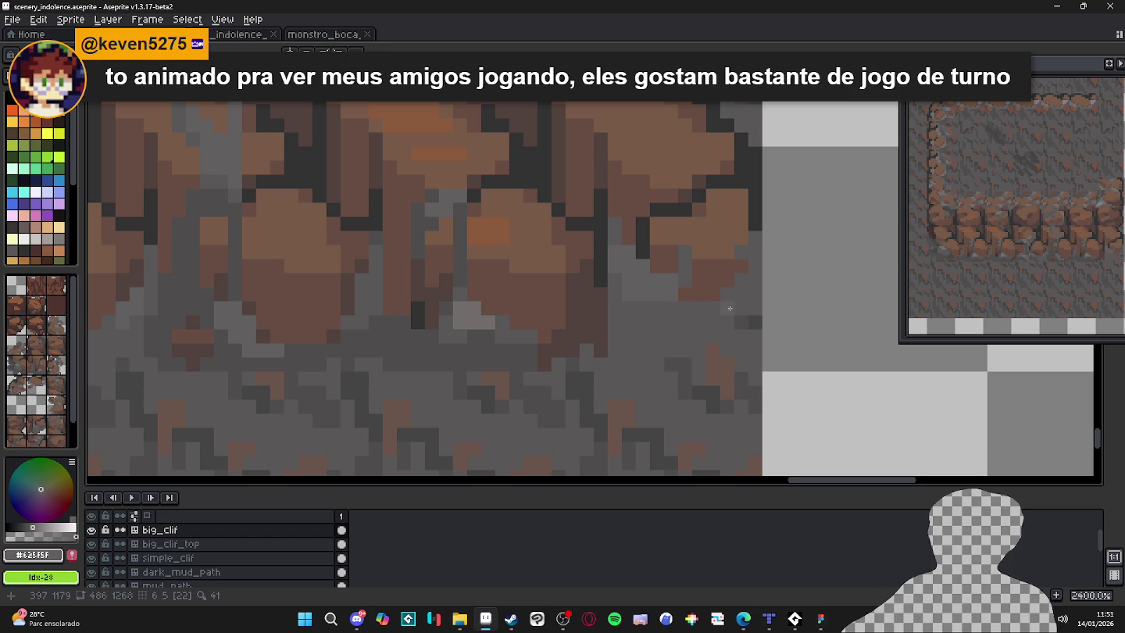
left_click(729, 281)
scroll(747, 294, "down", 5)
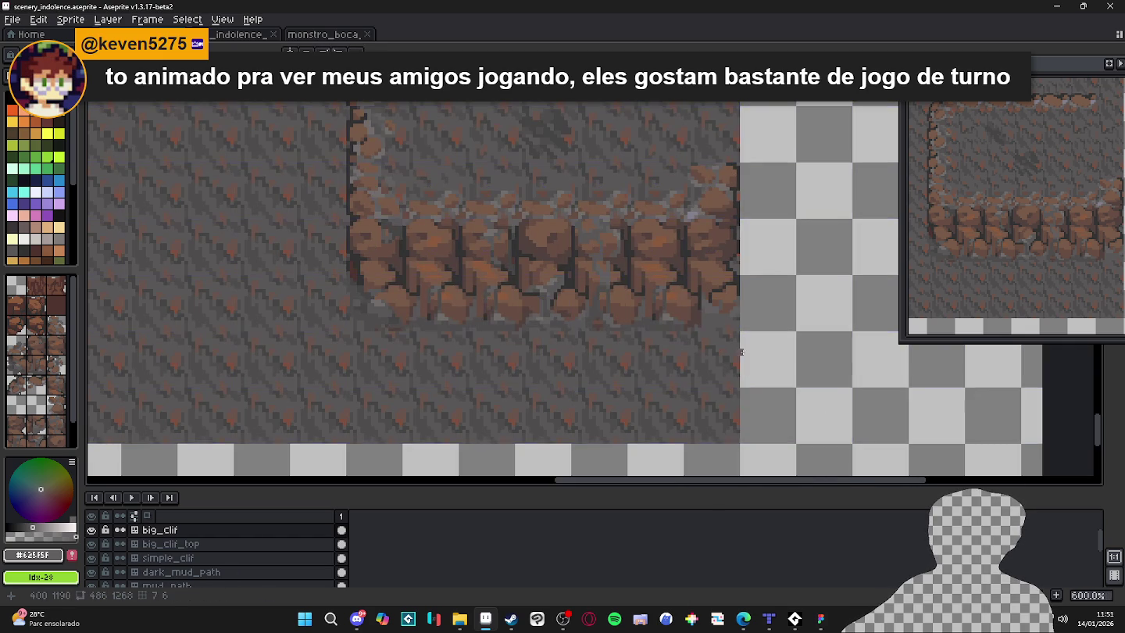
Fill the rock gap with two mid grey #6F6d6d pixels.
scroll(710, 305, "up", 2)
scroll(710, 304, "up", 1)
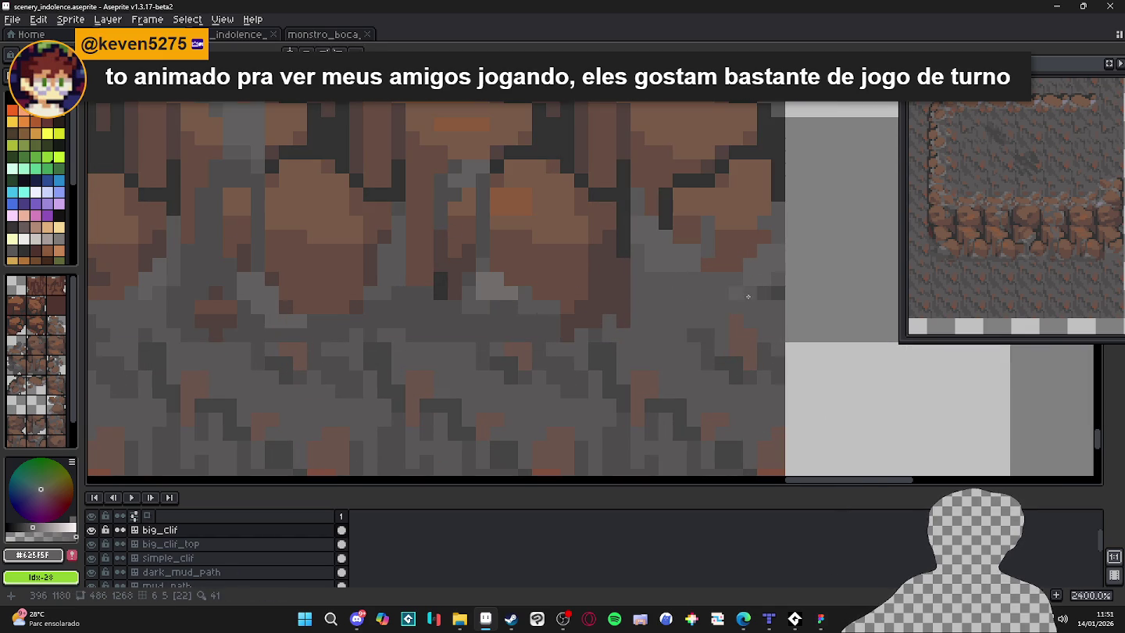
left_click(657, 294, "alt")
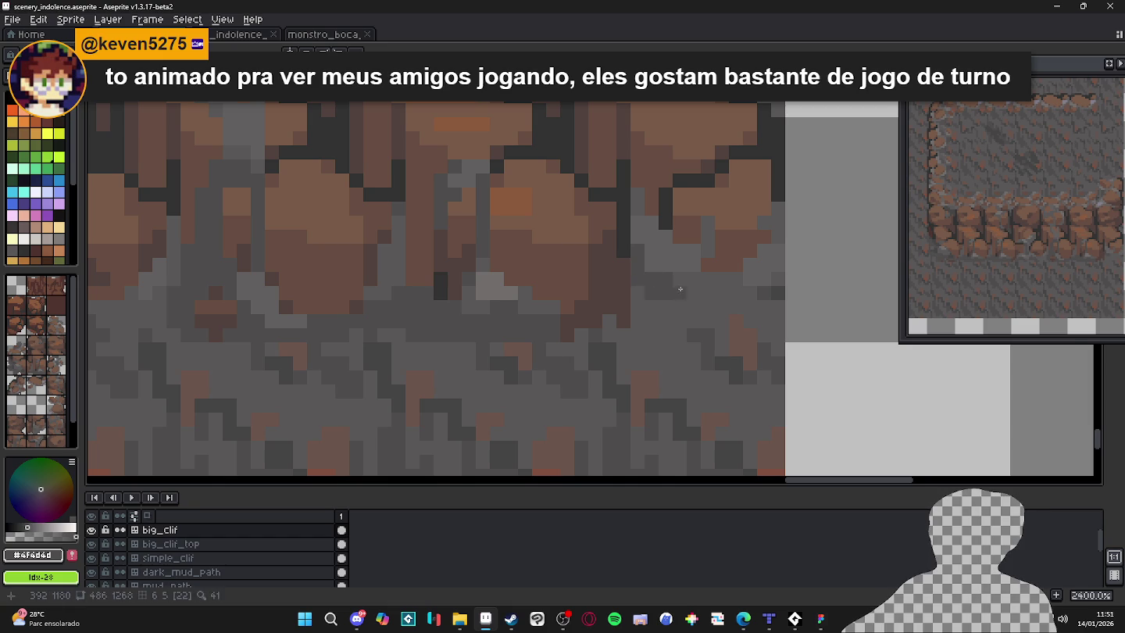
scroll(662, 289, "down", 1)
scroll(689, 290, "up", 1)
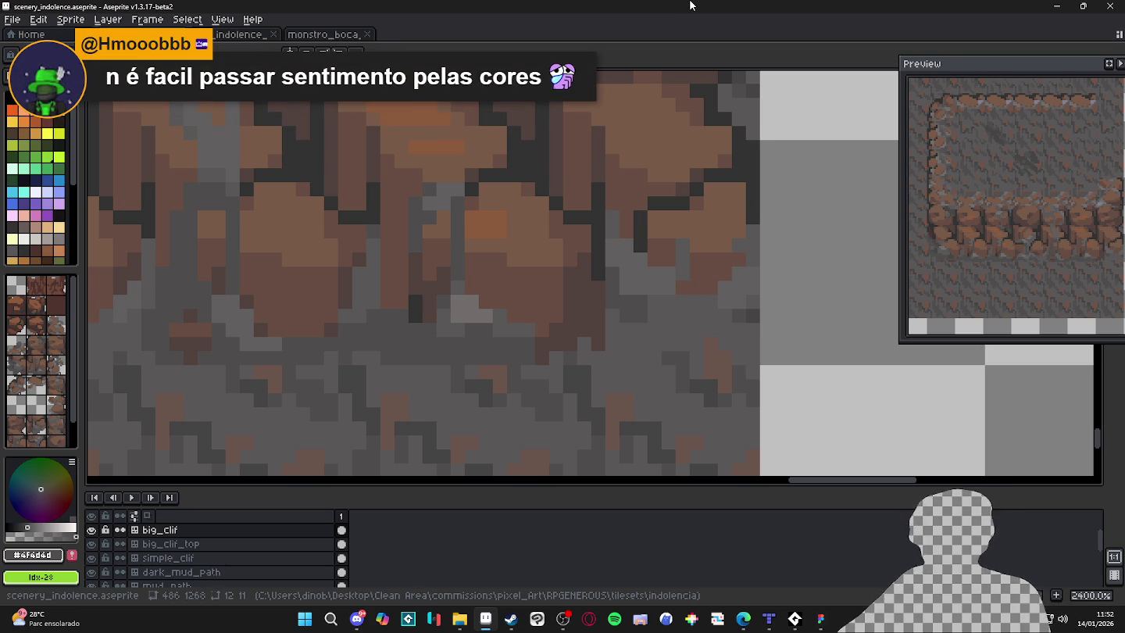
scroll(661, 332, "down", 5)
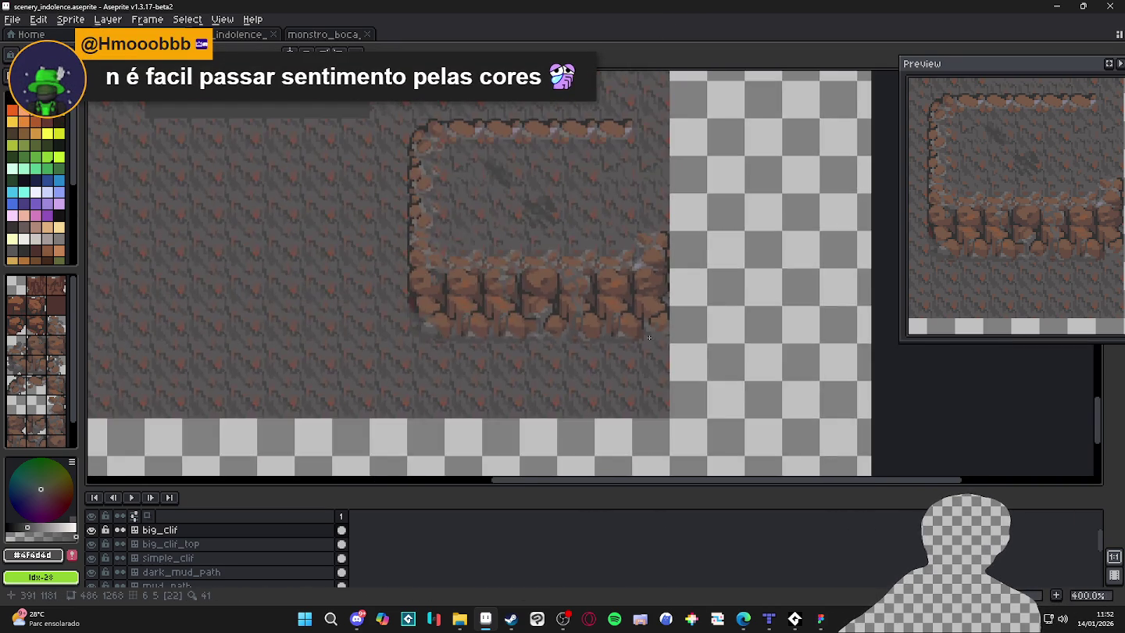
scroll(661, 332, "up", 4)
scroll(661, 332, "down", 2)
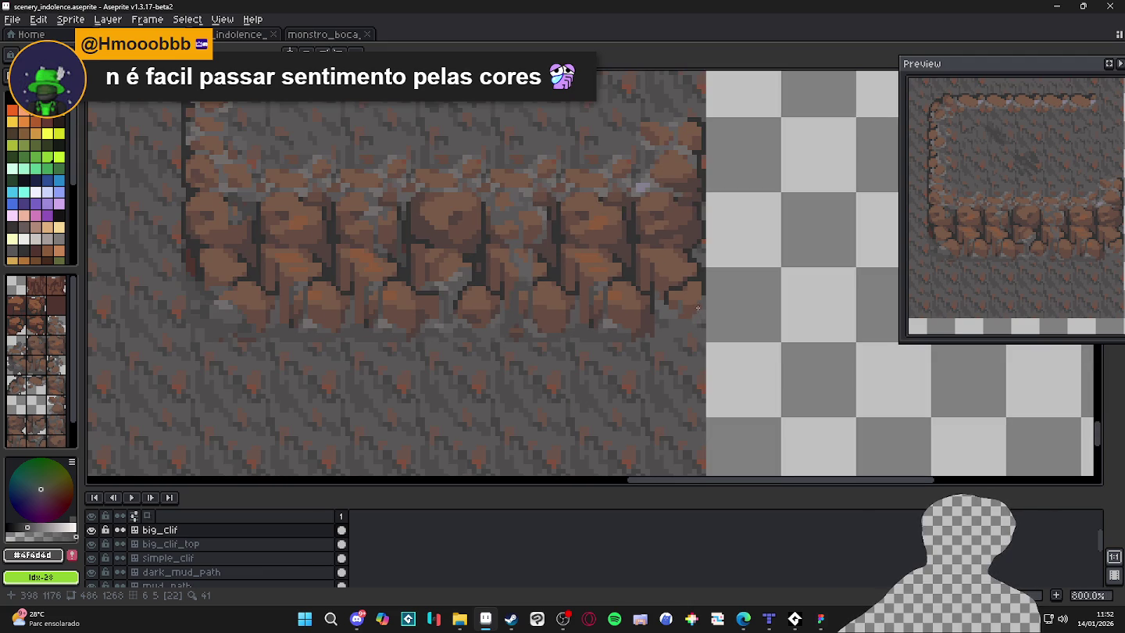
scroll(677, 255, "up", 3)
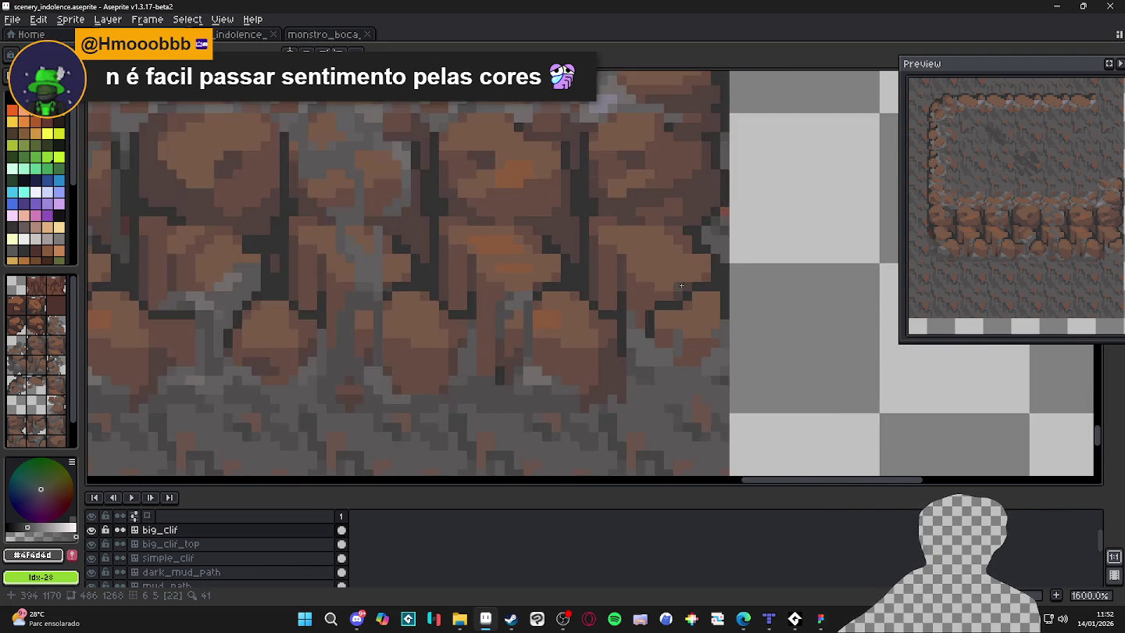
left_click_drag(693, 280, 680, 284)
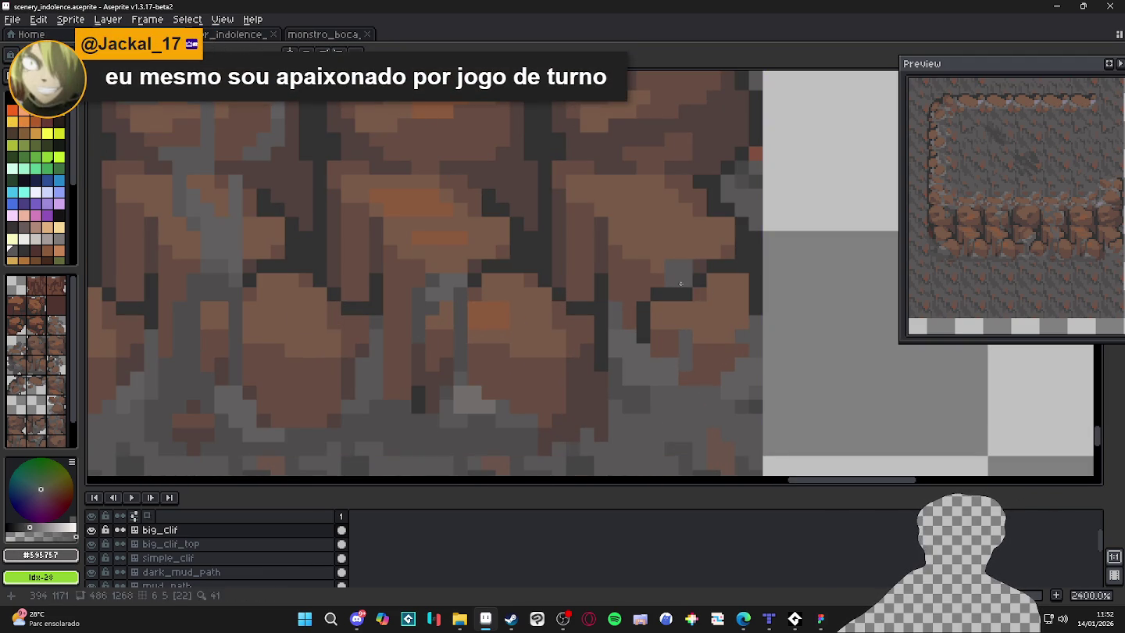
scroll(658, 283, "down", 7)
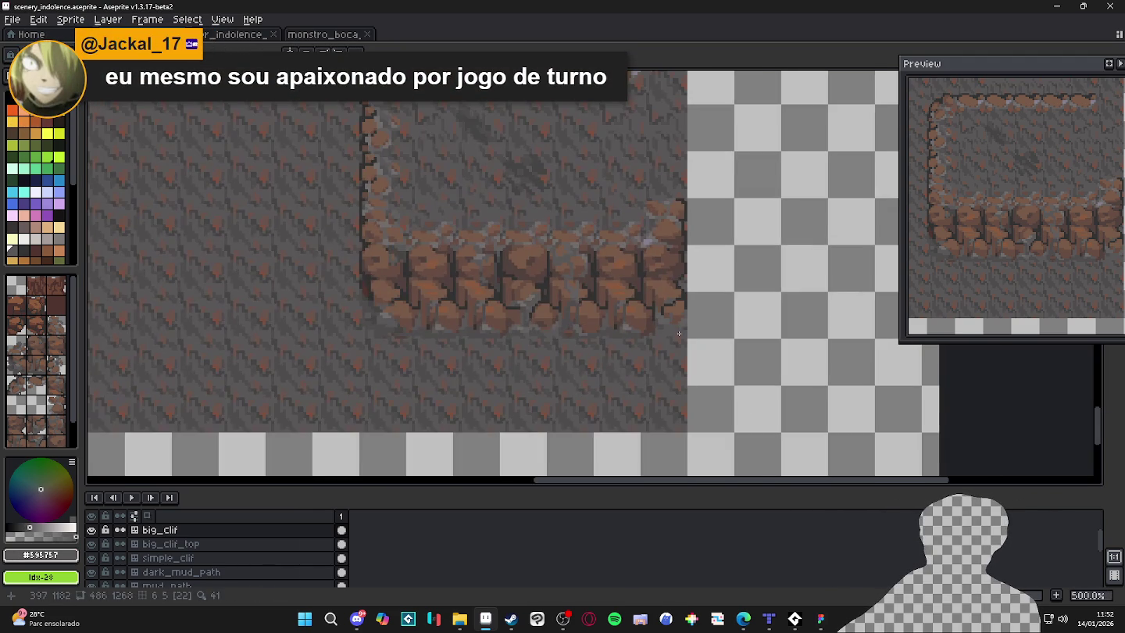
scroll(678, 328, "up", 5)
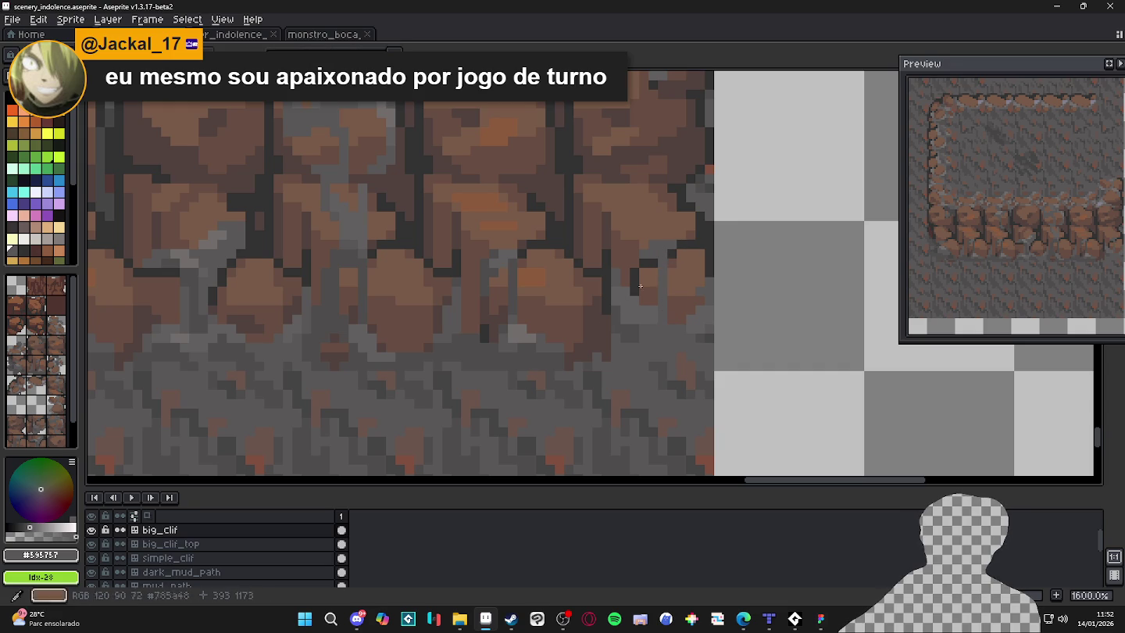
Draw a dark grey #454444 vertical crack down the right rock.
left_click(602, 384, "alt")
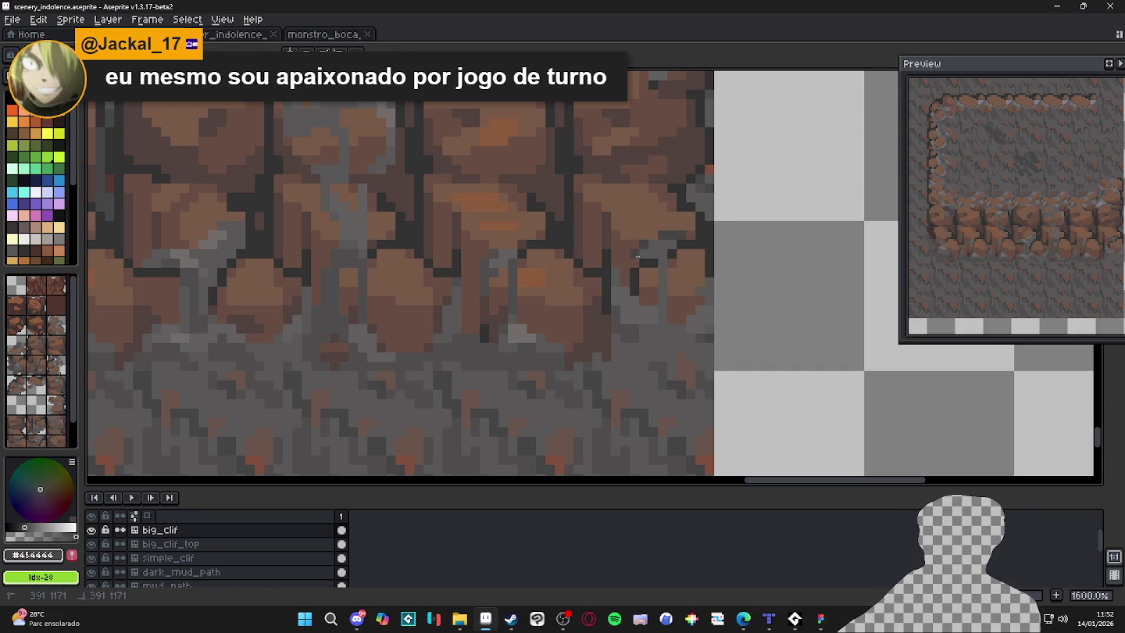
scroll(646, 255, "down", 2)
scroll(664, 283, "up", 2)
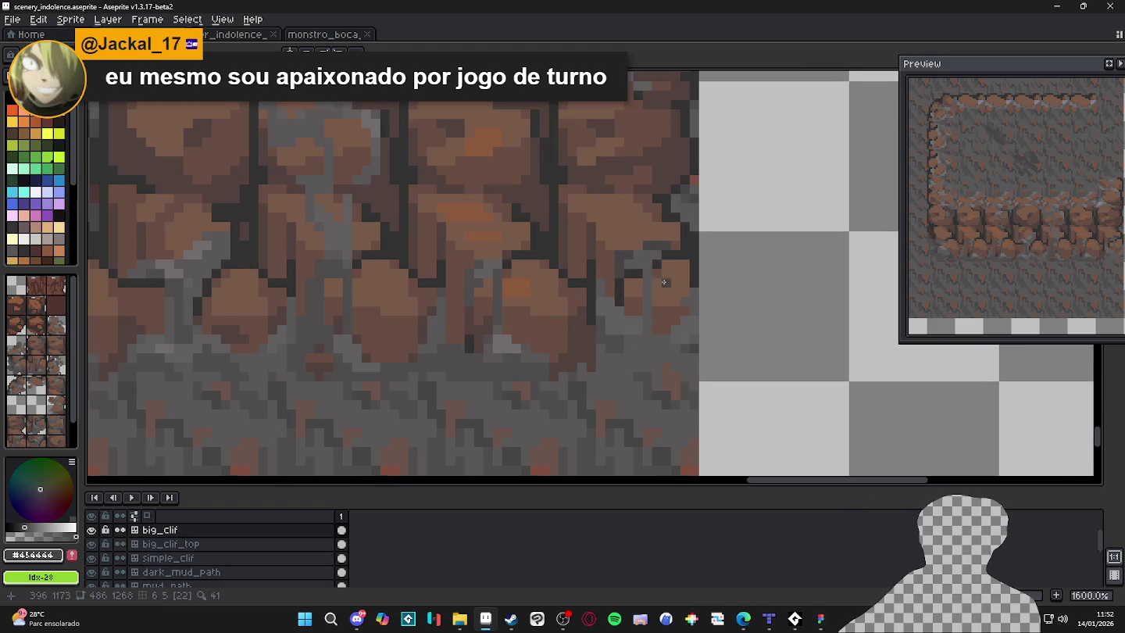
left_click_drag(662, 271, 658, 326)
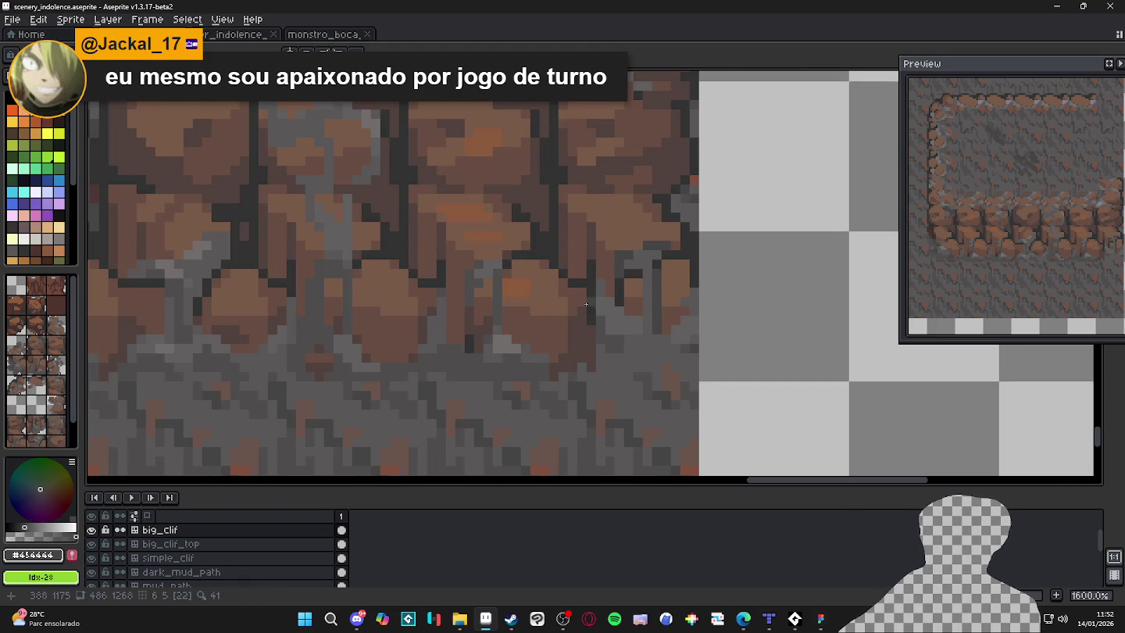
scroll(551, 285, "down", 2)
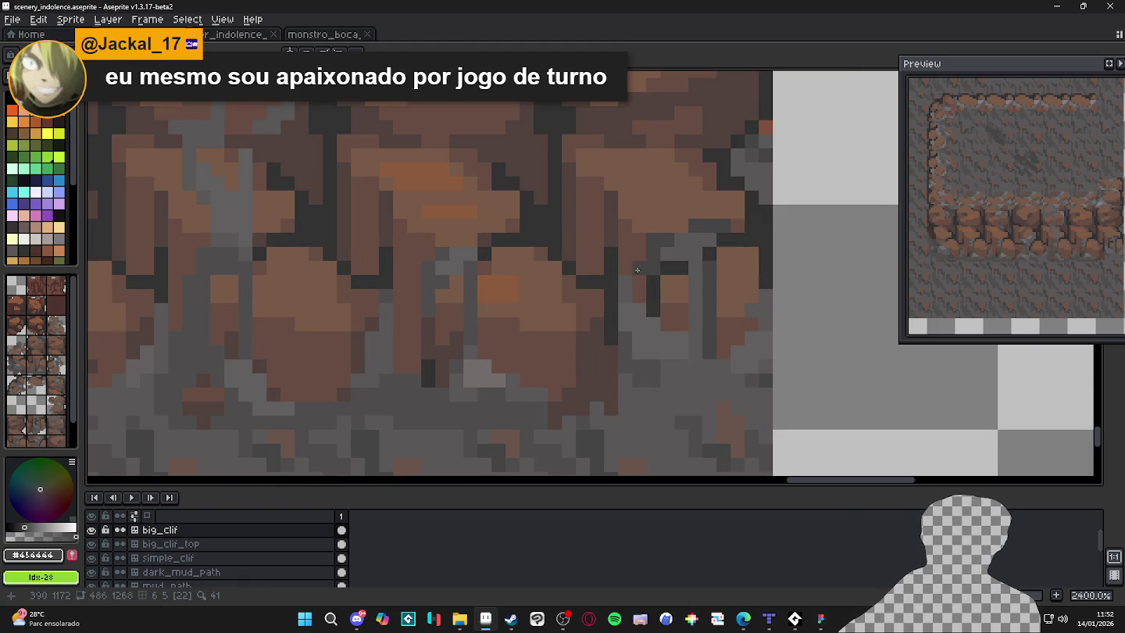
Touch up the cliff's lower edge with greys #716d6c and #595757, hide the grid, and save.
key("alt")
left_click(632, 109, "alt")
scroll(631, 109, "up", 2)
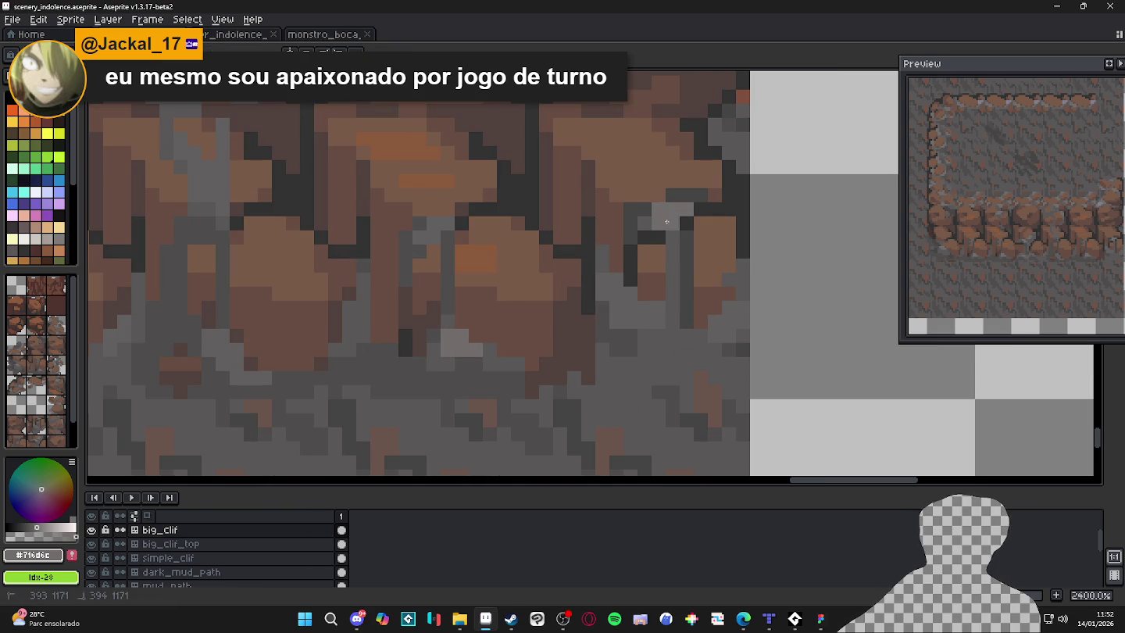
scroll(660, 222, "down", 3)
scroll(666, 238, "up", 2)
left_click(661, 242, "alt")
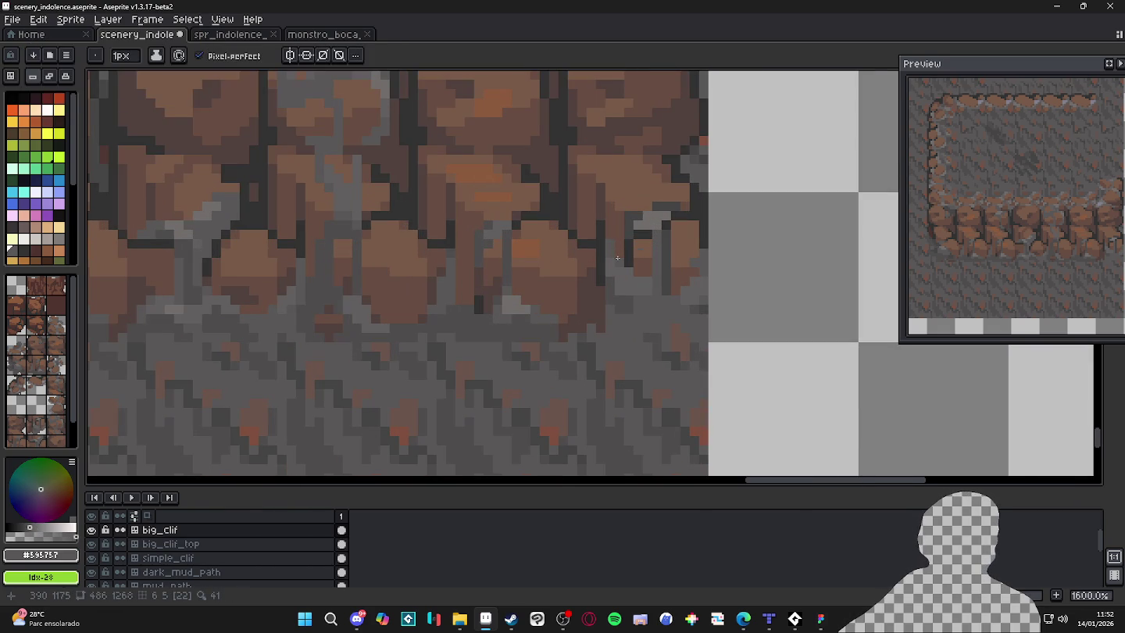
scroll(584, 294, "down", 3)
scroll(585, 294, "down", 1)
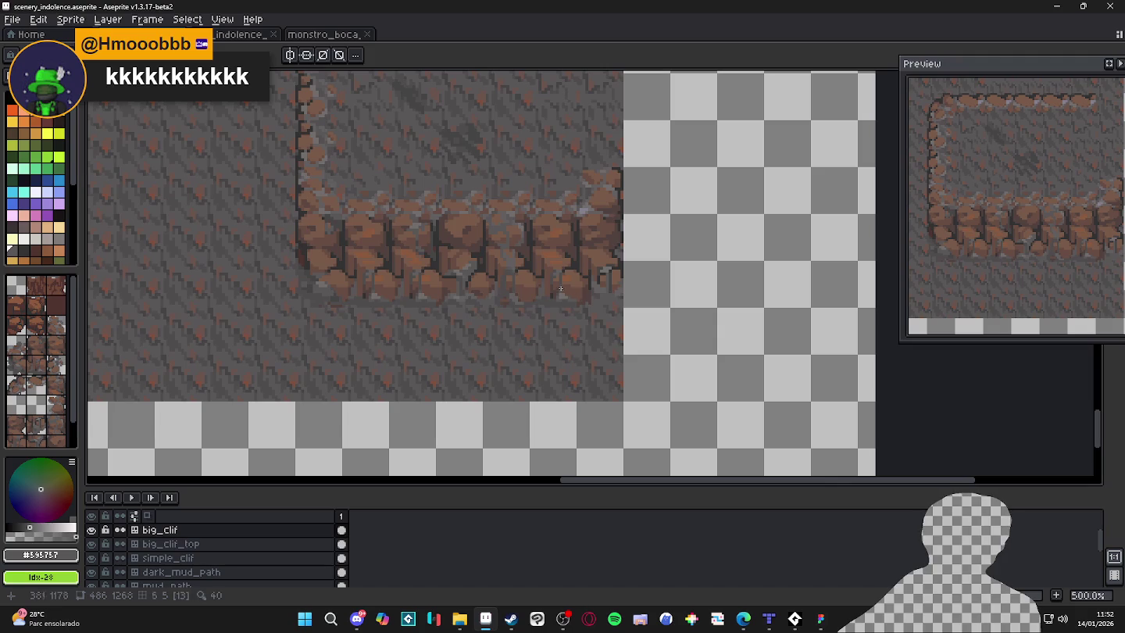
scroll(363, 292, "up", 3)
scroll(519, 282, "down", 3)
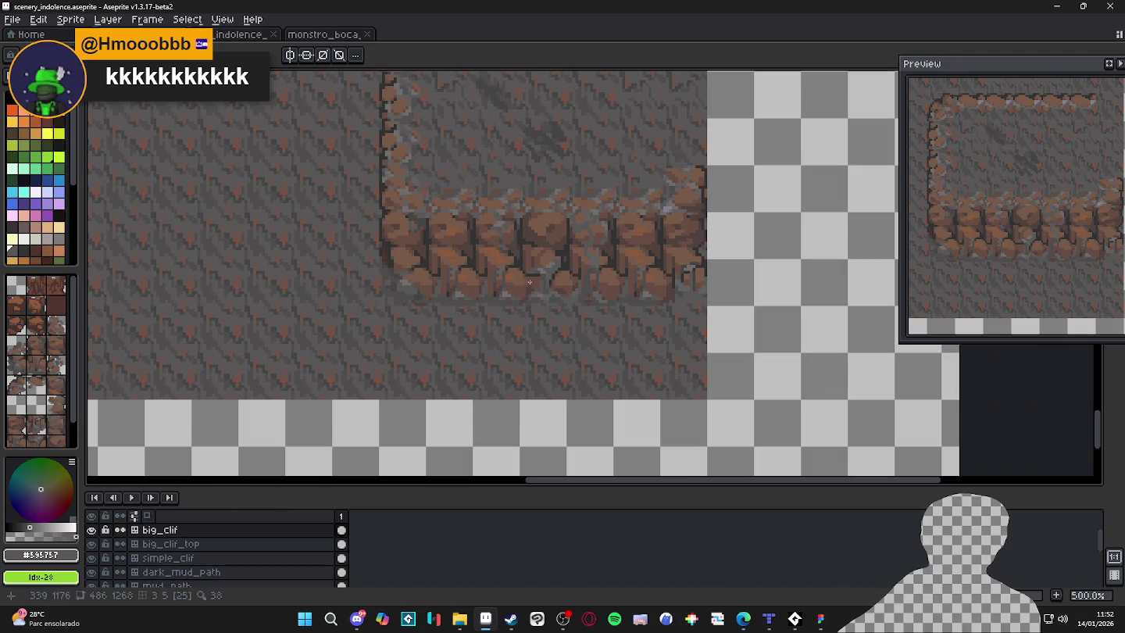
scroll(538, 276, "down", 1)
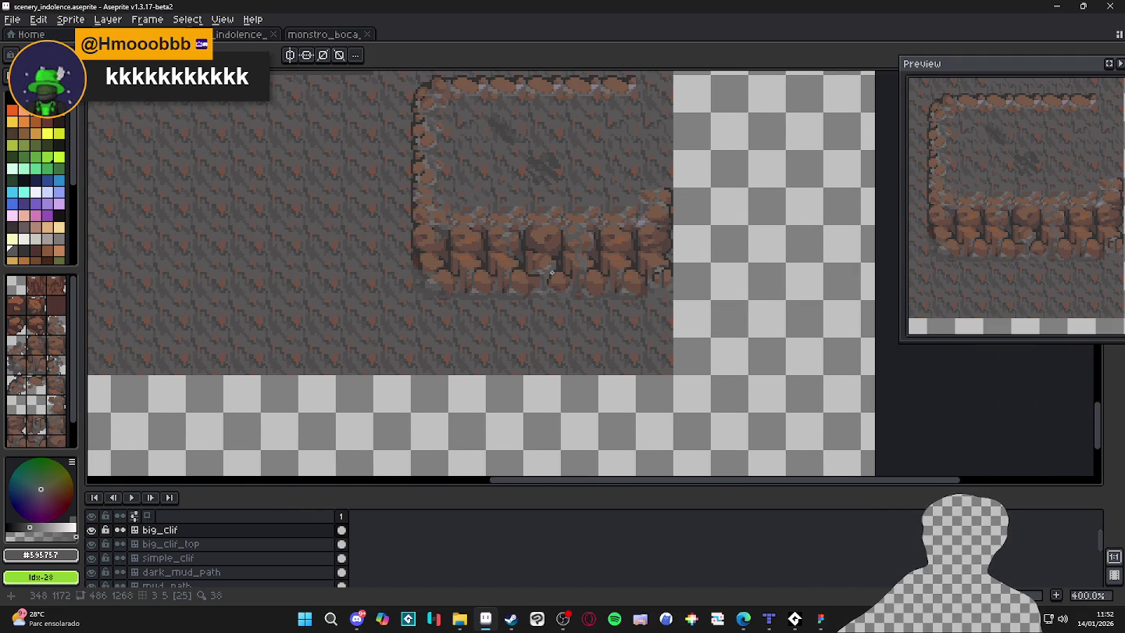
scroll(592, 277, "up", 8)
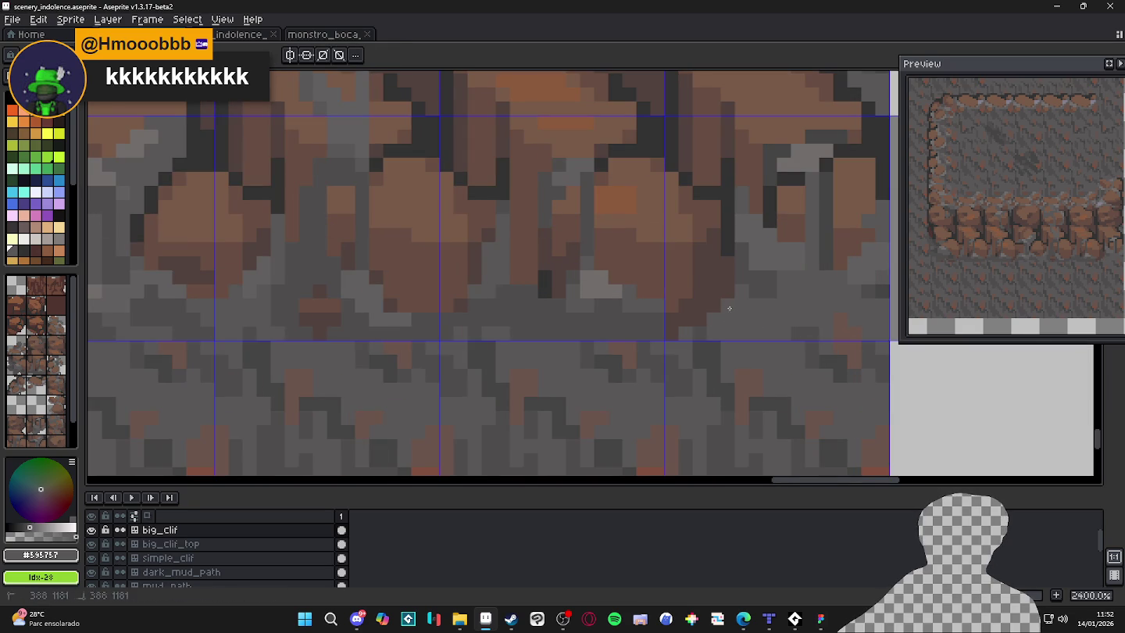
scroll(726, 320, "down", 6)
scroll(716, 321, "up", 5)
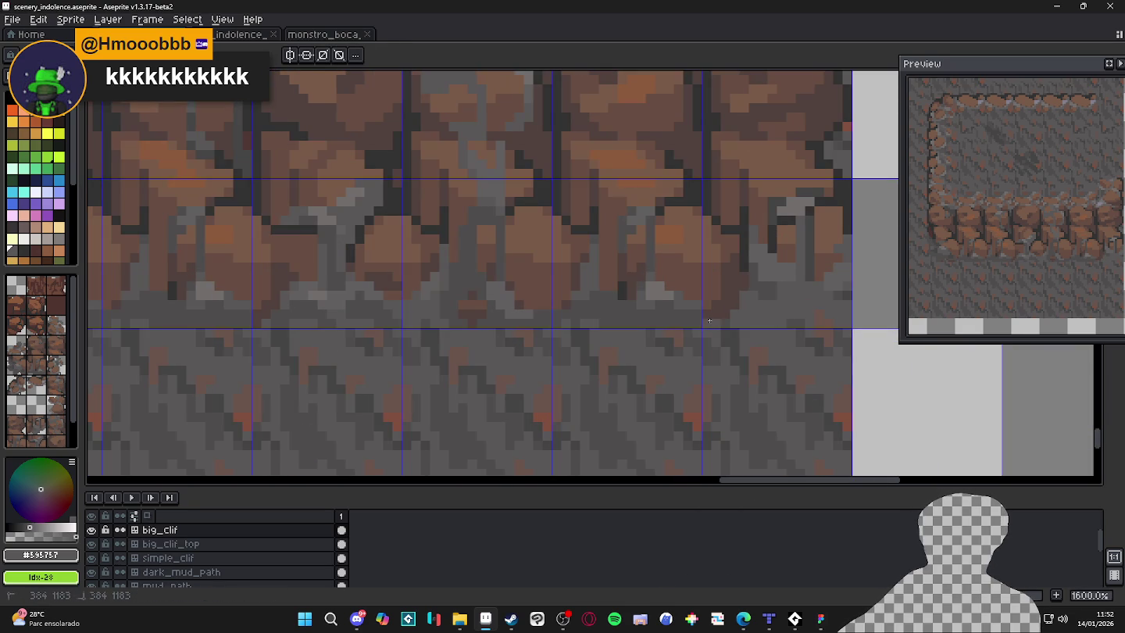
scroll(717, 321, "down", 5)
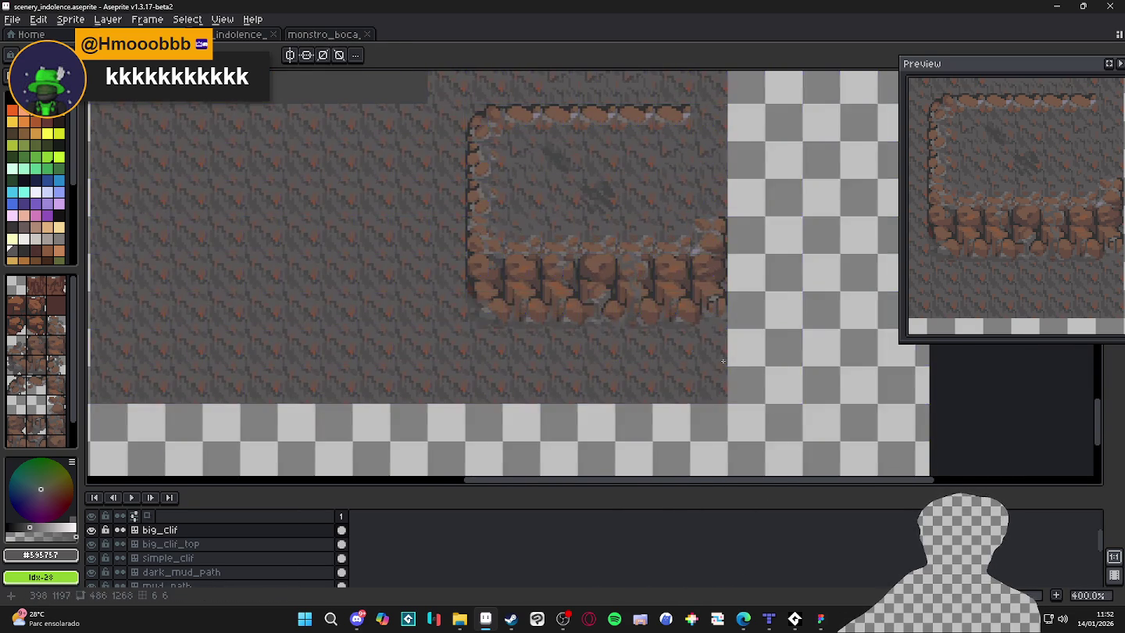
scroll(672, 344, "down", 1)
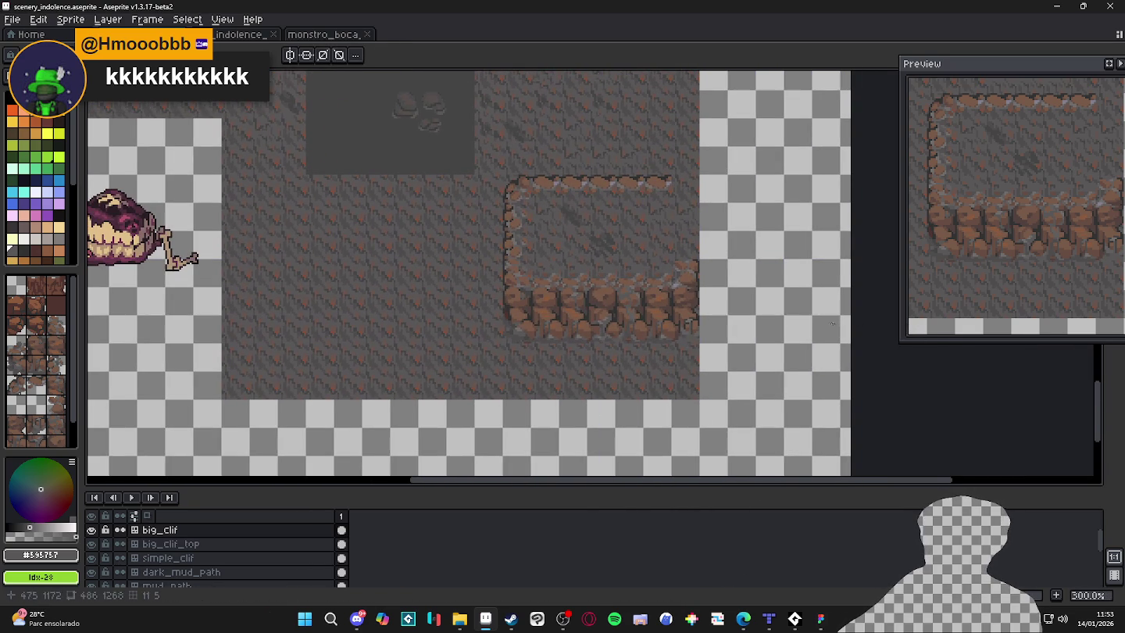
scroll(593, 349, "up", 8)
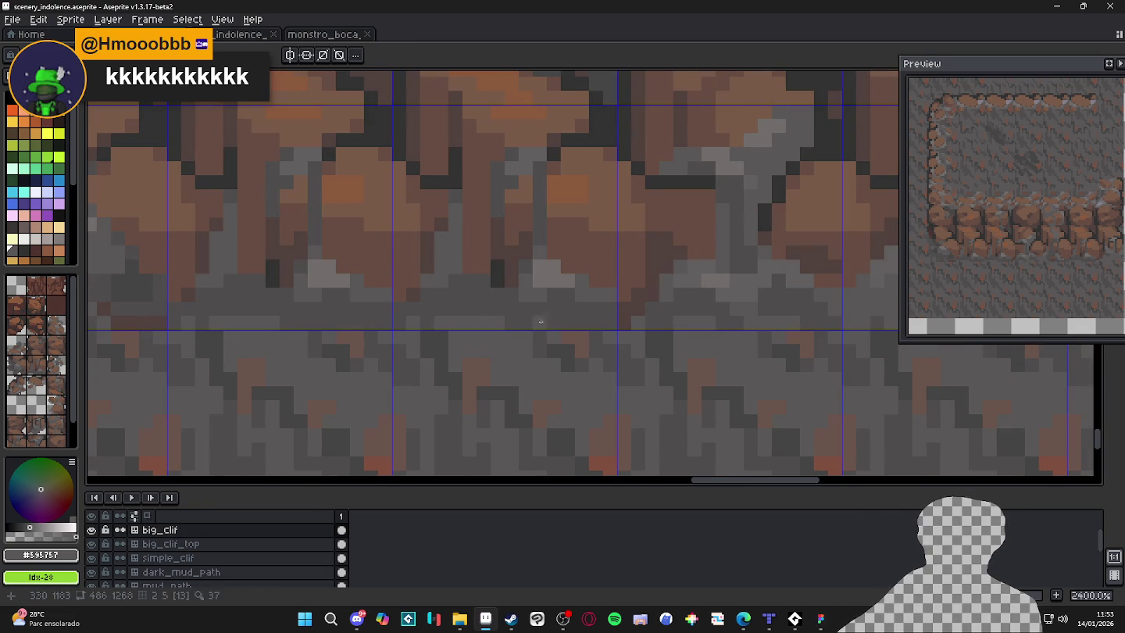
left_click_drag(473, 313, 478, 310)
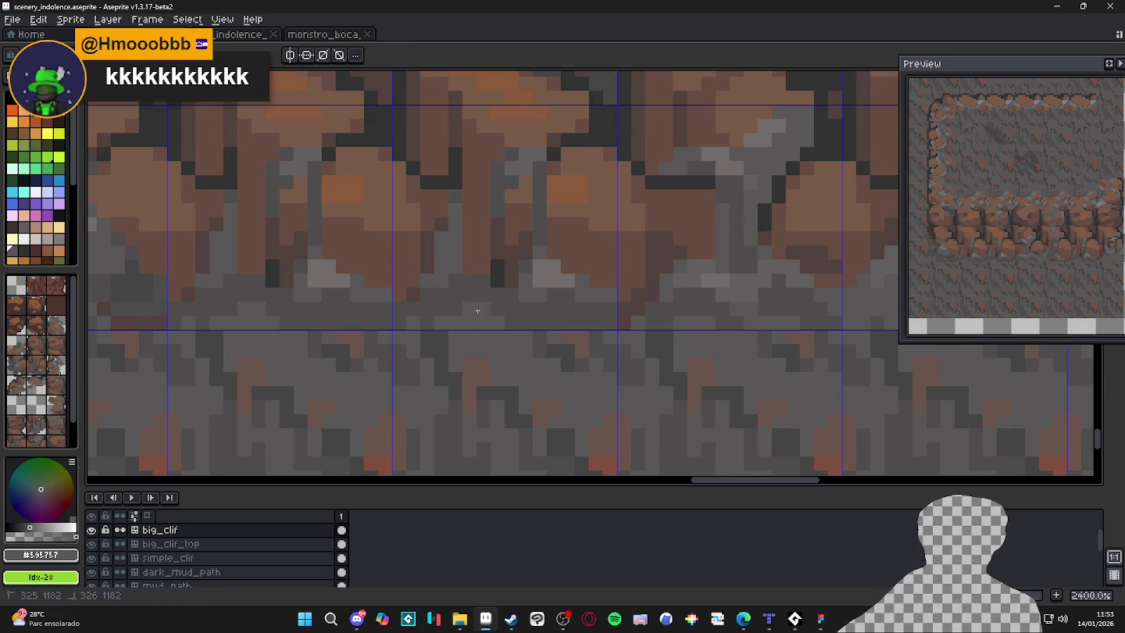
scroll(485, 312, "down", 5)
scroll(440, 320, "up", 5)
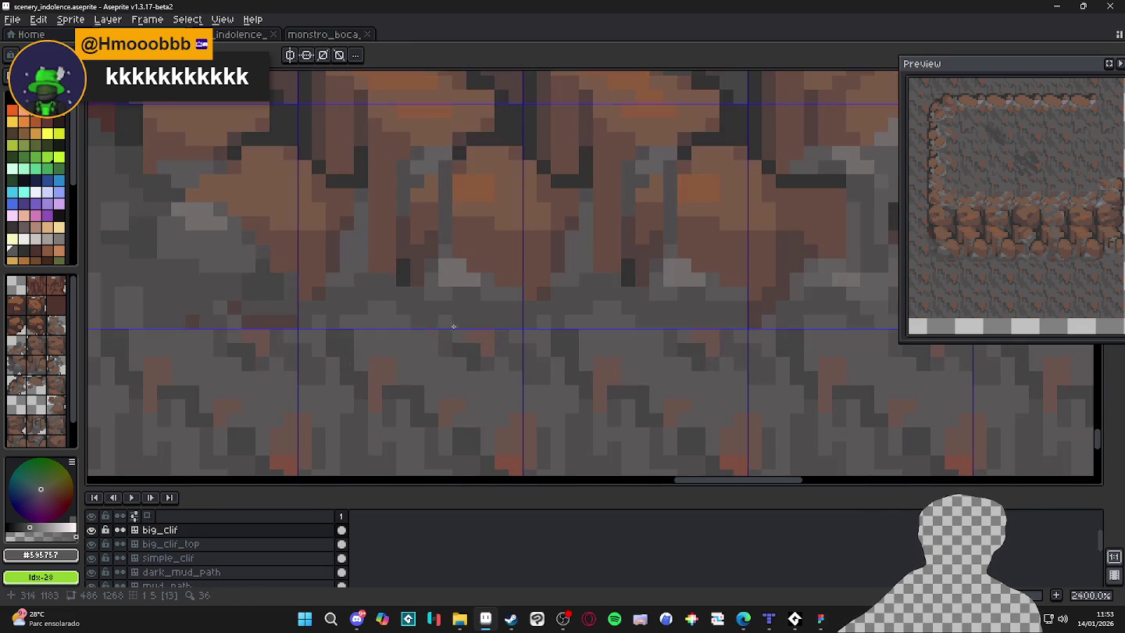
scroll(471, 332, "down", 5)
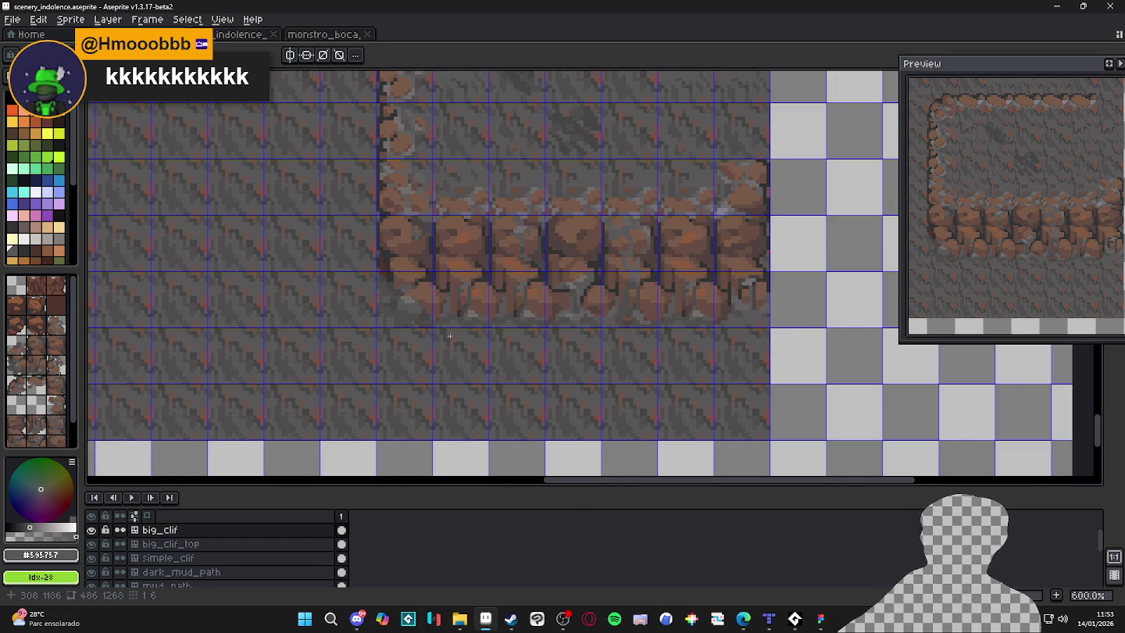
scroll(408, 325, "up", 4)
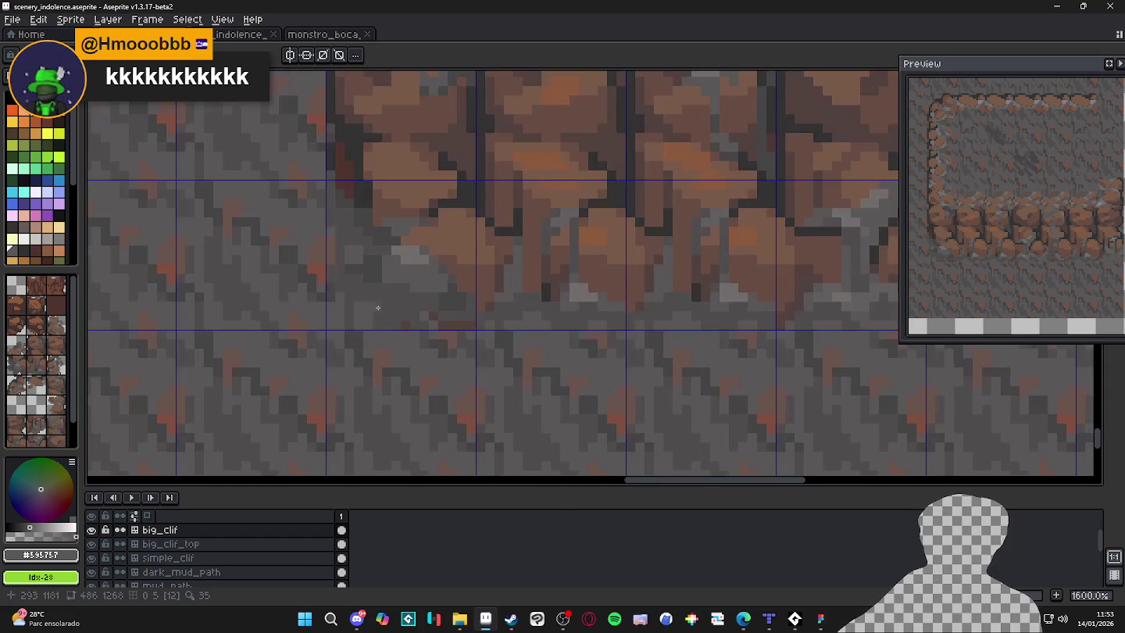
scroll(409, 322, "down", 5)
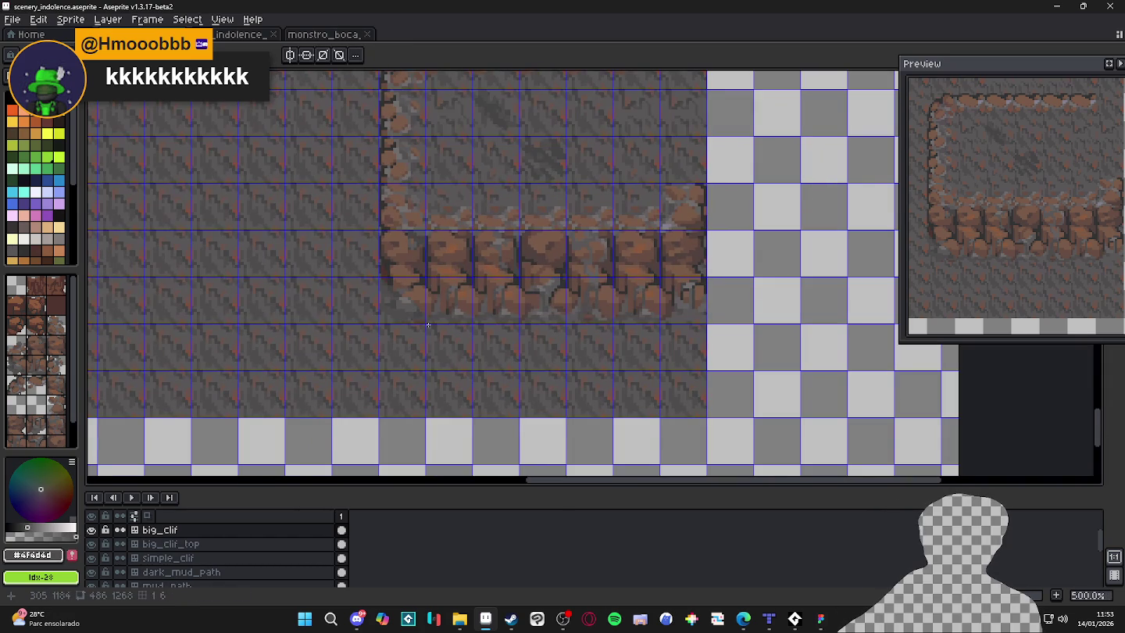
scroll(429, 324, "down", 1)
key("ctrl+apostrophe")
key("ctrl+s")
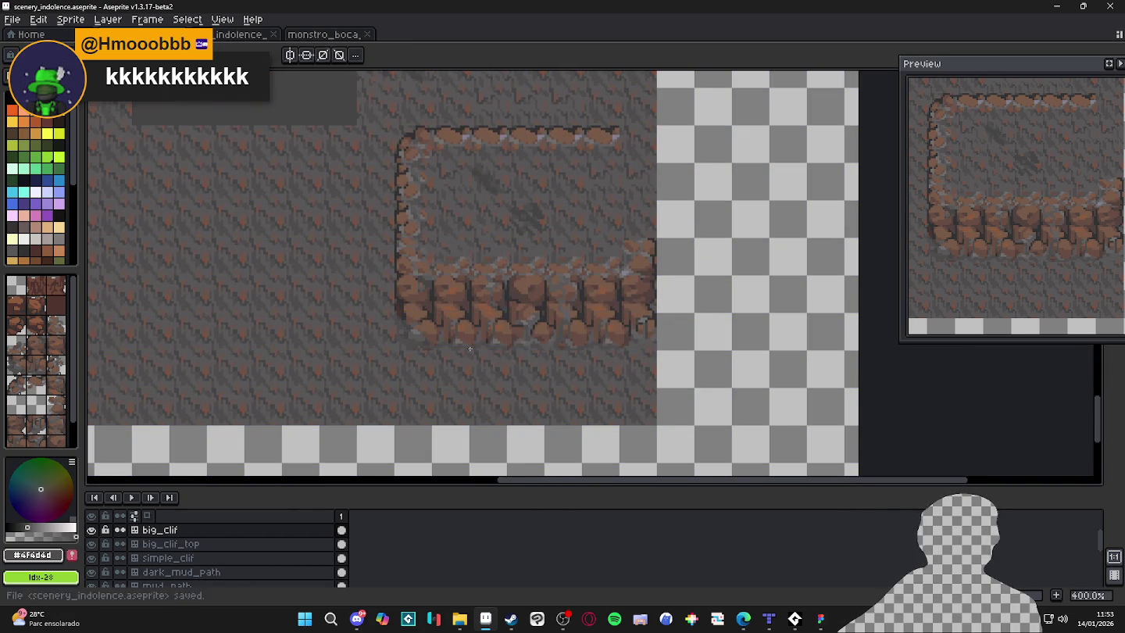
Select and shift a block of cliff pixels on the big_clif_top layer, then save.
key("m")
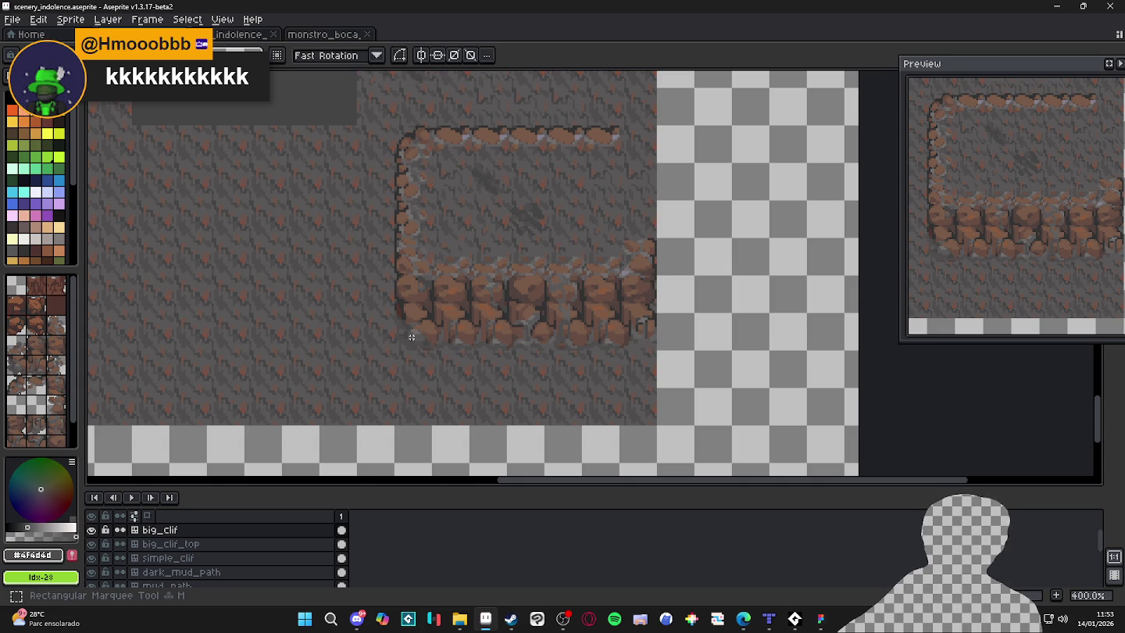
mouse_move(412, 337)
left_mouse_down()
mouse_move(430, 301)
mouse_move(441, 316)
left_mouse_up()
scroll(428, 329, "down", 5)
scroll(396, 302, "up", 6)
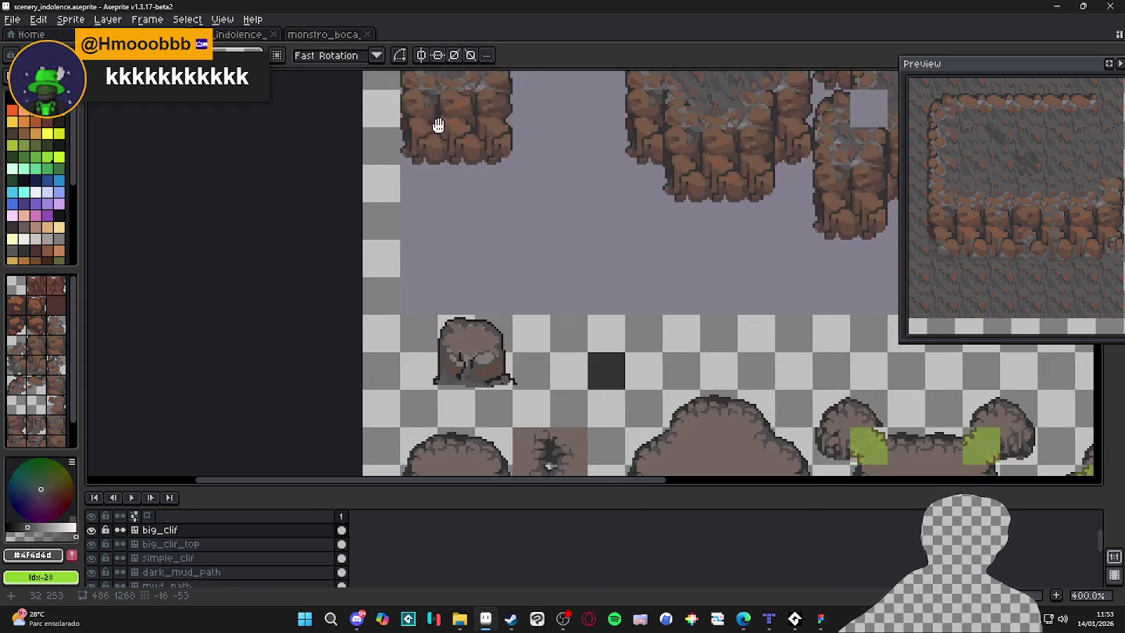
scroll(397, 302, "up", 1)
key("alt+Down")
mouse_move(394, 328)
left_mouse_down()
mouse_move(398, 290)
mouse_move(570, 284)
mouse_move(362, 313)
mouse_move(381, 310)
left_mouse_up()
scroll(398, 289, "up", 1)
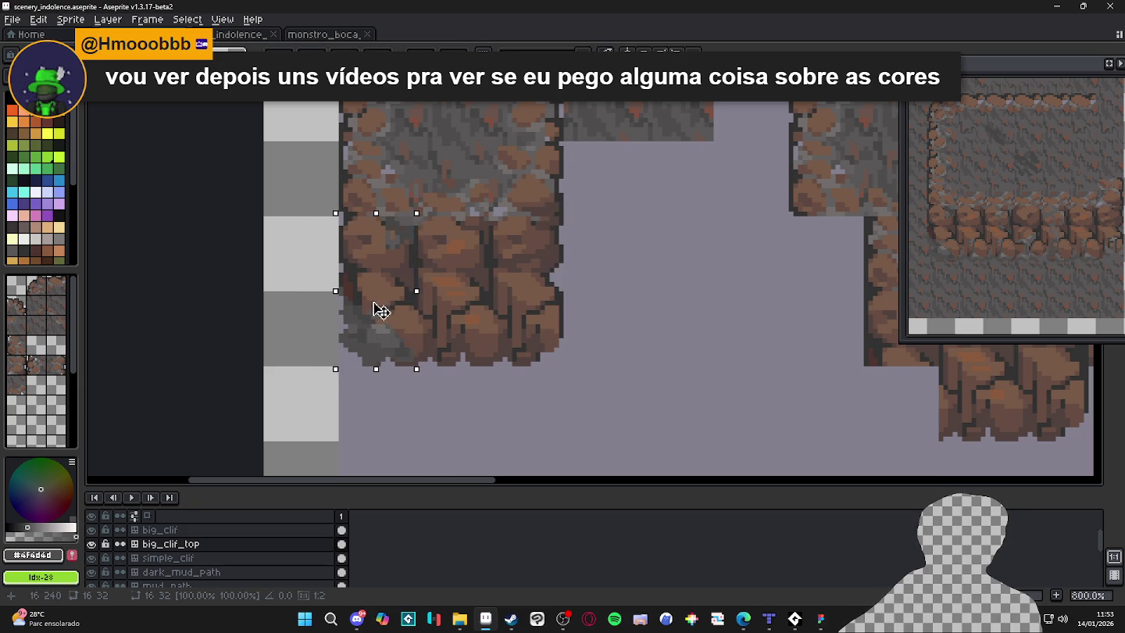
scroll(377, 303, "down", 5)
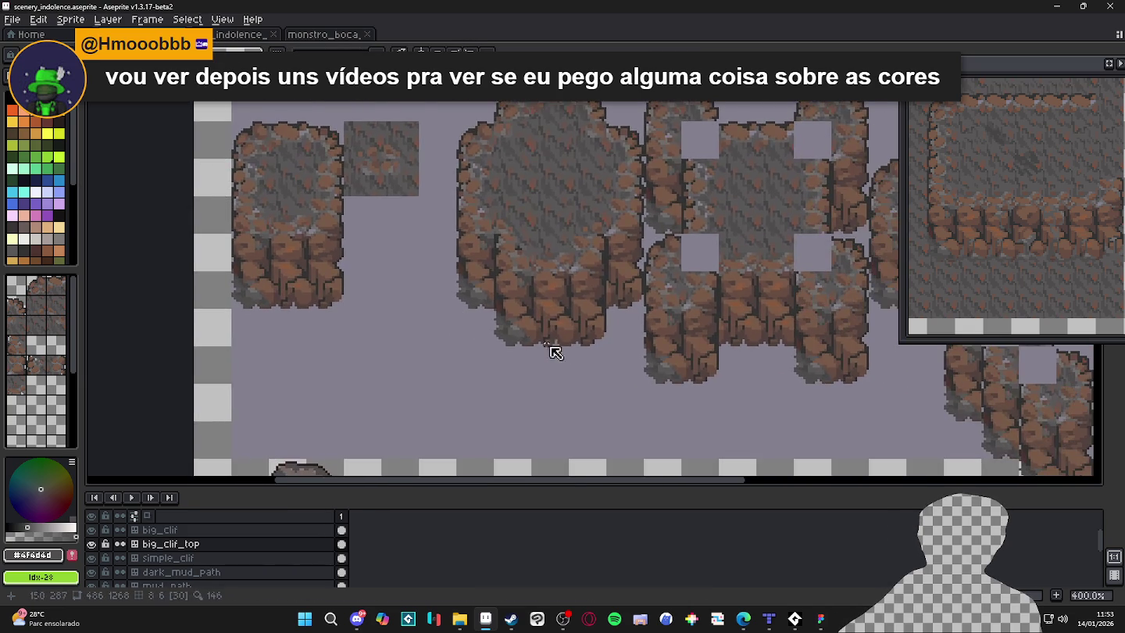
key("ctrl+s")
Erase two stray cliff tiles from one column on the big_clif_top layer.
scroll(573, 367, "down", 10)
scroll(574, 368, "right", 4)
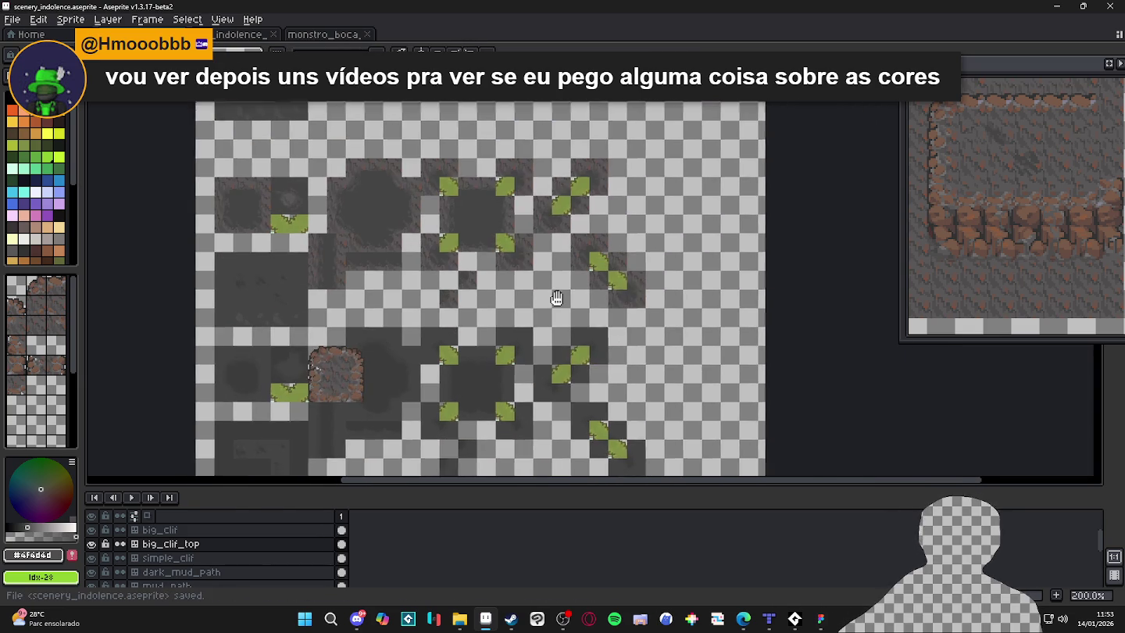
scroll(588, 393, "down", 3)
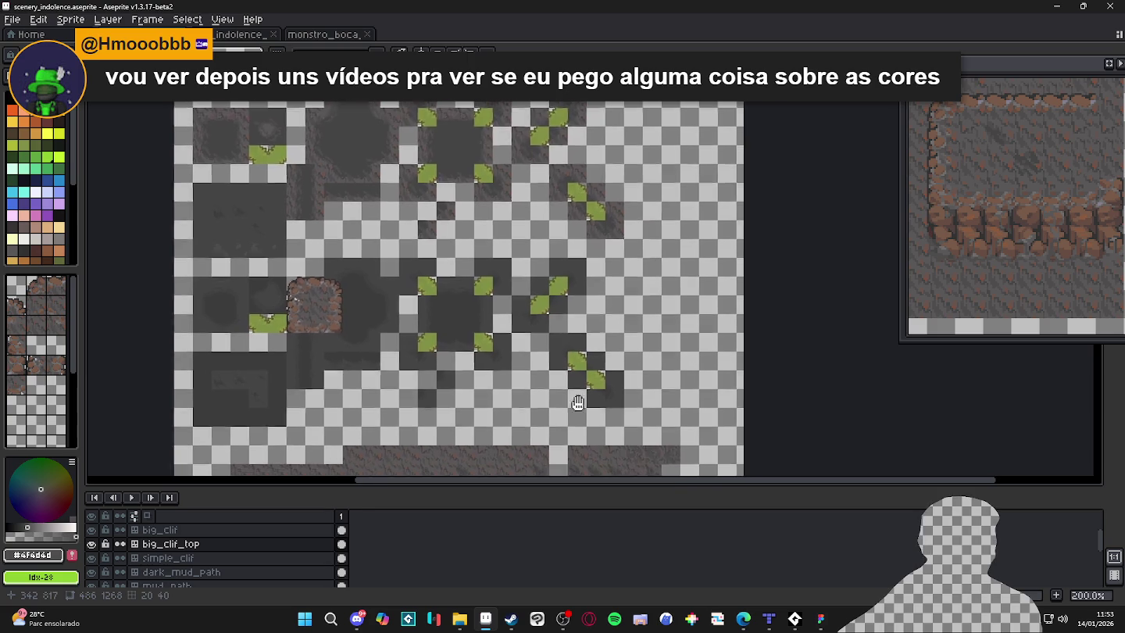
scroll(602, 383, "left", 2)
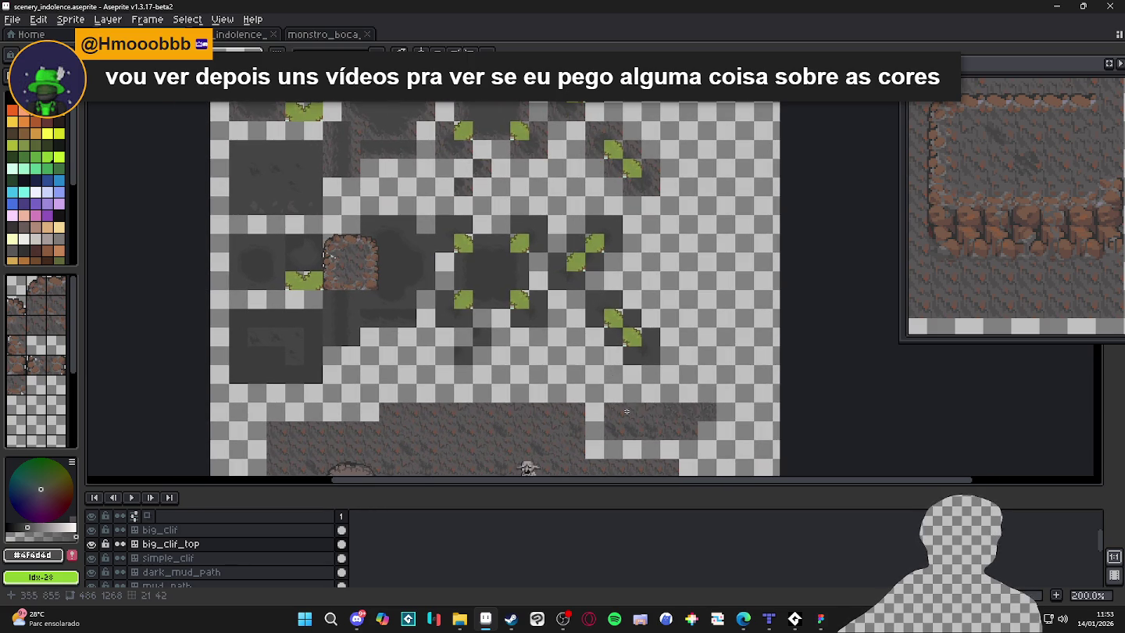
scroll(627, 412, "down", 3)
scroll(670, 394, "up", 5)
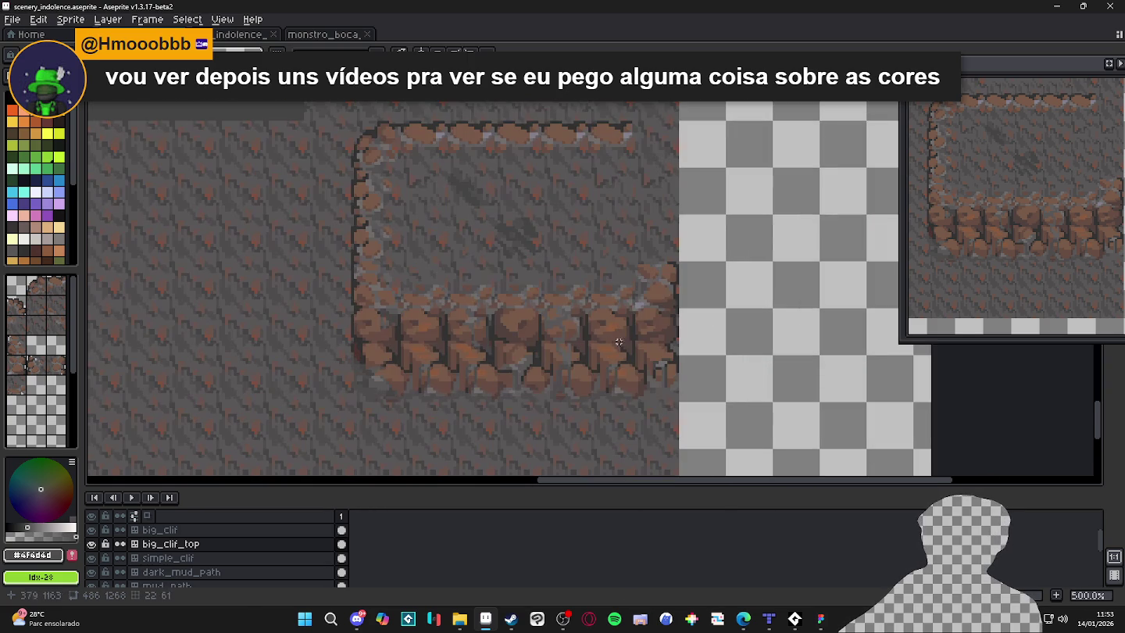
left_click(664, 387, "ctrl")
key("m")
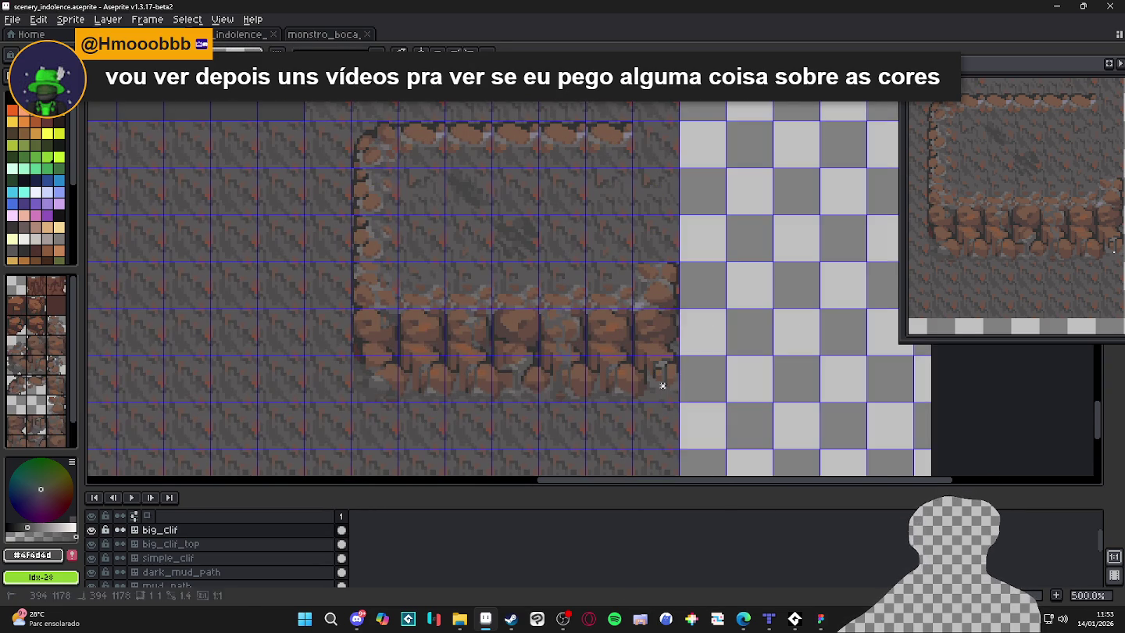
left_click_drag(663, 385, 660, 382)
scroll(650, 356, "down", 4)
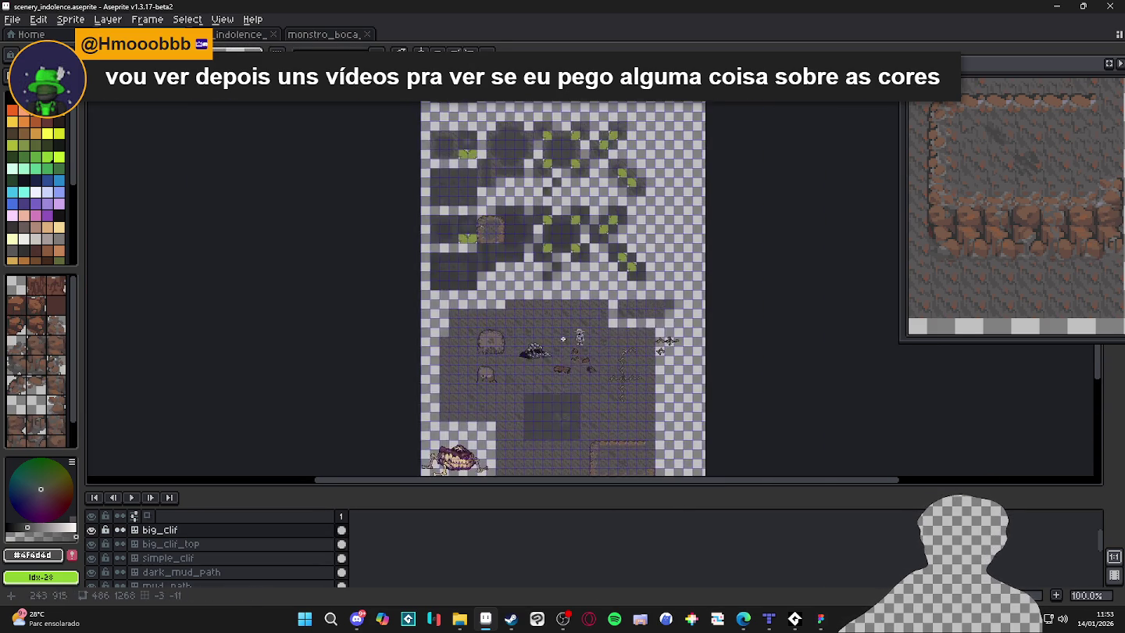
scroll(543, 289, "up", 5)
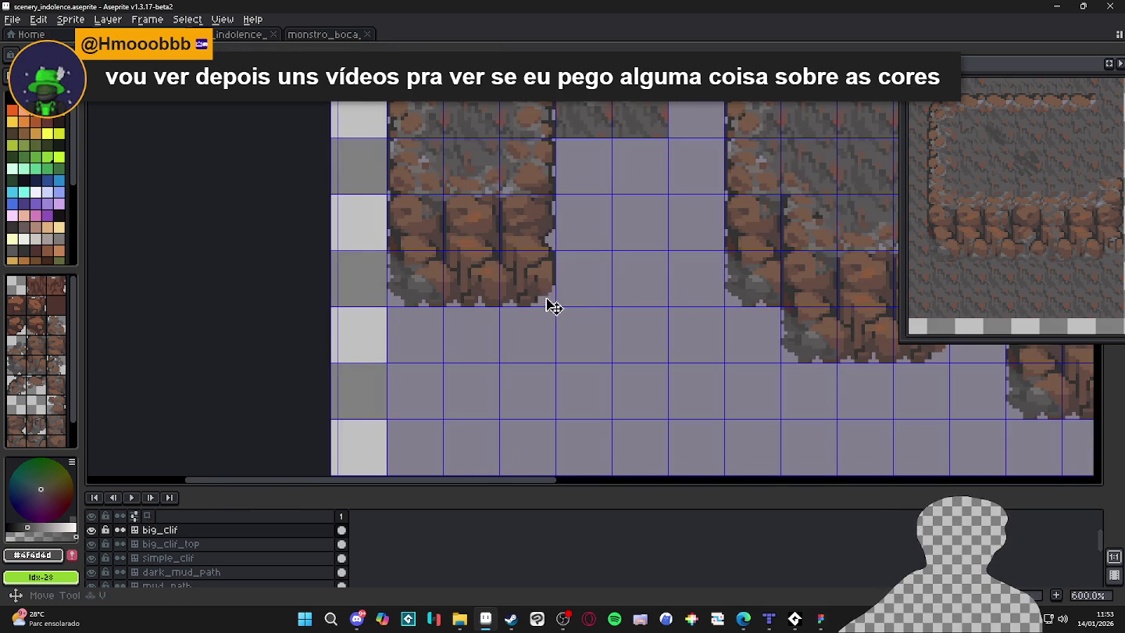
left_click(531, 286, "ctrl")
left_click_drag(527, 229, 538, 282)
Move a block of cliff tiles up and to the left, then save the file.
scroll(538, 282, "up", 3)
key("ctrl+v")
left_click_drag(602, 369, 574, 320)
scroll(572, 321, "down", 7)
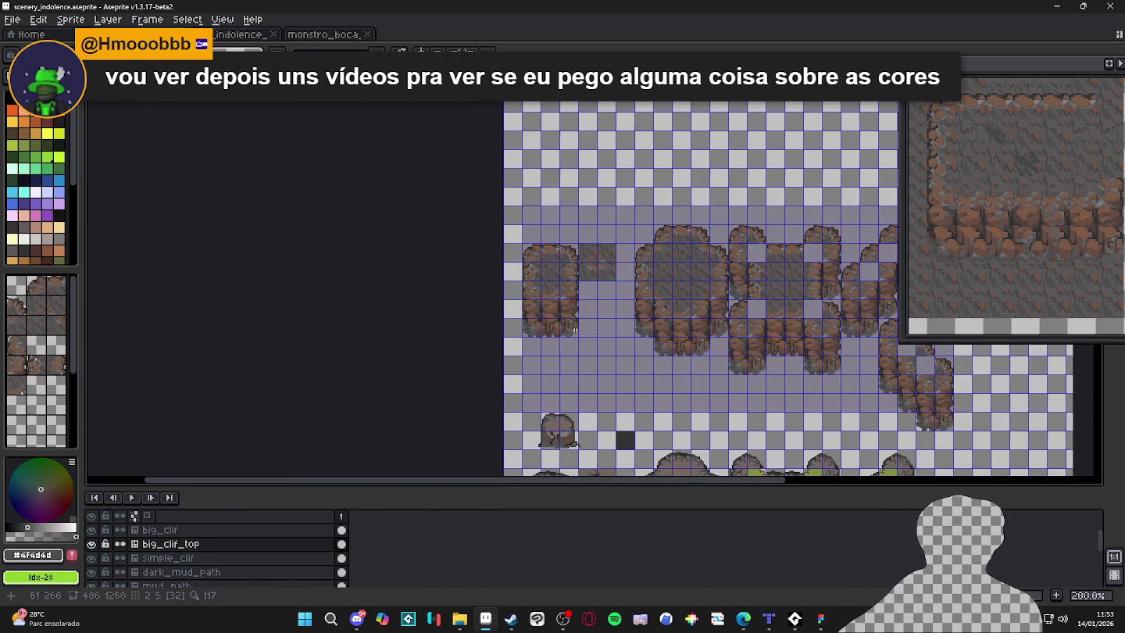
scroll(606, 350, "down", 1)
key("ctrl+s")
scroll(606, 349, "down", 8)
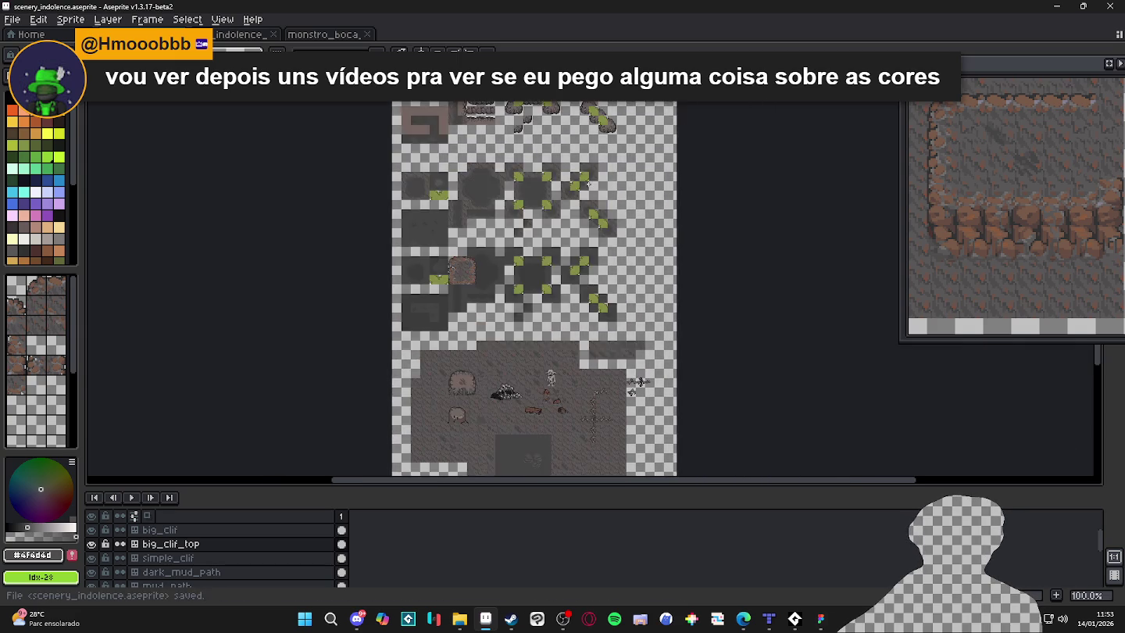
scroll(547, 363, "up", 8)
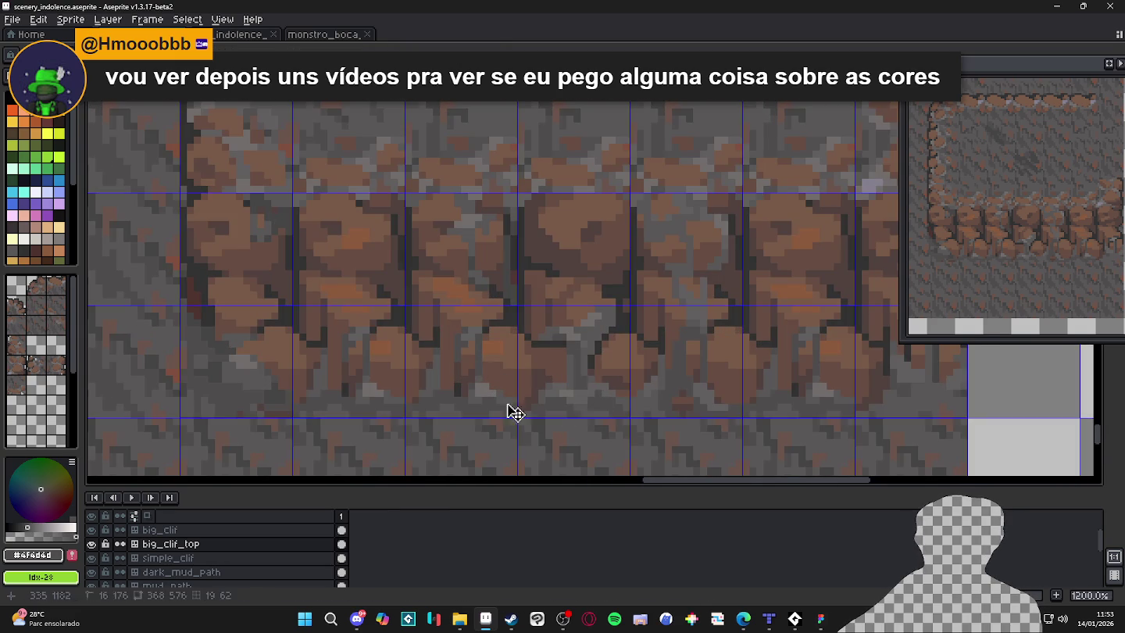
Nudge the cliff tile at the column base on big_clif_top and save.
key("alt+Up")
key("b")
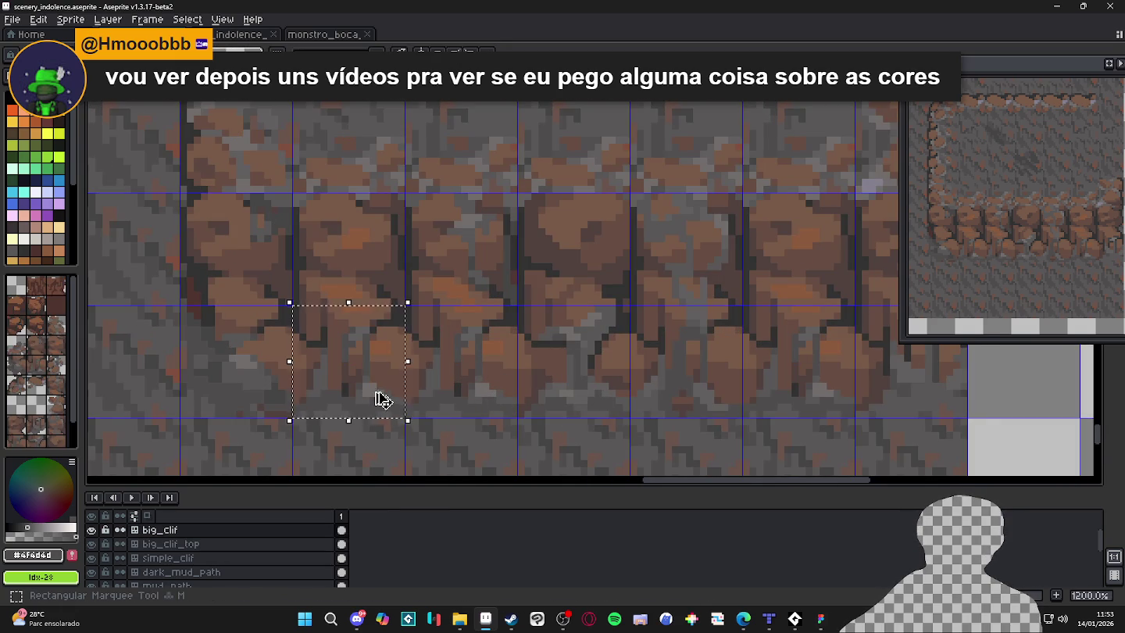
scroll(400, 363, "down", 3)
scroll(469, 250, "down", 2)
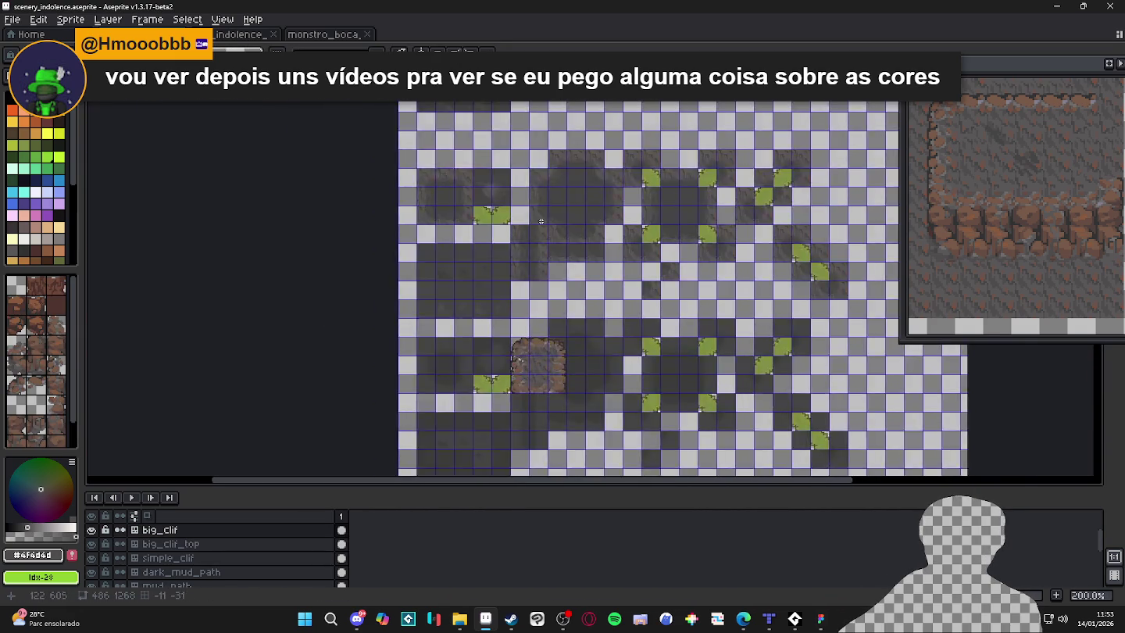
left_click_drag(573, 241, 550, 385)
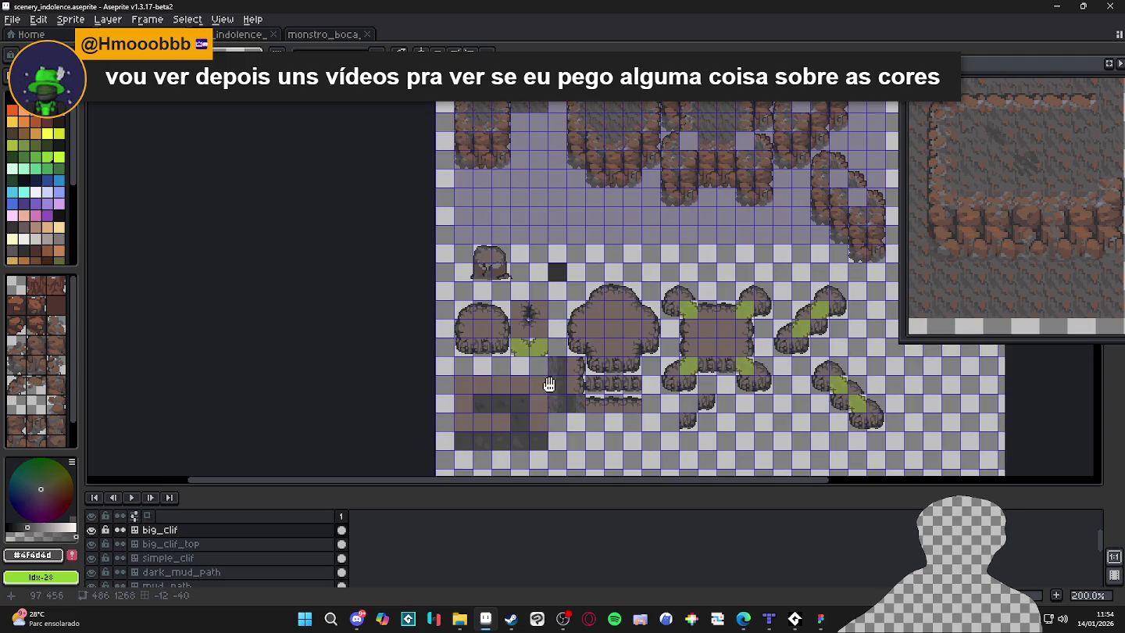
scroll(508, 235, "up", 7)
key("alt+Down")
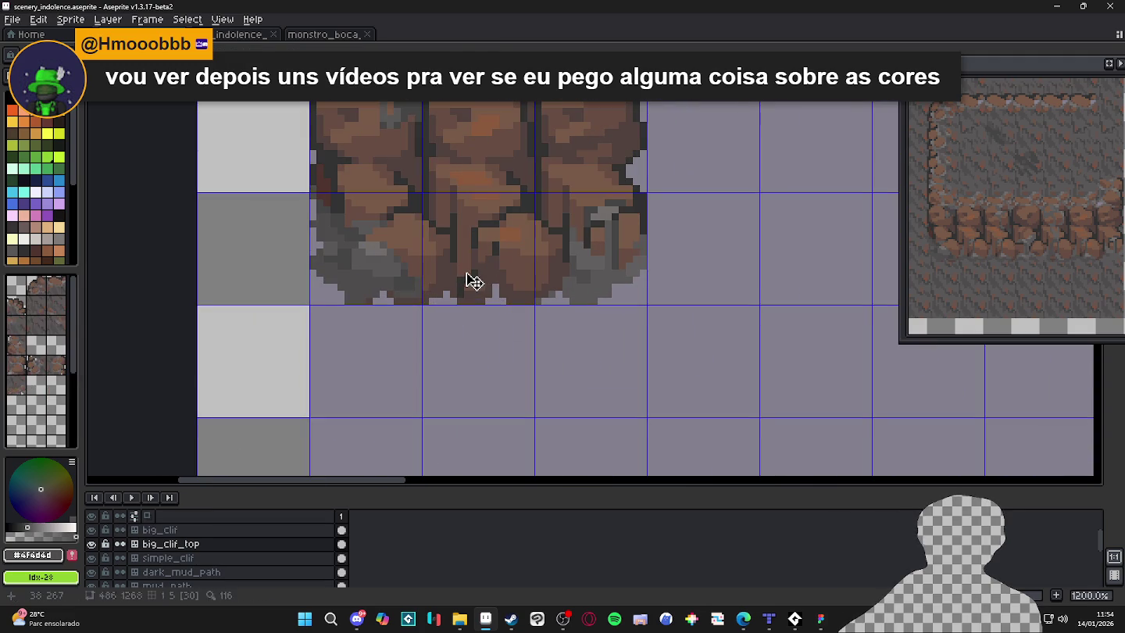
key("m")
left_click(467, 272)
mouse_move(467, 270)
left_mouse_down()
mouse_move(648, 293)
mouse_move(479, 249)
left_mouse_up()
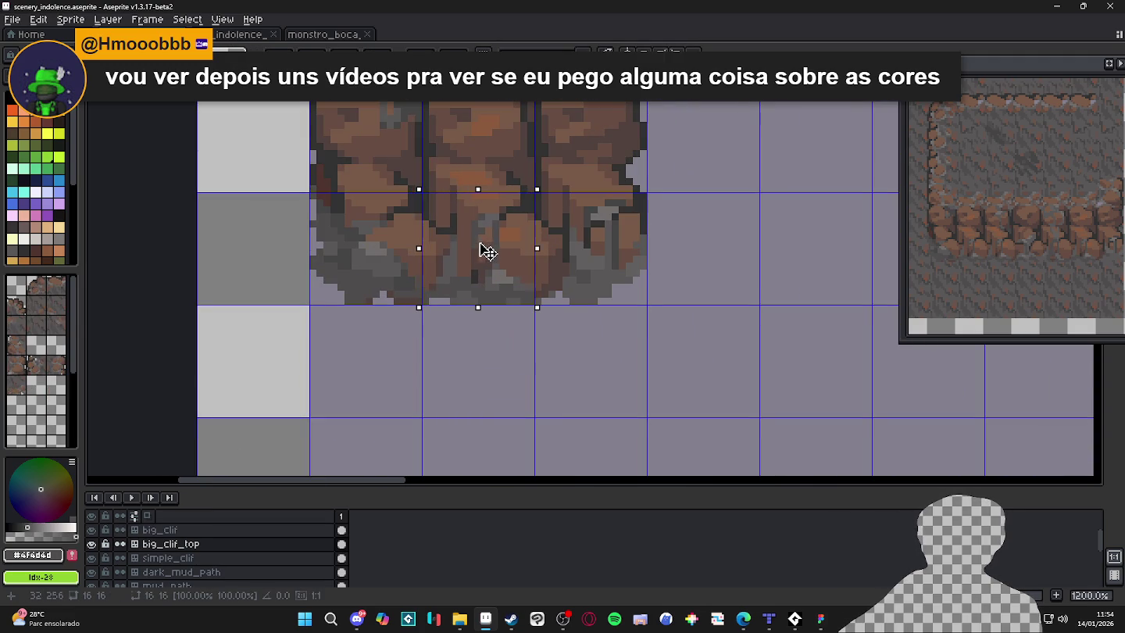
key("ctrl+s")
Pan across the cliff tile groups and select the left rock cliff block.
scroll(494, 292, "down", 6)
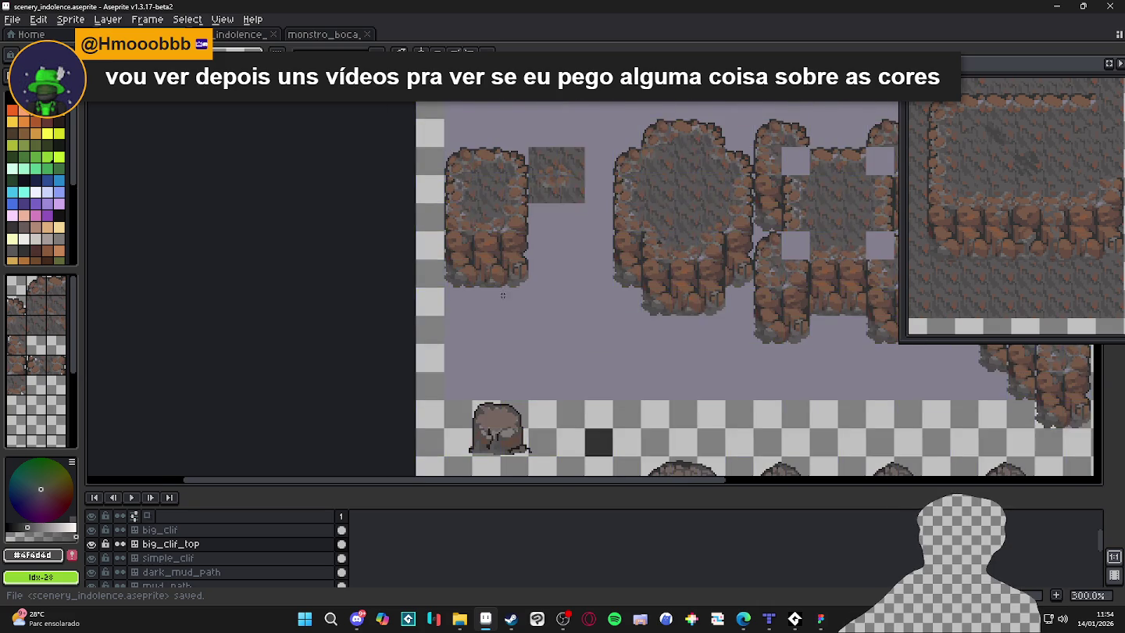
scroll(517, 308, "down", 1)
left_click_drag(698, 362, 687, 364)
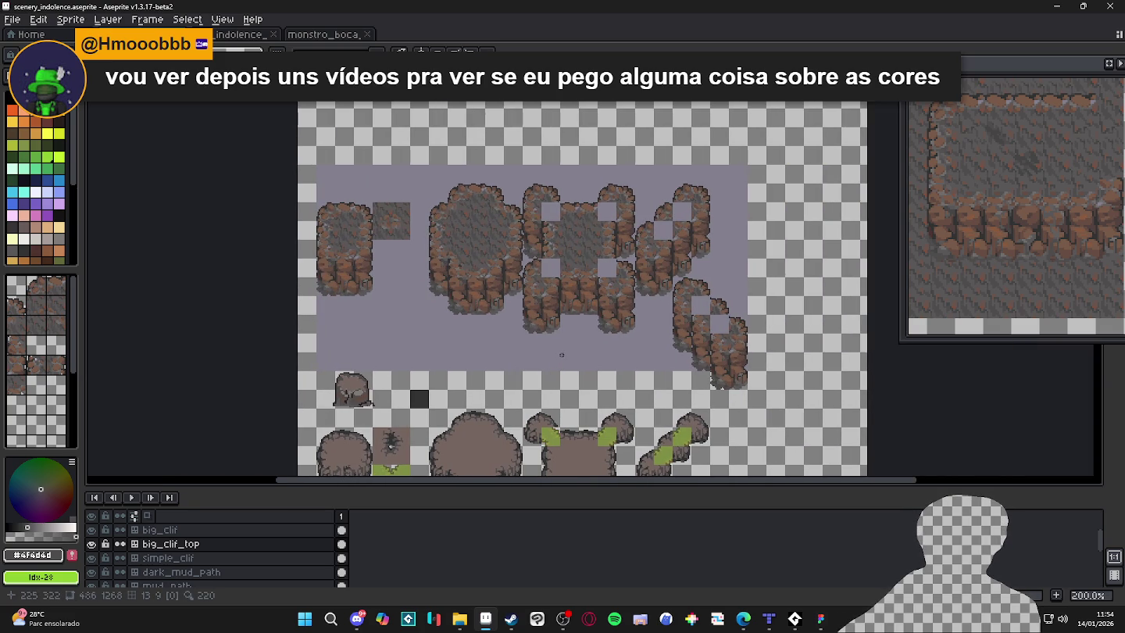
scroll(511, 325, "up", 1)
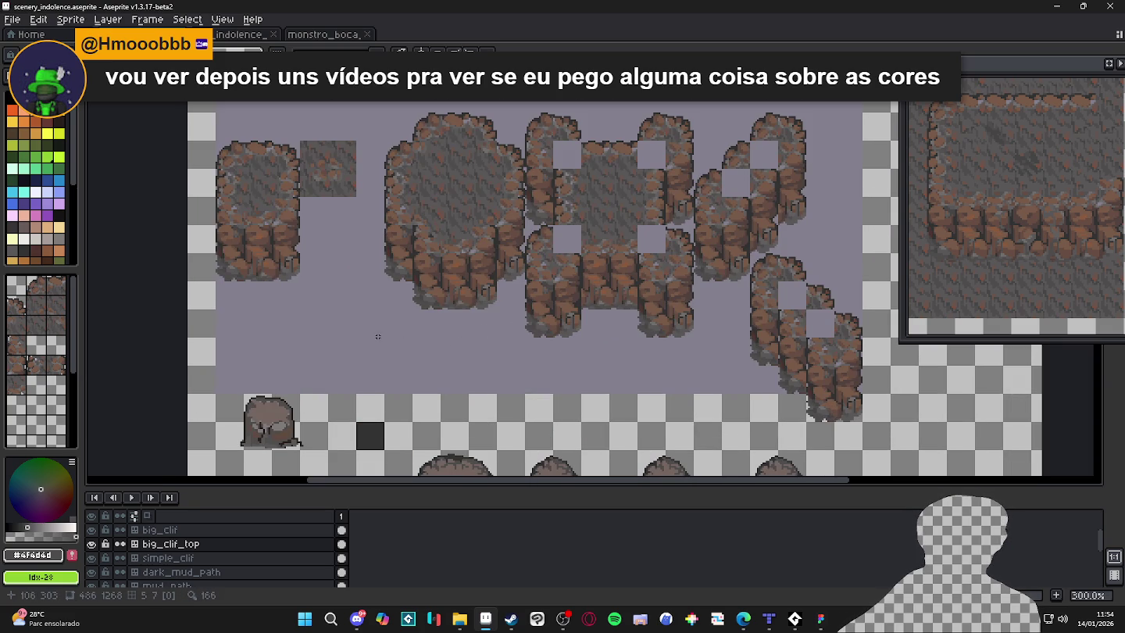
left_click_drag(373, 331, 445, 366)
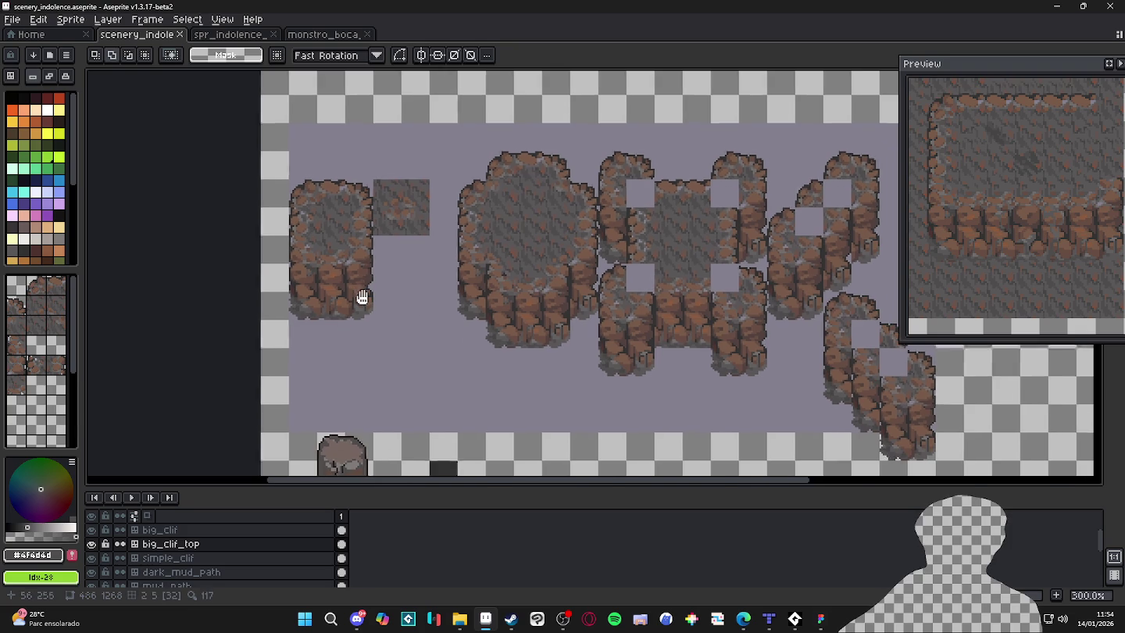
left_click_drag(361, 296, 381, 328)
key("ctrl")
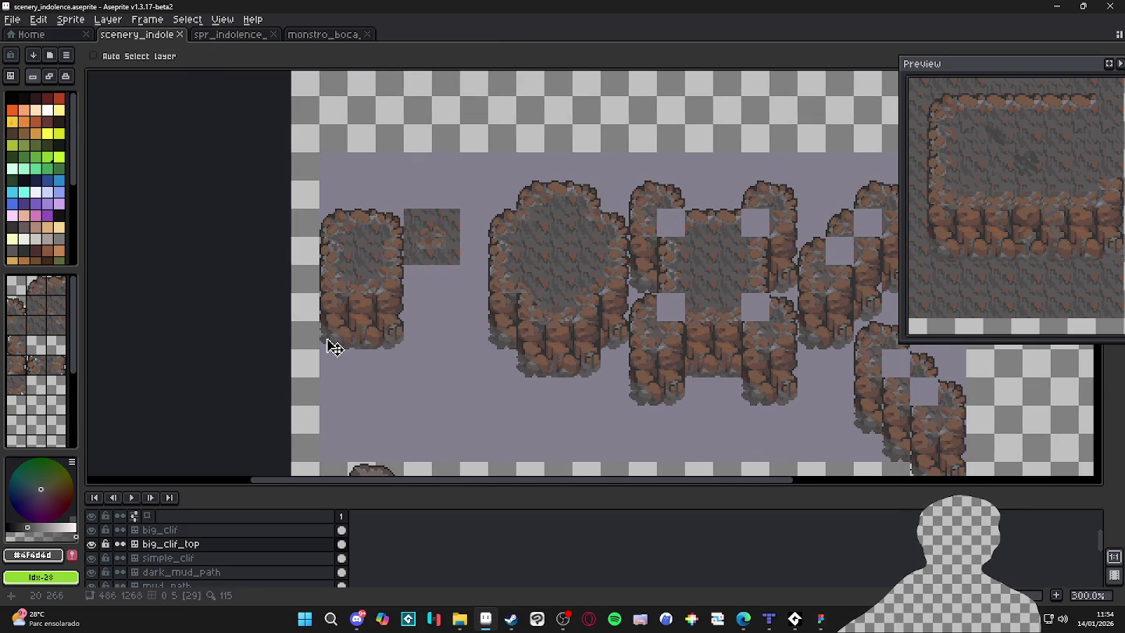
key("m")
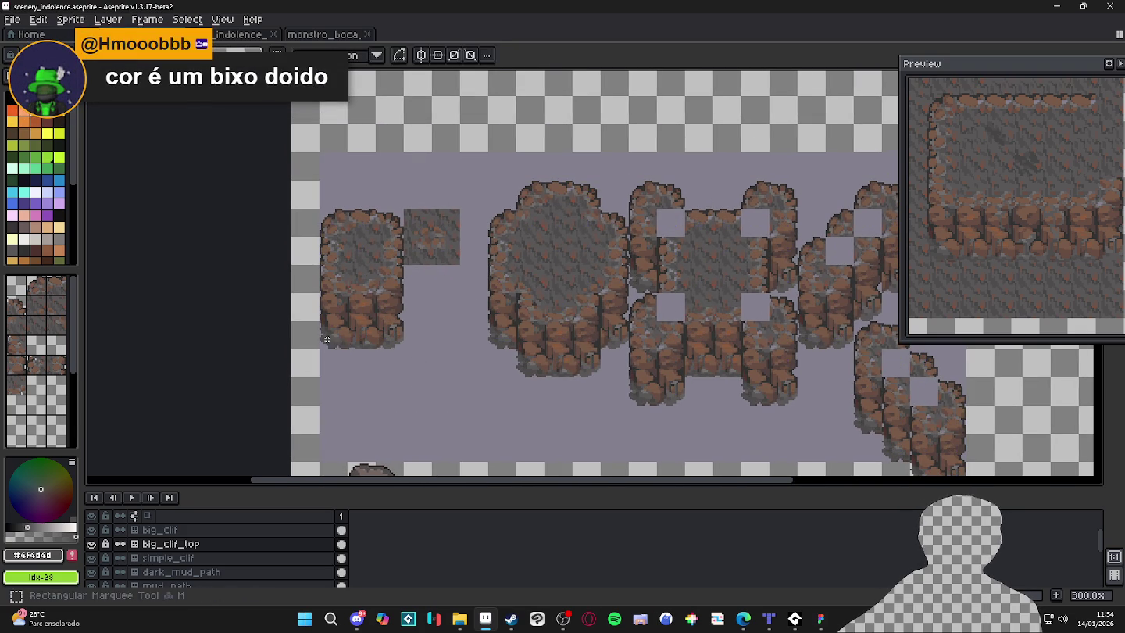
mouse_move(334, 348)
left_mouse_down()
mouse_move(321, 334)
mouse_move(401, 320)
left_mouse_up()
Switch to the spr_indolence_tileset_png document and zoom in on its rocks.
key("ctrl+Tab")
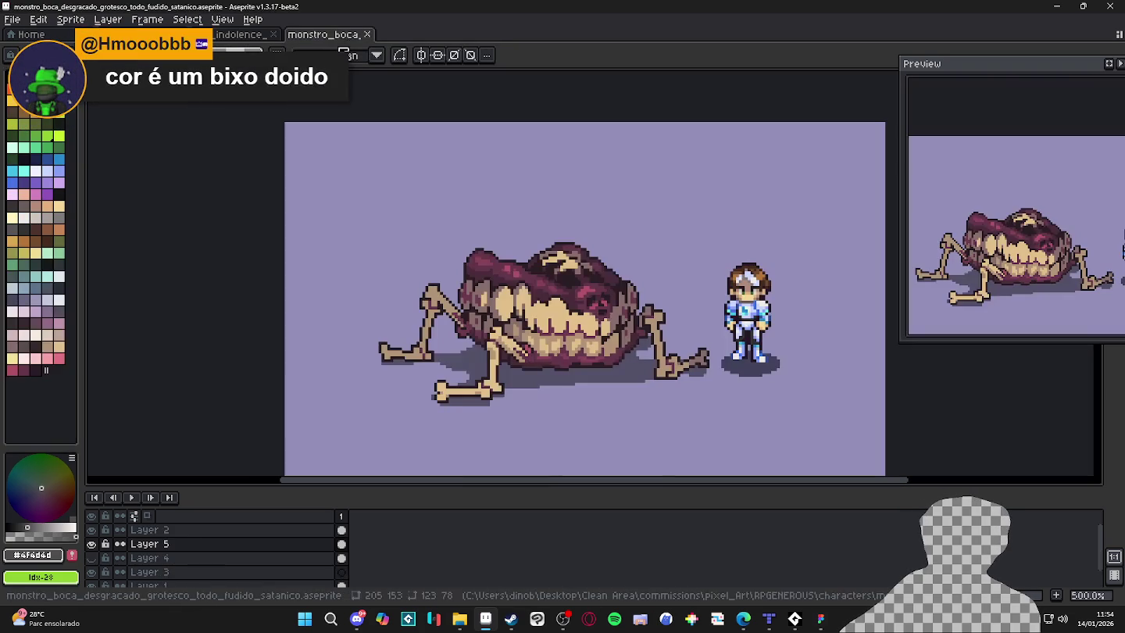
key("ctrl+Tab")
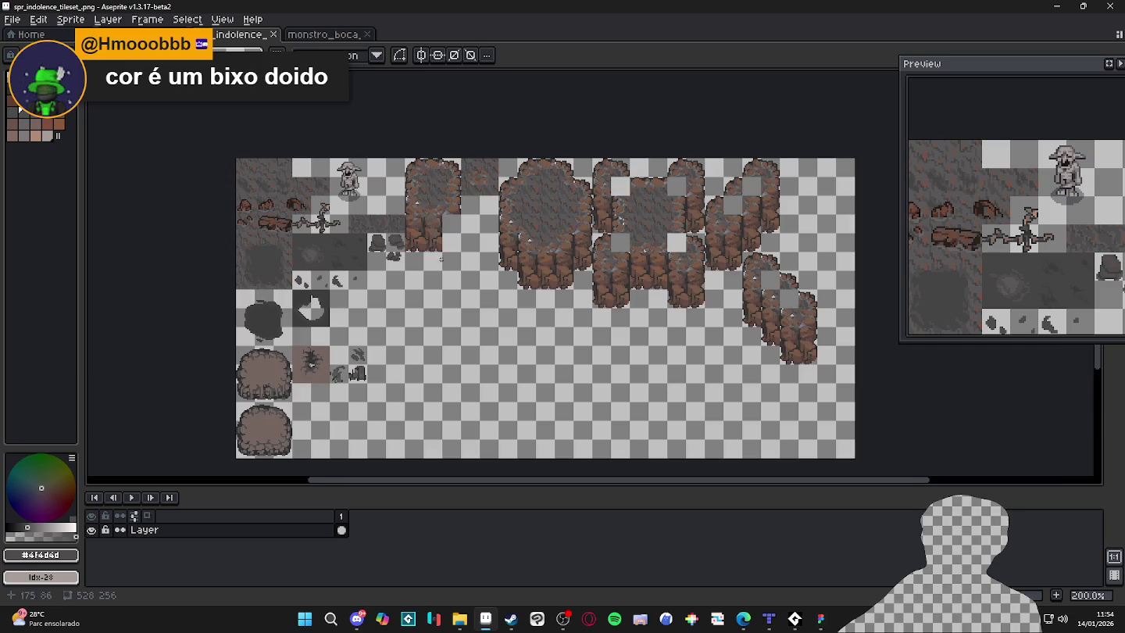
scroll(439, 259, "up", 3)
scroll(446, 253, "down", 2)
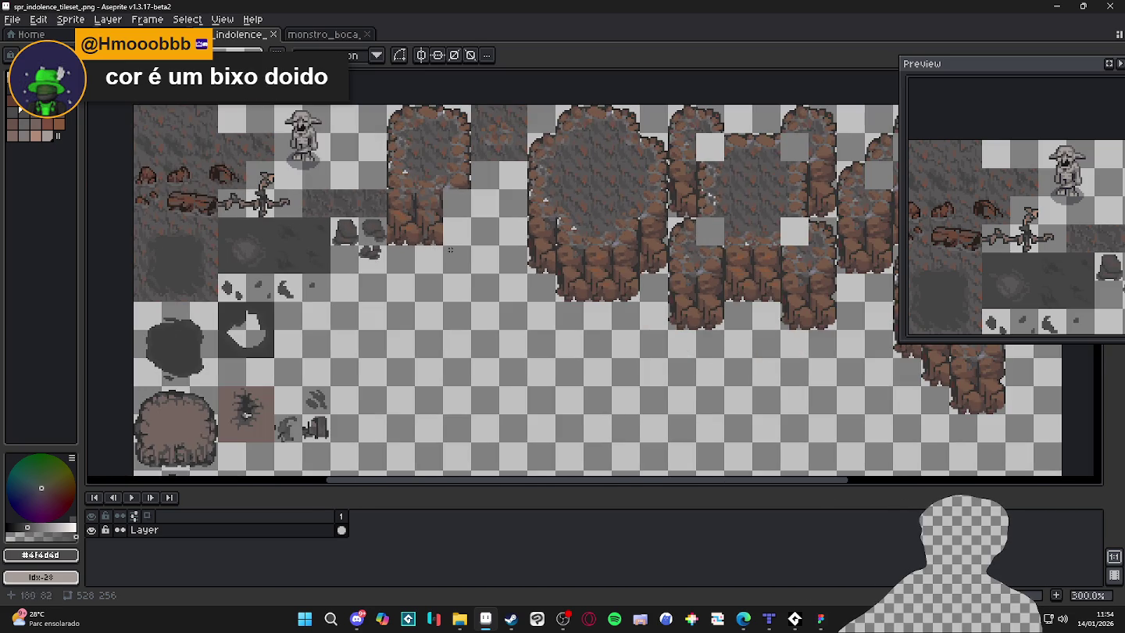
scroll(450, 250, "up", 2)
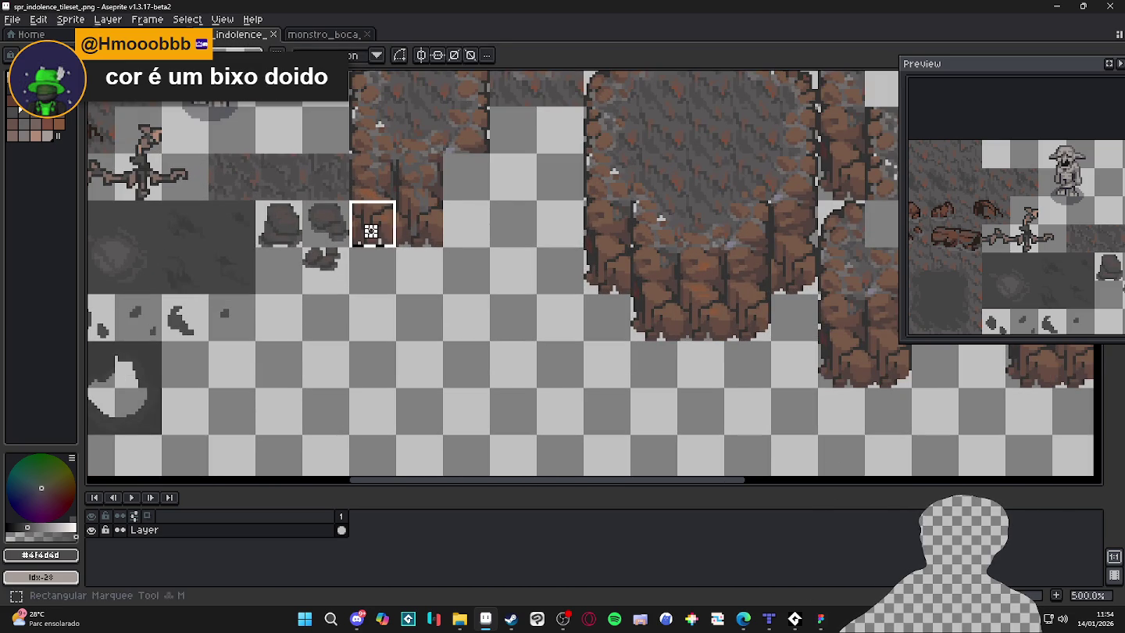
Try clearing and re-pasting the 2x2 brown rock tiles, discarding the pasted copy.
left_click_drag(371, 232, 439, 180)
key("Delete")
key("ctrl+v")
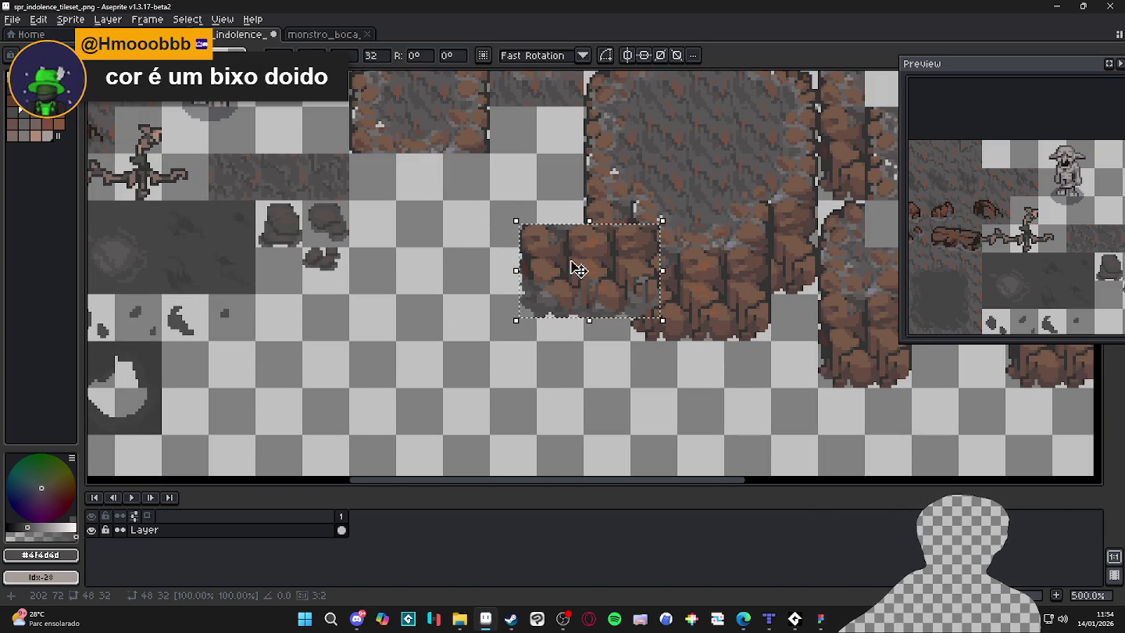
key("Escape")
scroll(524, 232, "down", 2)
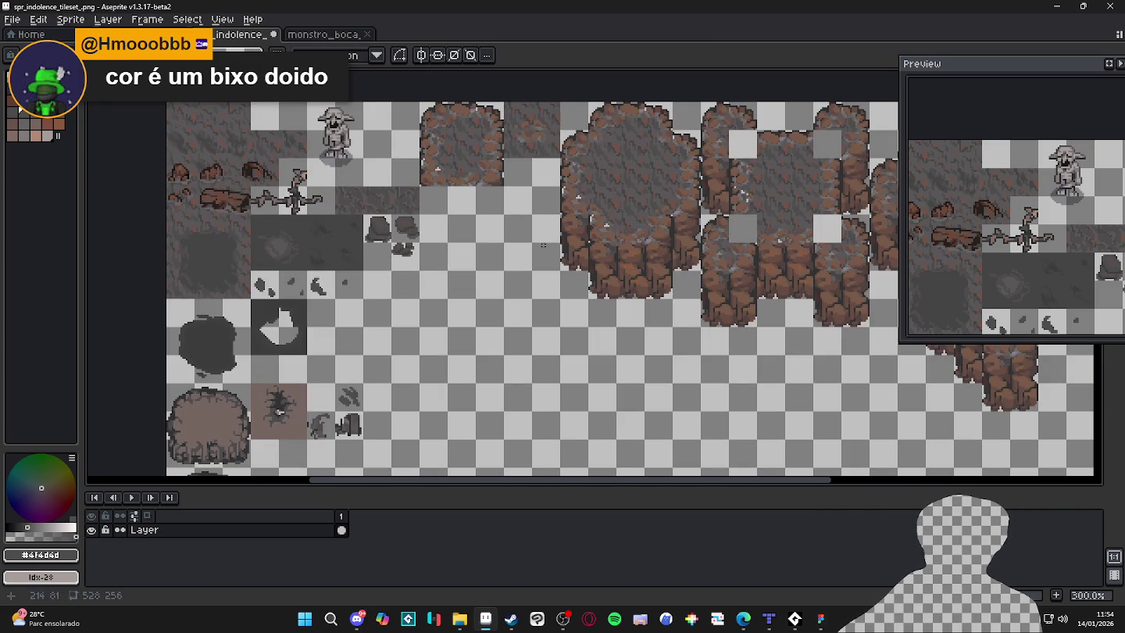
left_click_drag(418, 185, 479, 245)
left_click_drag(577, 296, 500, 329)
In scenery_indolence, show the tile grid and select the top 3x3 left cliff tiles.
left_click(243, 34)
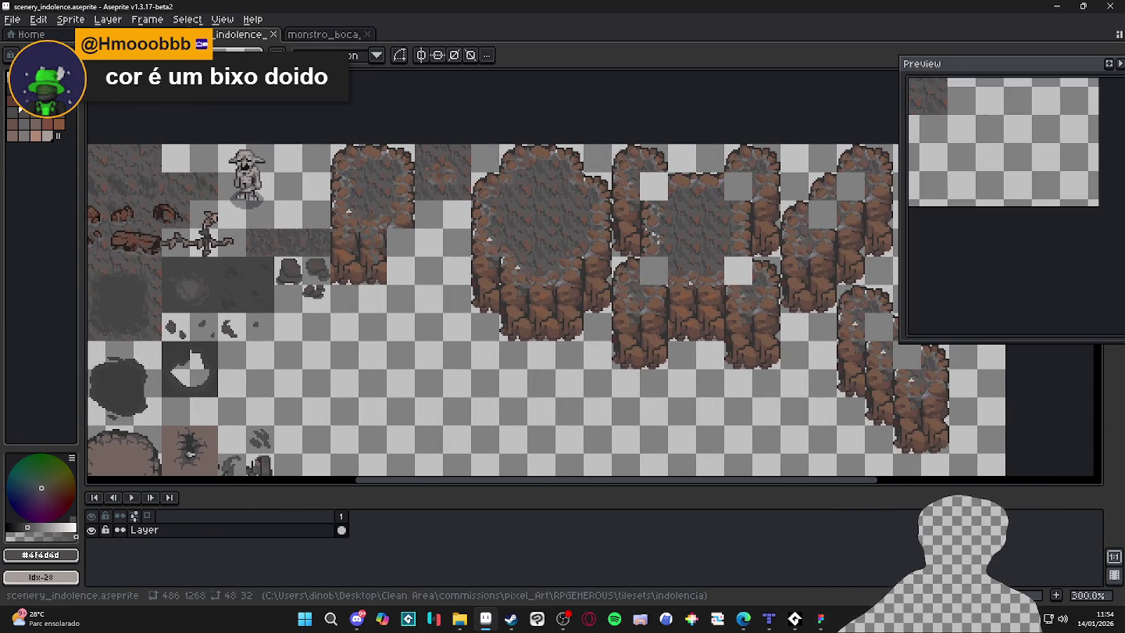
scroll(426, 246, "down", 1)
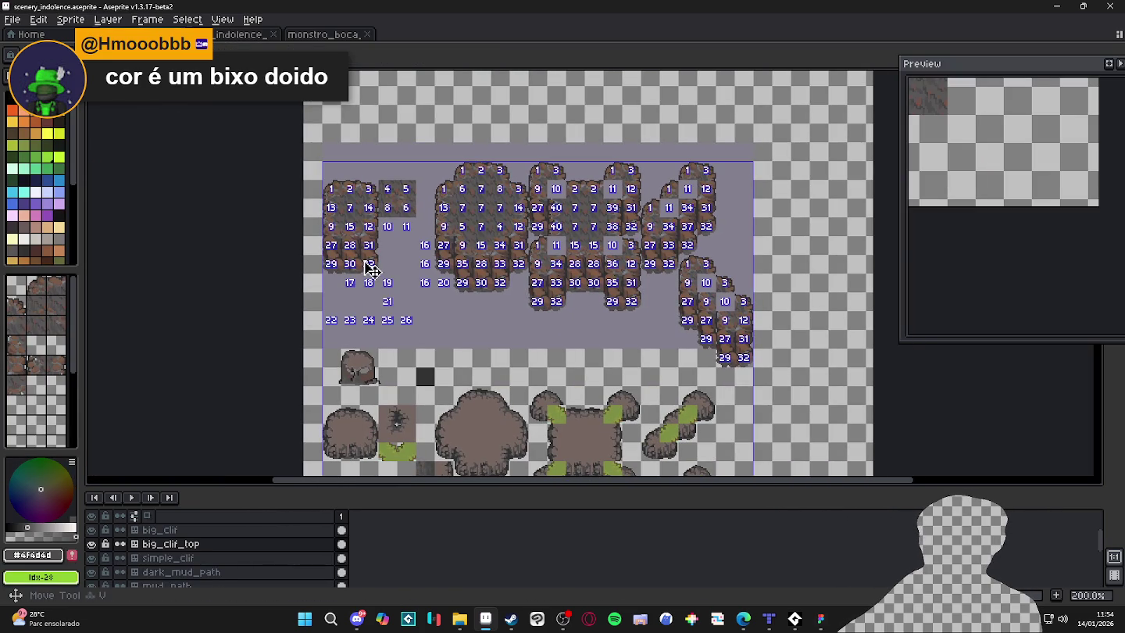
scroll(335, 207, "up", 1)
key("ctrl+'")
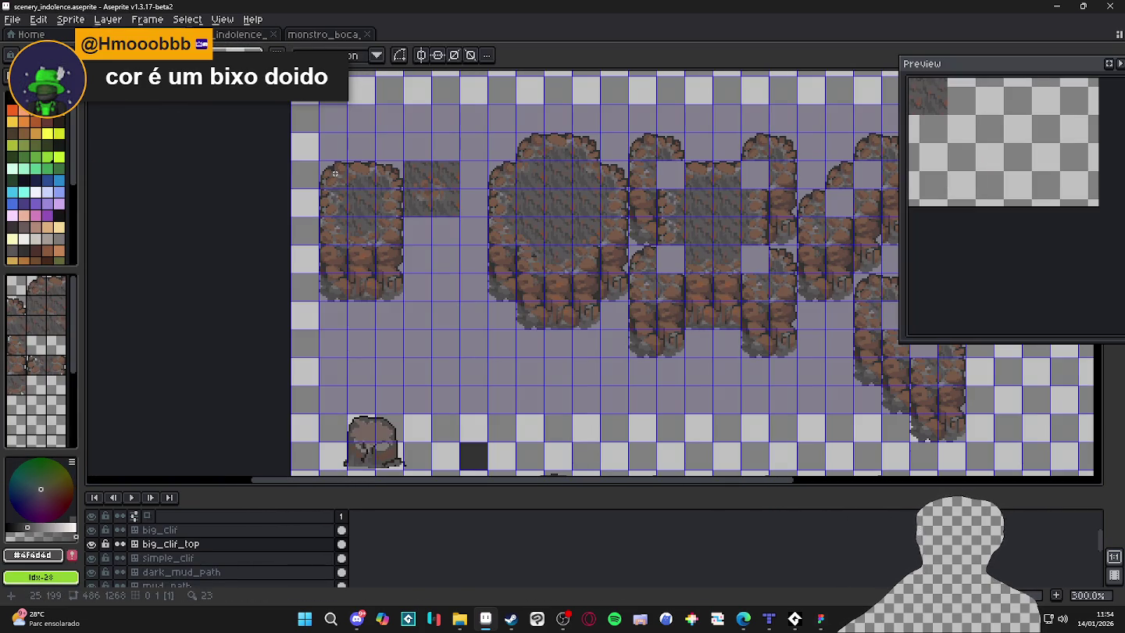
mouse_move(334, 174)
left_mouse_down()
mouse_move(389, 238)
mouse_move(393, 282)
mouse_move(396, 238)
left_mouse_up()
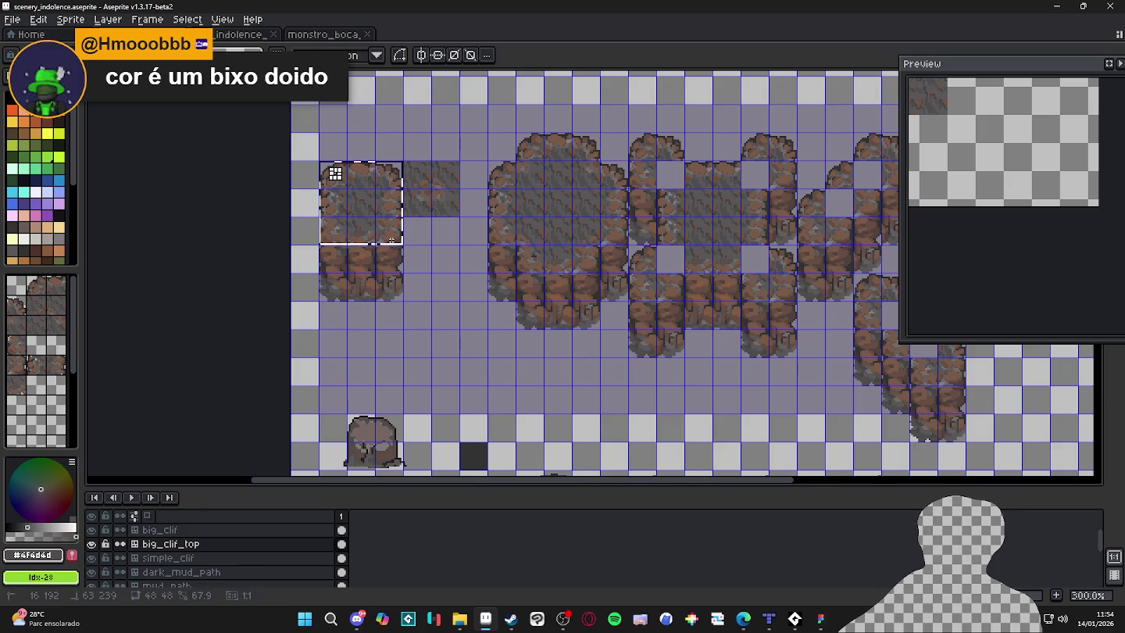
left_click(443, 178, "shift")
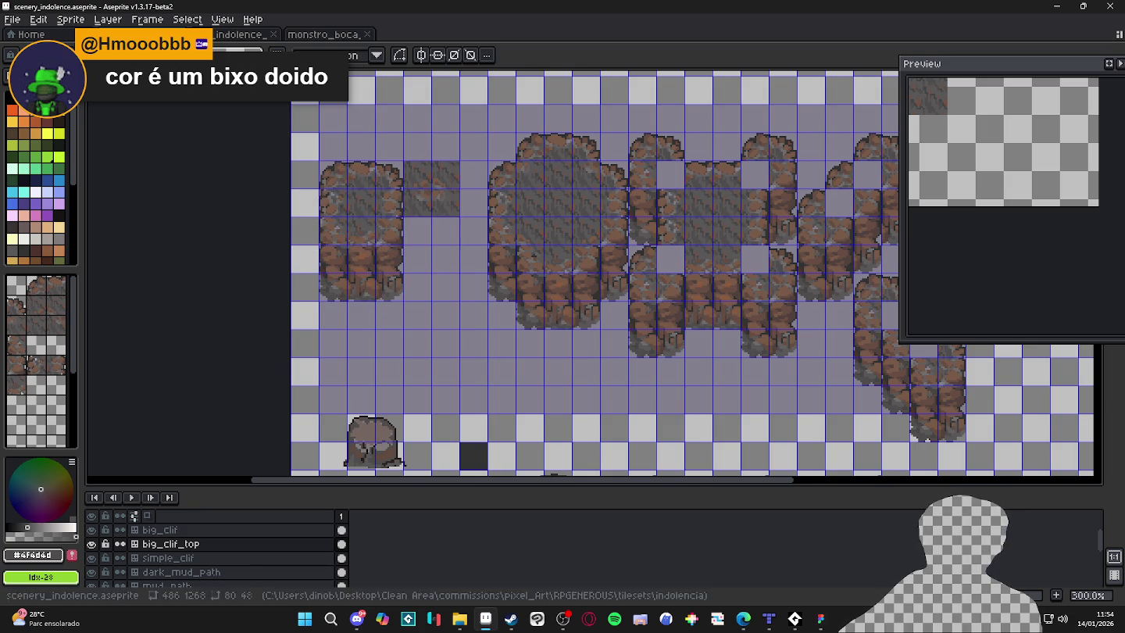
Back in the indolence tileset PNG, trial-clear the rock cliff tile area, then undo it.
left_click(324, 34)
left_click(250, 33)
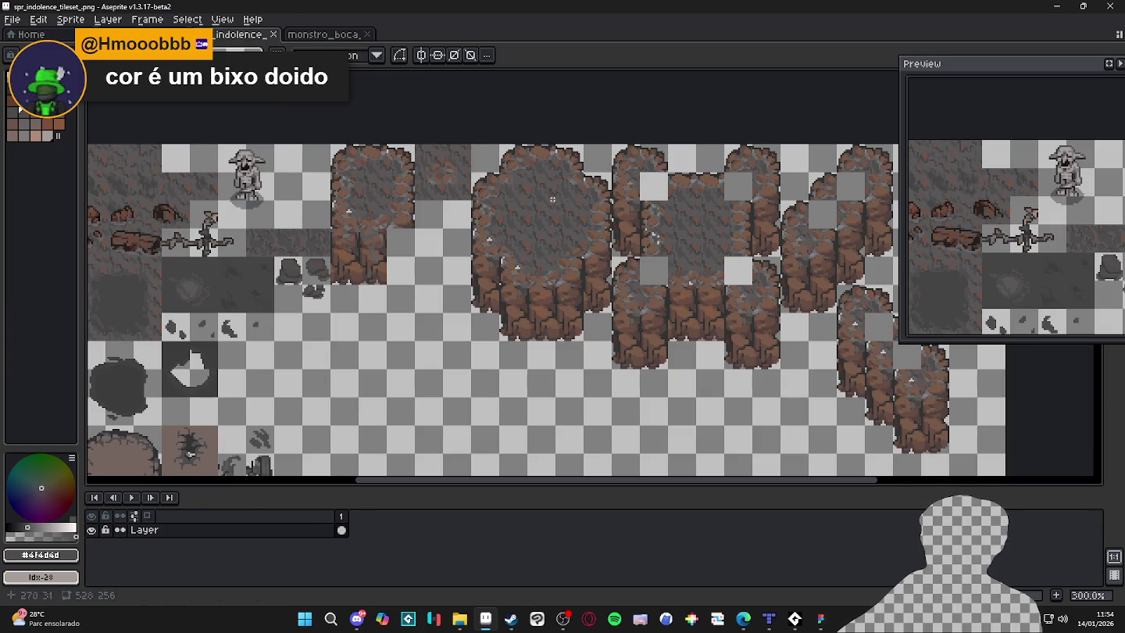
scroll(475, 174, "up", 1)
scroll(475, 173, "up", 1)
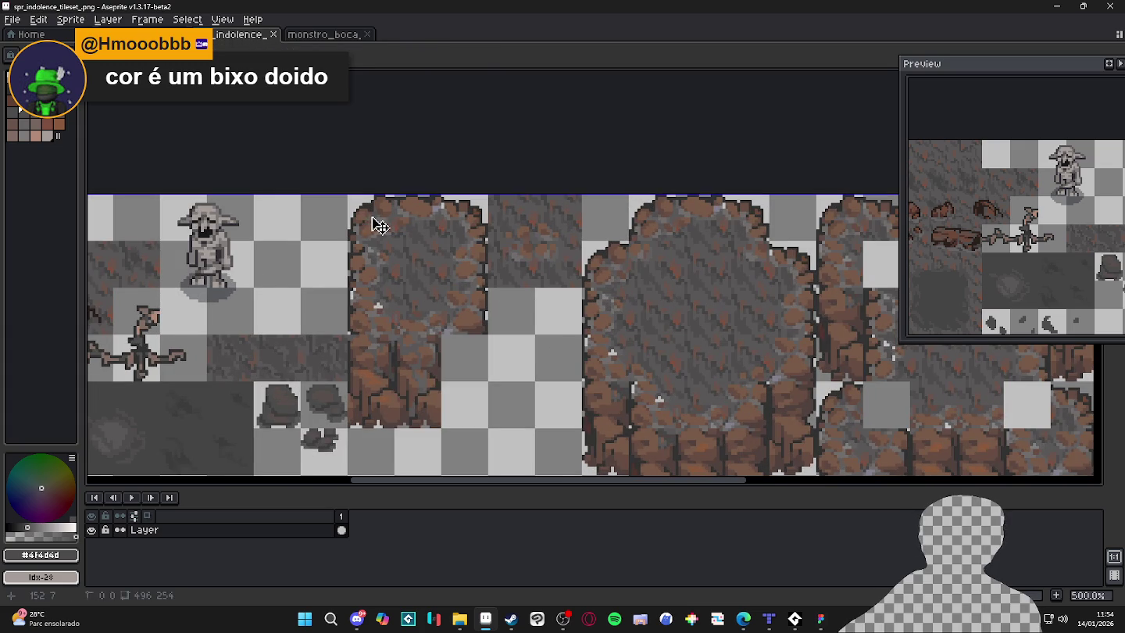
left_click_drag(346, 194, 536, 336)
key("Delete")
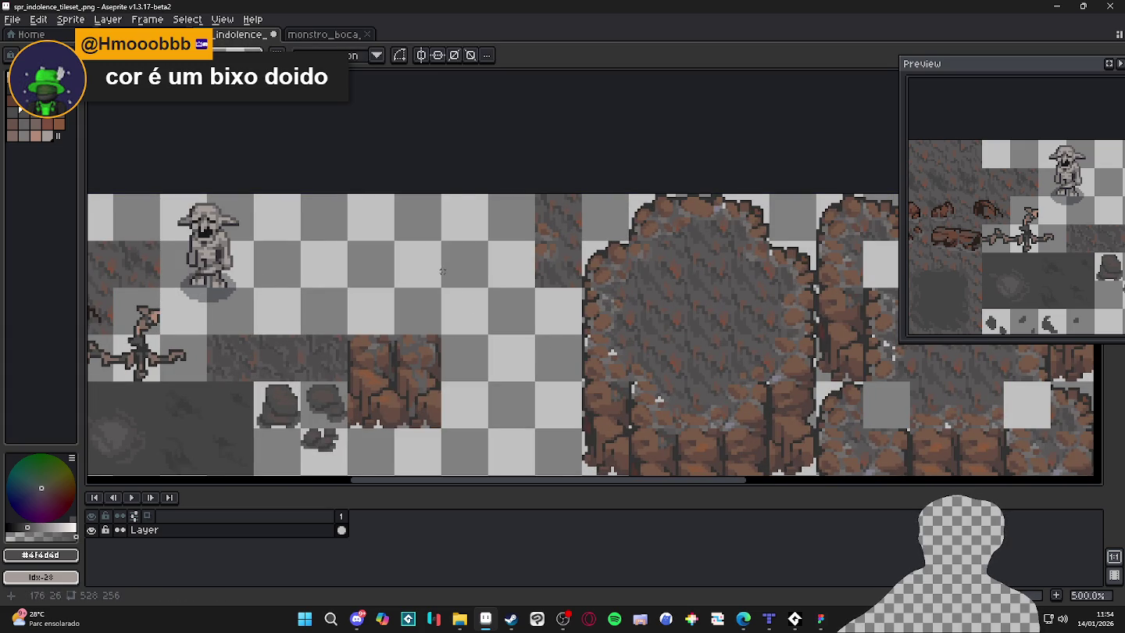
key("ctrl+z")
Cut the upper-left cliff block, paste it and commit it back into its tile slot.
left_click_drag(347, 194, 490, 335)
key("Delete")
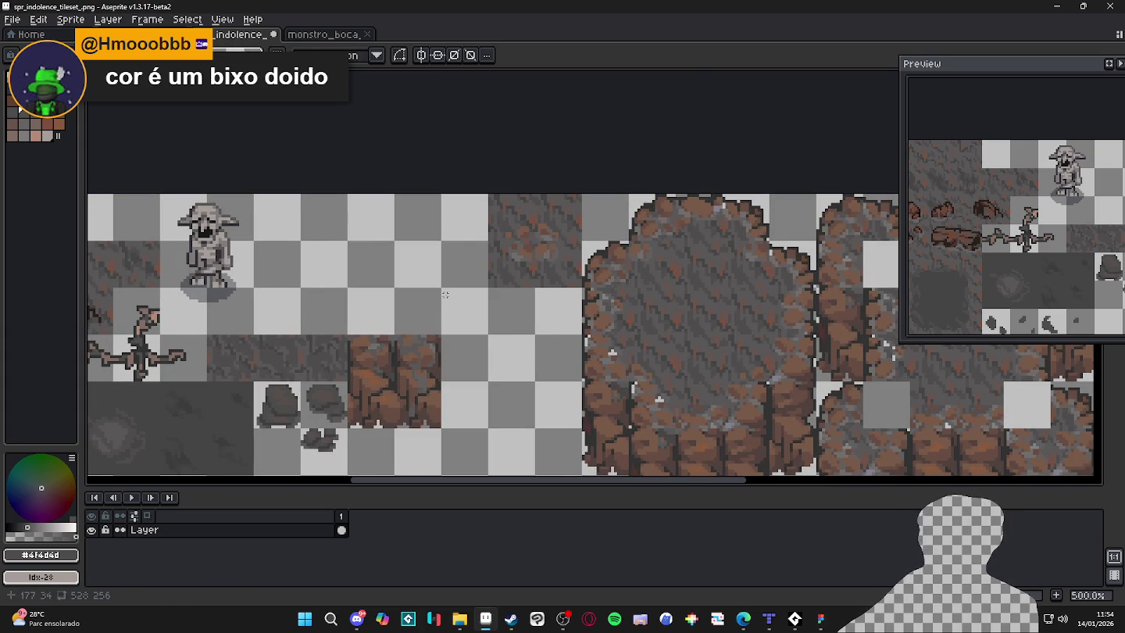
key("ctrl+v")
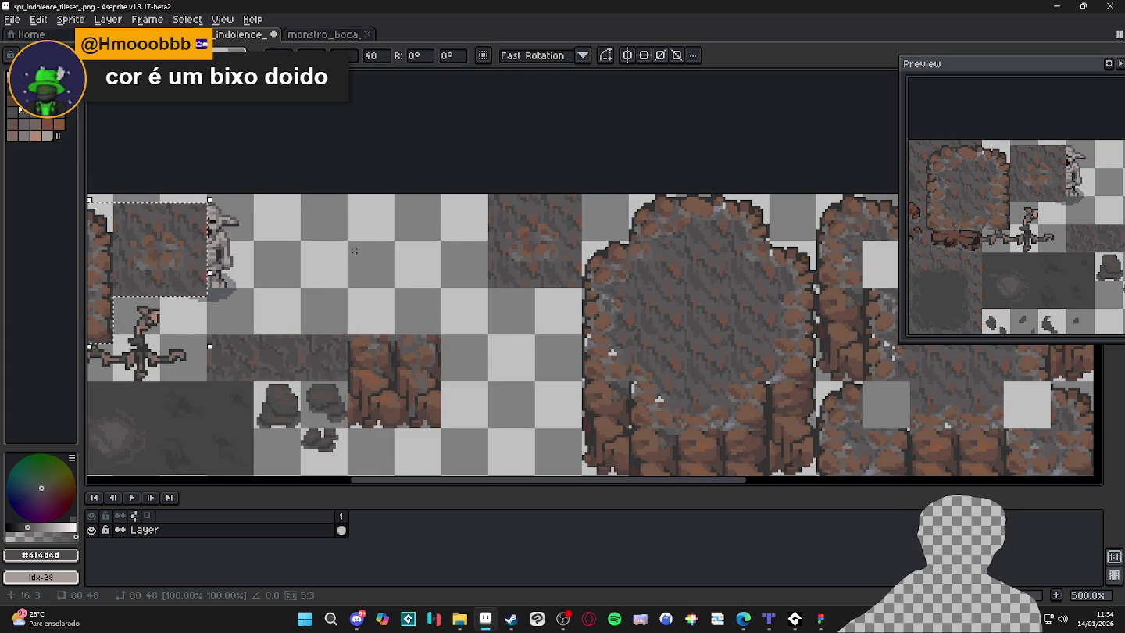
left_click_drag(258, 256, 529, 248)
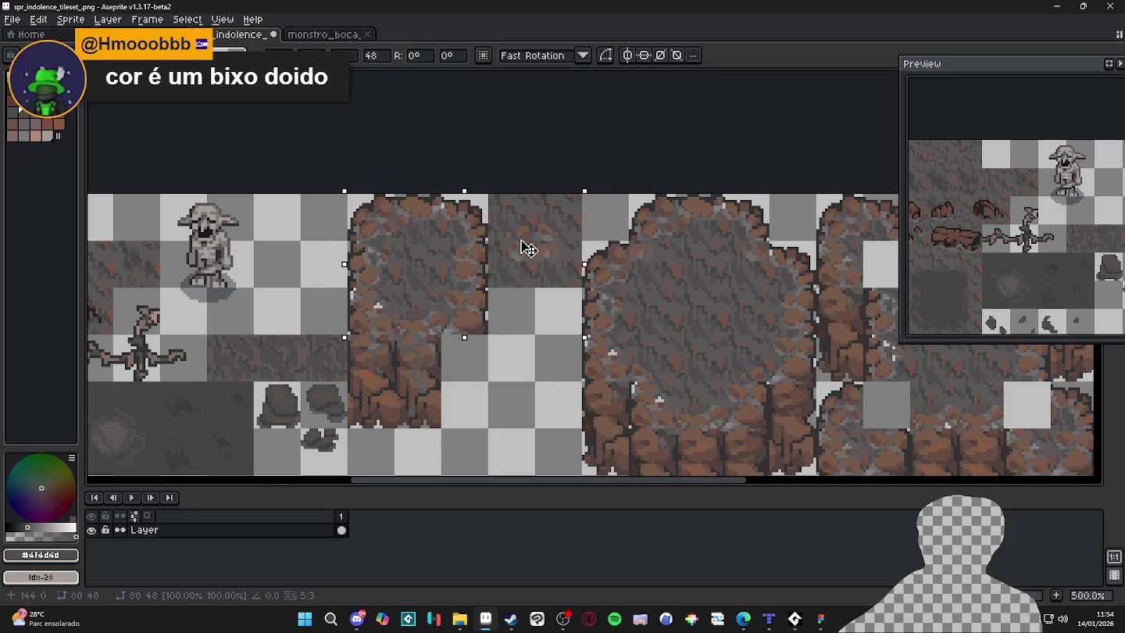
key("Return")
scroll(531, 258, "down", 3)
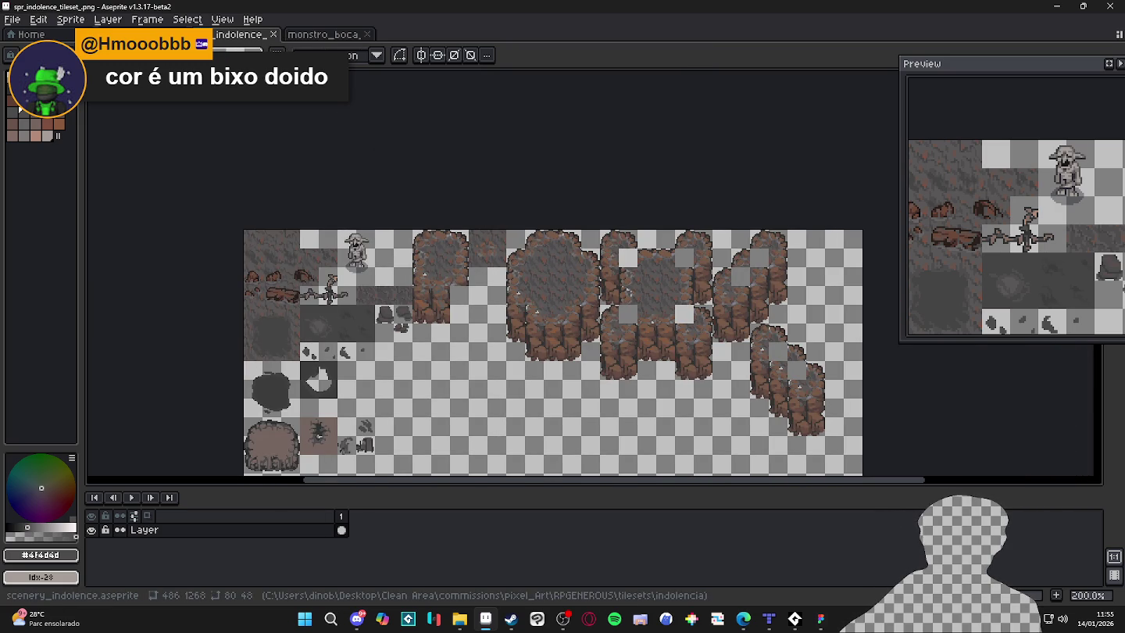
In scenery_indolence, build a rectangle selection over the central, right and diagonal cliff tiles.
left_click(239, 34)
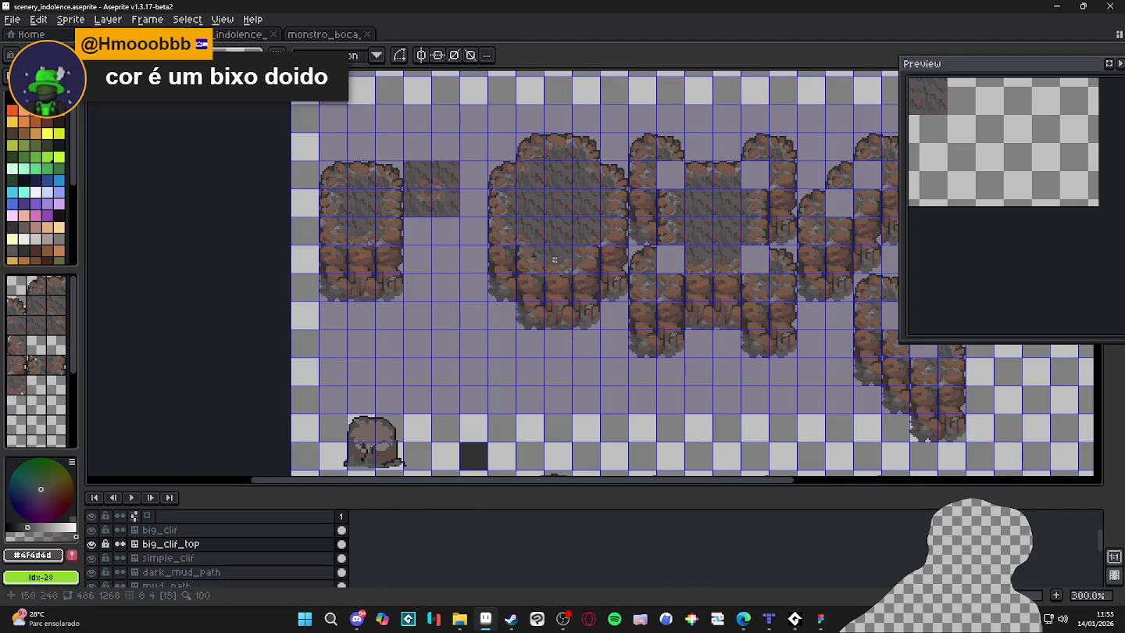
key("m")
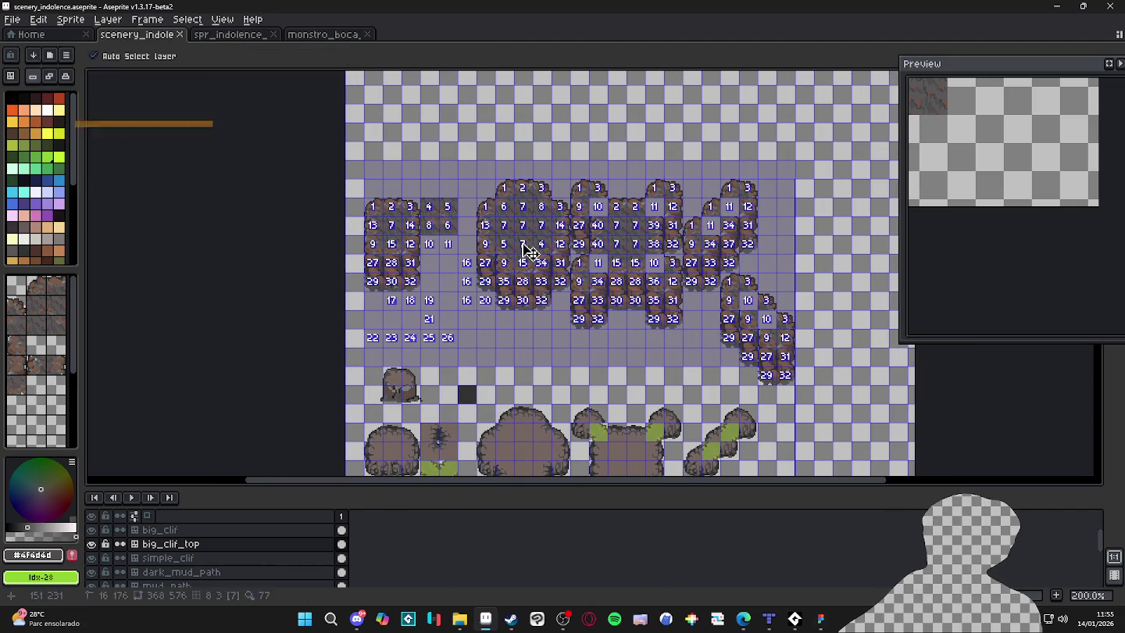
scroll(495, 202, "up", 1)
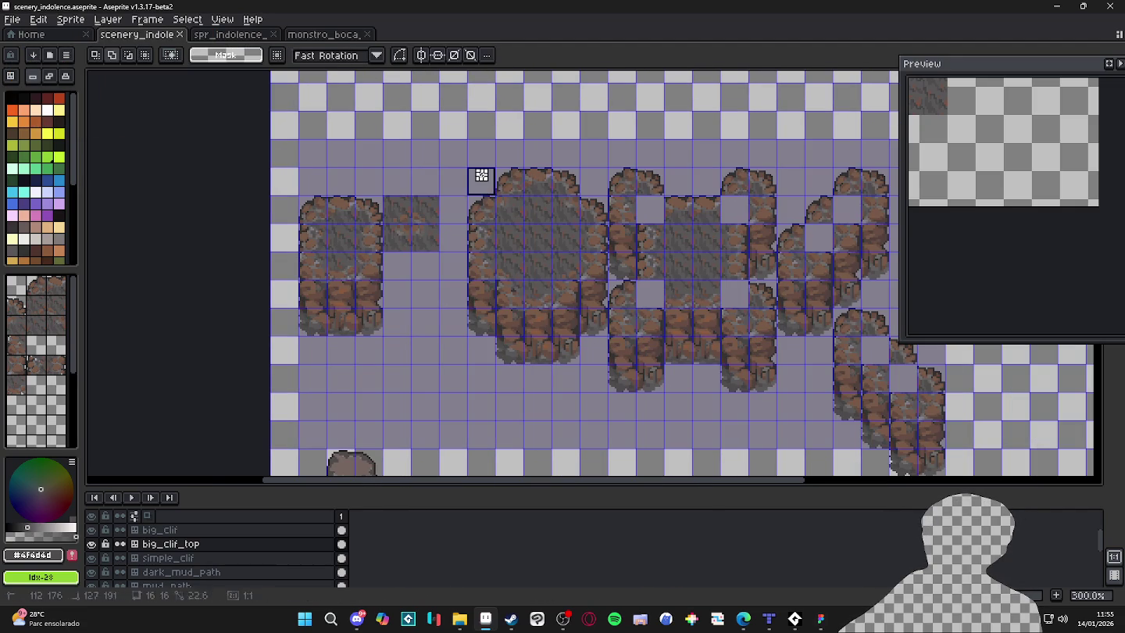
left_click_drag(471, 173, 766, 390)
scroll(568, 357, "up", 1)
mouse_move(730, 79)
left_mouse_down()
mouse_move(696, 116)
mouse_move(586, 301)
left_mouse_up()
left_click_drag(664, 253, 725, 390)
left_click_drag(640, 343, 648, 264)
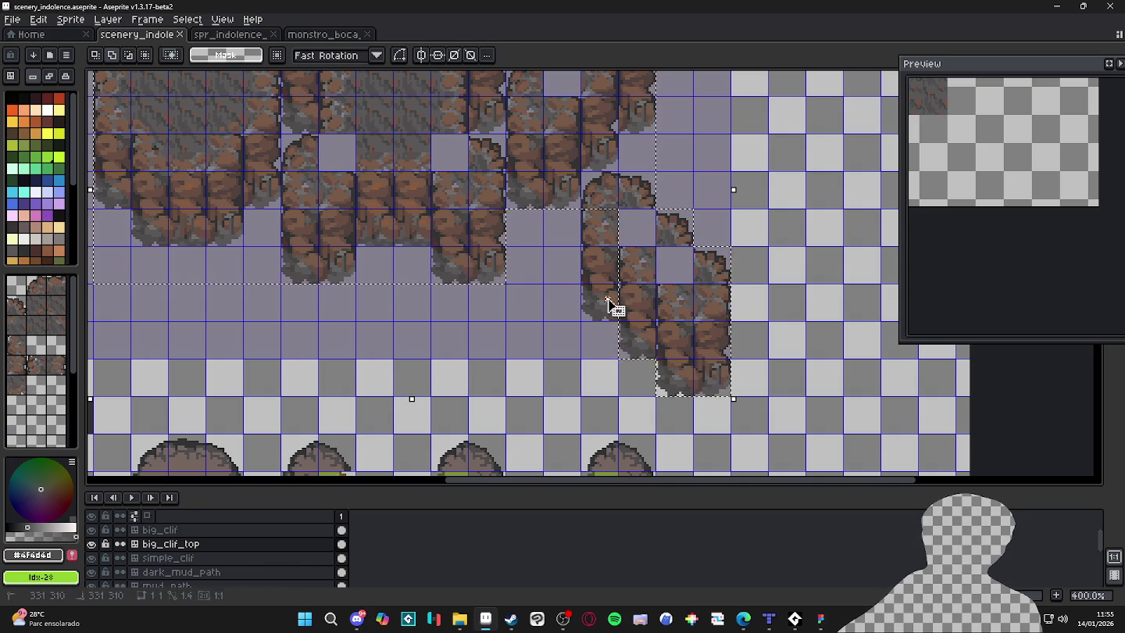
left_click_drag(587, 179, 652, 321)
left_click_drag(688, 242, 644, 218)
scroll(643, 218, "down", 2)
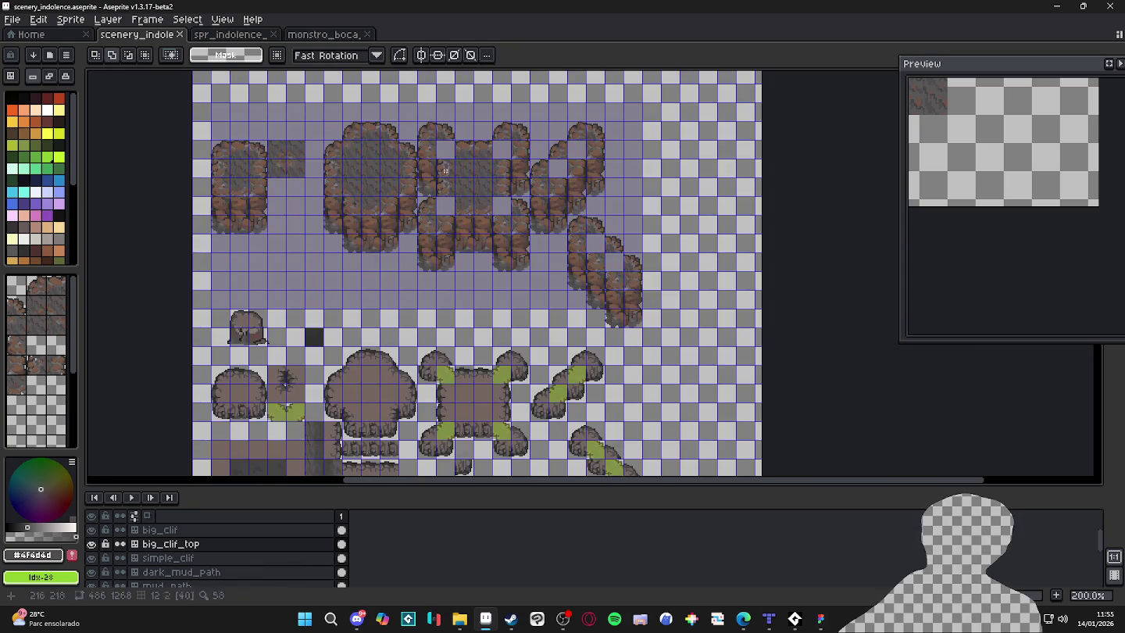
Return to the indolence tileset PNG with its cliff tiles in view.
left_click(314, 35)
left_click(256, 35)
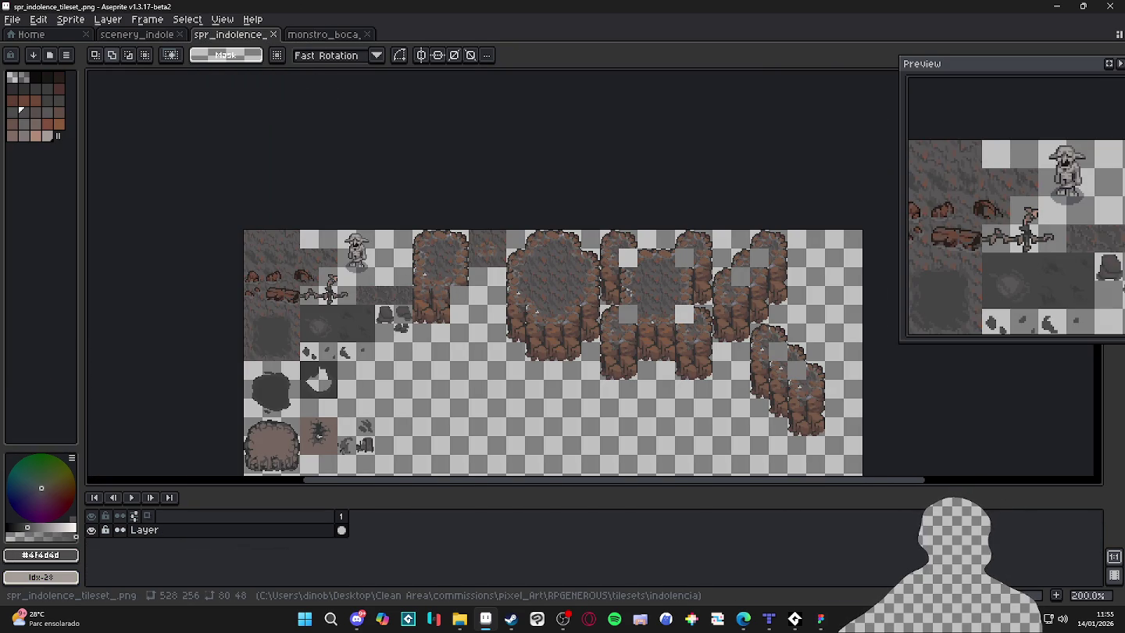
key("alt+Tab")
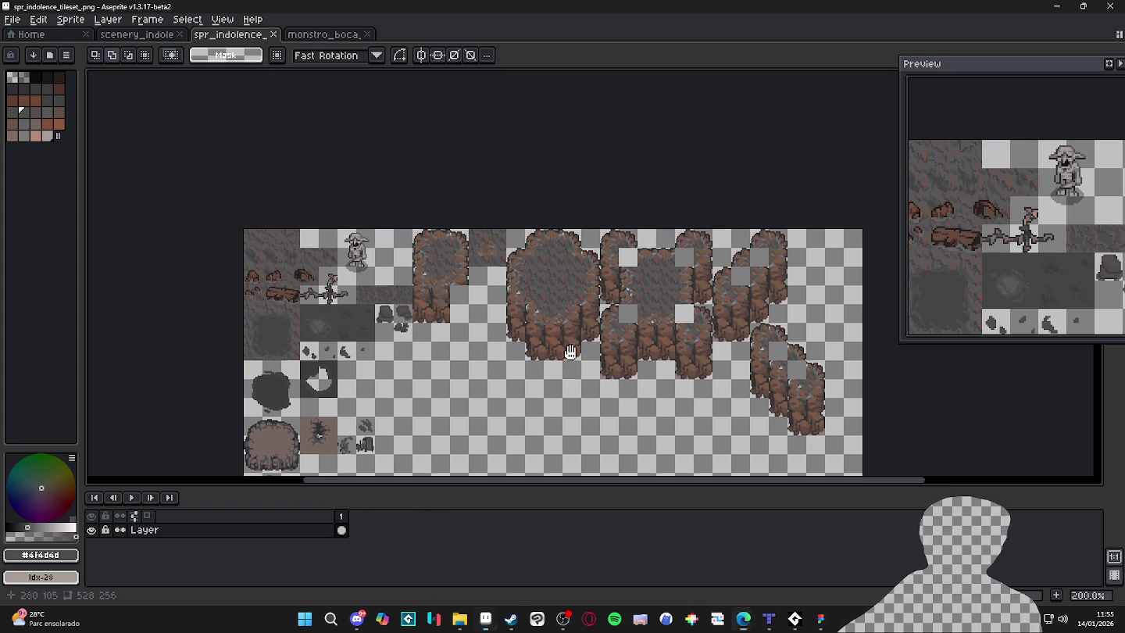
scroll(573, 351, "up", 1)
mouse_move(512, 261)
left_mouse_down()
mouse_move(419, 304)
mouse_move(337, 225)
left_mouse_up()
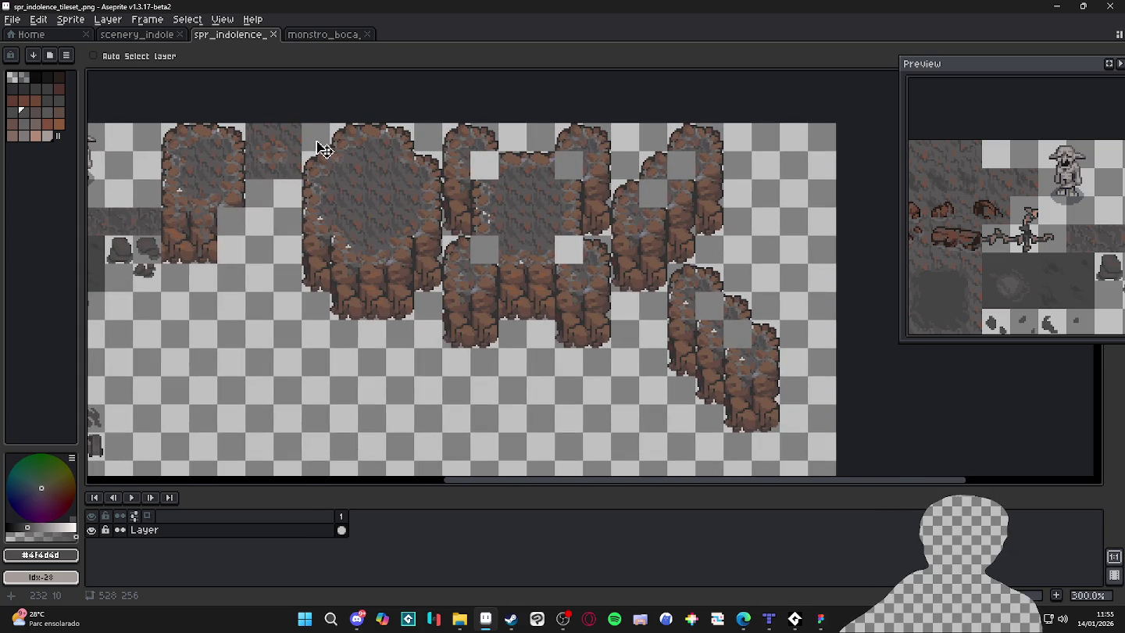
Cut the large cliff tile block, shift it up to the sheet's top edge and commit.
key("m")
mouse_move(326, 151)
left_mouse_down()
mouse_move(679, 327)
mouse_move(764, 414)
left_mouse_up()
key("ctrl+x")
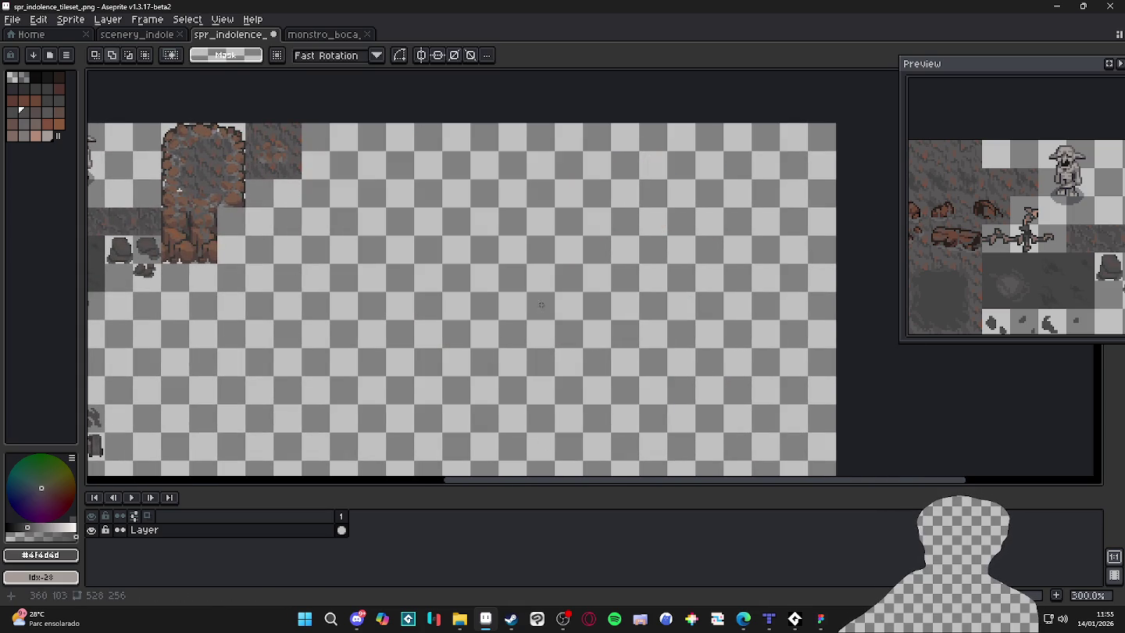
key("ctrl+v")
scroll(321, 179, "up", 3)
mouse_move(320, 181)
left_mouse_down()
mouse_move(390, 270)
mouse_move(573, 284)
mouse_move(557, 320)
mouse_move(552, 311)
left_mouse_up()
scroll(551, 301, "down", 2)
scroll(548, 284, "up", 3)
scroll(547, 285, "down", 3)
scroll(552, 311, "down", 1)
scroll(440, 234, "down", 1)
key("Return")
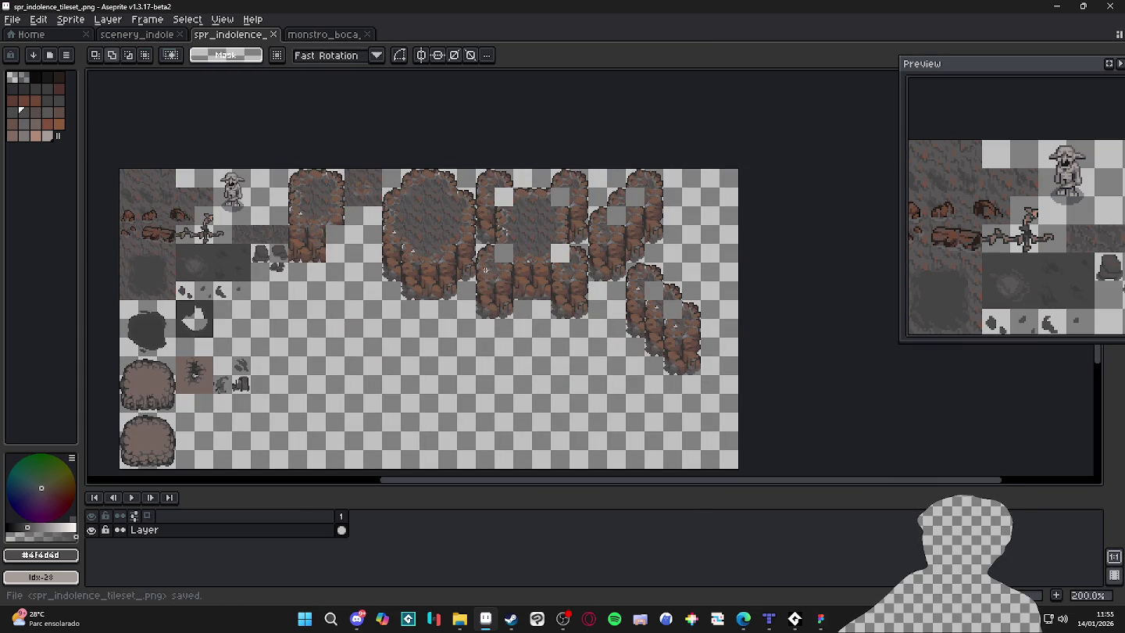
In Tiled, bring the left inner cliff corner of the indolence map into view.
left_click(764, 621)
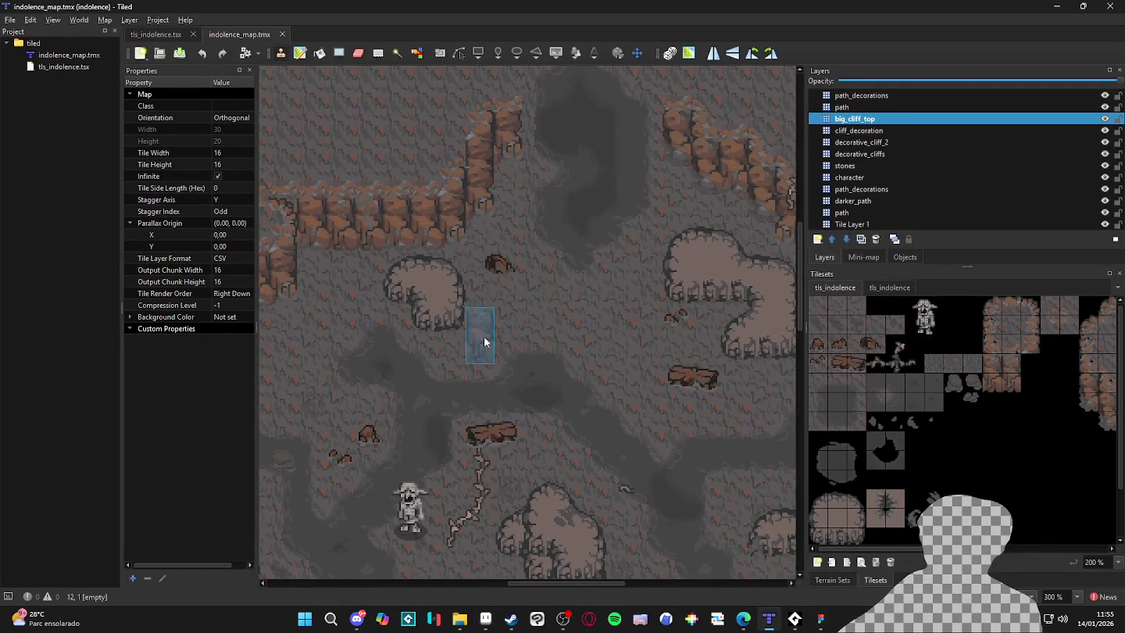
scroll(484, 335, "up", 3)
scroll(531, 376, "left", 3)
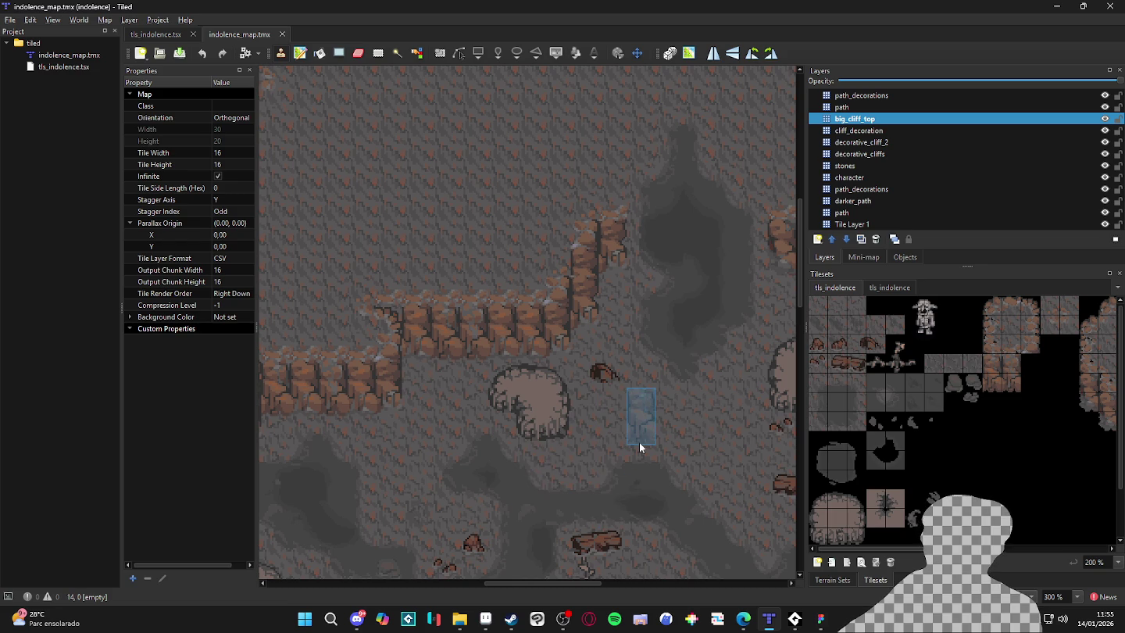
left_click_drag(648, 453, 422, 440)
scroll(535, 381, "down", 4)
scroll(525, 385, "up", 1, "ctrl")
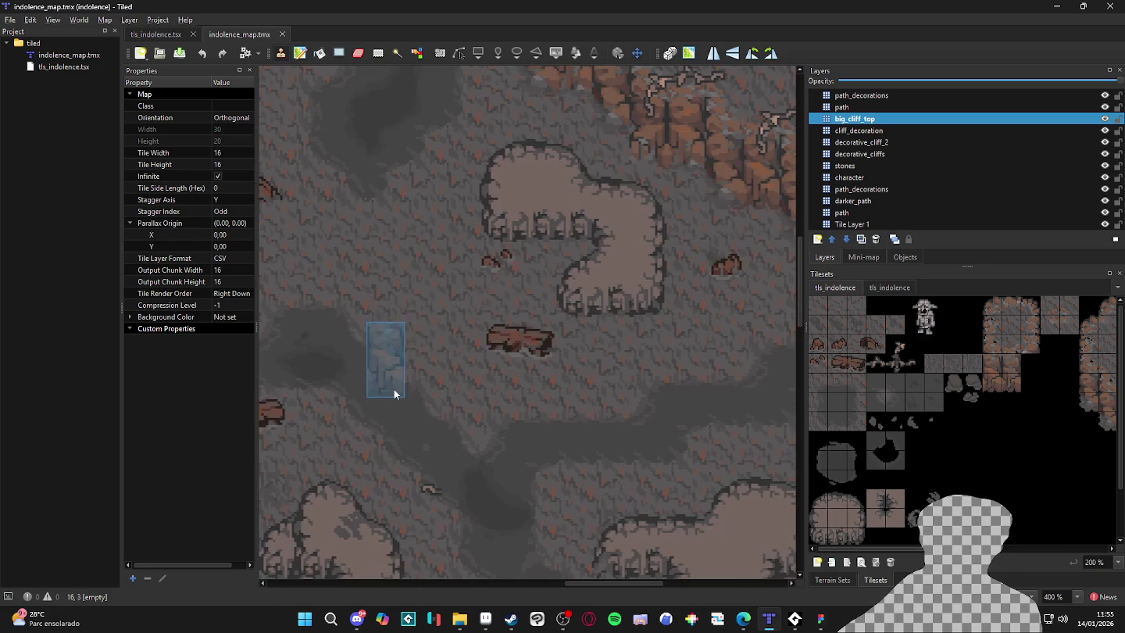
mouse_move(510, 276)
left_mouse_down()
mouse_move(530, 421)
mouse_move(545, 435)
mouse_move(515, 333)
mouse_move(428, 321)
left_mouse_up()
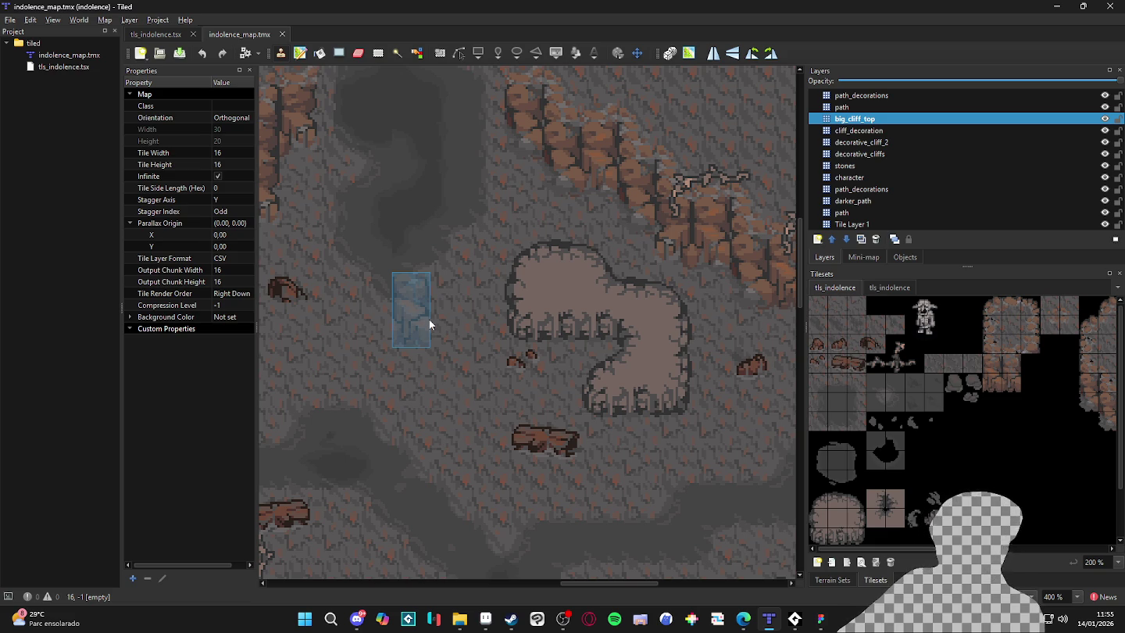
mouse_move(480, 331)
left_mouse_down()
mouse_move(467, 347)
mouse_move(505, 384)
left_mouse_up()
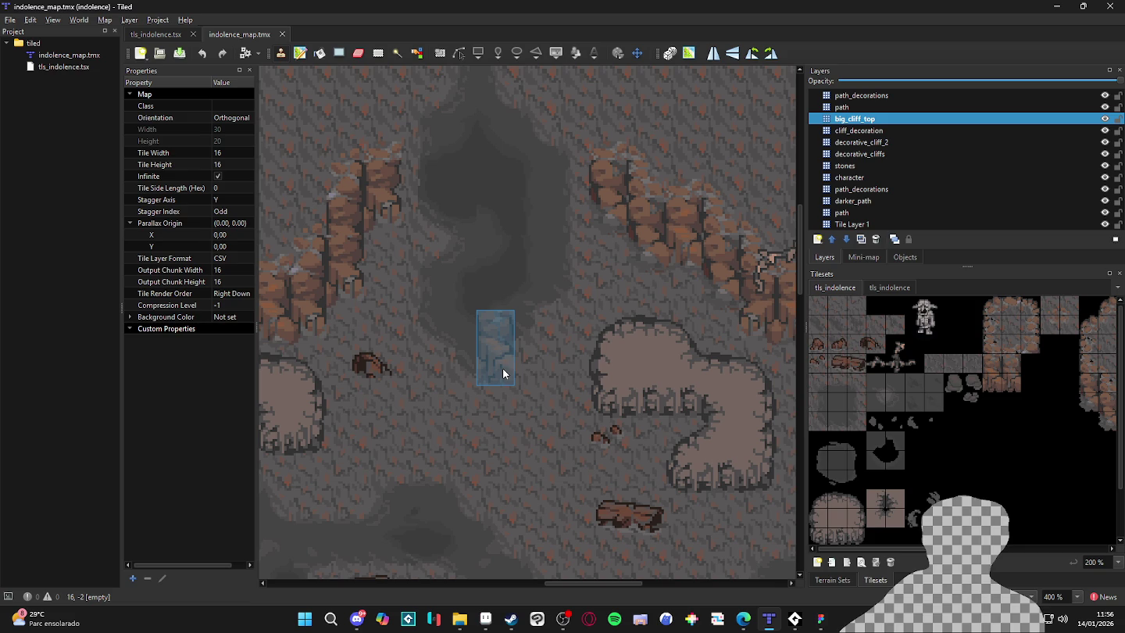
mouse_move(503, 368)
left_mouse_down()
mouse_move(489, 369)
mouse_move(575, 368)
left_mouse_up()
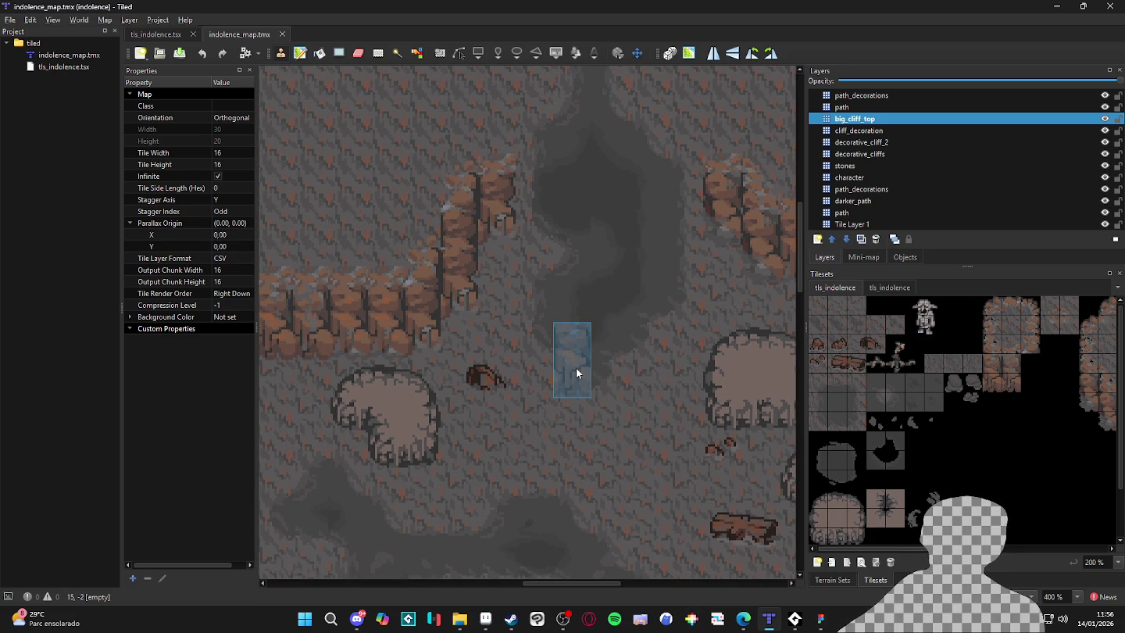
left_click_drag(575, 368, 627, 387)
Stamp a brown cliff-bottom tile from the tileset into the cliff corner gap.
left_click_drag(1031, 422, 946, 410)
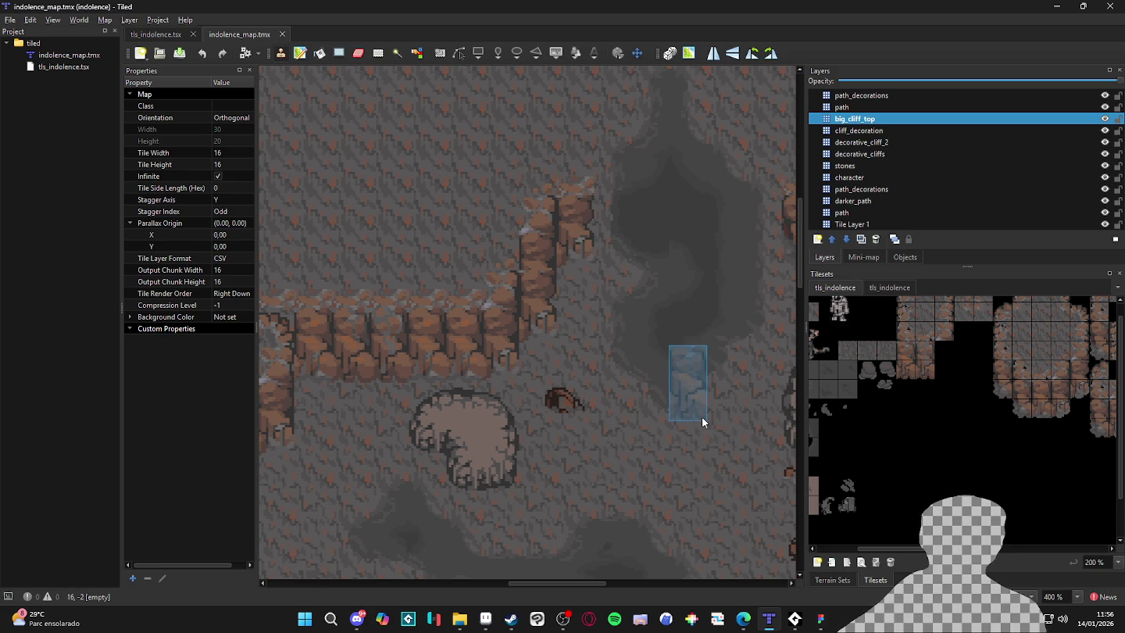
scroll(552, 367, "up", 1)
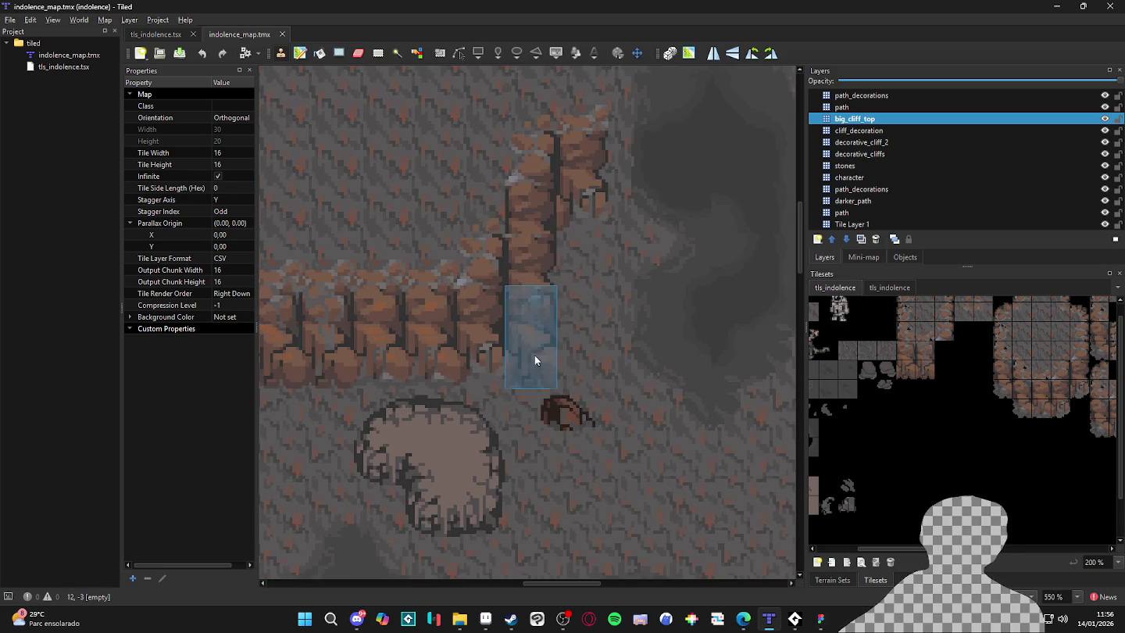
left_click(534, 361)
key("s")
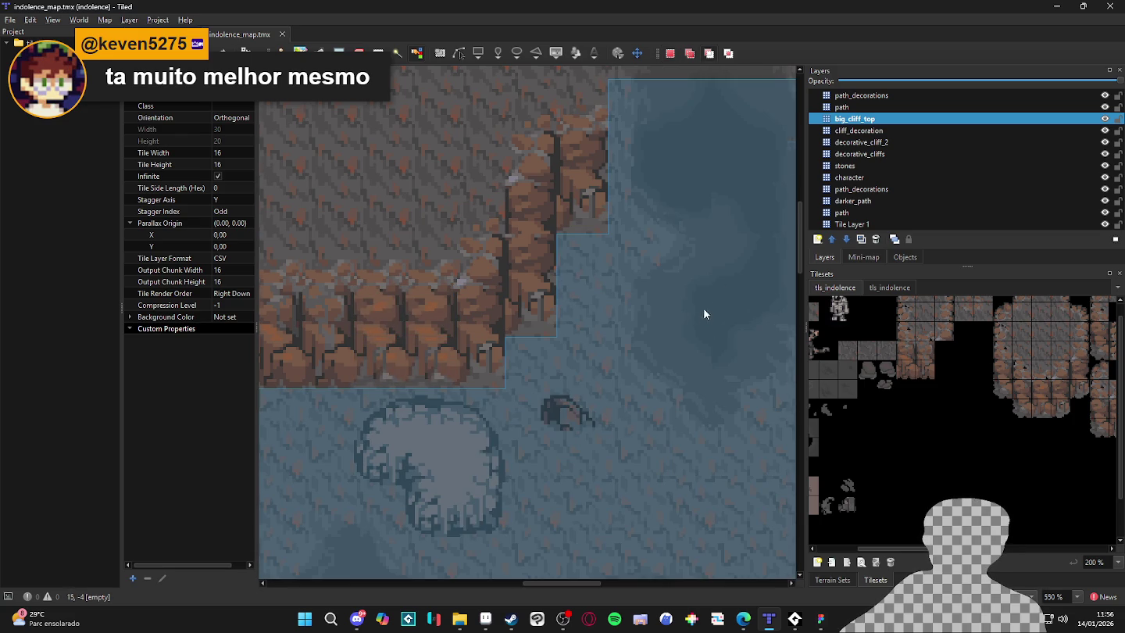
scroll(703, 313, "down", 2)
scroll(742, 369, "up", 1, "ctrl")
scroll(446, 356, "up", 2)
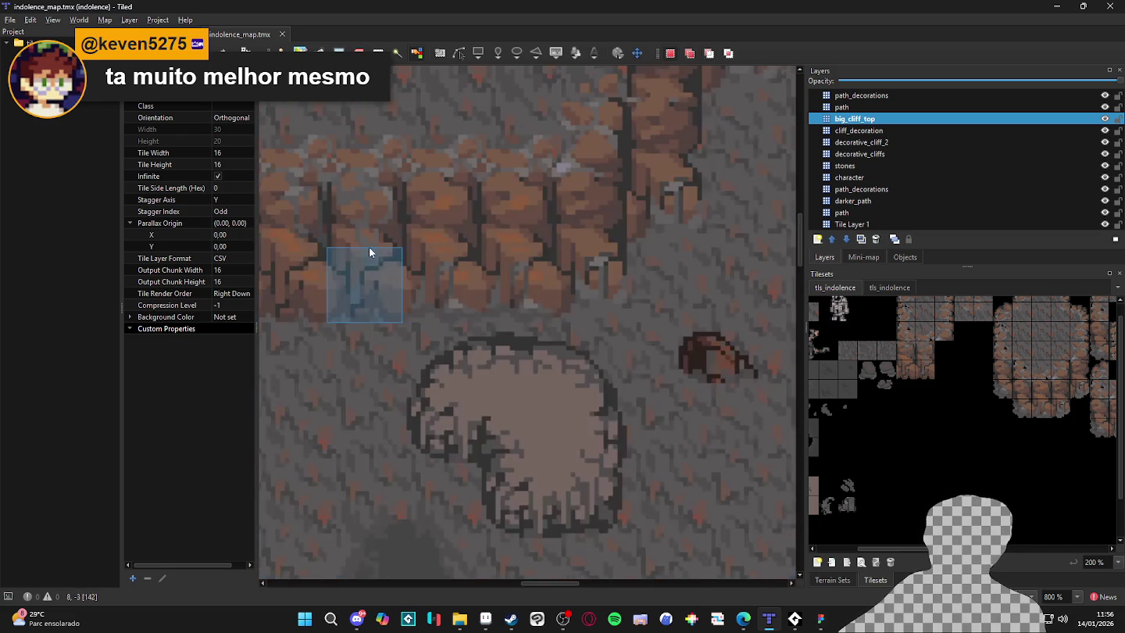
scroll(389, 290, "down", 2, "ctrl")
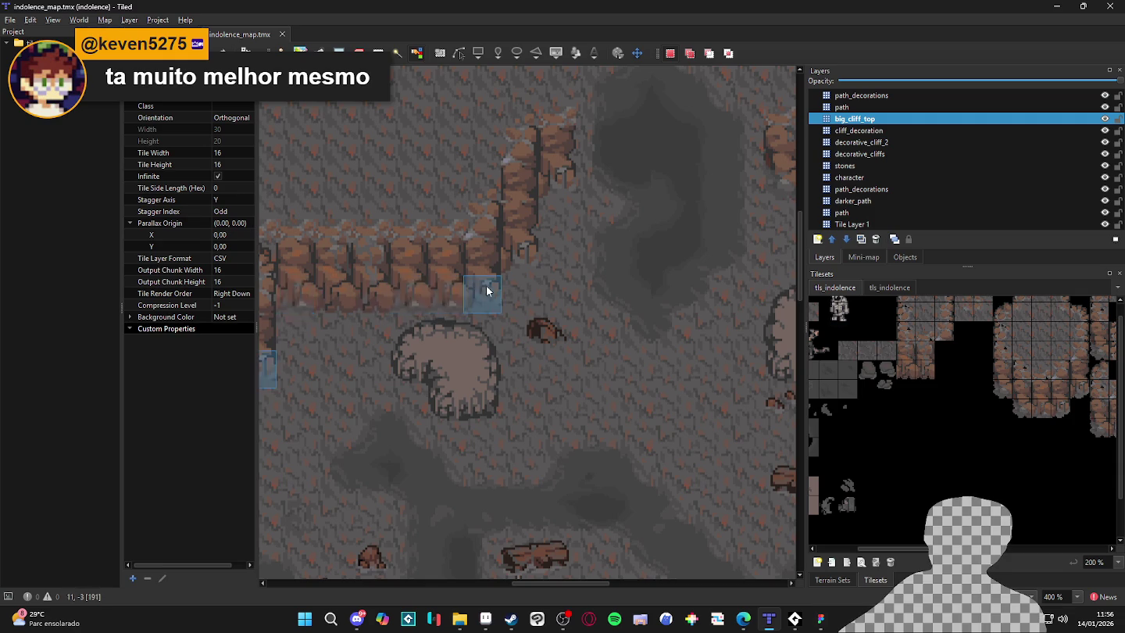
left_click(1016, 188)
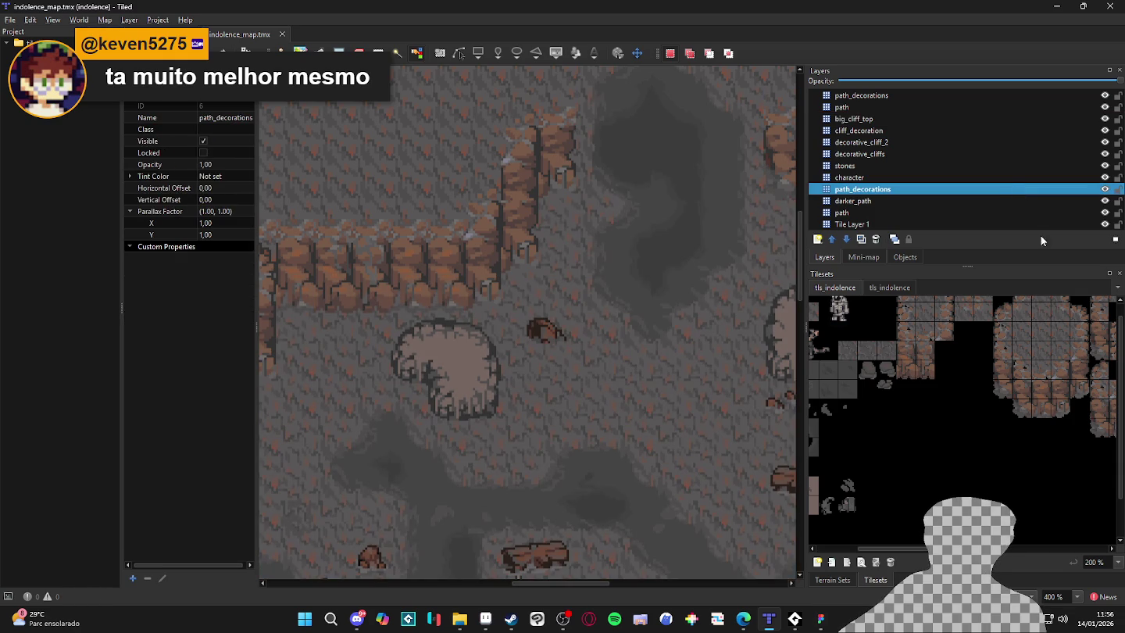
left_click(965, 446)
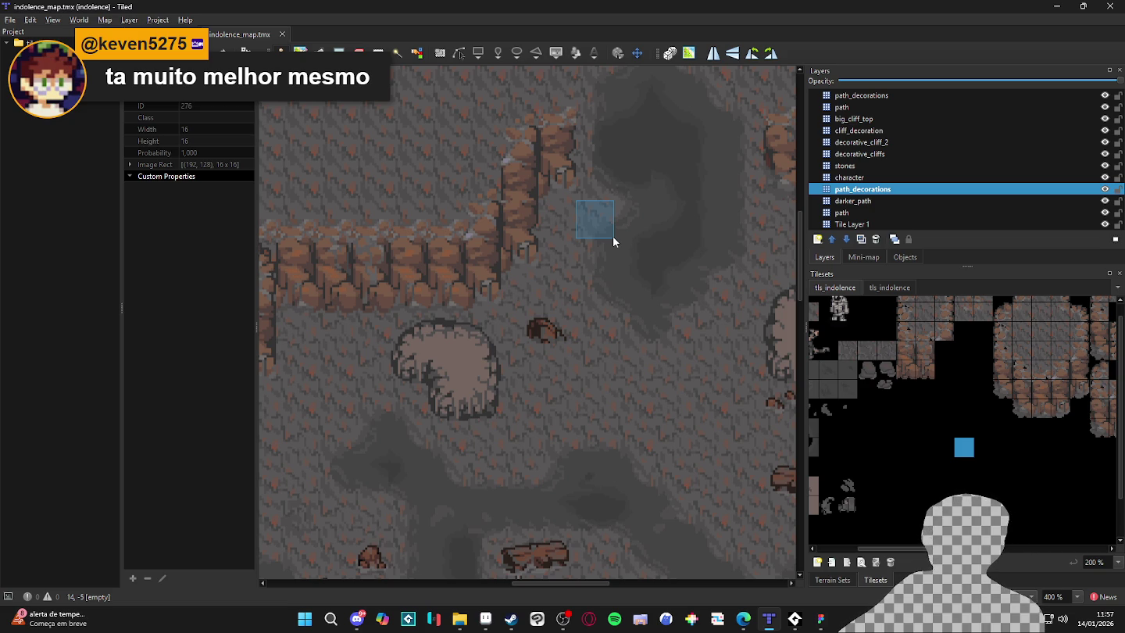
In scenery_indolence, select the 48×32 cliff-base piece on the big_clif layer.
key("alt+Tab")
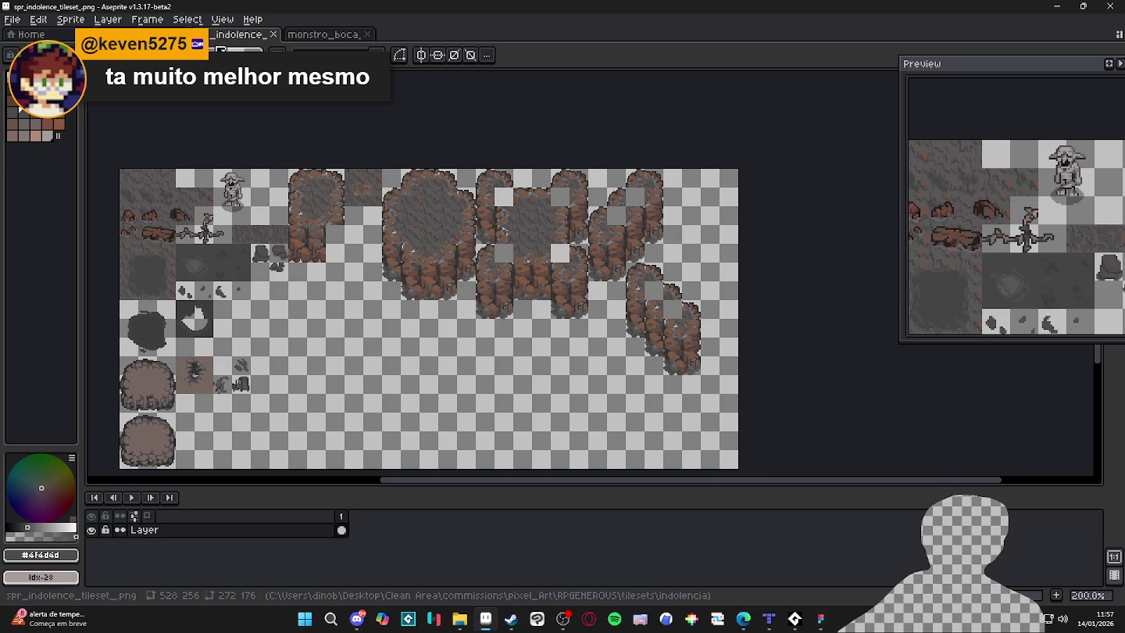
key("ctrl+Tab")
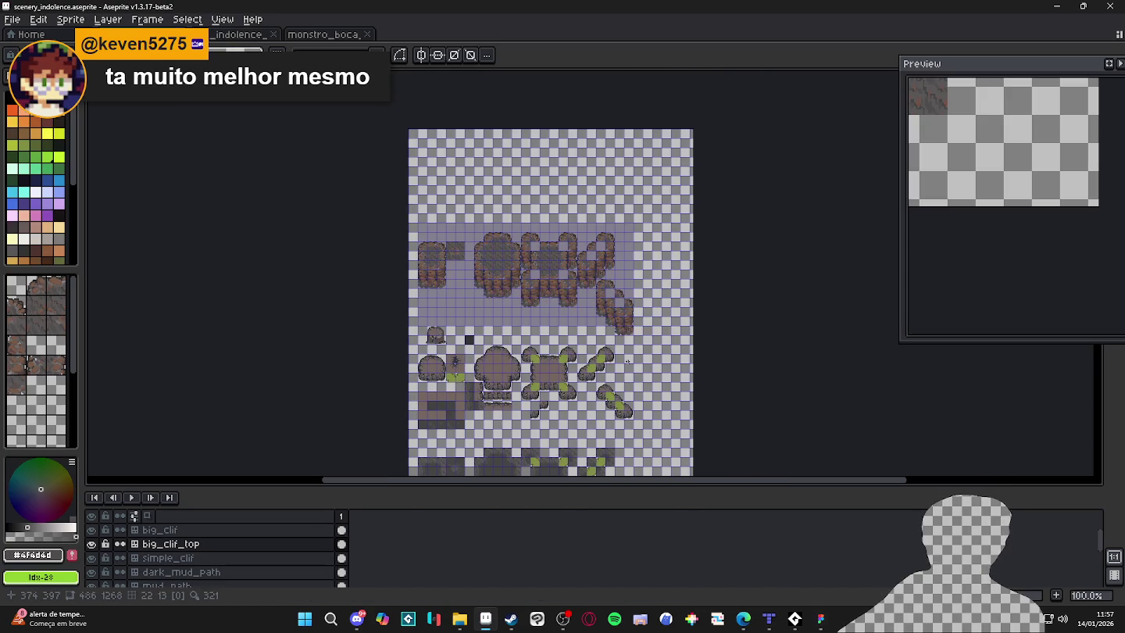
scroll(624, 360, "up", 1)
scroll(681, 268, "down", 5)
scroll(511, 335, "down", 3)
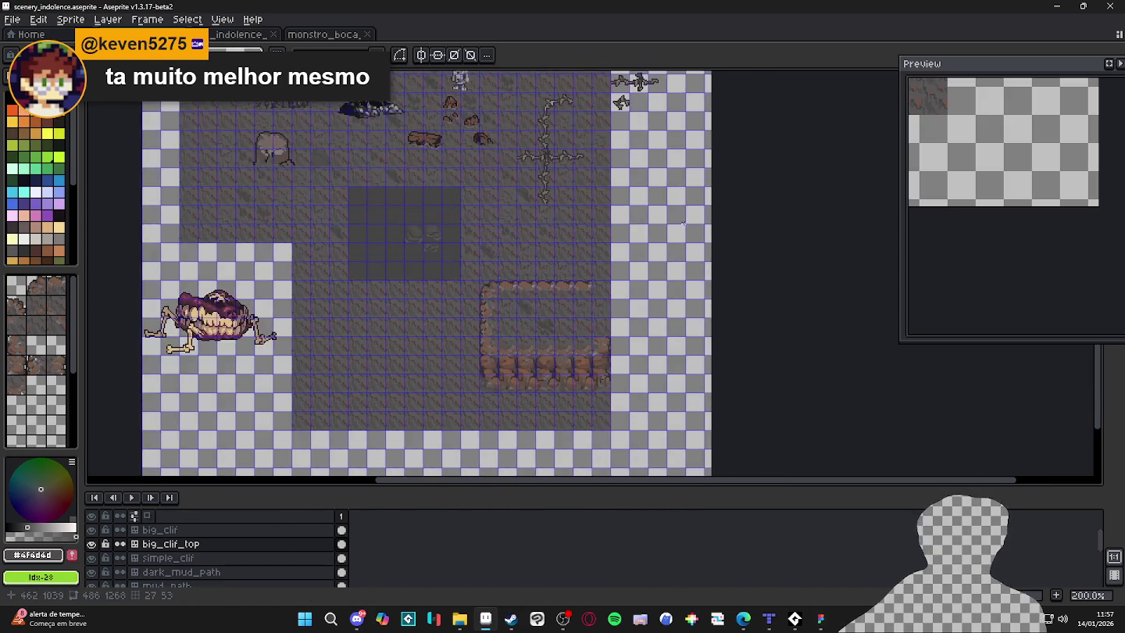
scroll(510, 336, "up", 4)
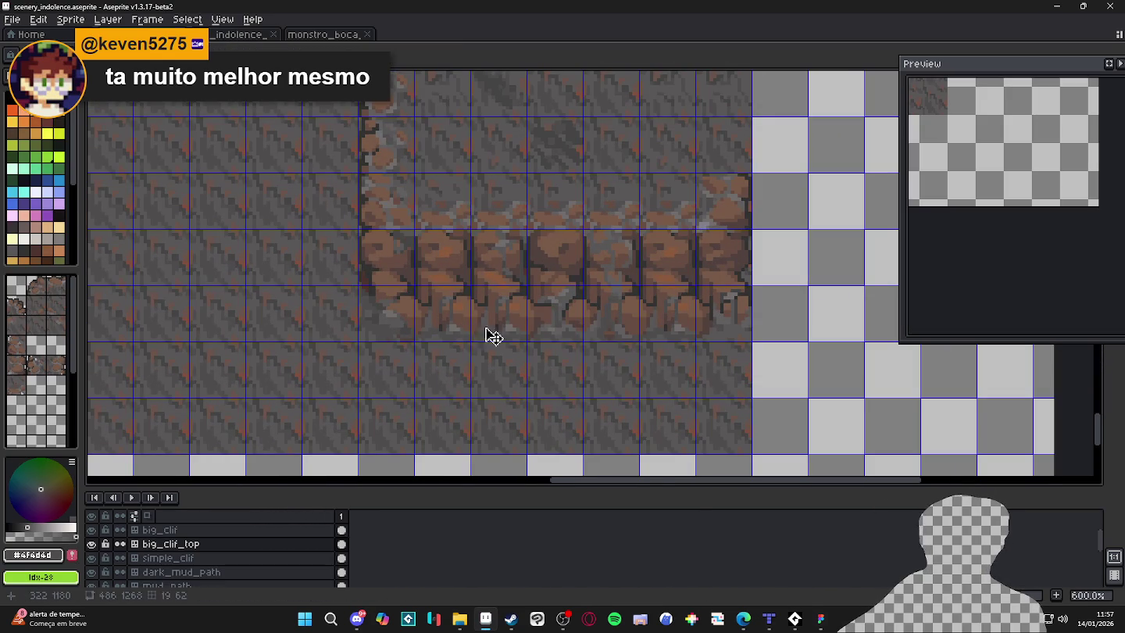
key("alt+Up")
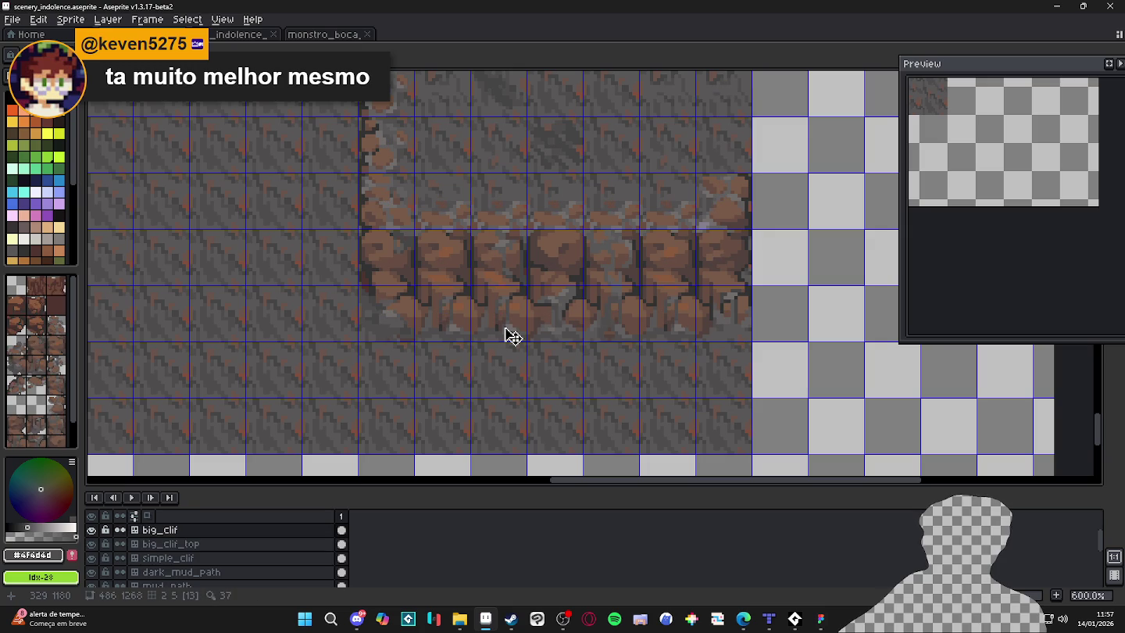
key("m")
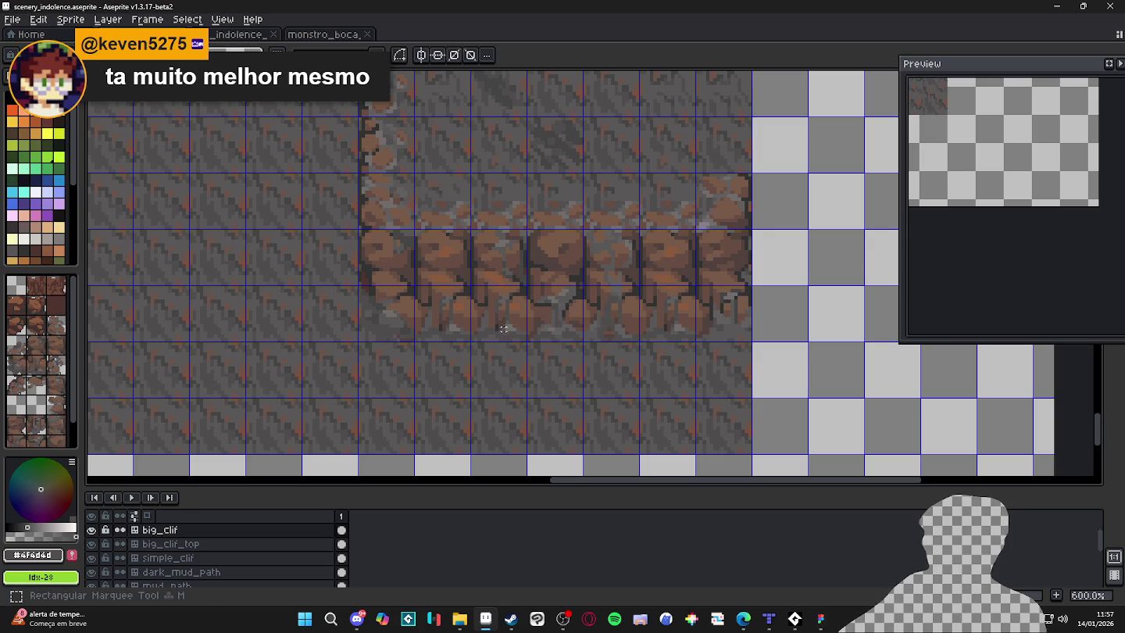
mouse_move(510, 335)
left_mouse_down()
mouse_move(566, 265)
mouse_move(620, 266)
left_mouse_up()
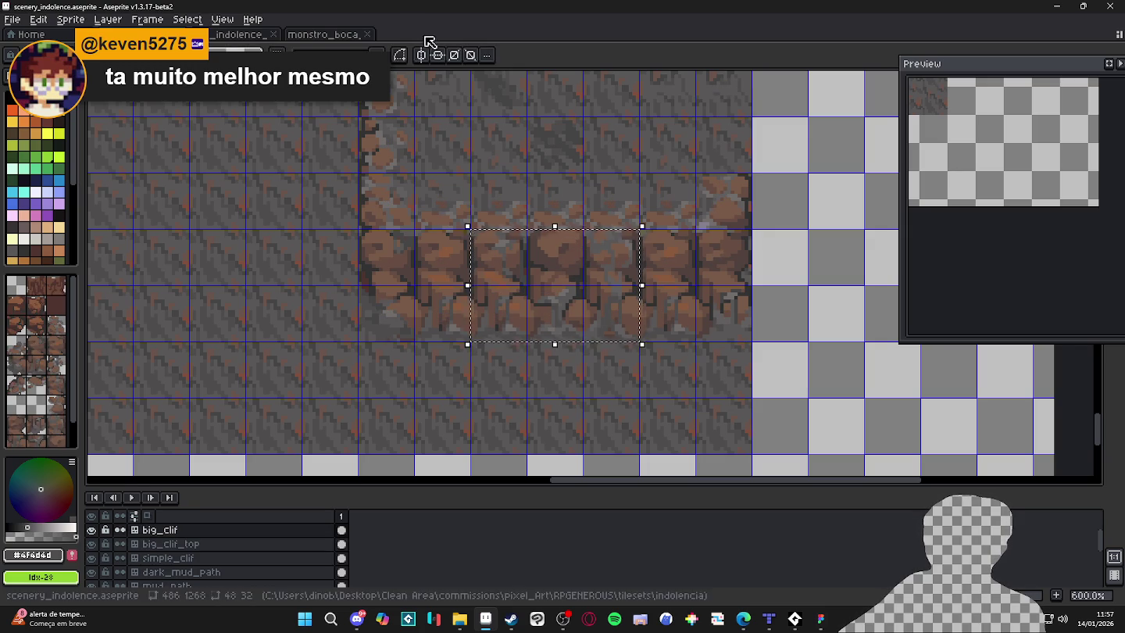
Paste the cliff-base piece into the empty area of the indolence tileset PNG.
left_click(328, 35)
left_click(234, 34)
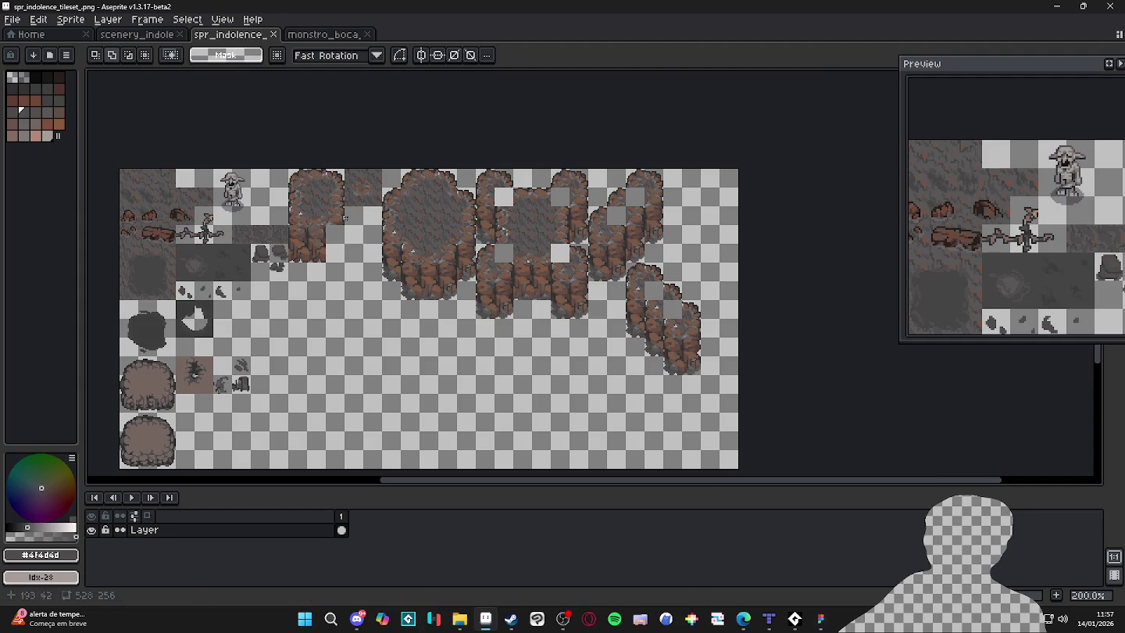
scroll(345, 218, "up", 3)
mouse_move(447, 191)
left_mouse_down()
mouse_move(486, 222)
mouse_move(545, 327)
left_mouse_up()
key("ctrl+v")
mouse_move(940, 400)
left_mouse_down()
mouse_move(494, 381)
mouse_move(484, 344)
mouse_move(528, 384)
mouse_move(521, 414)
left_mouse_up()
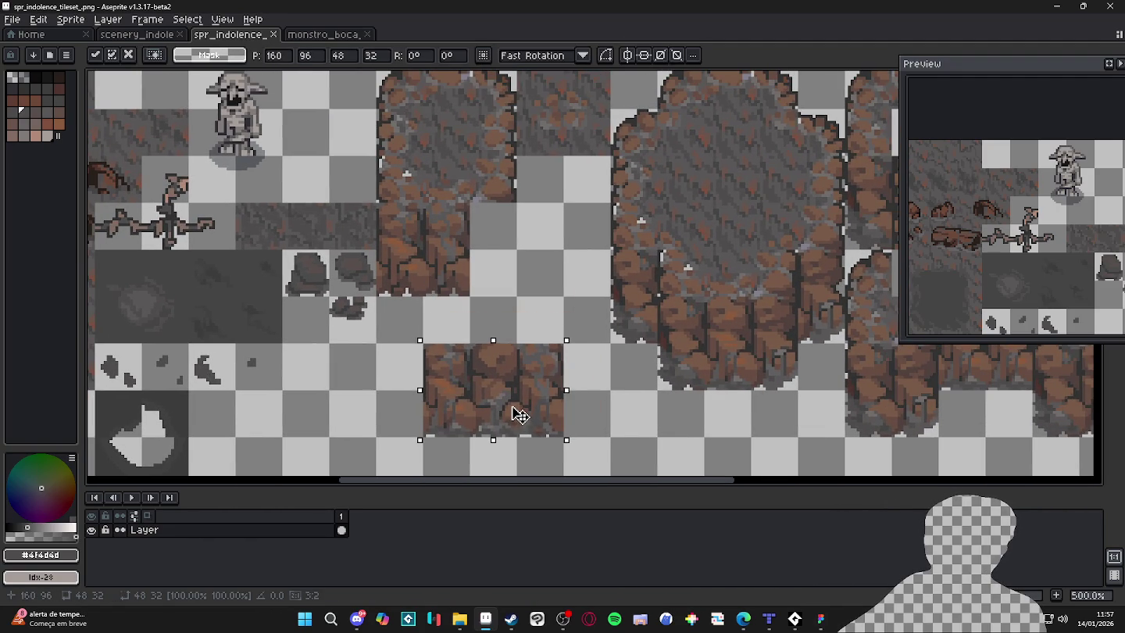
key("Return")
Erase the old 32×32 cliff tile near the top and nudge the new piece into its place.
left_click_drag(392, 219, 472, 298)
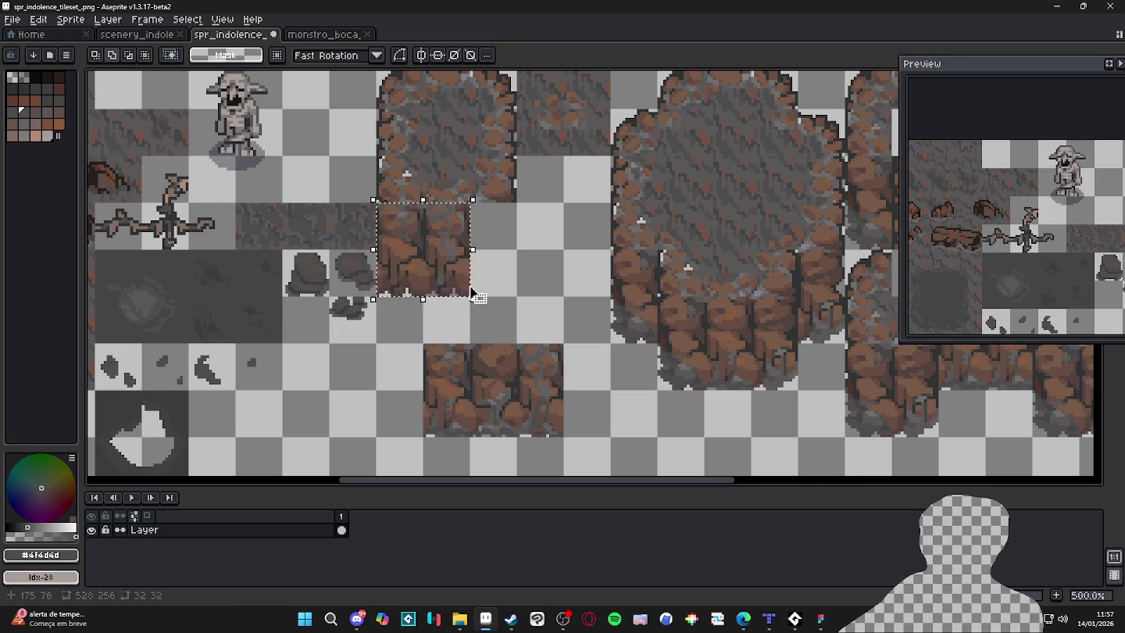
key("Delete")
mouse_move(424, 343)
left_mouse_down()
mouse_move(517, 394)
mouse_move(567, 439)
left_mouse_up()
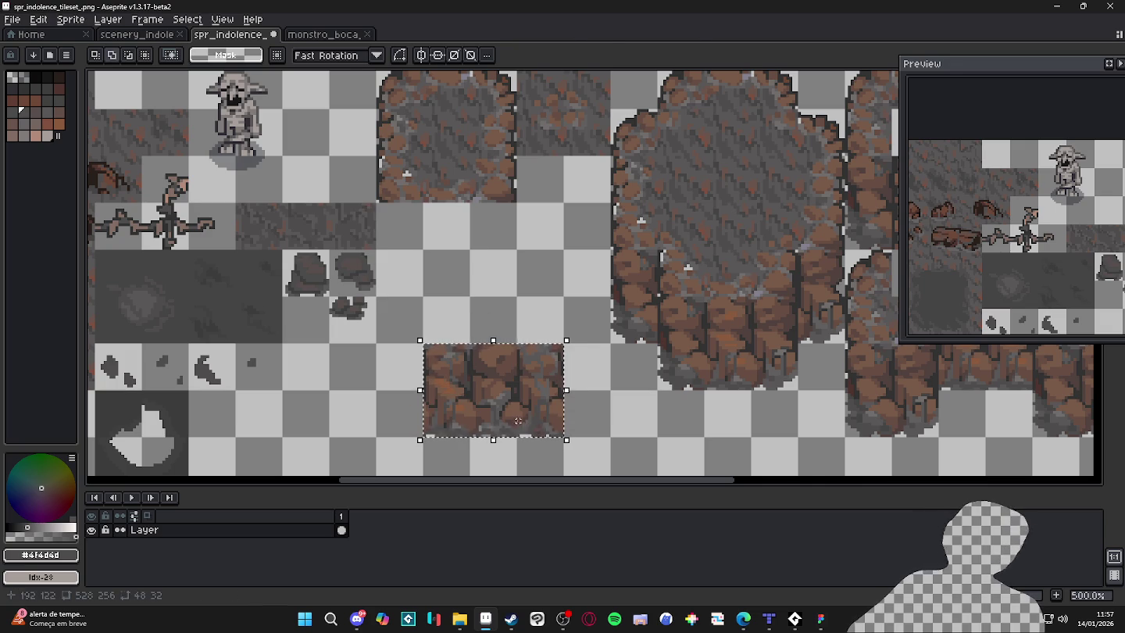
key("shift+Up")
key("shift+Up")
key("shift+Up")
key("shift+Left")
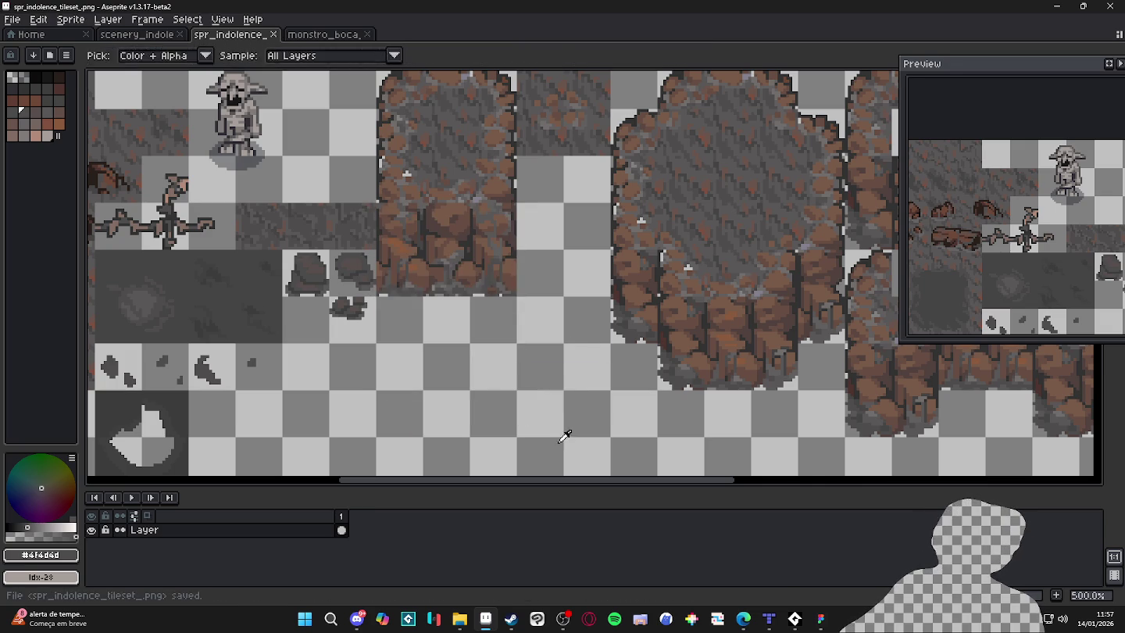
key("alt+Tab")
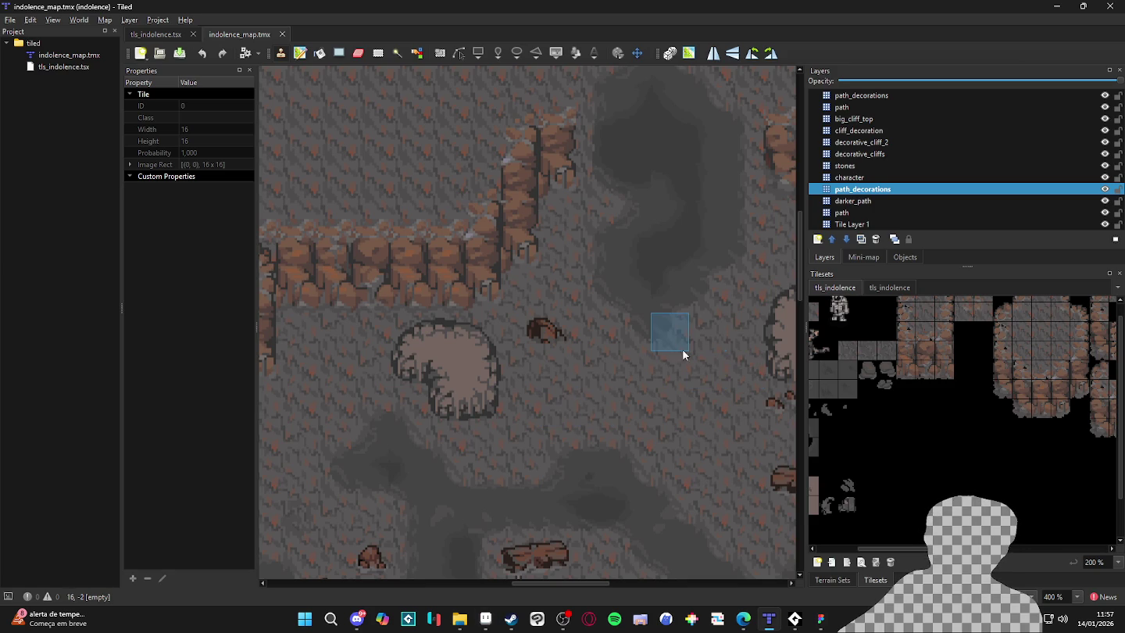
Stamp the updated two-tile cliff onto the map and save the map.
left_click(945, 370)
left_click_drag(945, 369, 946, 350)
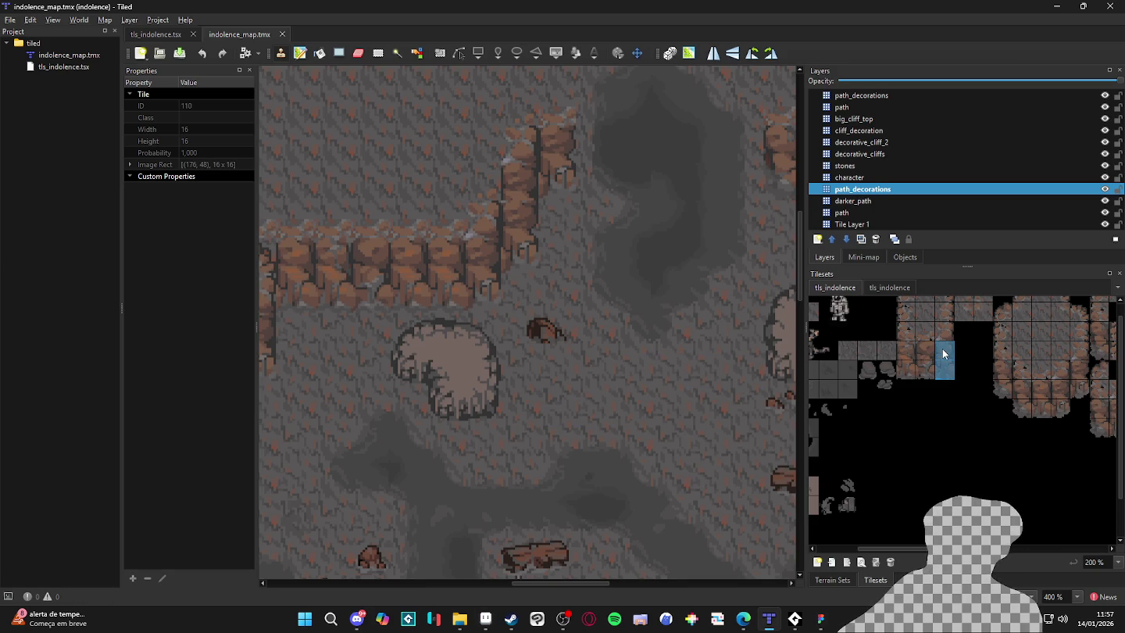
left_click(408, 295)
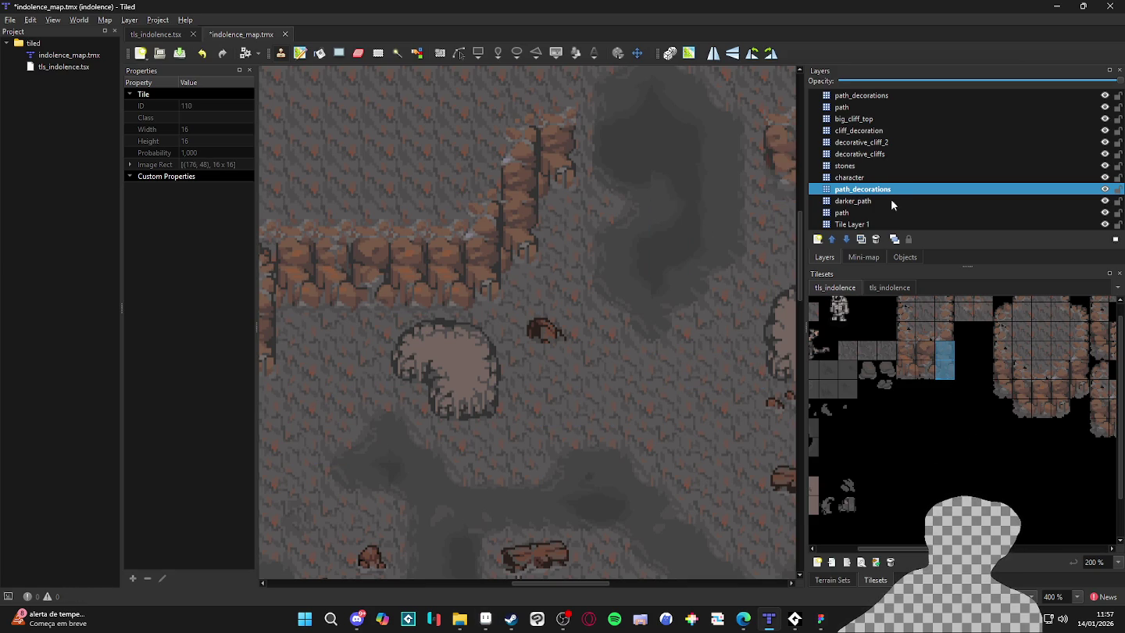
key("ctrl+s")
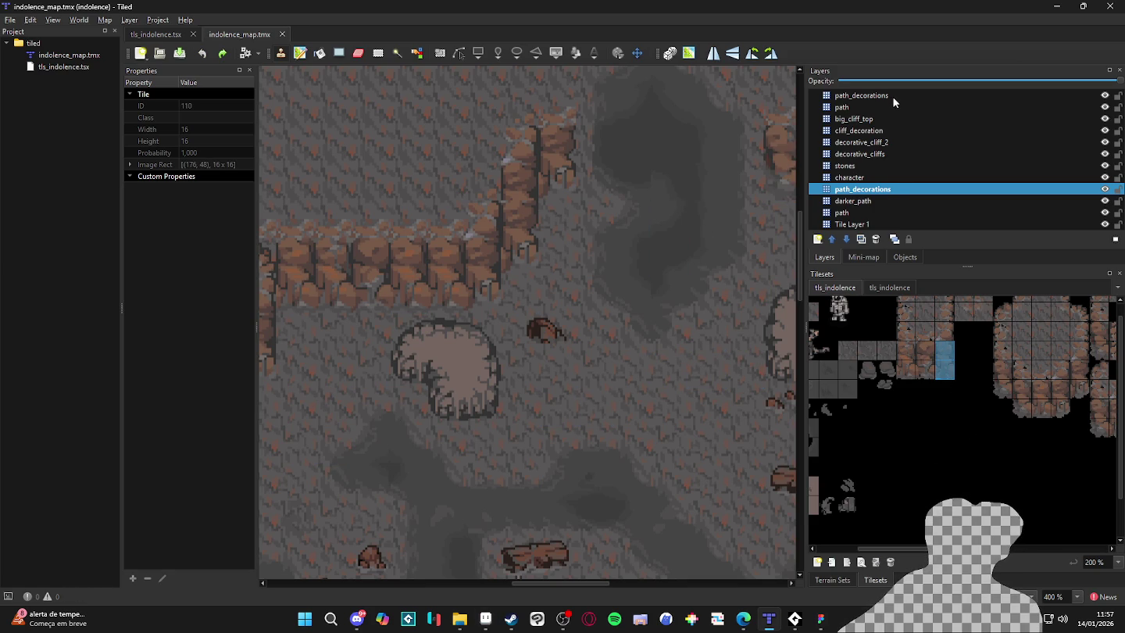
Stamp the tall cliff tile on the big_cliff_top layer, then survey the surrounding cliff walls.
left_click(893, 118)
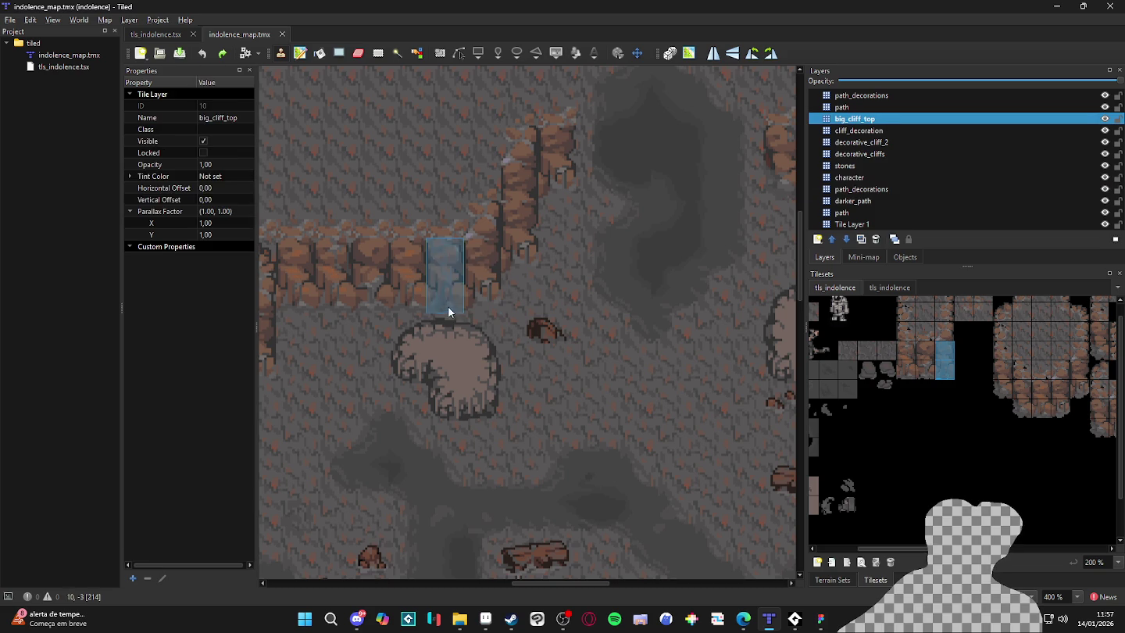
left_click(842, 131)
left_click(841, 120)
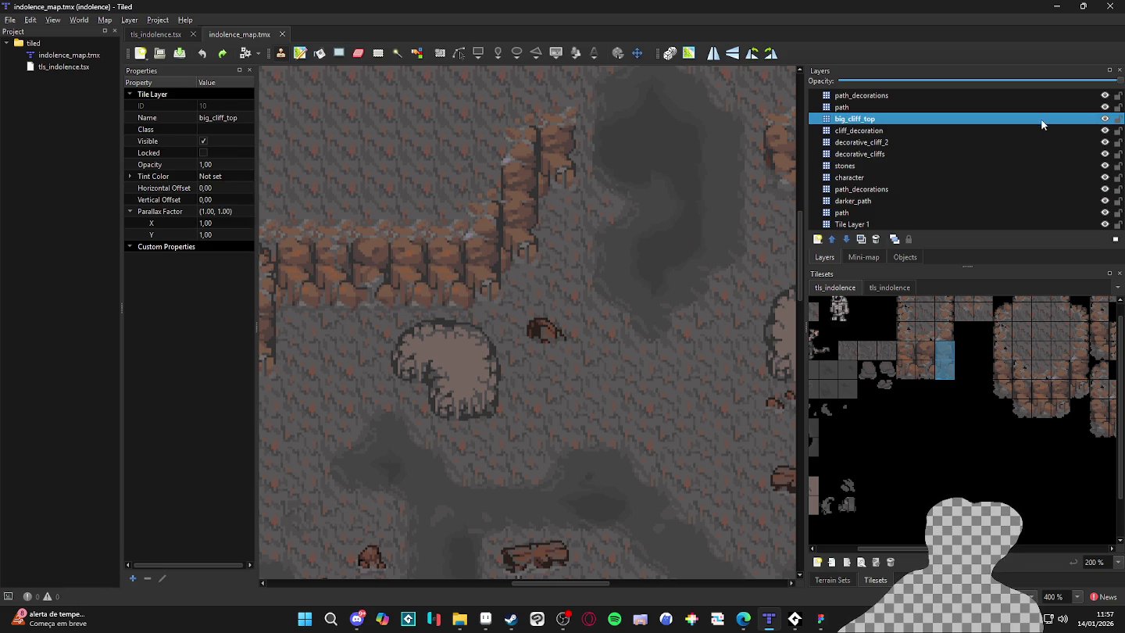
left_click(431, 278)
scroll(367, 422, "right", 3)
scroll(425, 306, "down", 3)
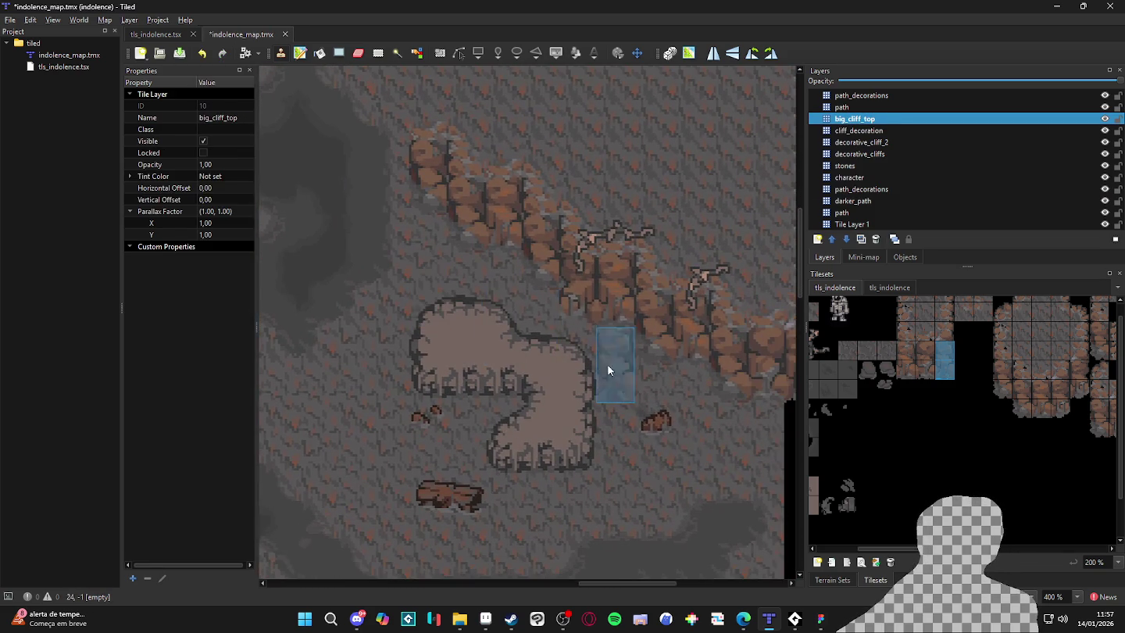
scroll(609, 367, "right", 3)
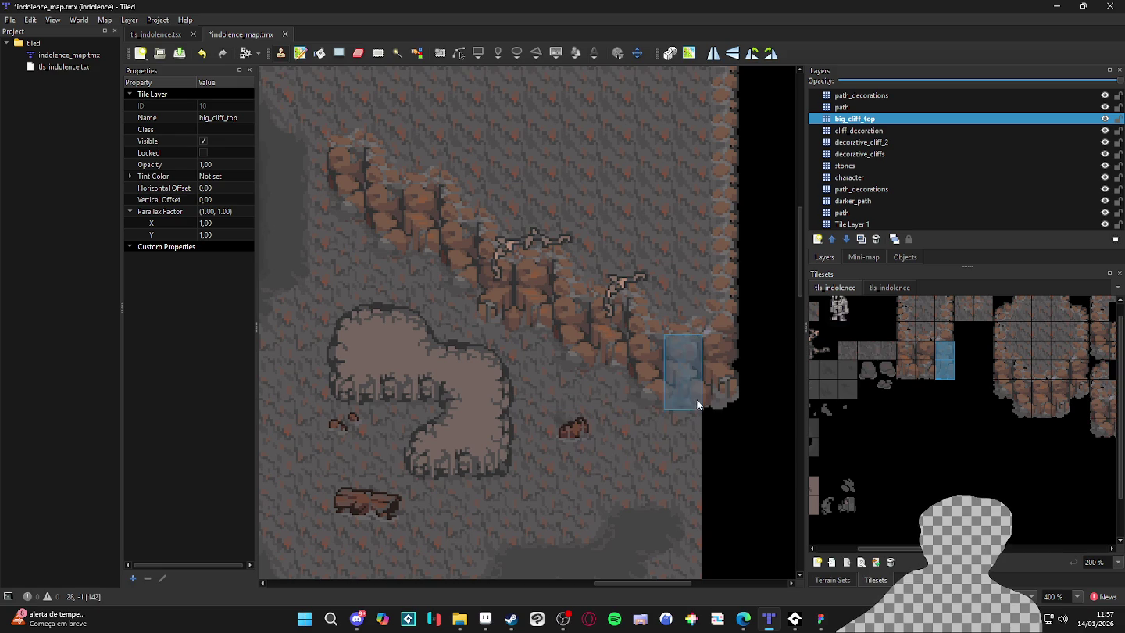
scroll(344, 428, "left", 4)
scroll(388, 427, "up", 1)
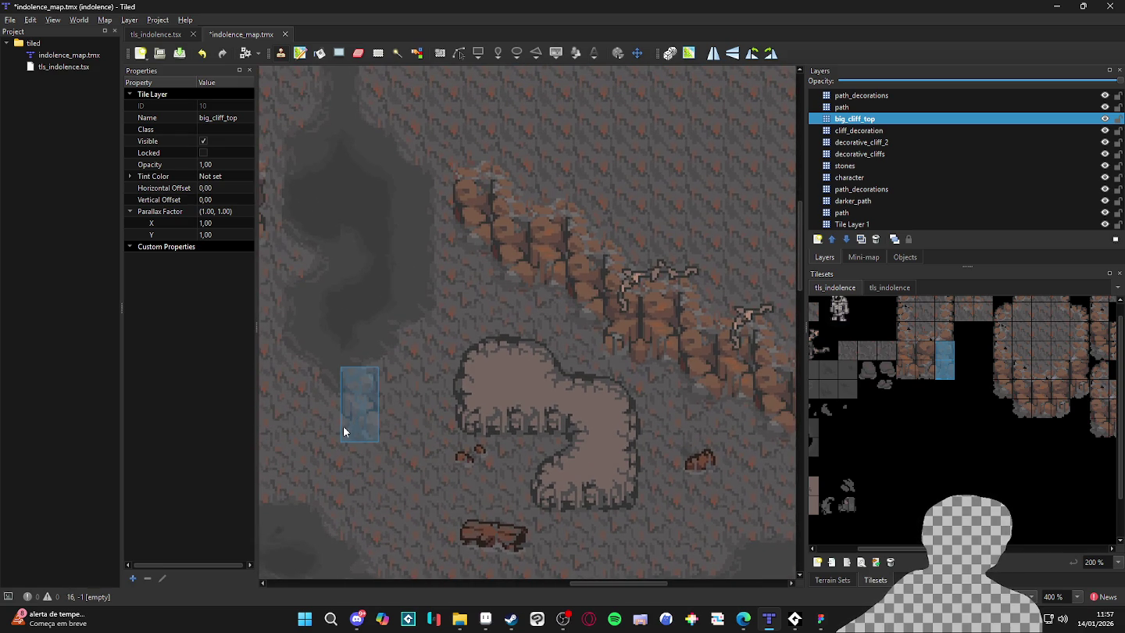
scroll(469, 446, "left", 7)
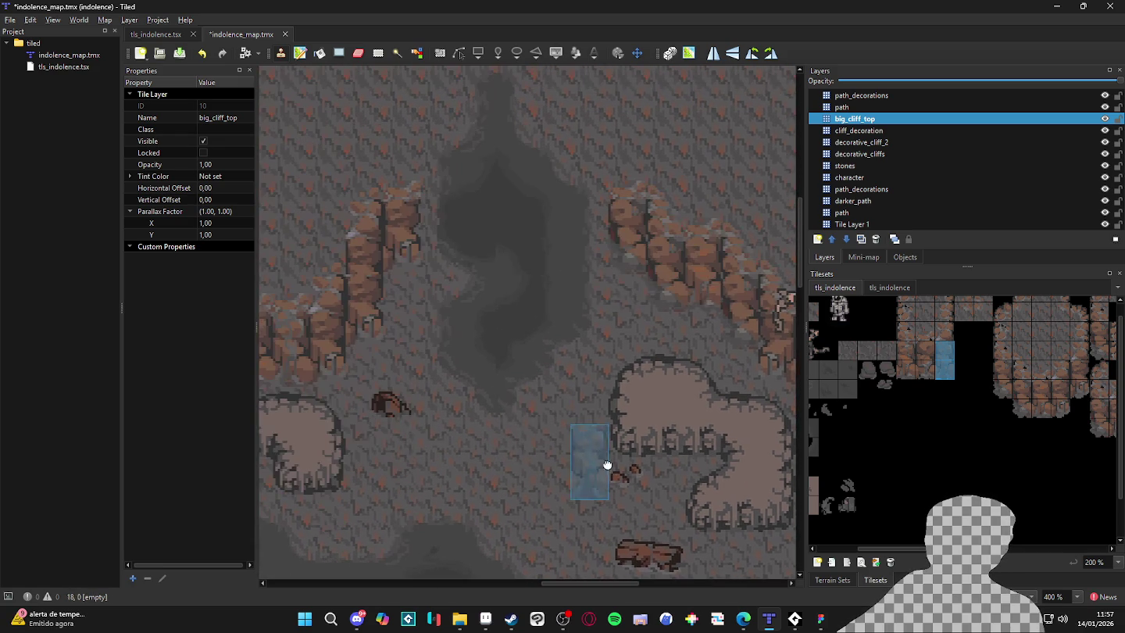
scroll(478, 434, "left", 5)
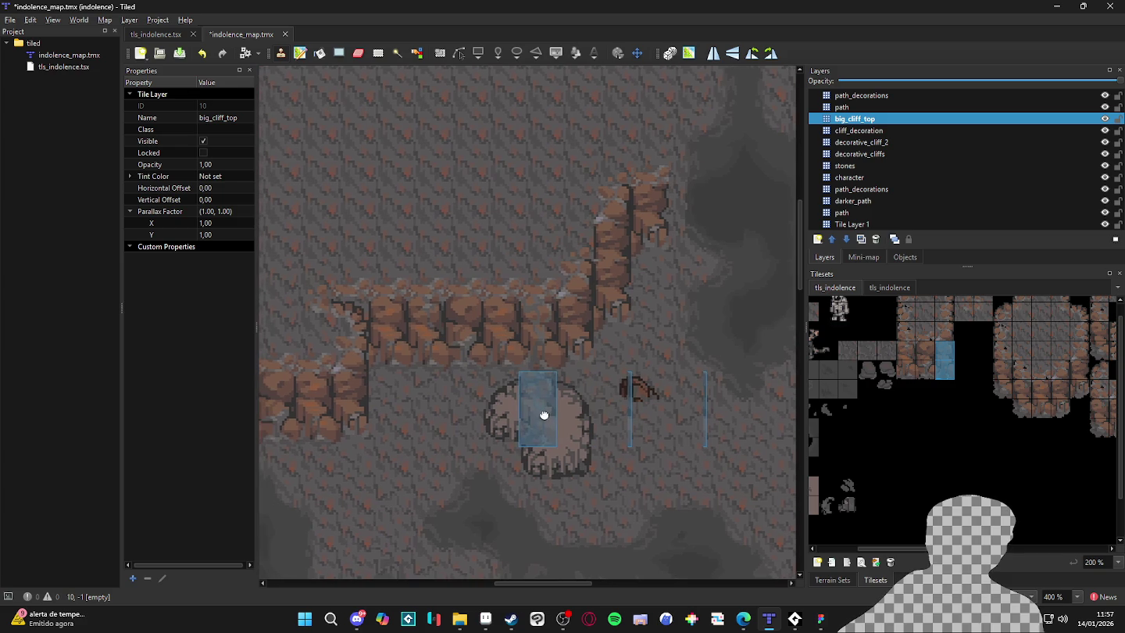
scroll(425, 467, "down", 3)
scroll(426, 467, "left", 1)
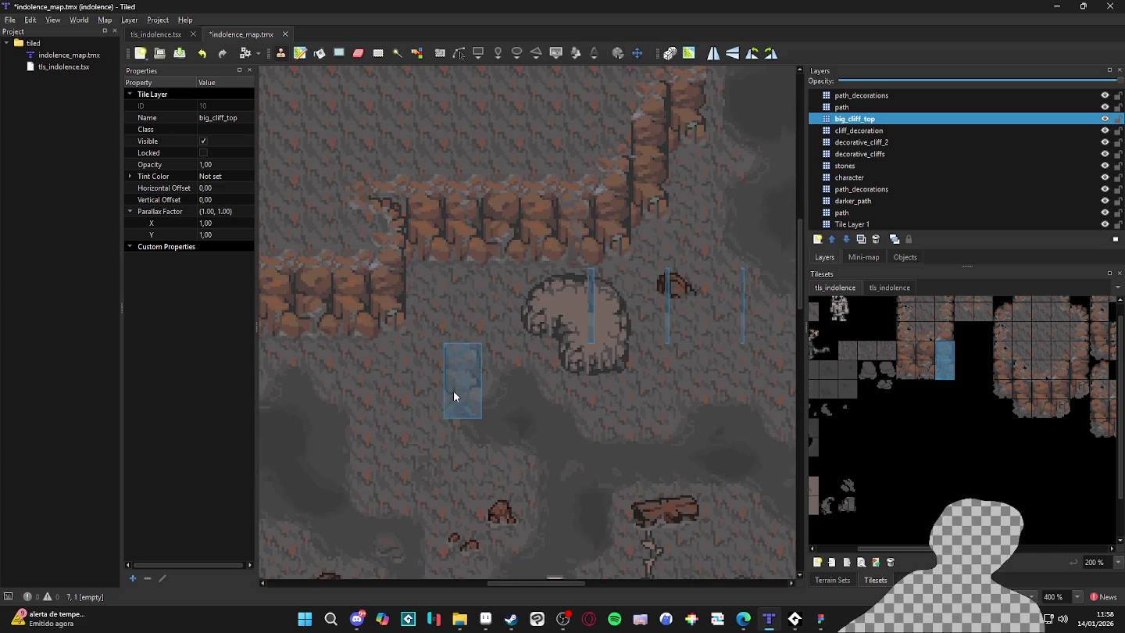
scroll(454, 394, "down", 1)
scroll(337, 353, "up", 2)
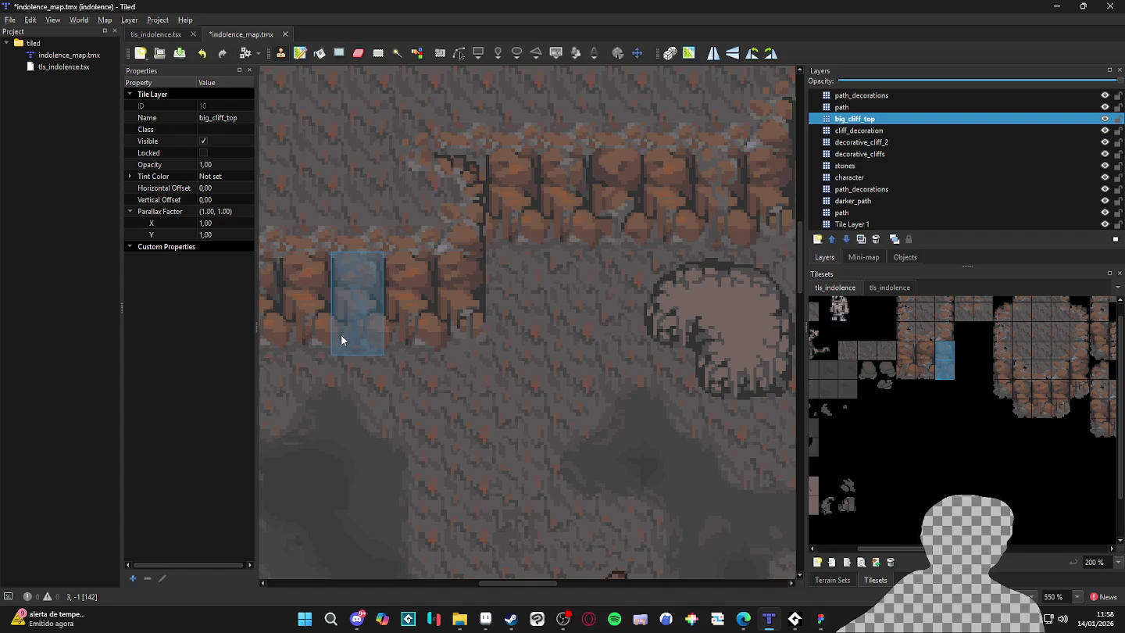
scroll(406, 375, "down", 2)
scroll(539, 433, "up", 2)
scroll(539, 434, "left", 7)
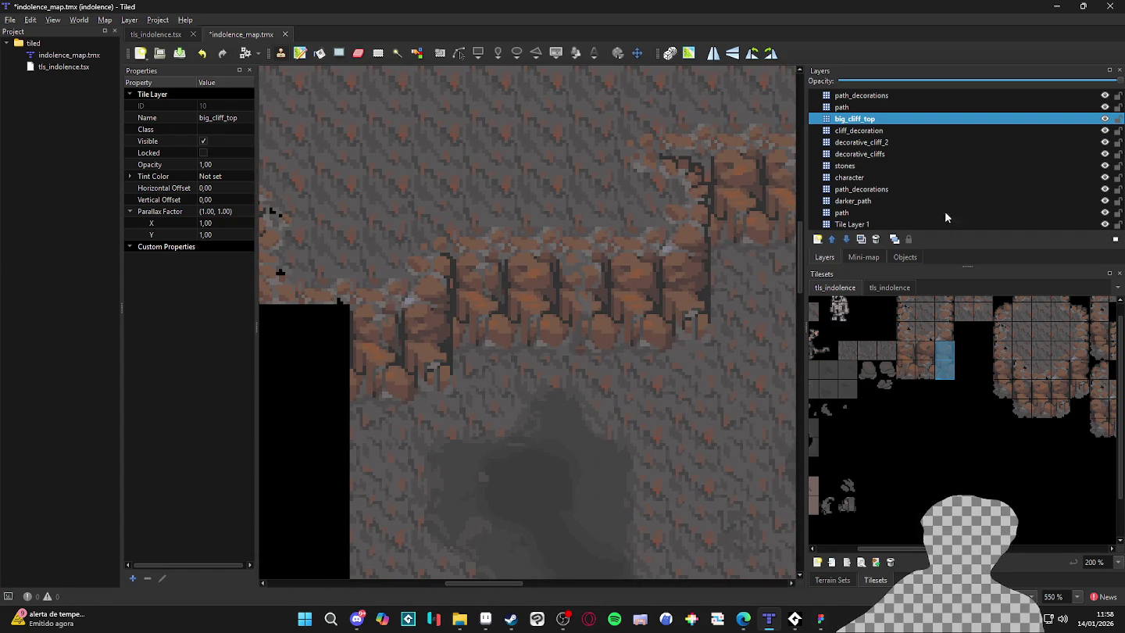
Pick the neighbouring two-tile stamp, then tile 143, and scan the map's upper-left for uses.
left_click_drag(922, 349, 927, 374)
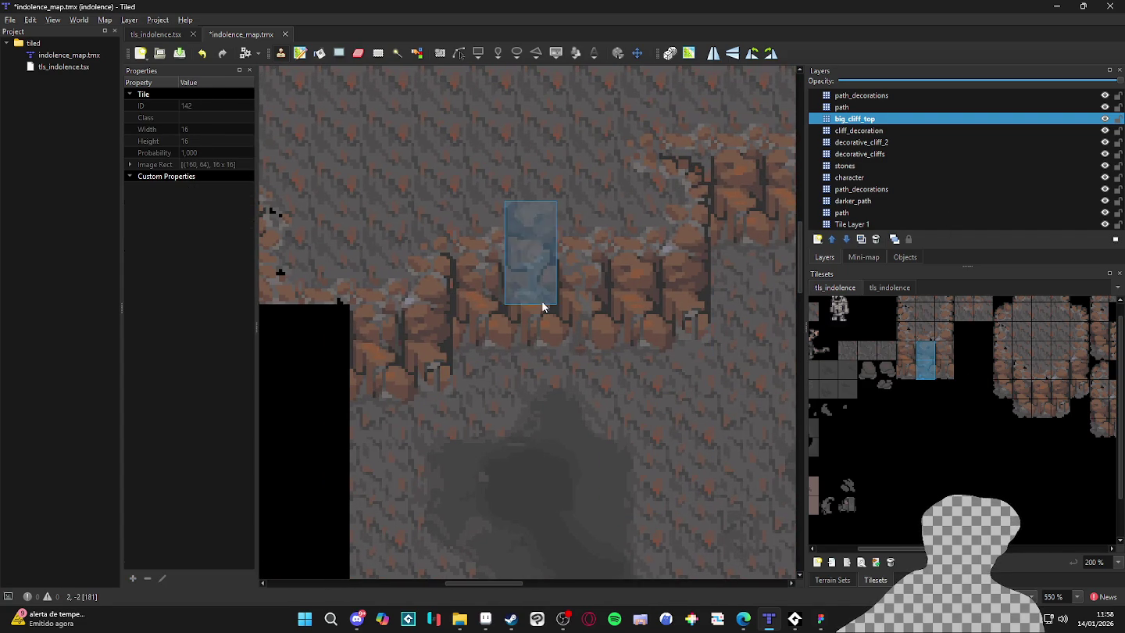
scroll(746, 510, "down", 1)
scroll(599, 495, "right", 3)
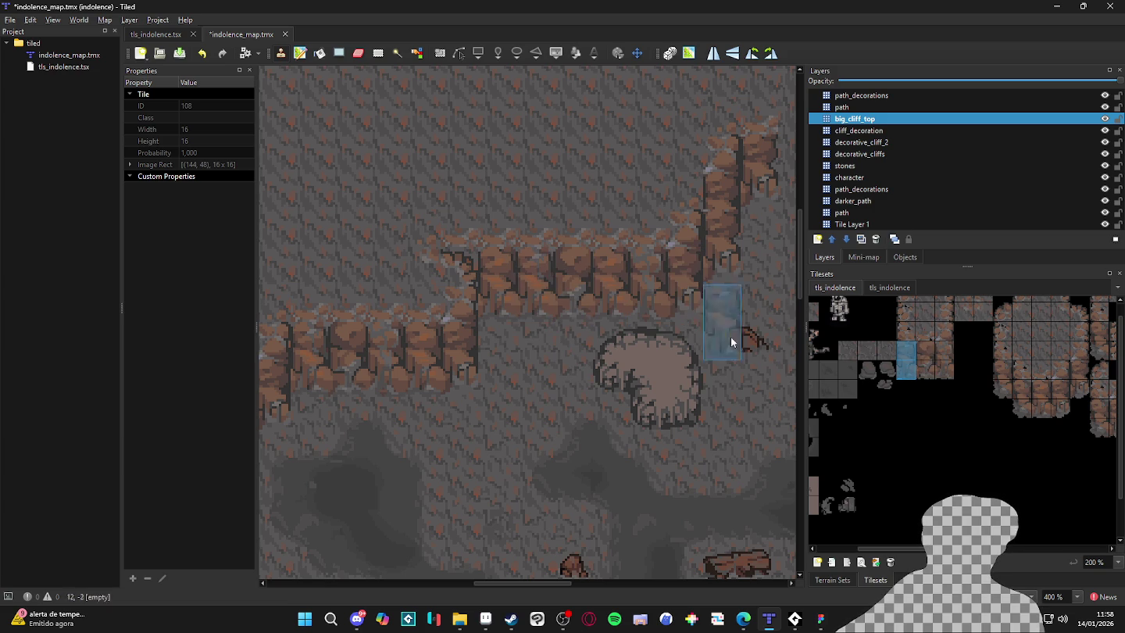
left_click(945, 369)
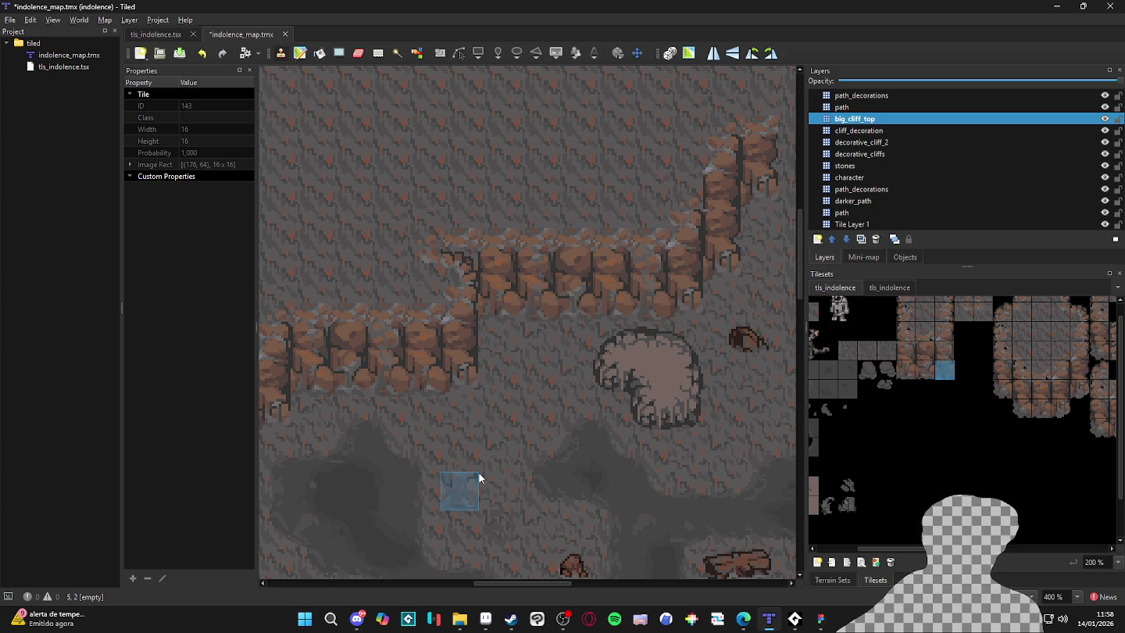
mouse_move(657, 444)
left_mouse_down()
mouse_move(470, 460)
mouse_move(383, 453)
left_mouse_up()
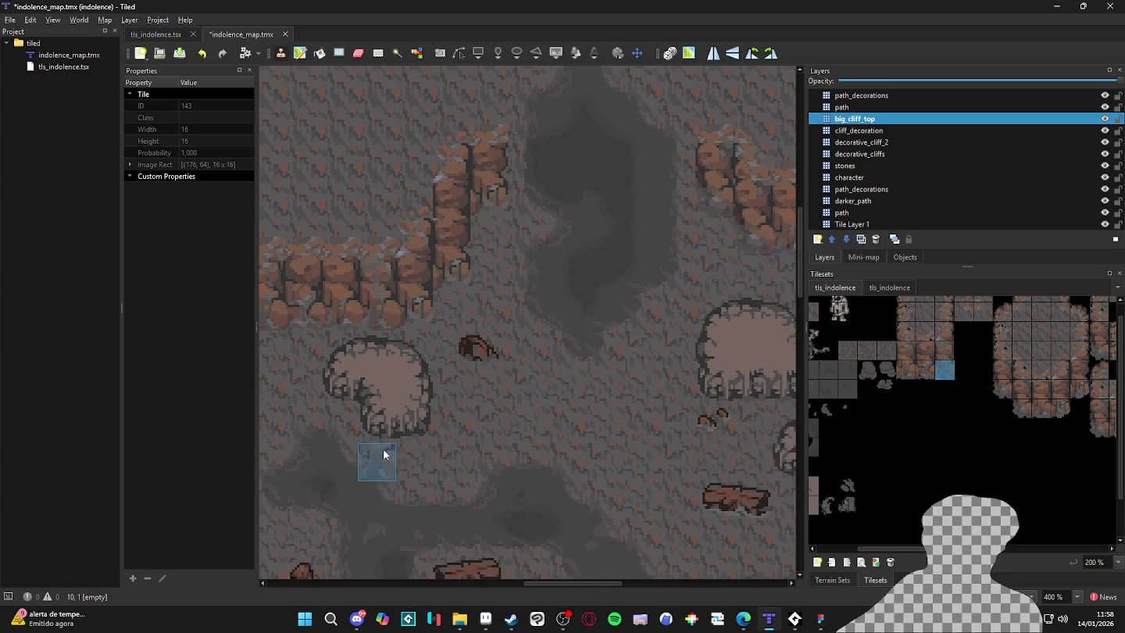
scroll(590, 358, "down", 1)
mouse_move(649, 389)
left_mouse_down()
mouse_move(478, 376)
mouse_move(409, 301)
mouse_move(649, 364)
left_mouse_up()
scroll(649, 364, "up", 1)
mouse_move(640, 302)
left_mouse_down()
mouse_move(583, 350)
mouse_move(588, 370)
left_mouse_up()
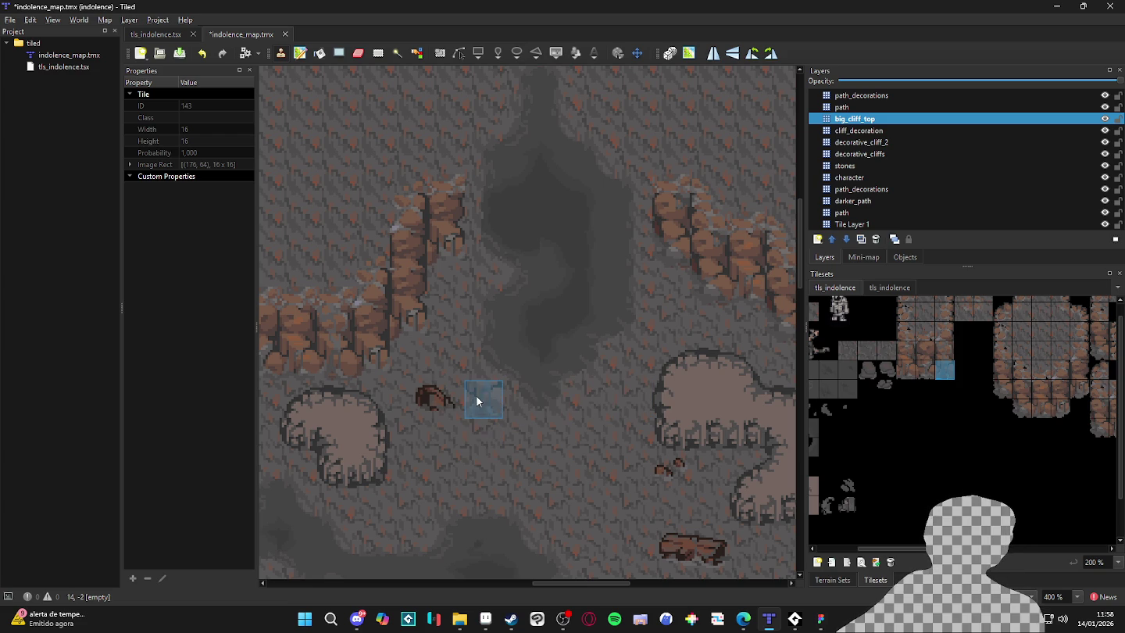
mouse_move(628, 434)
left_mouse_down()
mouse_move(583, 390)
mouse_move(606, 350)
mouse_move(589, 387)
mouse_move(592, 422)
left_mouse_up()
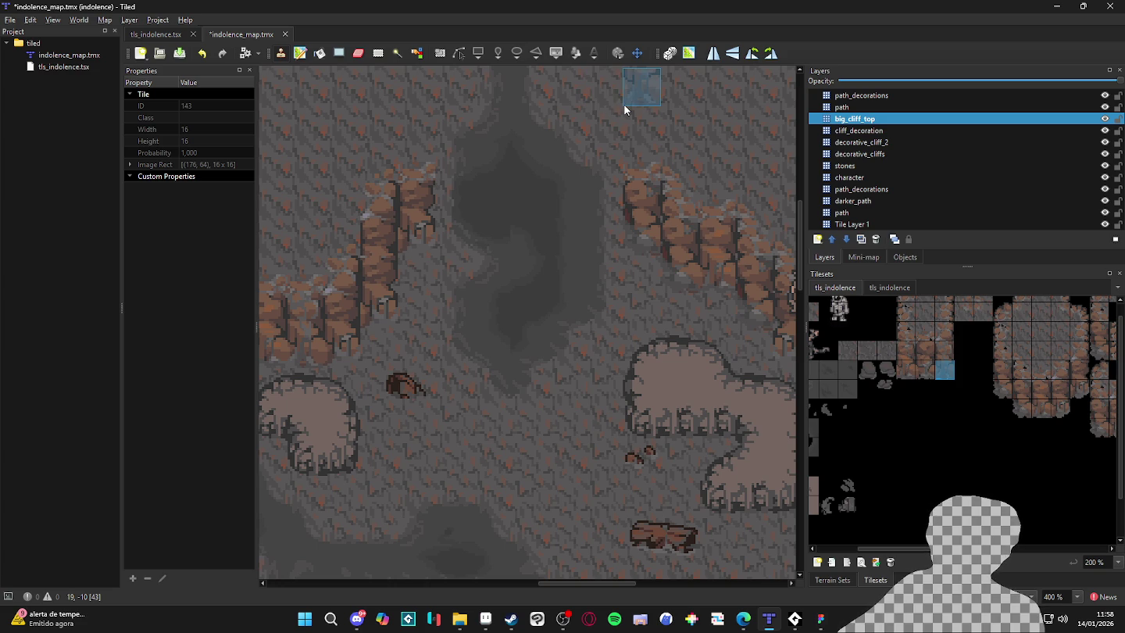
Choose the decorative_cliffs terrain for painting on the path_decorations layer.
left_click(903, 95)
left_click(826, 581)
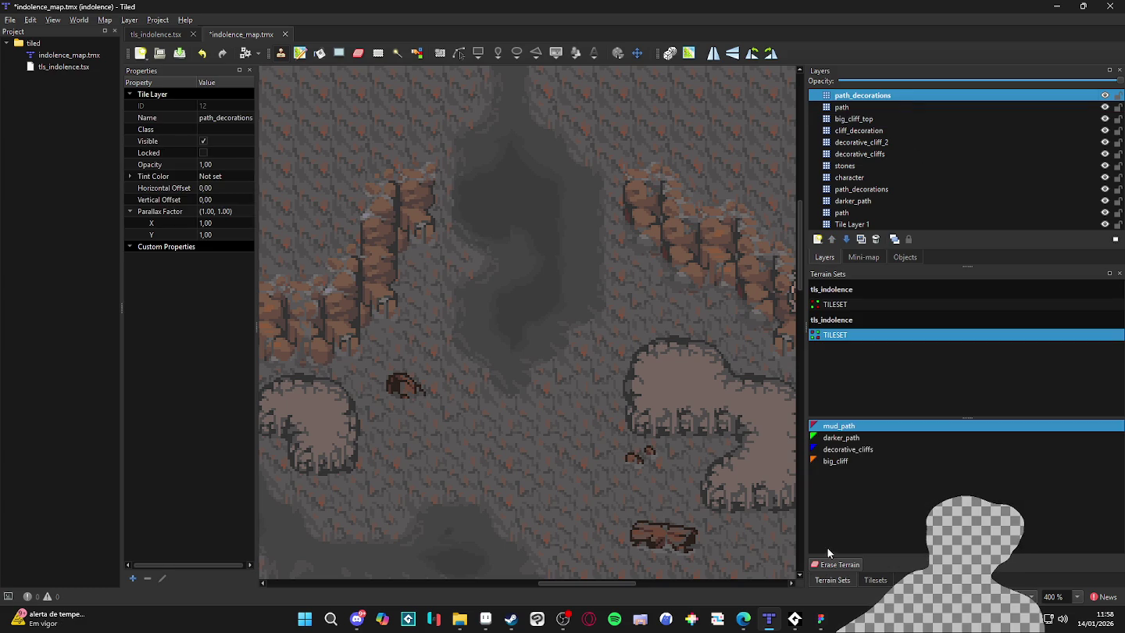
left_click(856, 461)
left_click(852, 449)
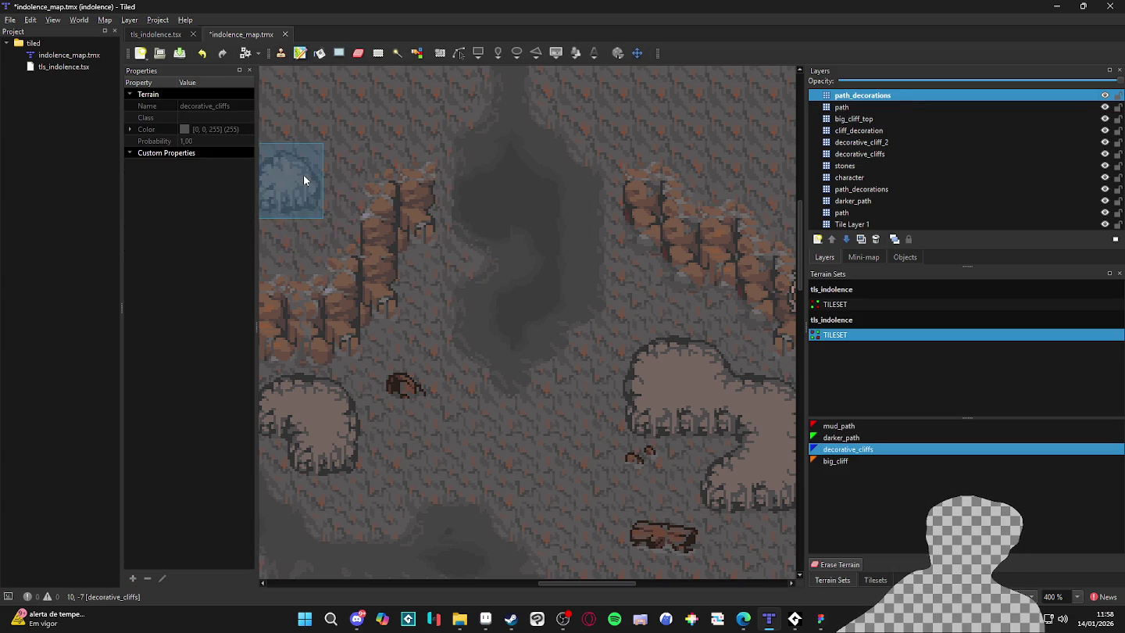
Paint trial cliff patches at the map's top-left and top-right, then undo them.
mouse_move(304, 179)
left_mouse_down()
mouse_move(292, 209)
mouse_move(320, 146)
mouse_move(256, 154)
left_mouse_up()
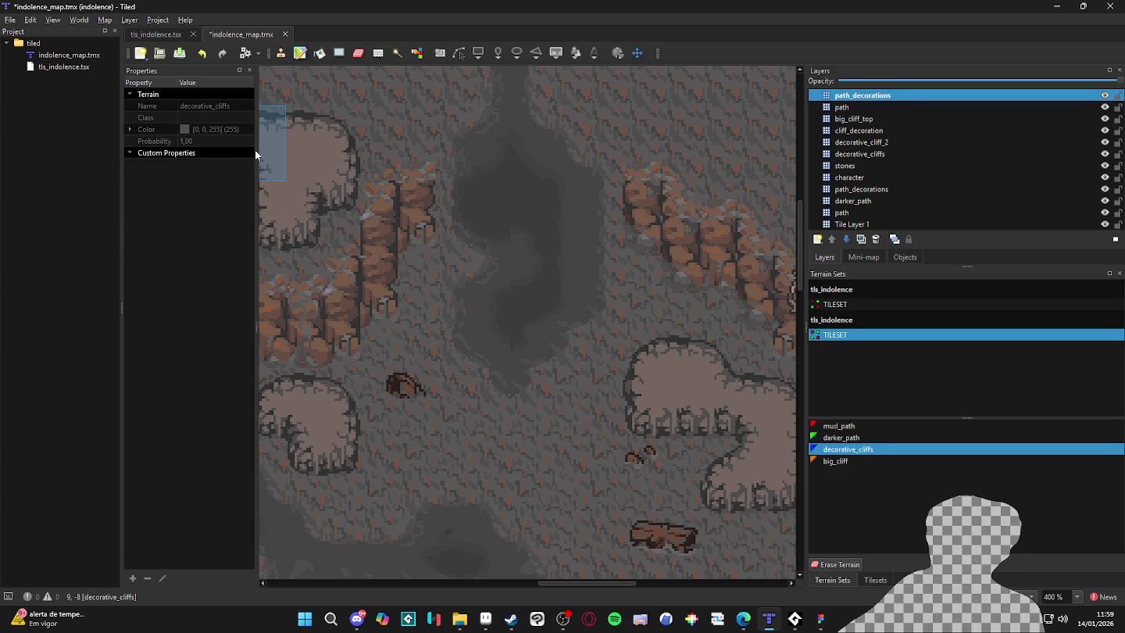
left_click(306, 111)
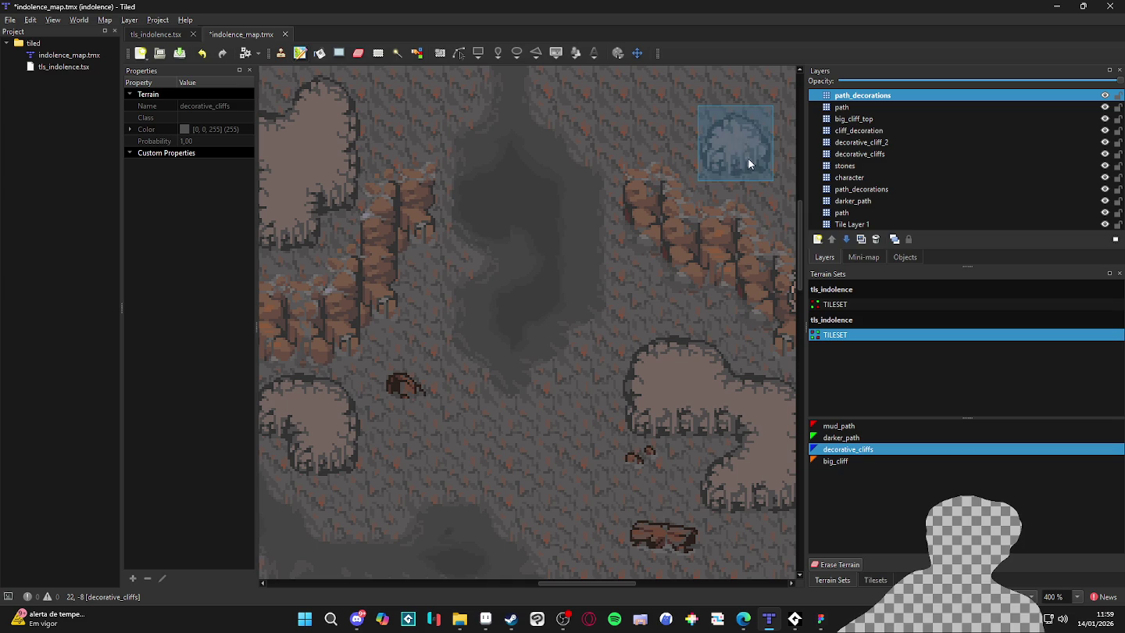
left_click(741, 128)
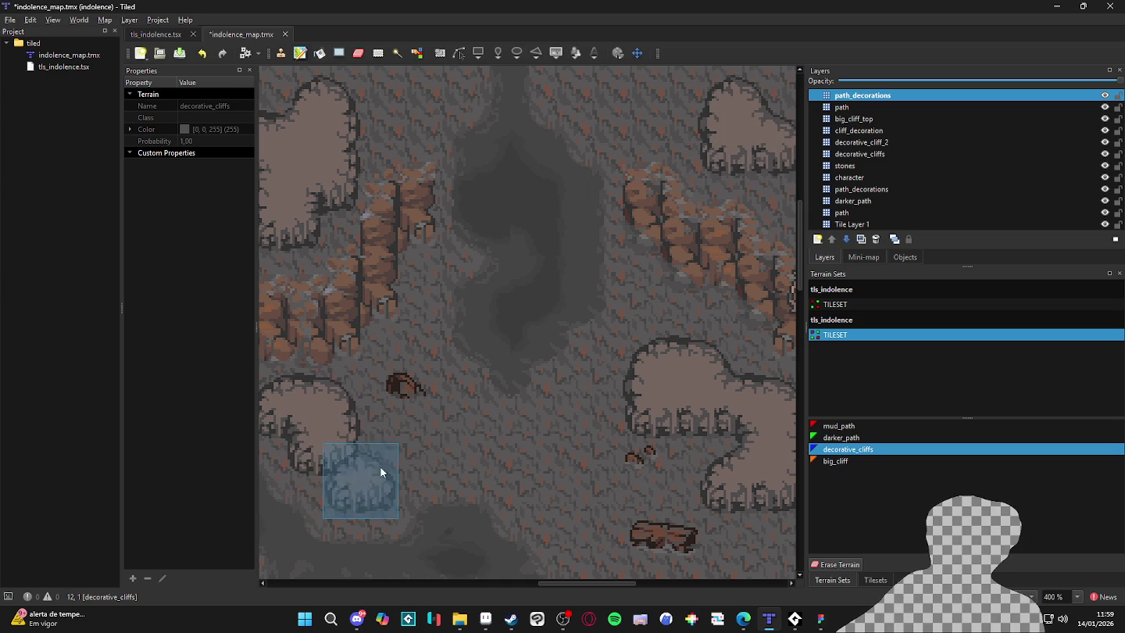
key("ctrl+z")
key("ctrl+z")
key("ctrl+z")
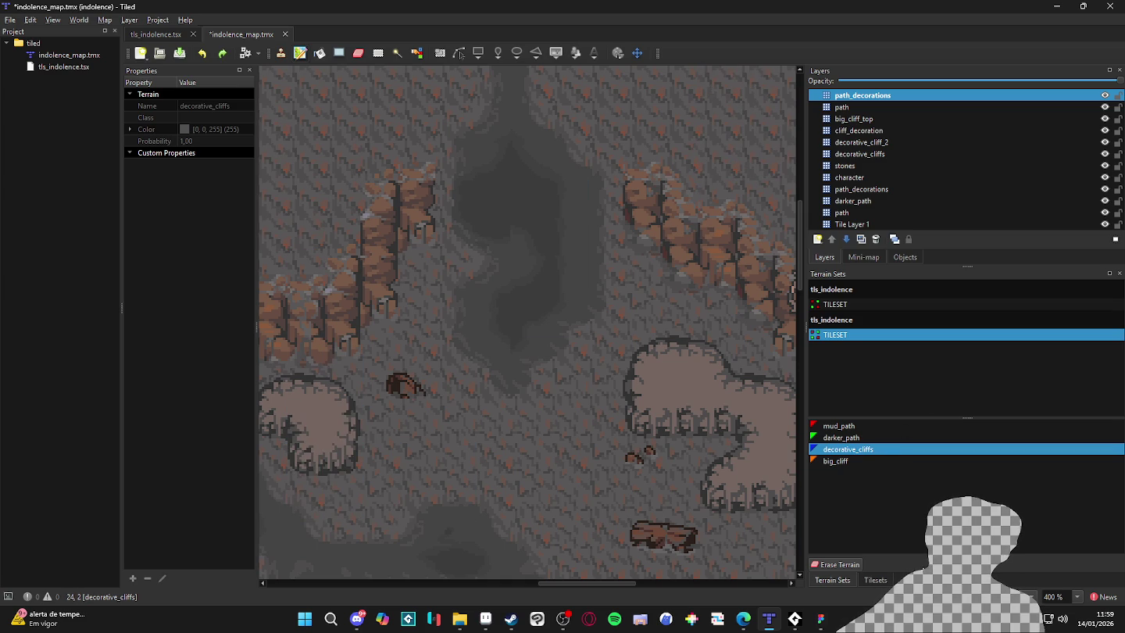
Return to the tls_indolence tileset grid and pick tile 34 as the stamp.
left_click(876, 580)
scroll(842, 349, "left", 3)
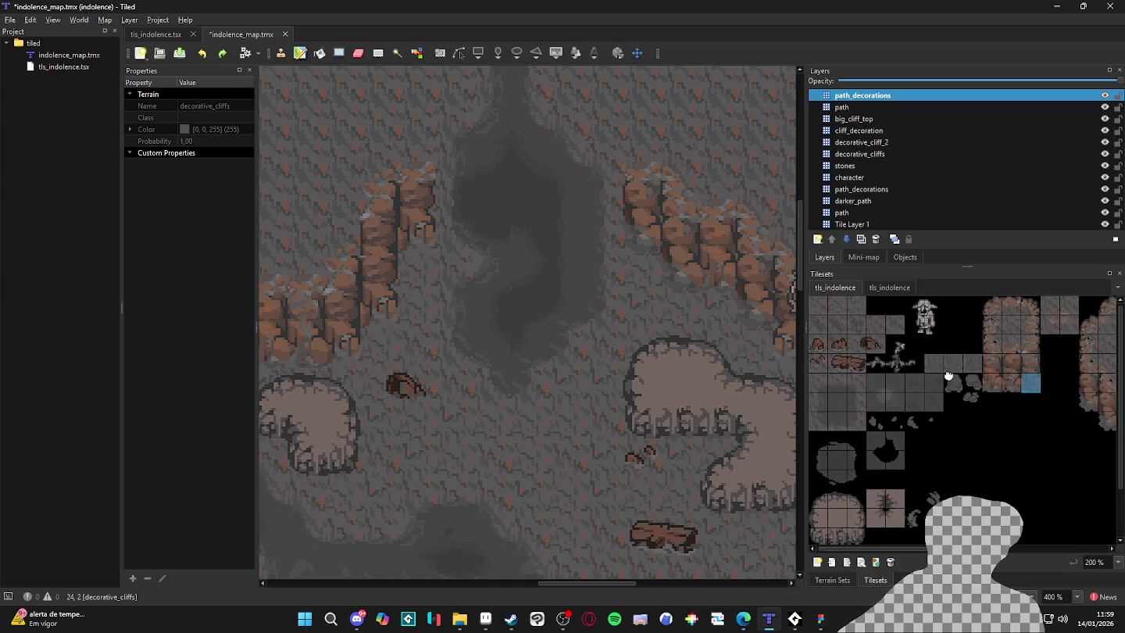
left_click(858, 307)
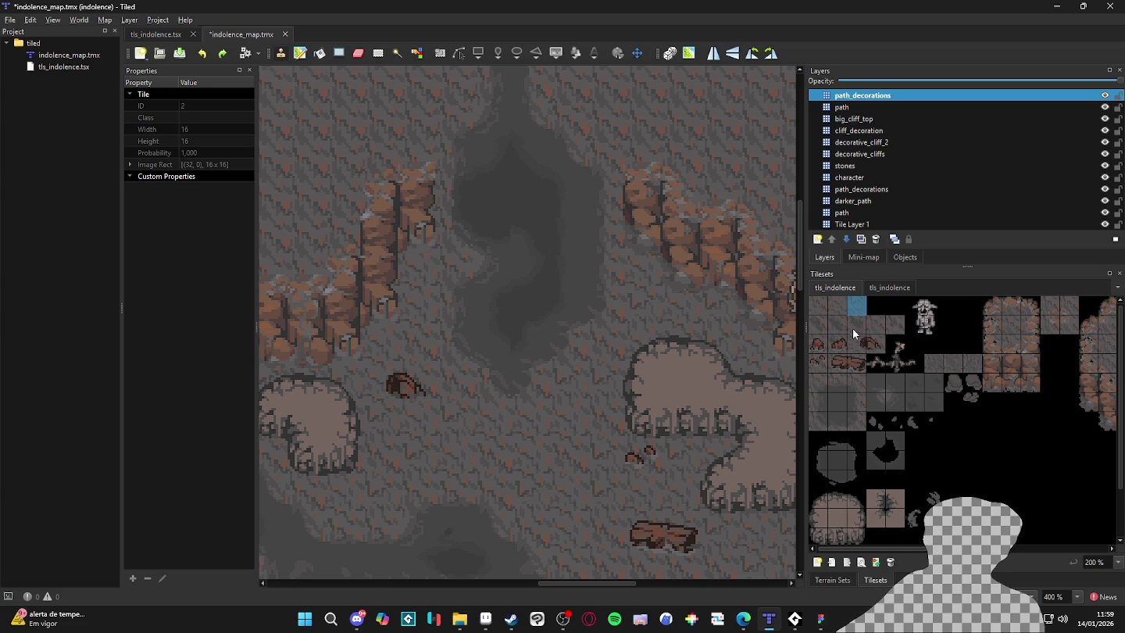
left_click(837, 328)
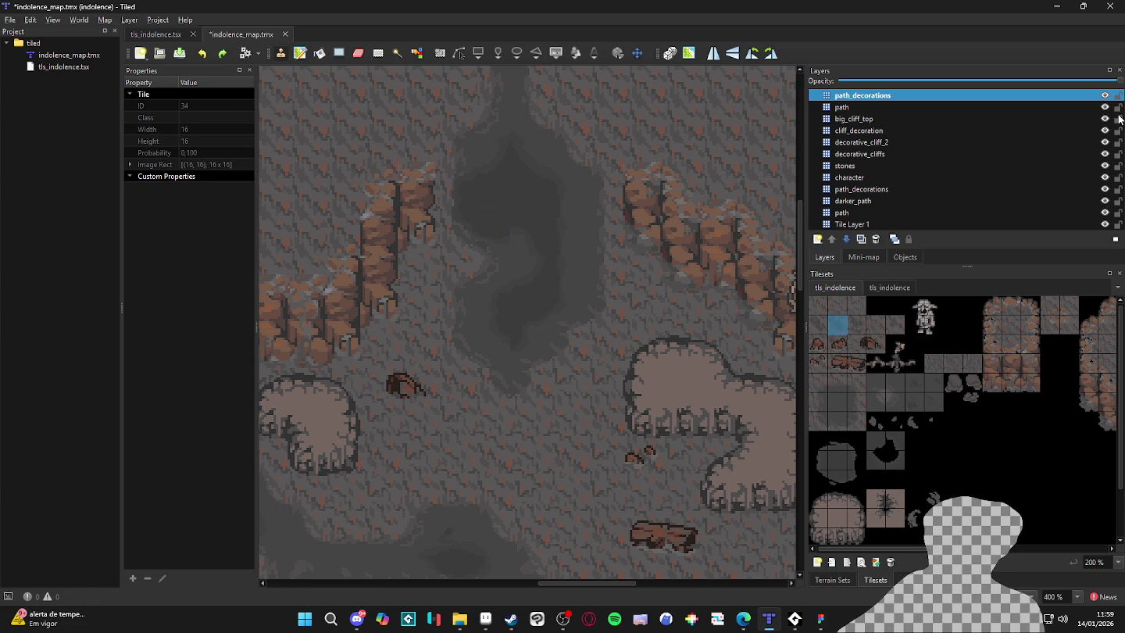
Toggle the path and big_cliff_top layers' visibility to inspect them, then make big_cliff_top active.
left_click(1105, 224)
left_click(1105, 224)
left_click(1105, 216)
left_click(1105, 215)
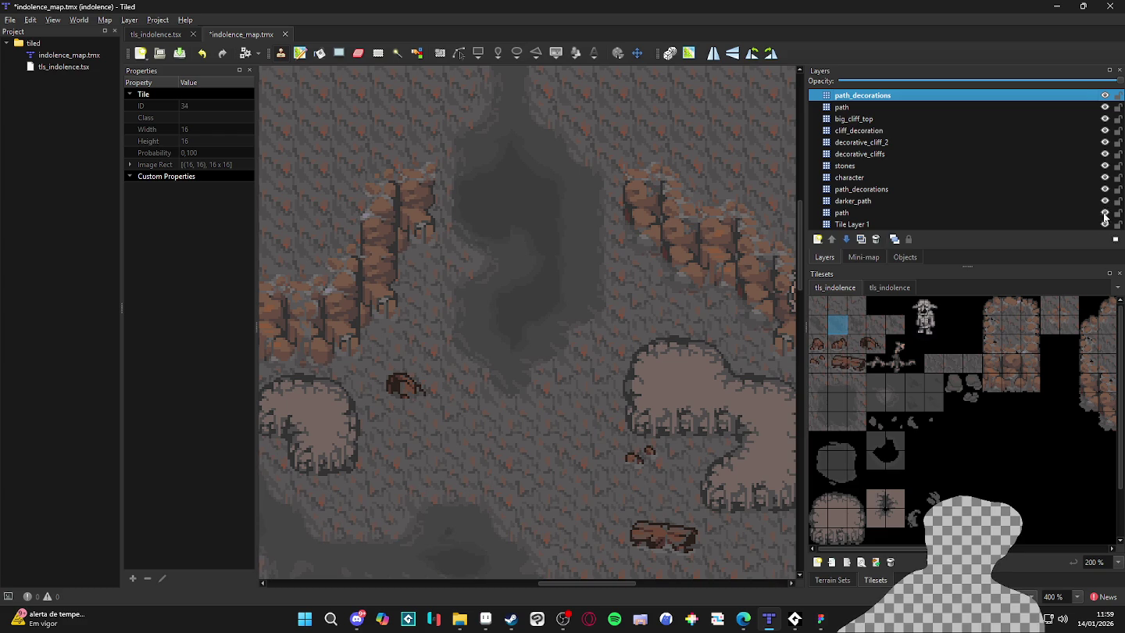
left_click(1106, 118)
left_click(1104, 119)
left_click(1107, 123)
left_click(1105, 118)
left_click(1059, 119)
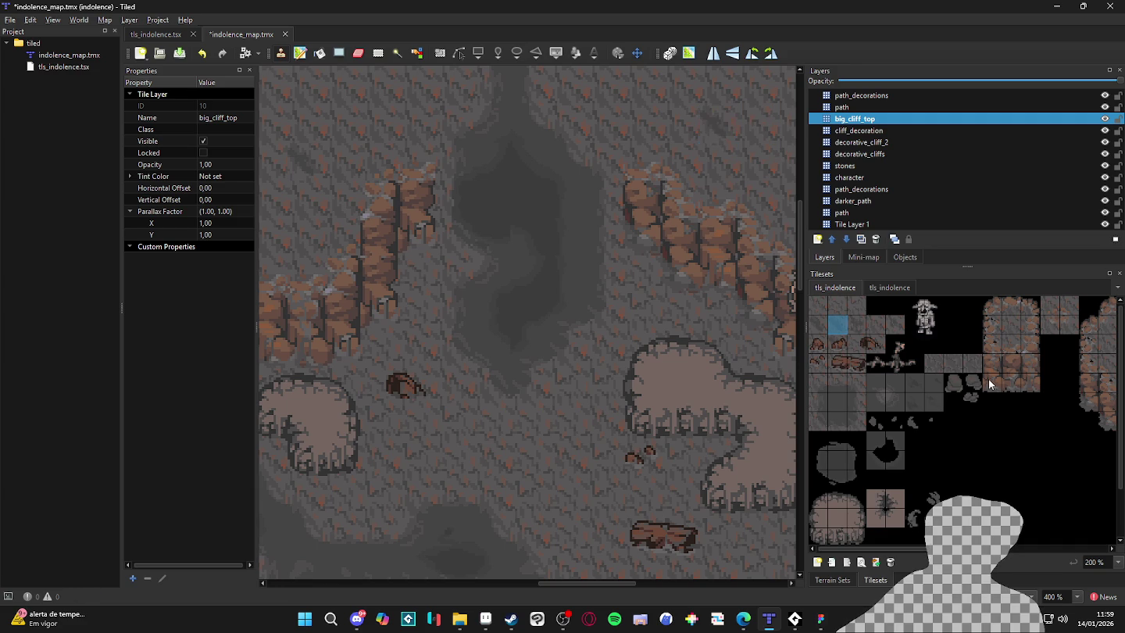
Compare neighbouring tiles 33 to 37 and settle on tile 36 as the stamp.
left_click(857, 324)
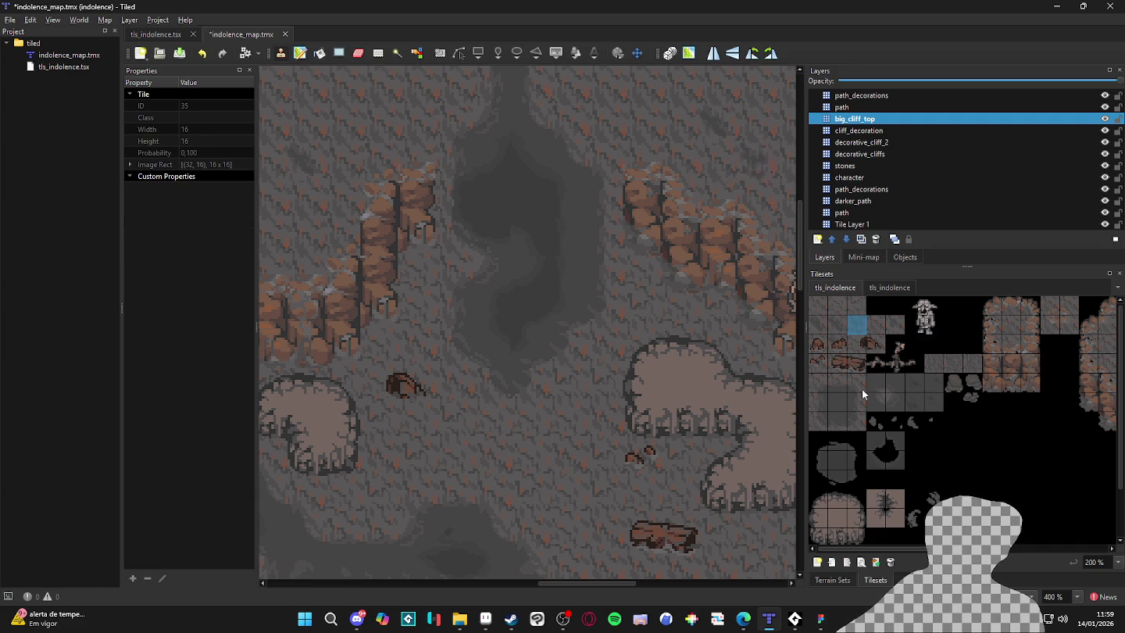
left_click(890, 320)
left_click(876, 324)
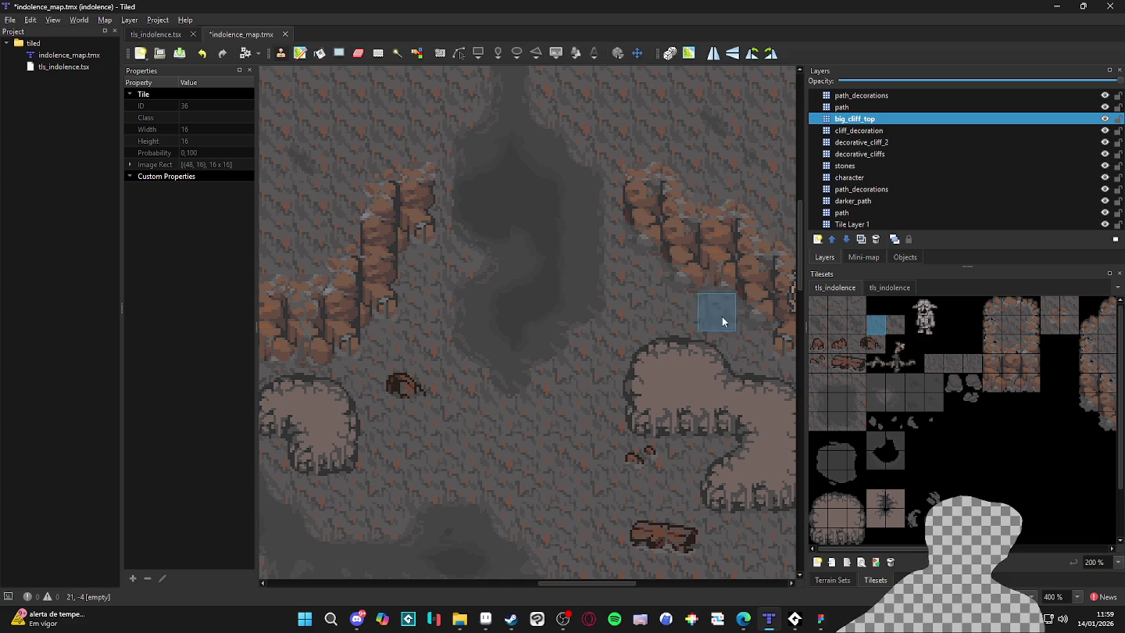
left_click(838, 323)
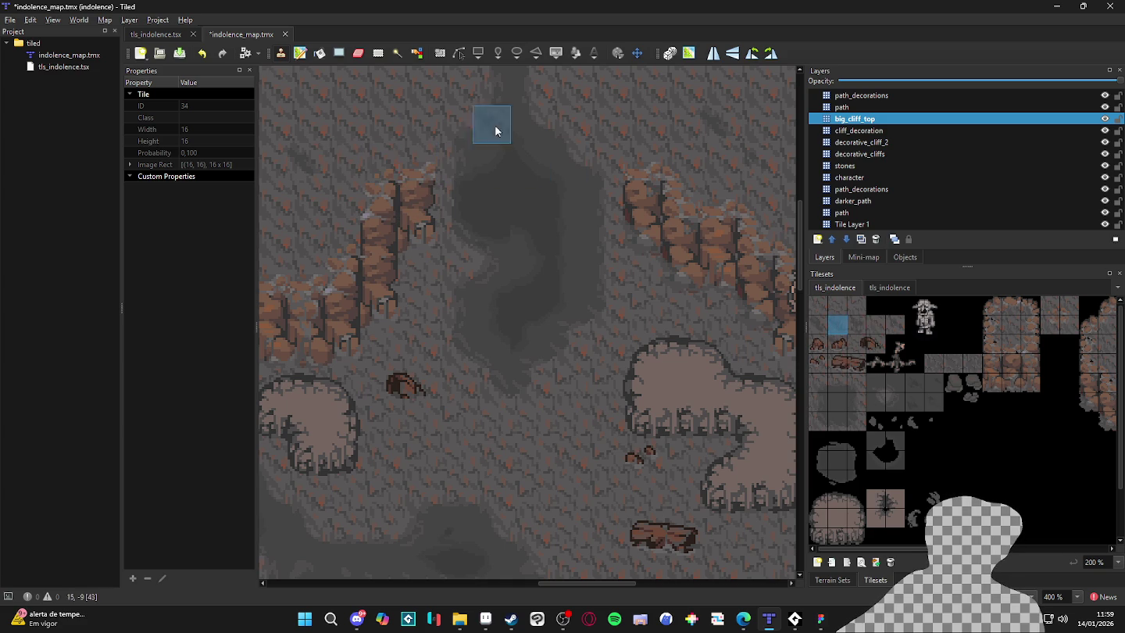
left_click(818, 328)
left_click(839, 326)
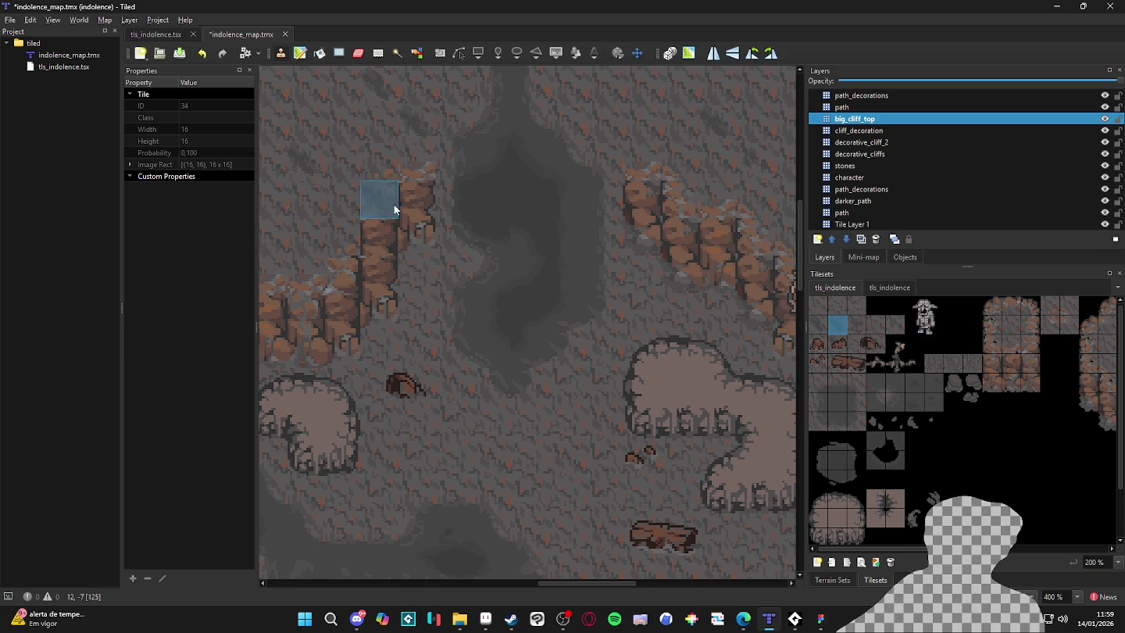
left_click(816, 325)
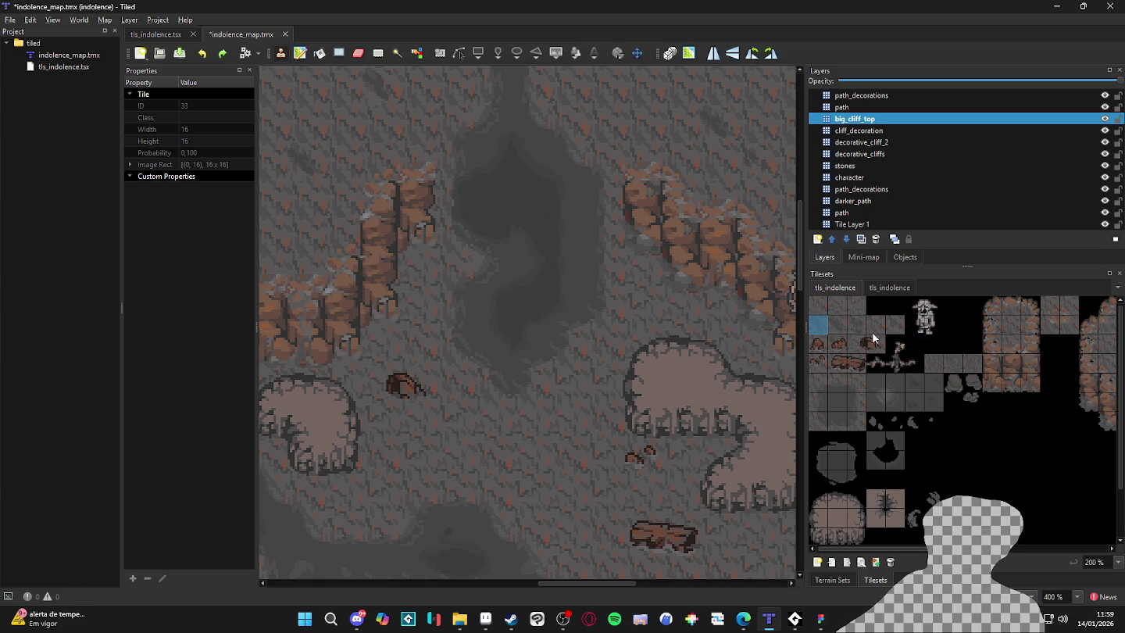
left_click(898, 327)
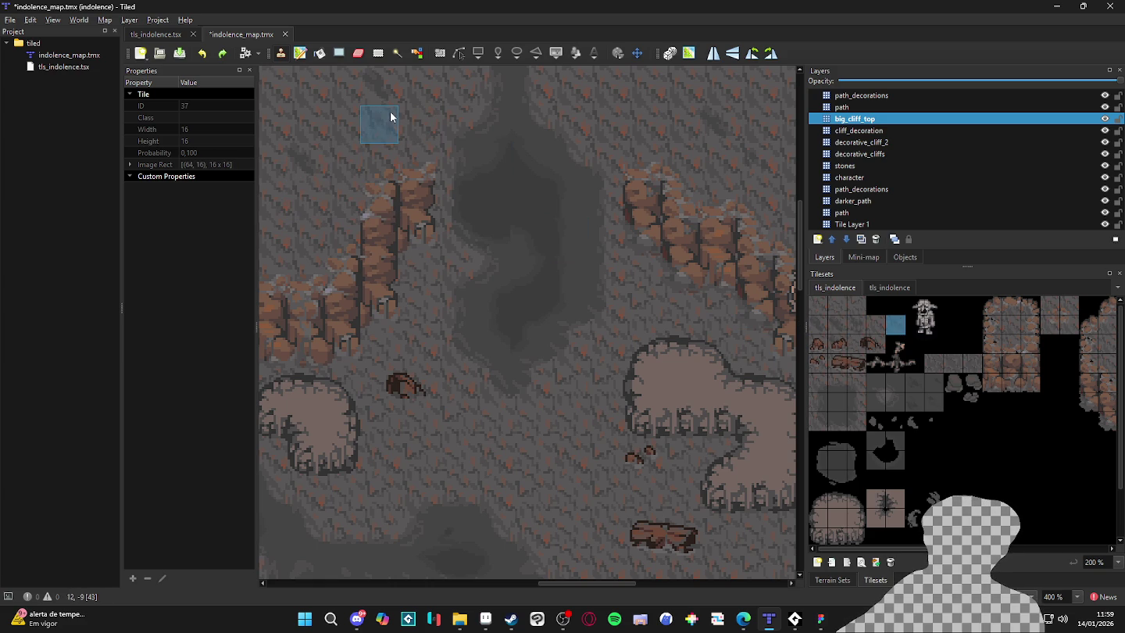
left_click(873, 334)
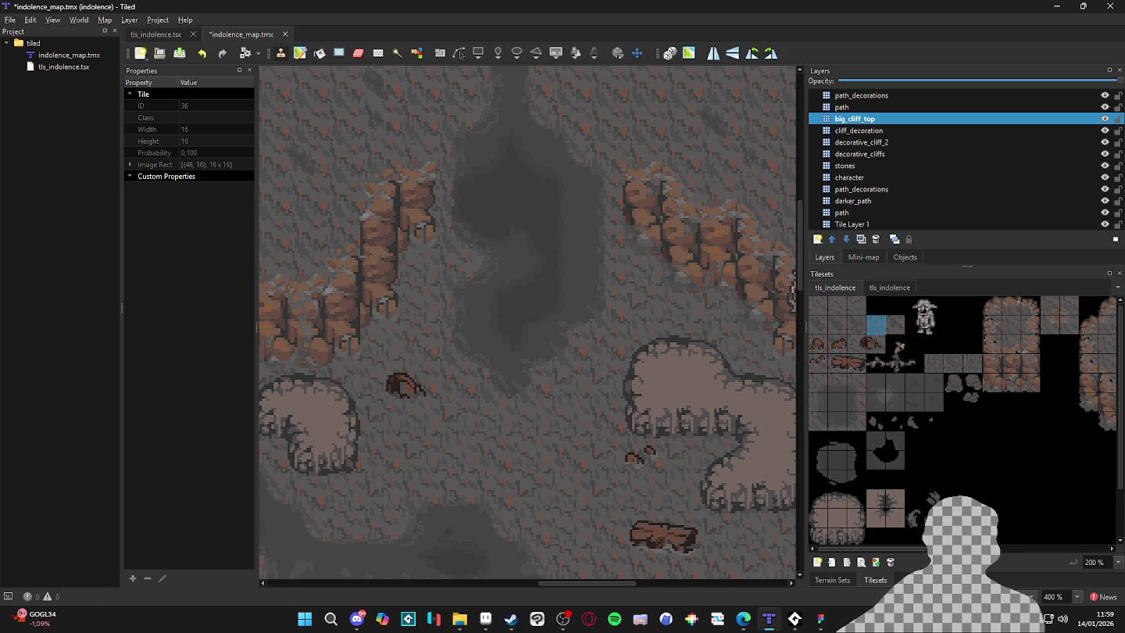
key("alt+Tab")
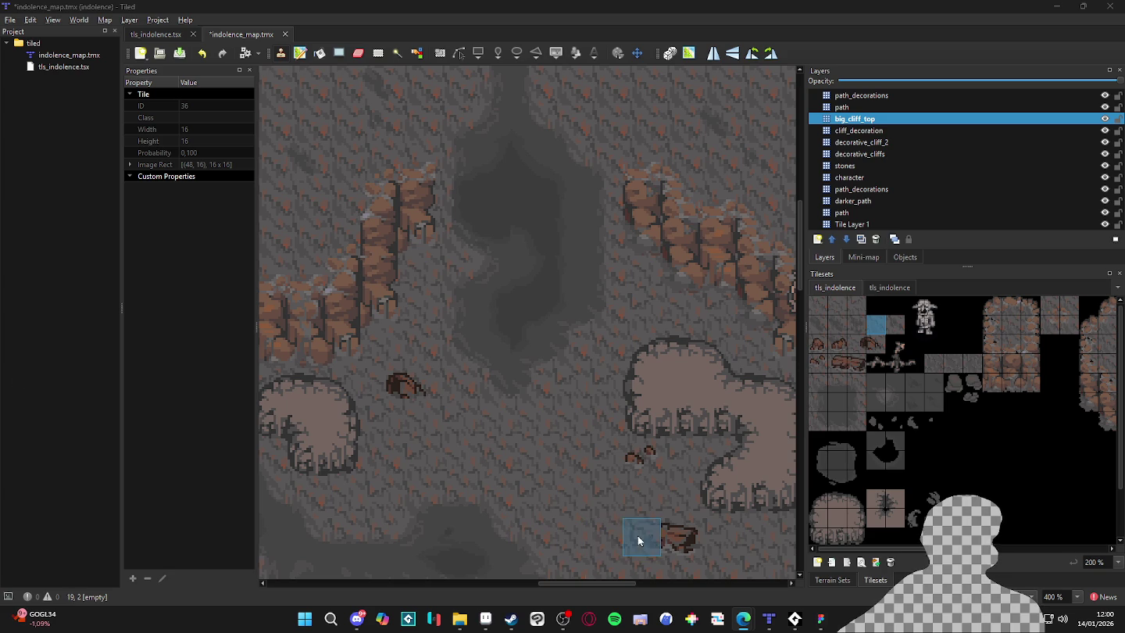
mouse_move(555, 617)
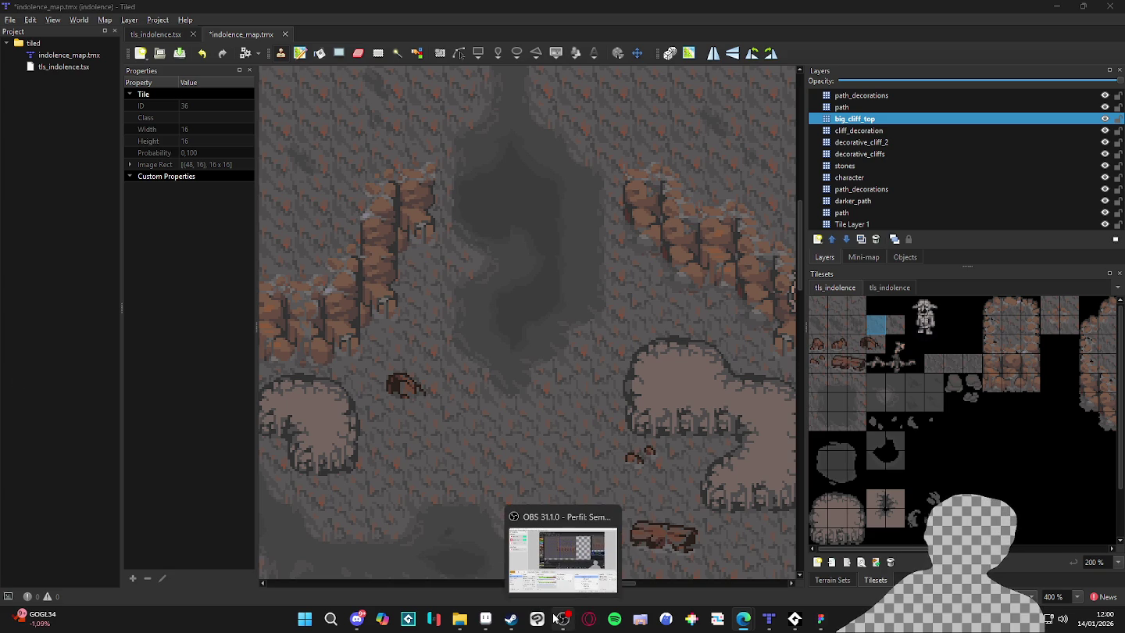
Search the Steam store for 'heartopia' and open the Heartopia store page.
left_click(511, 618)
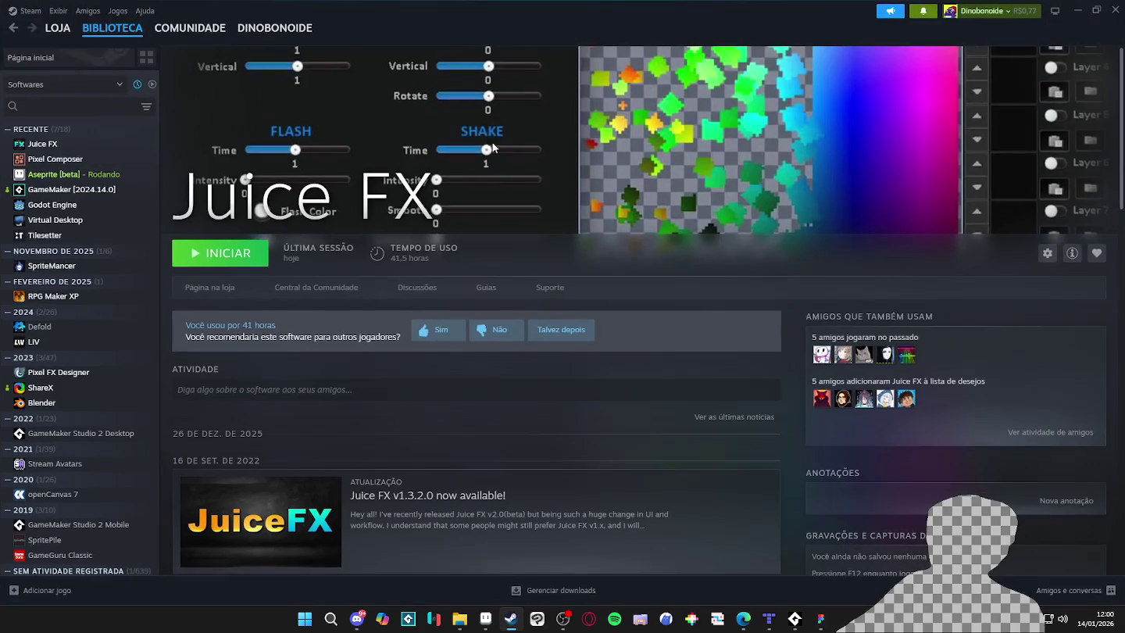
left_click(57, 27)
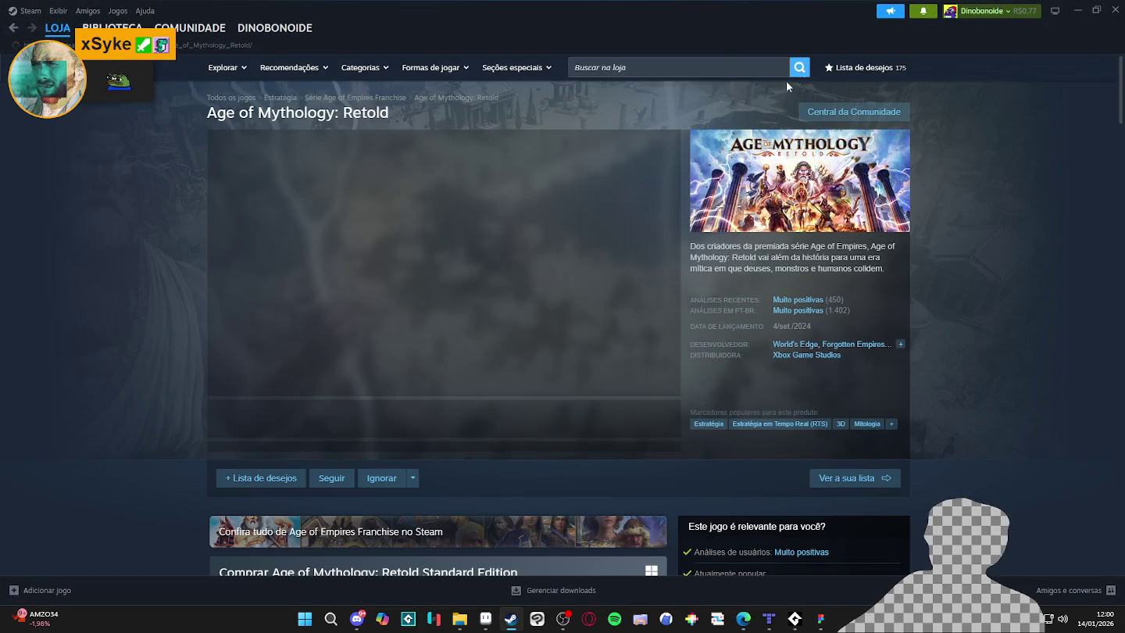
left_click(722, 68)
type("heartopia")
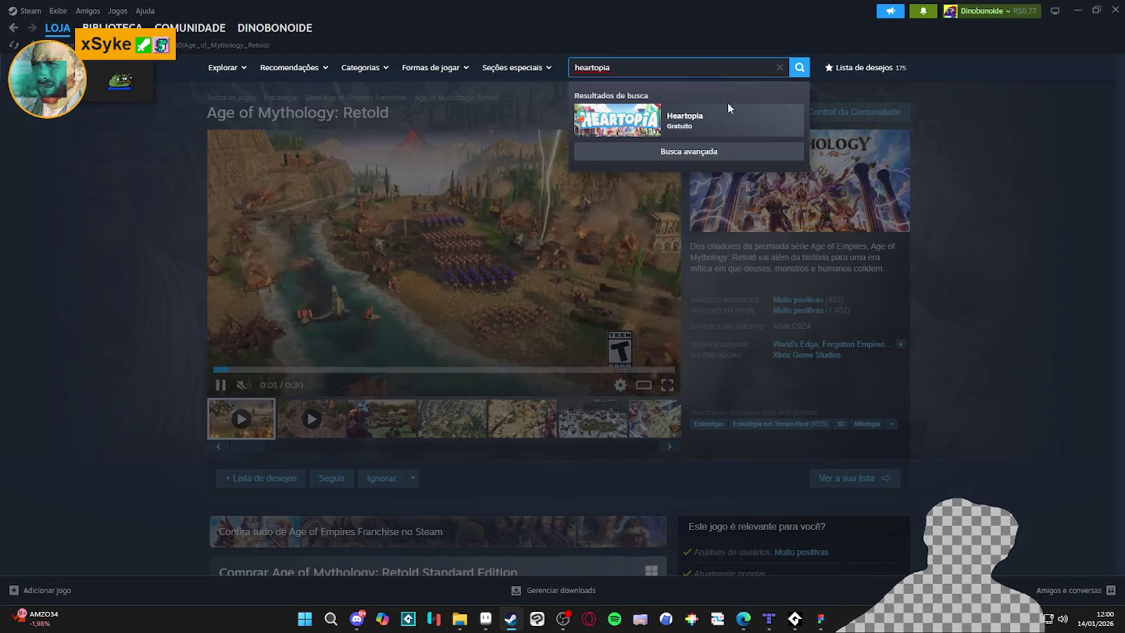
left_click(688, 121)
Add Heartopia to the wishlist and play its trailer fullscreen.
scroll(563, 314, "down", 3)
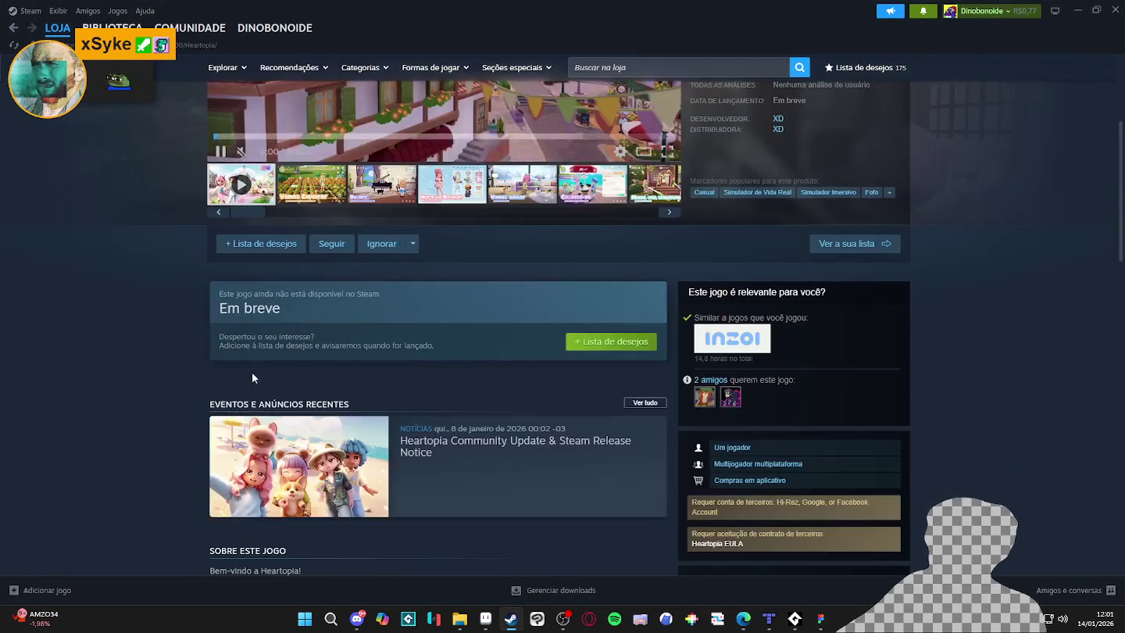
left_click(646, 345)
scroll(446, 358, "up", 3)
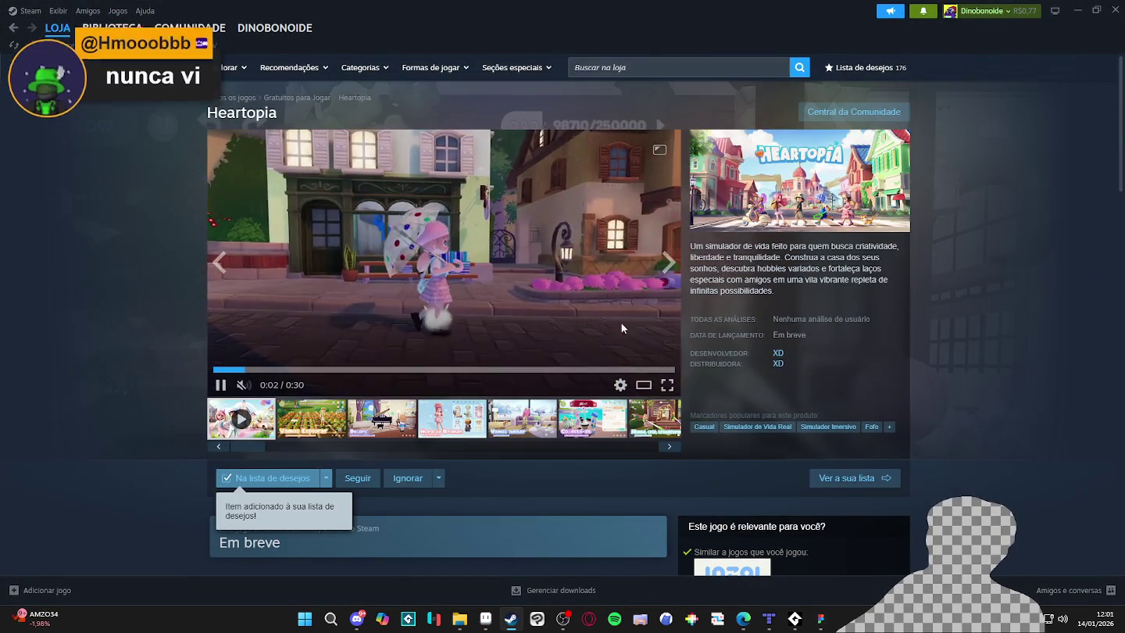
left_click(667, 386)
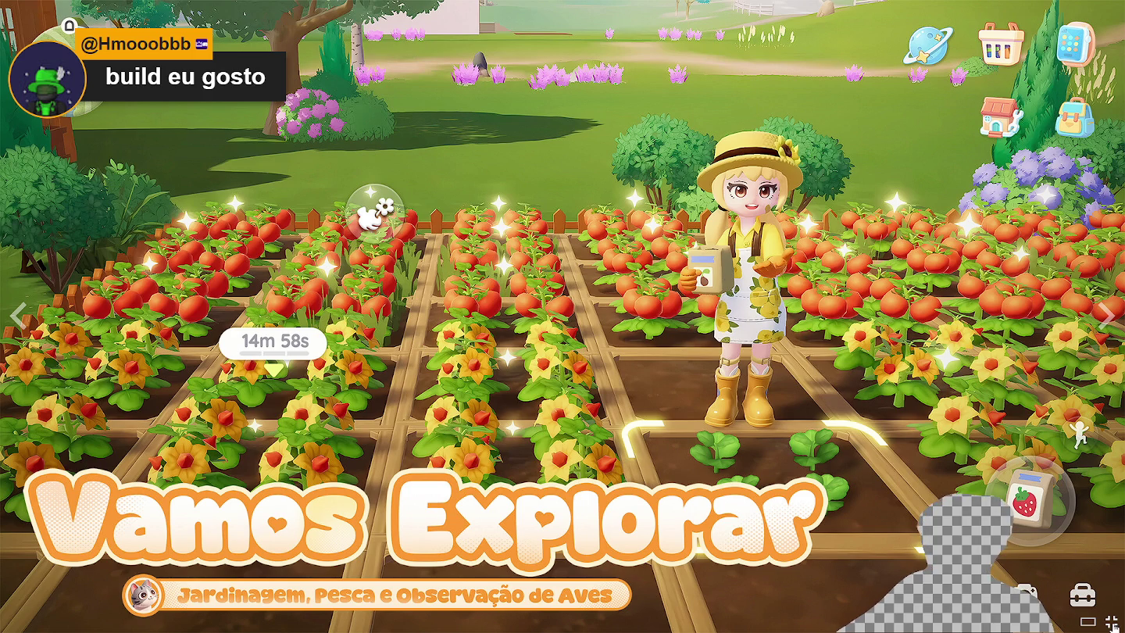
Leave the fullscreen Heartopia trailer with Esc.
key("Escape")
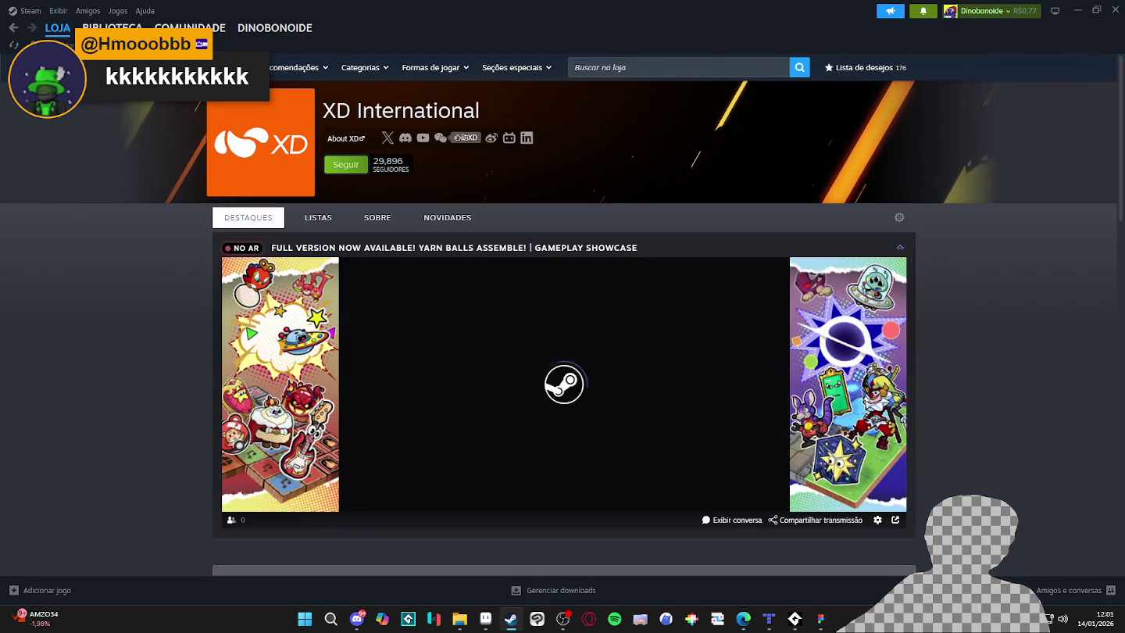
Reopen XD International's developer page and pause its live broadcast.
left_click(14, 31)
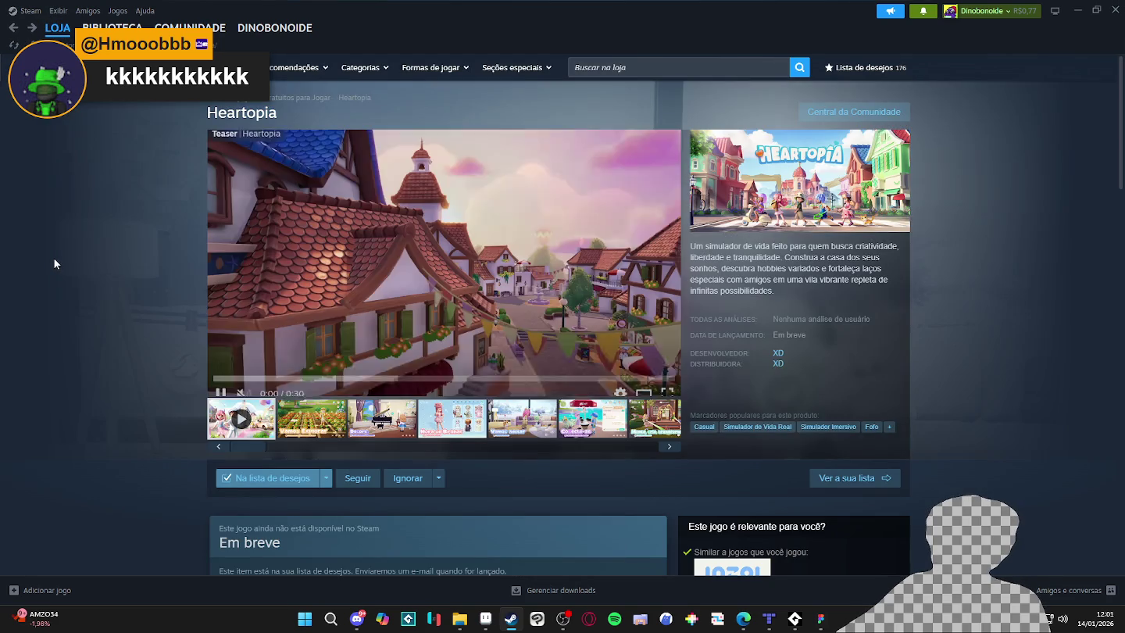
left_click(777, 355)
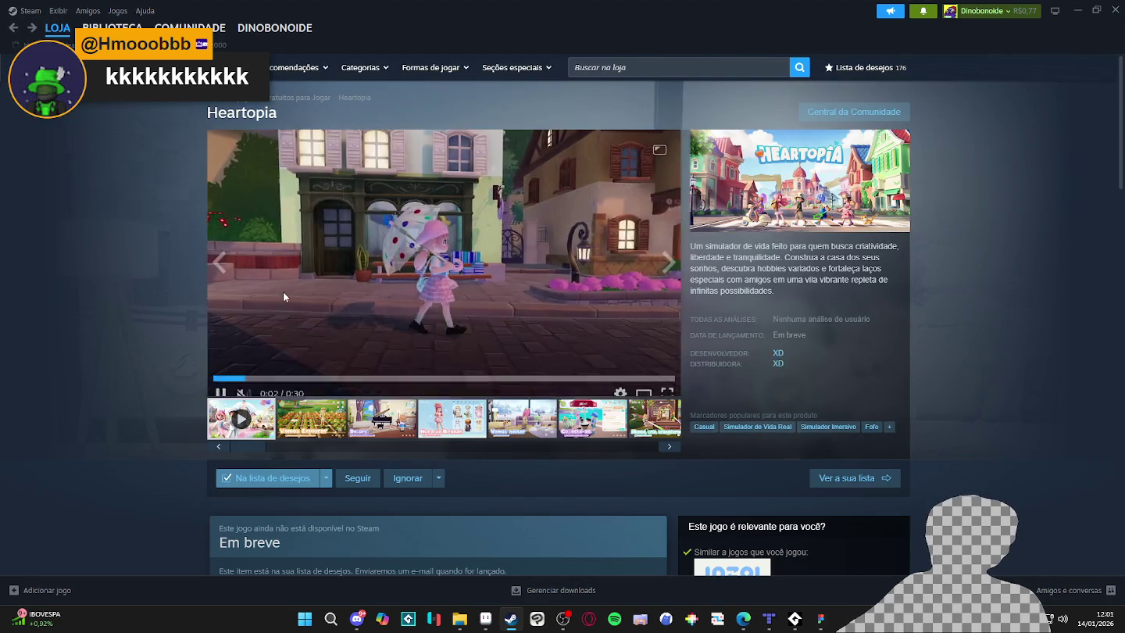
scroll(336, 308, "down", 2)
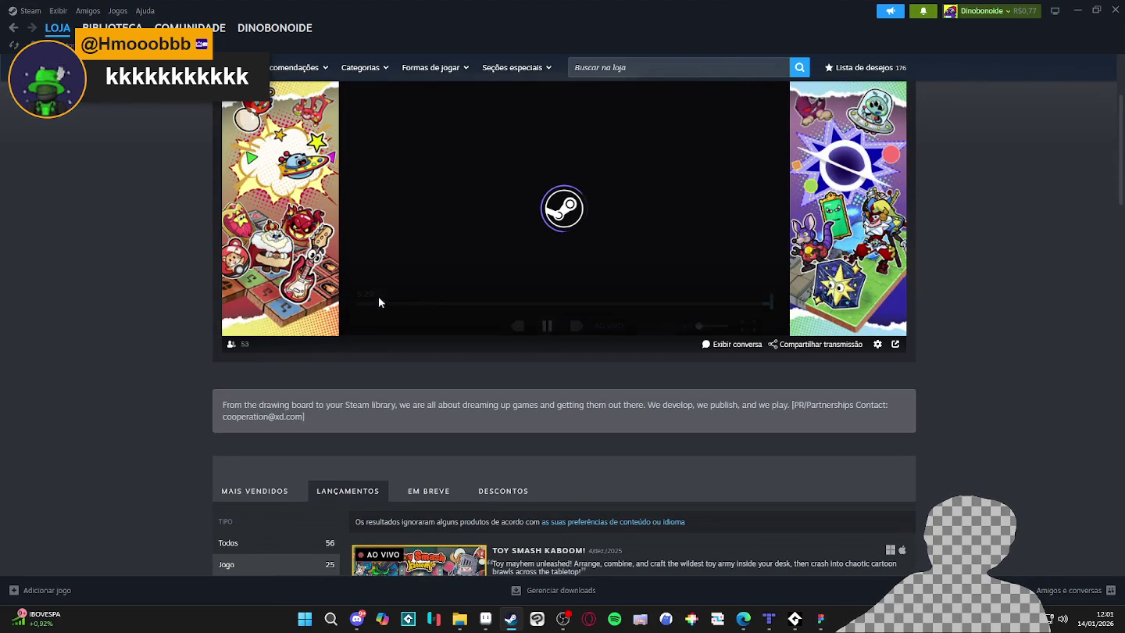
left_click(547, 320)
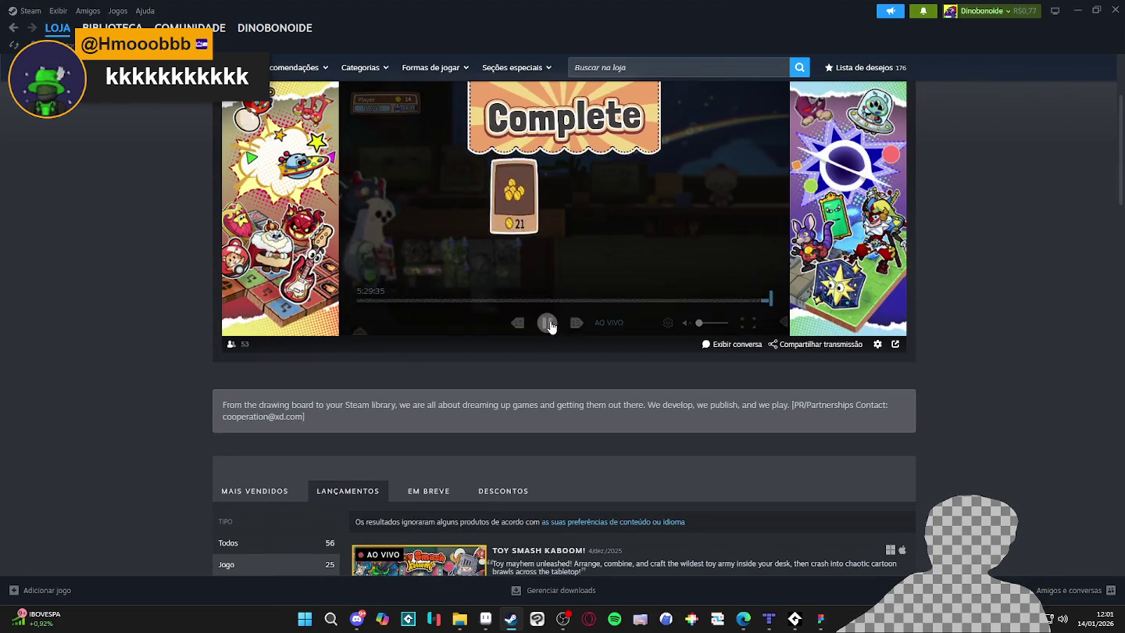
Scroll through XD's Lançamentos list down to the original Torchlight (2009).
scroll(551, 335, "down", 5)
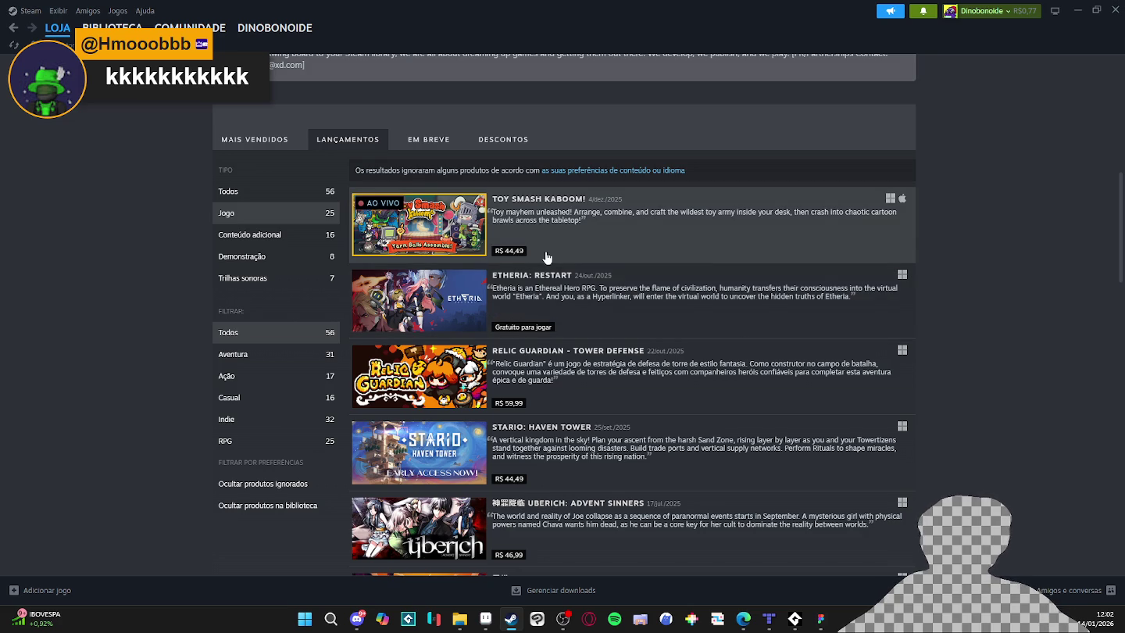
scroll(547, 250, "down", 2)
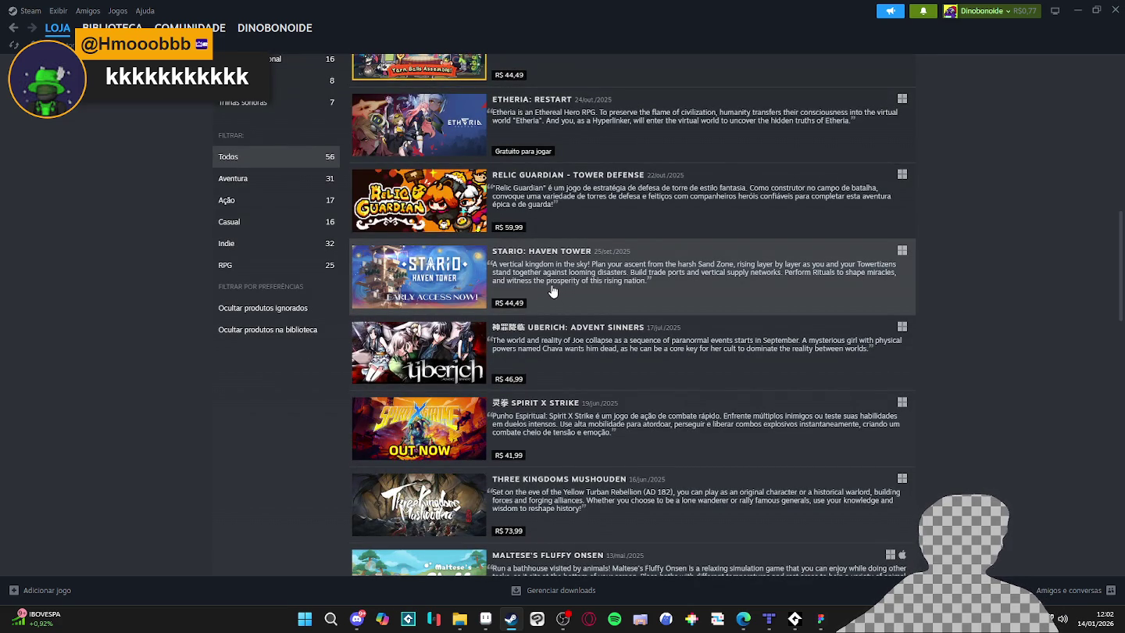
scroll(552, 291, "down", 4)
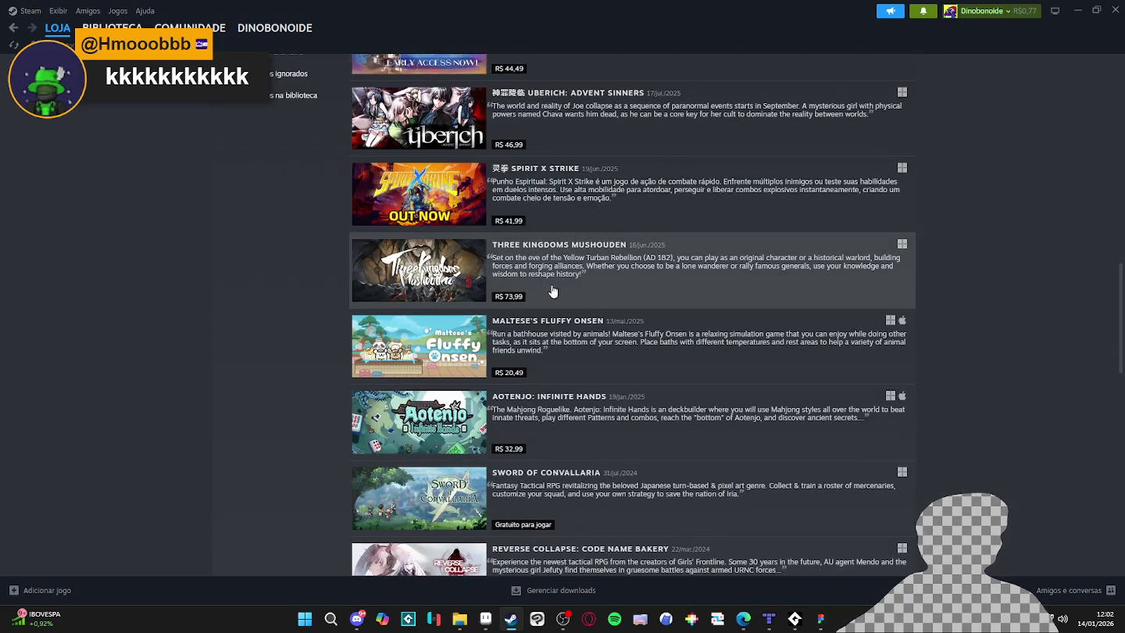
scroll(553, 290, "down", 3)
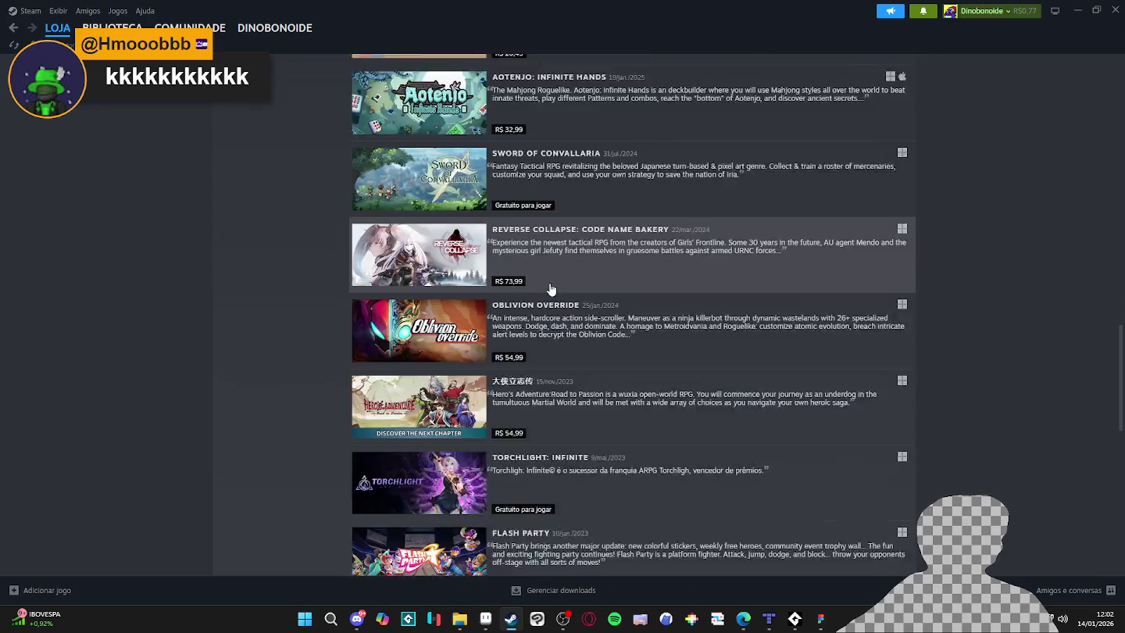
scroll(548, 287, "down", 2)
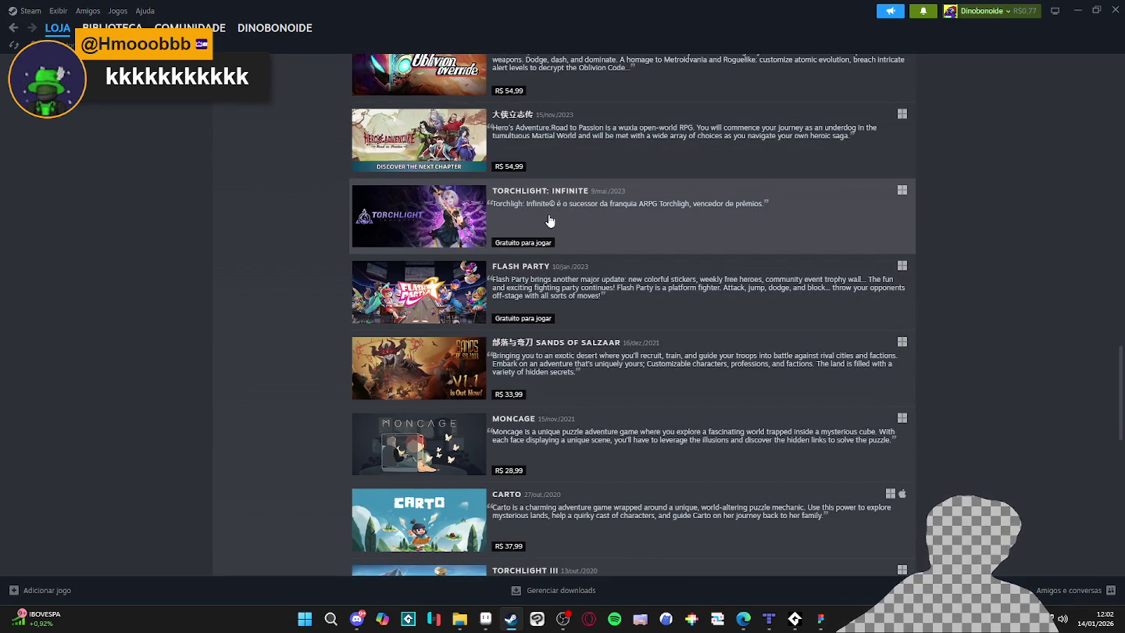
scroll(573, 231, "down", 1)
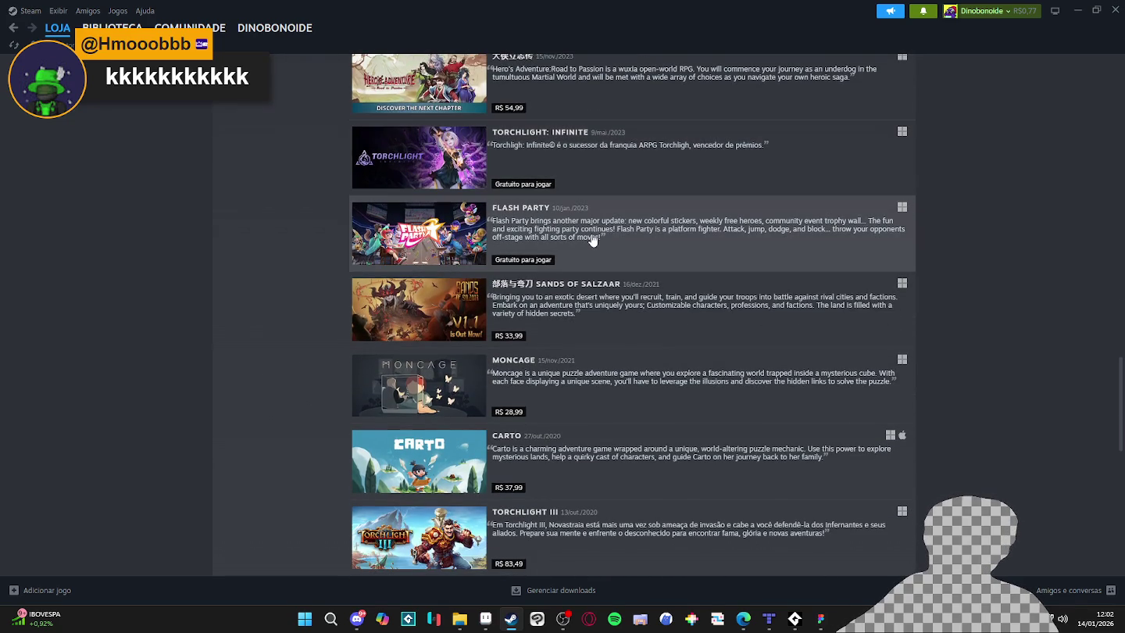
scroll(593, 241, "down", 3)
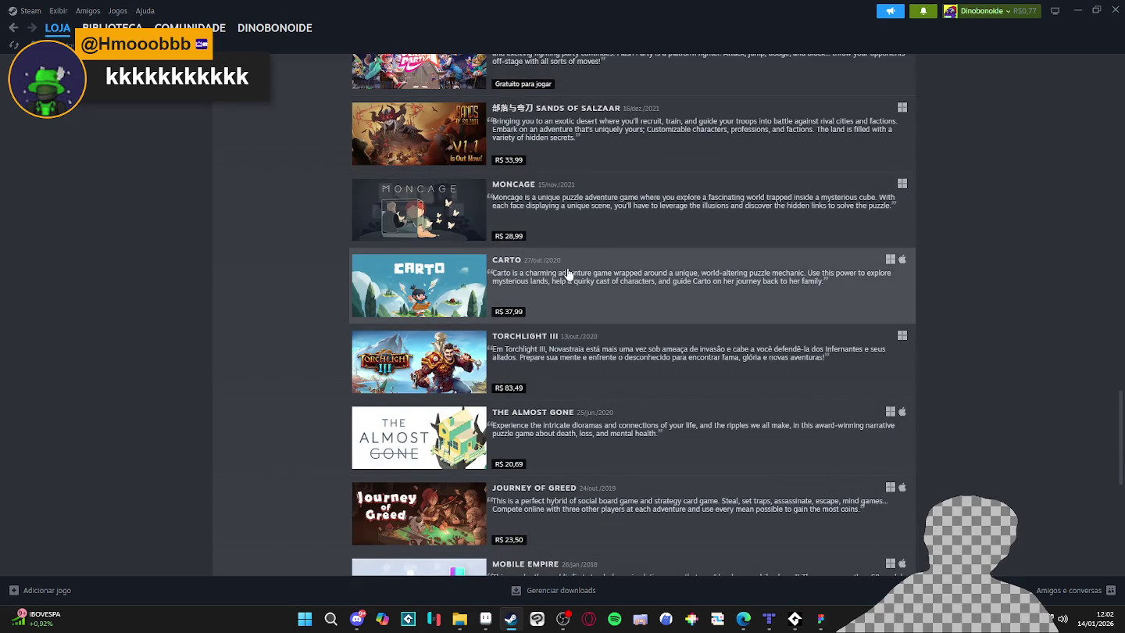
scroll(566, 294, "down", 2)
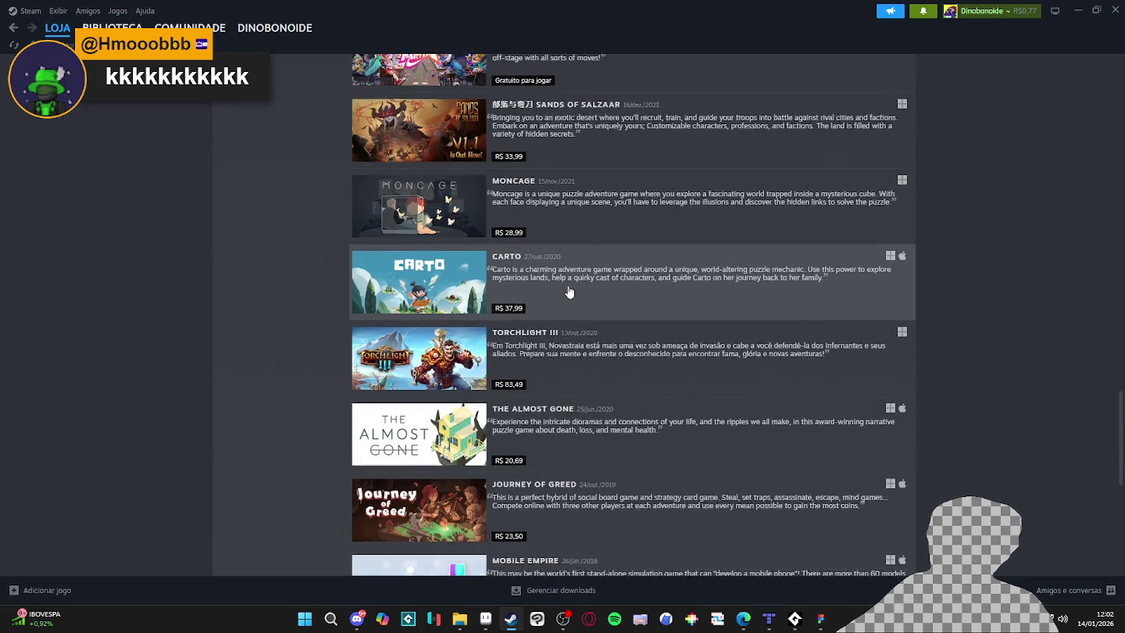
scroll(521, 288, "down", 2)
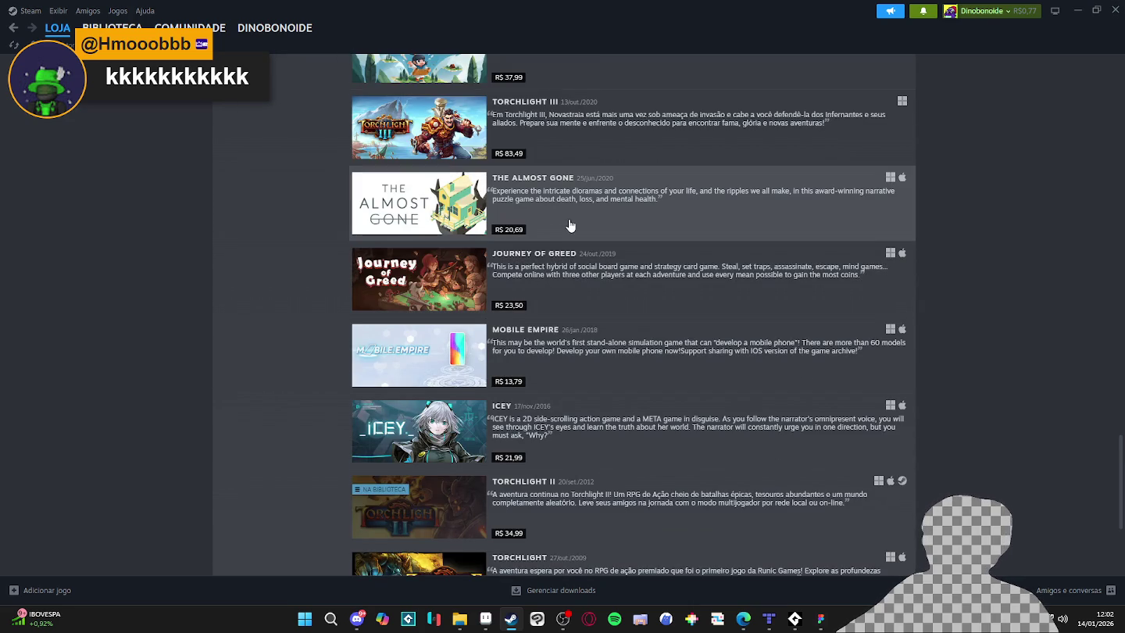
scroll(518, 283, "down", 4)
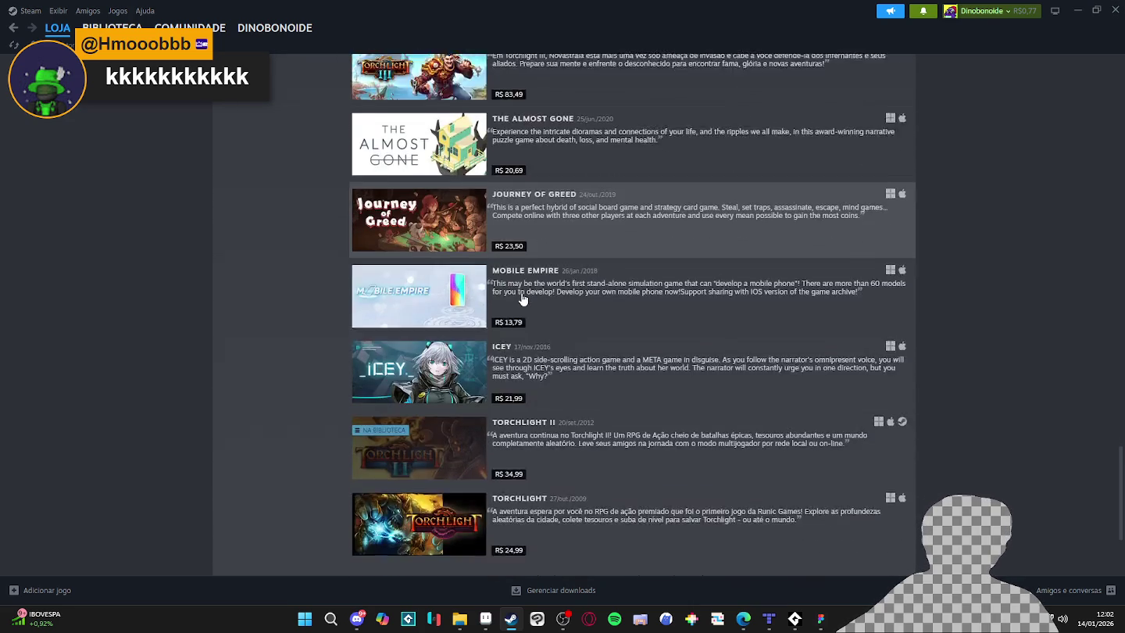
scroll(276, 386, "up", 20)
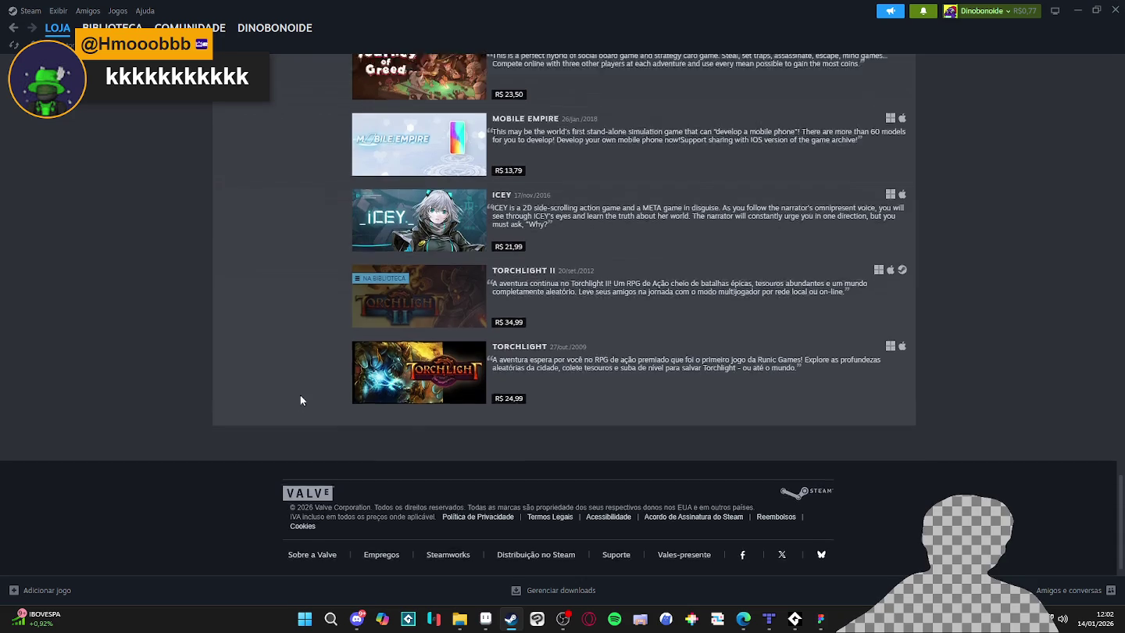
scroll(275, 390, "down", 5)
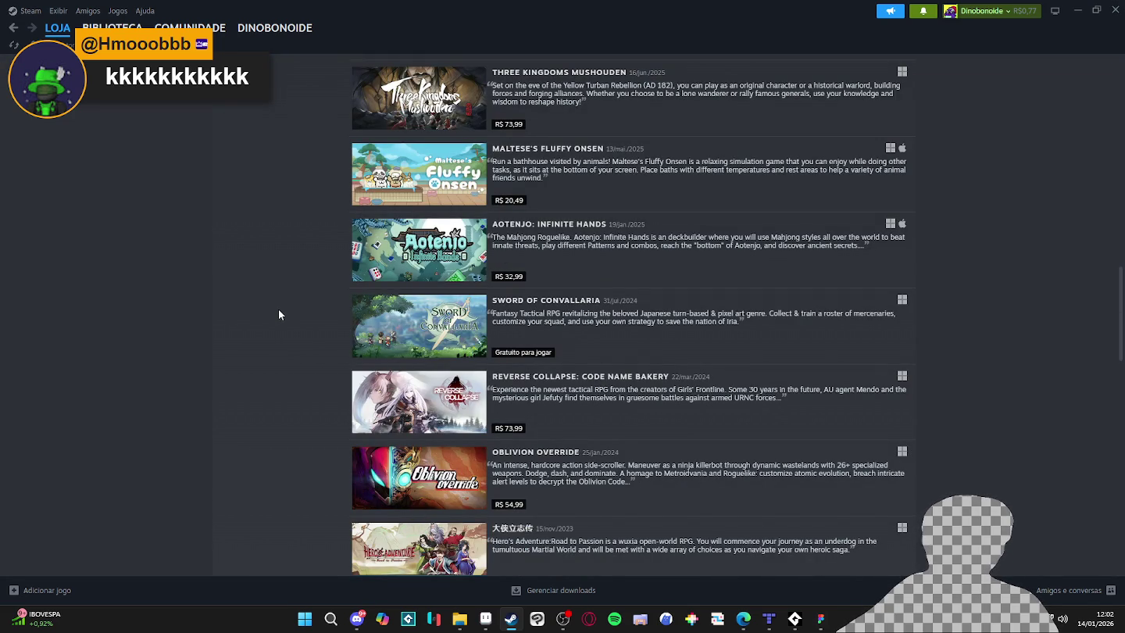
left_click(631, 330)
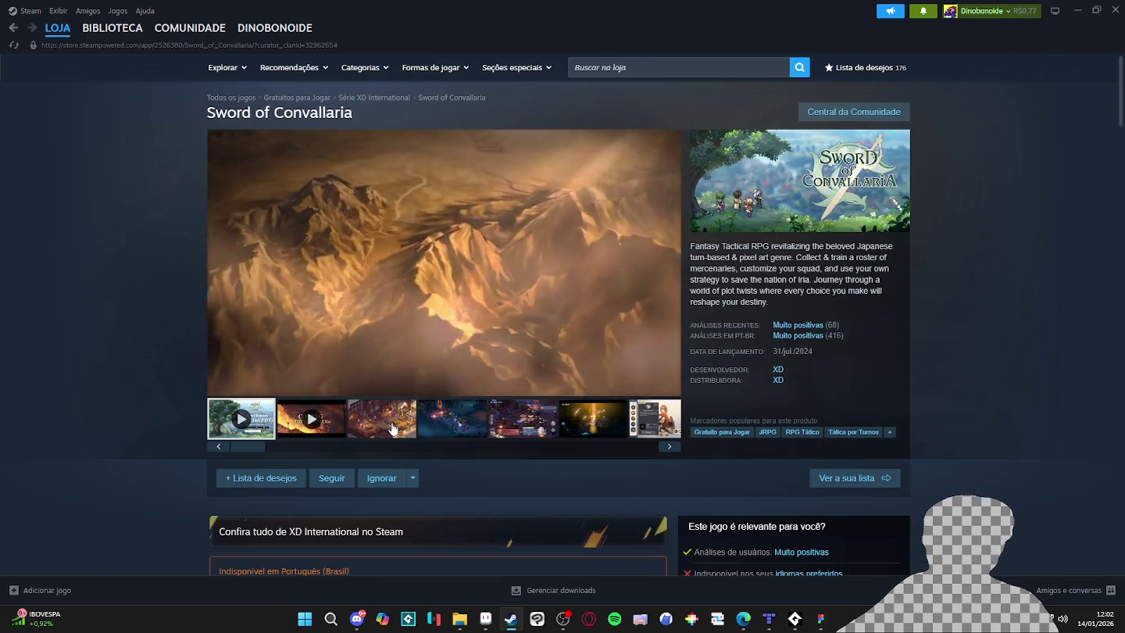
left_click(395, 429)
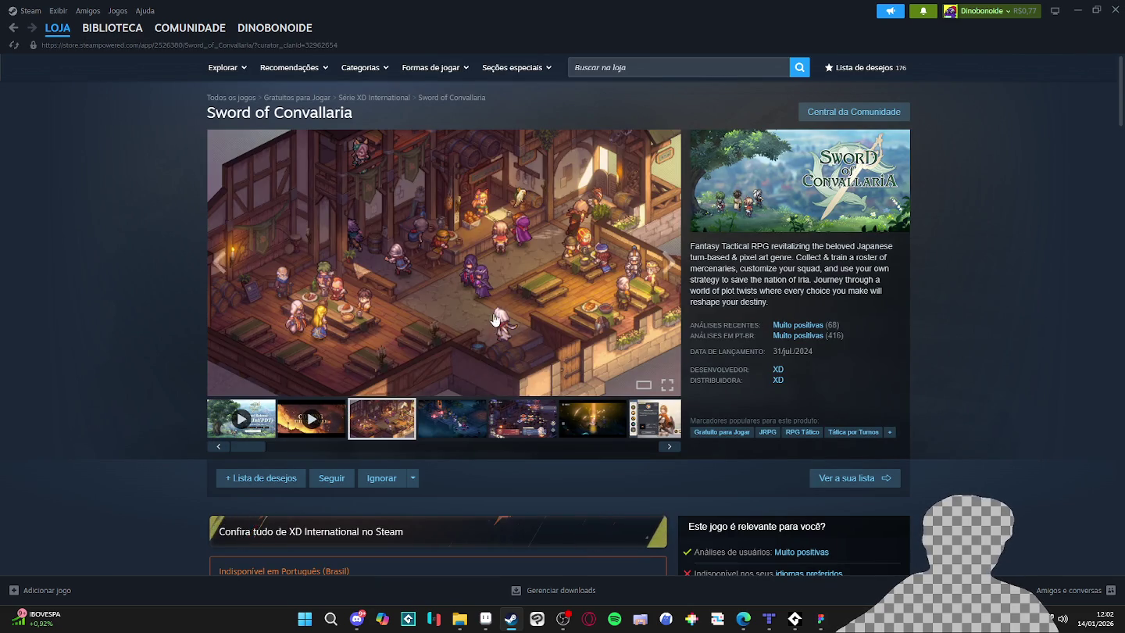
left_click(551, 321)
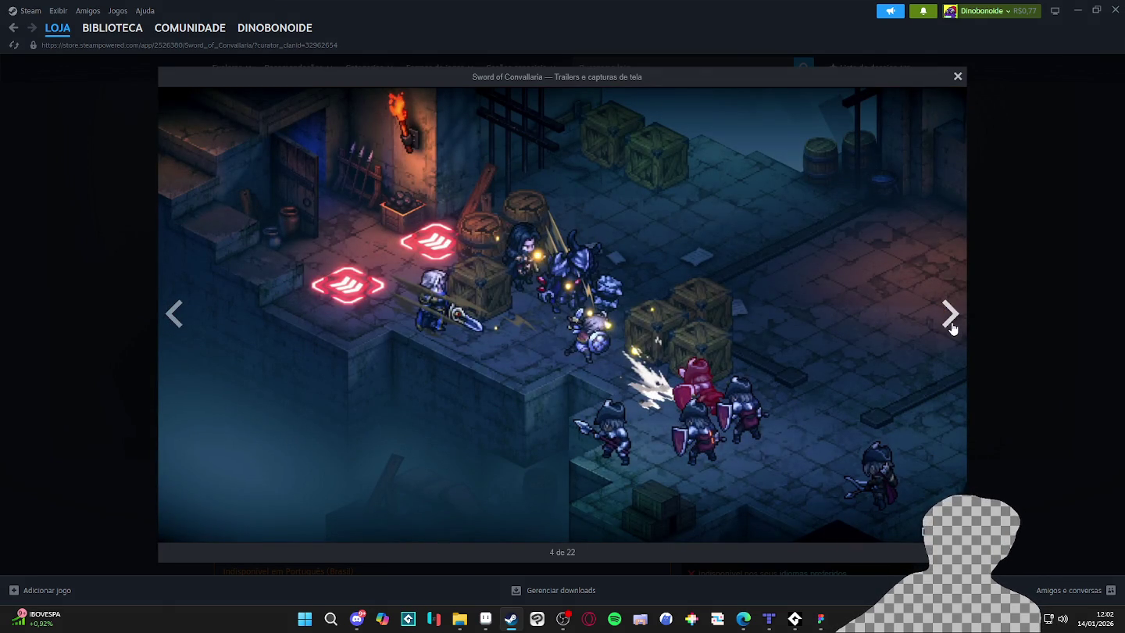
left_click(950, 316)
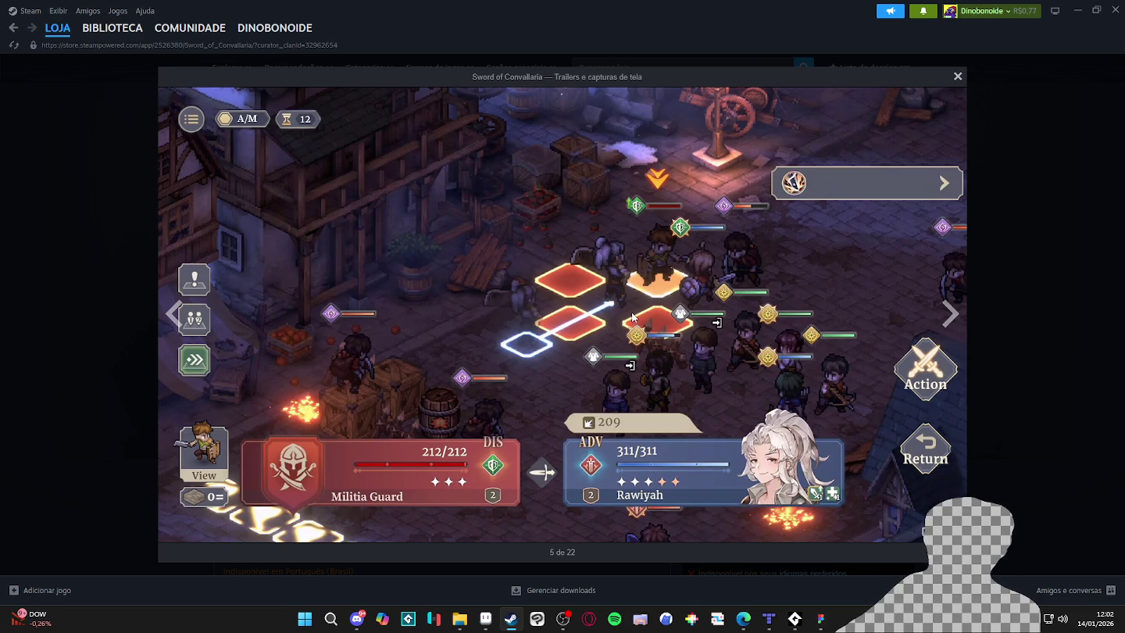
left_click(972, 313)
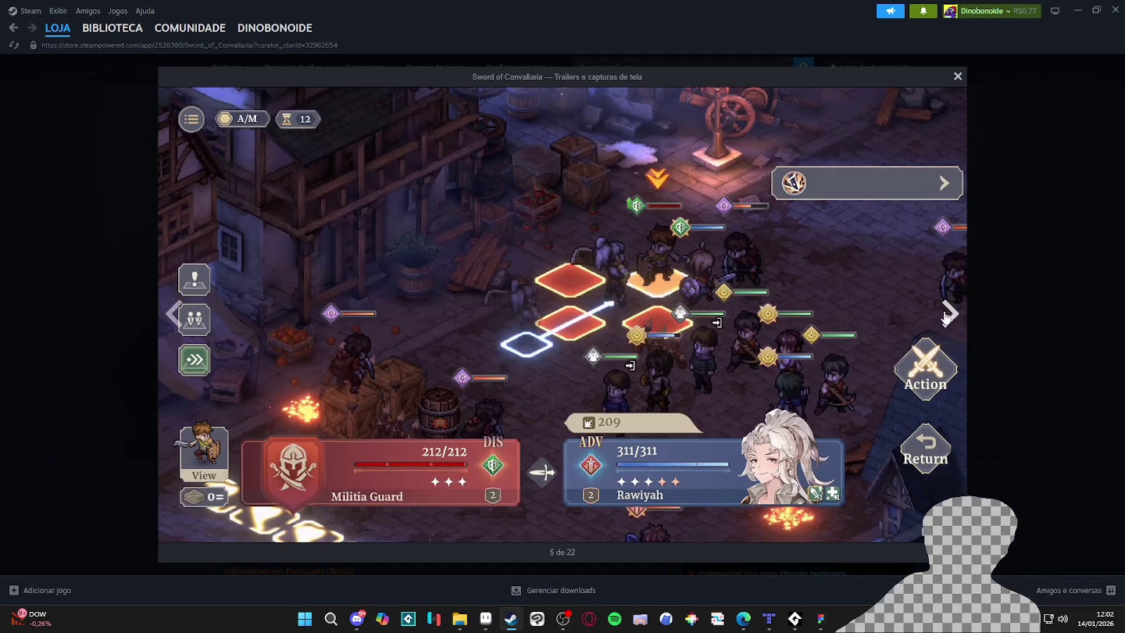
left_click(948, 315)
left_click(948, 315)
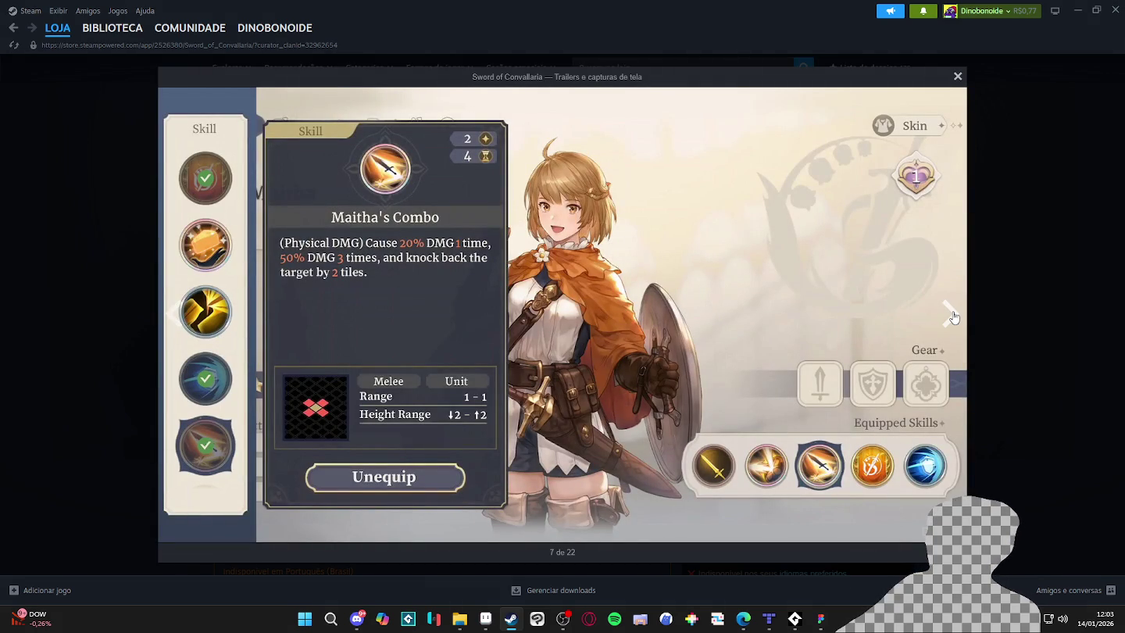
left_click(953, 315)
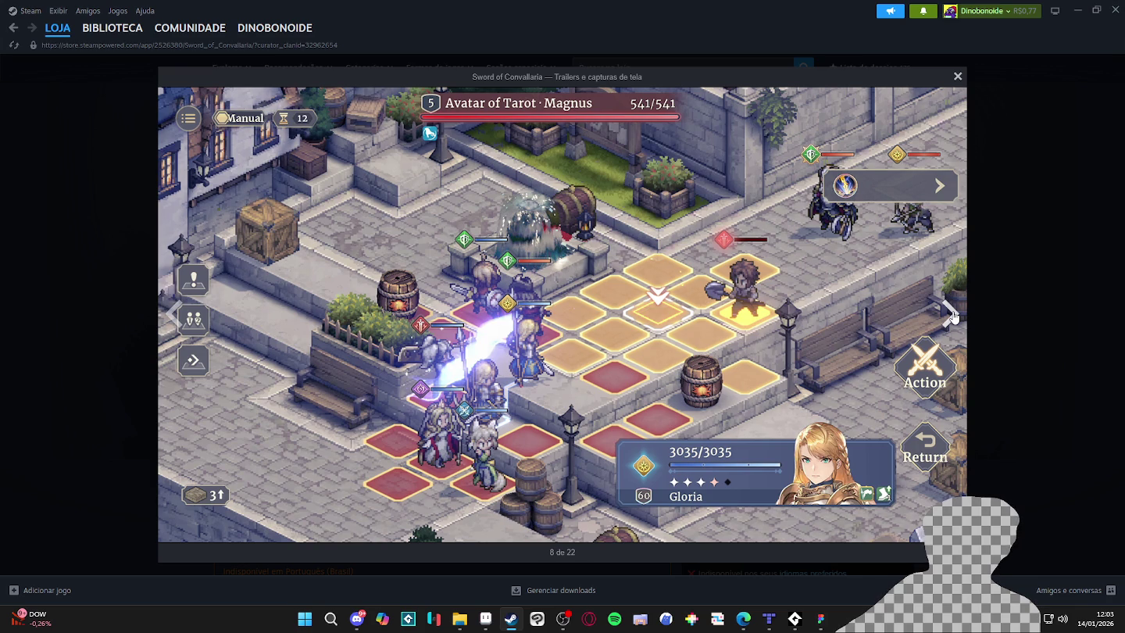
left_click(952, 314)
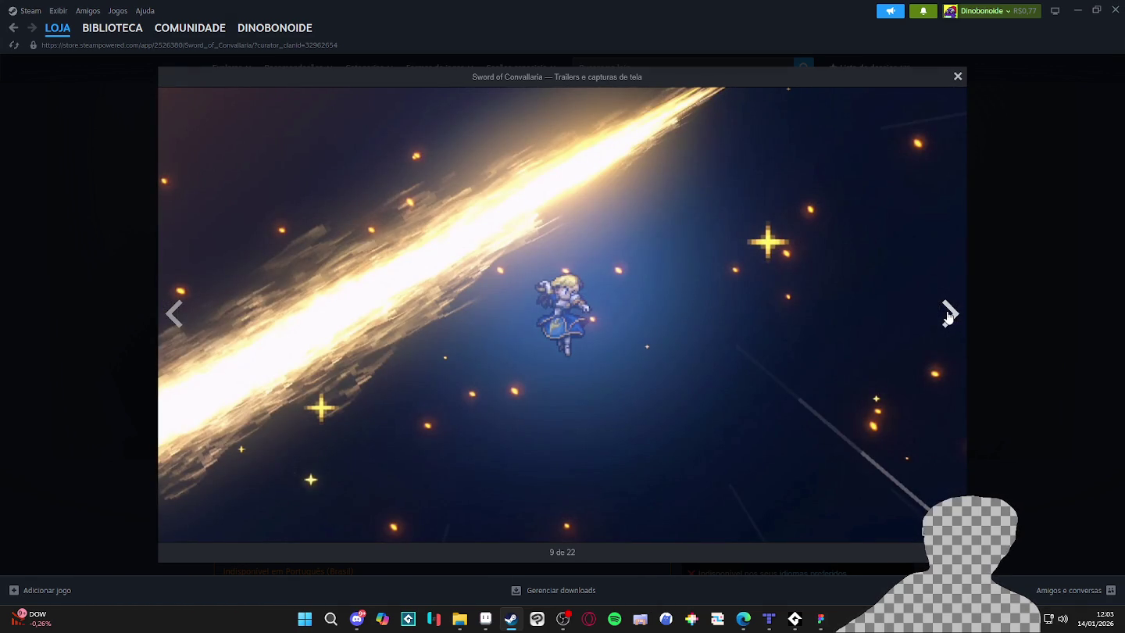
left_click(949, 316)
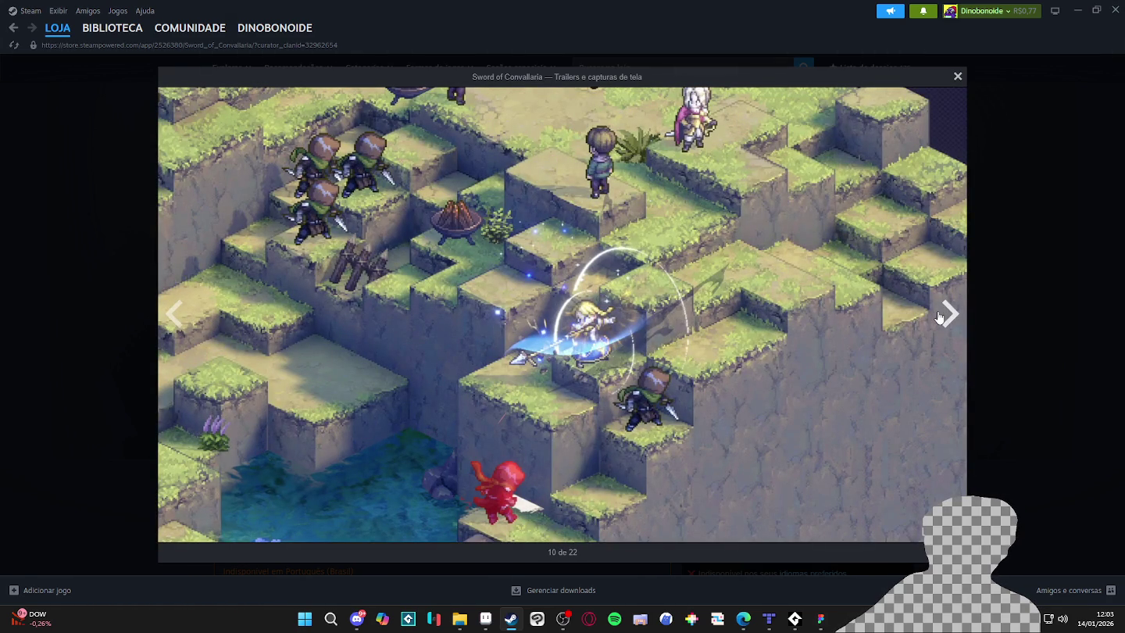
left_click(941, 316)
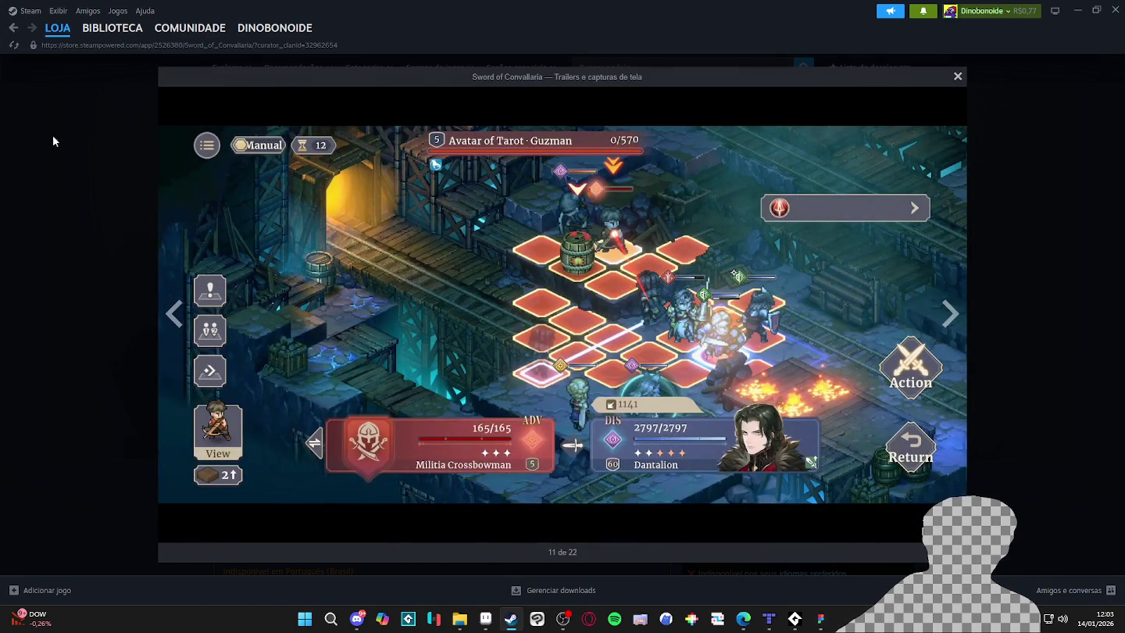
left_click(52, 143)
scroll(67, 121, "down", 1)
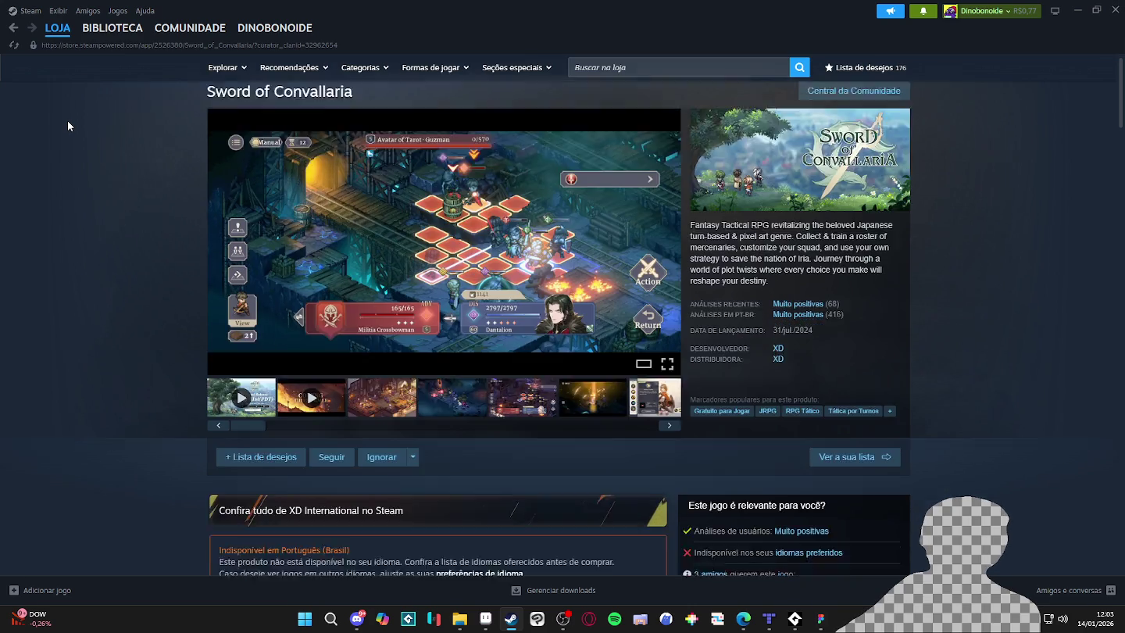
scroll(67, 125, "down", 2)
scroll(67, 125, "up", 3)
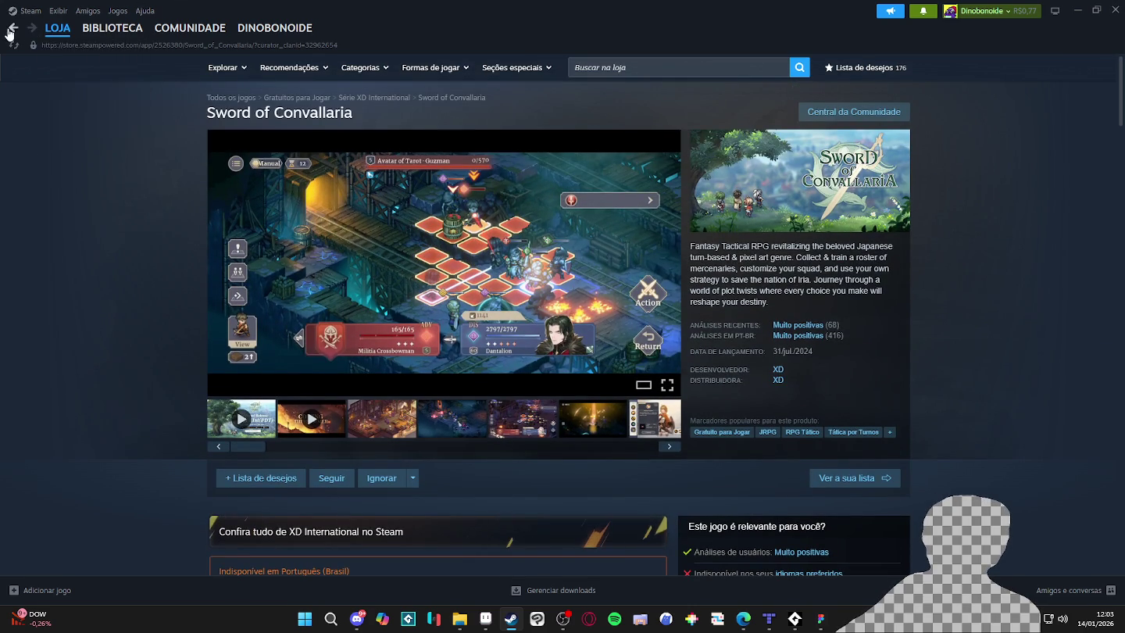
Return to XD's developer page and open the Relic Guardian - Tower Defense store page.
left_click(10, 30)
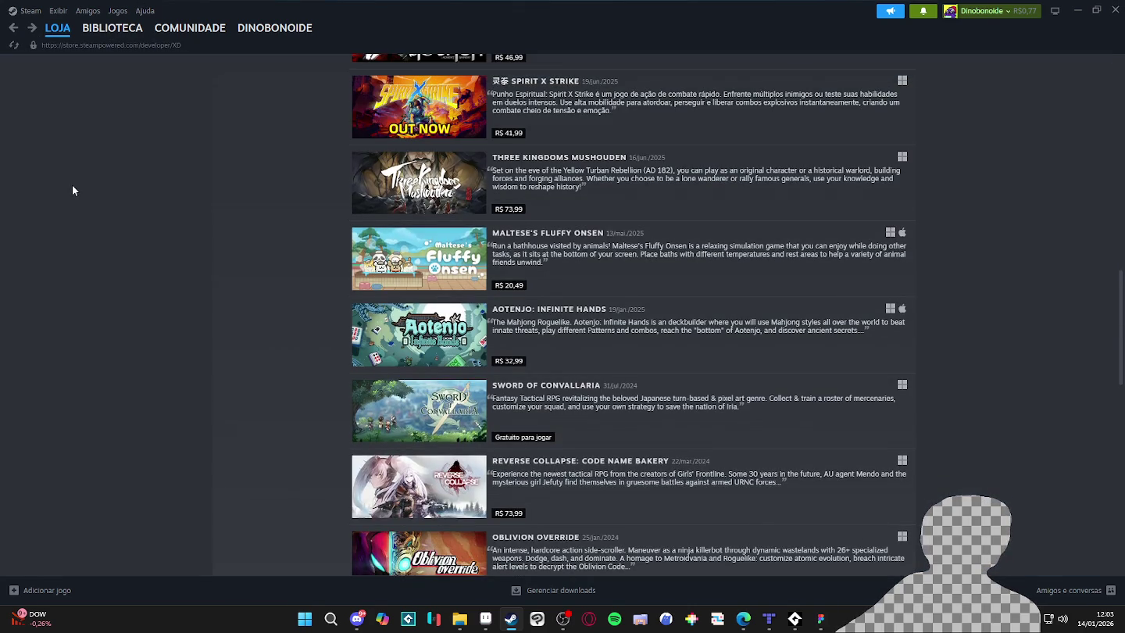
scroll(72, 187, "up", 6)
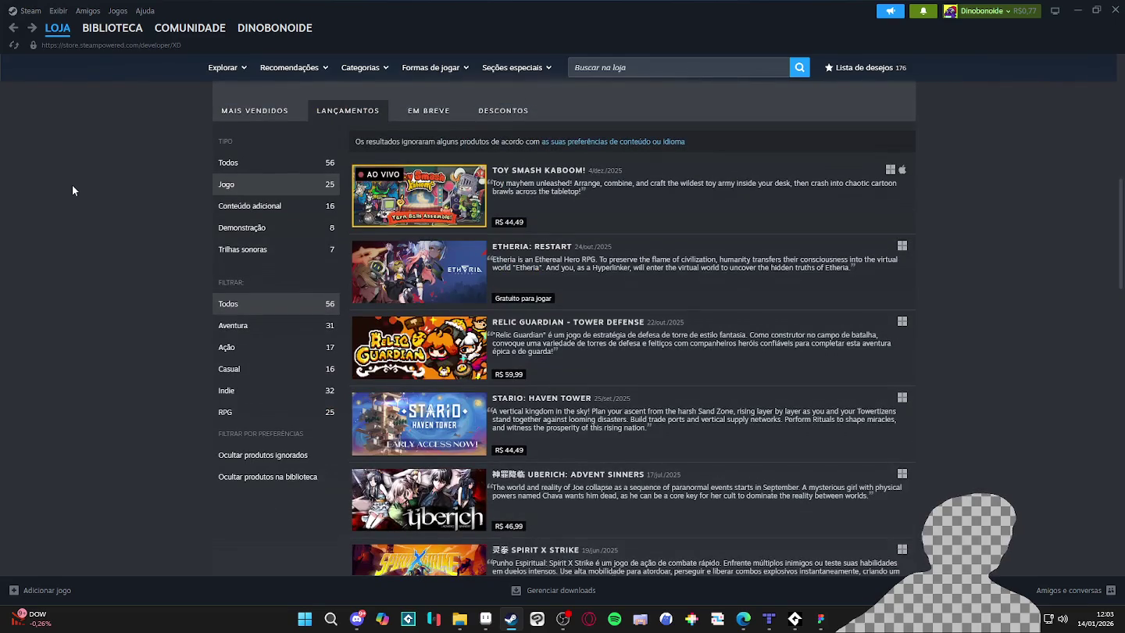
left_click(403, 349)
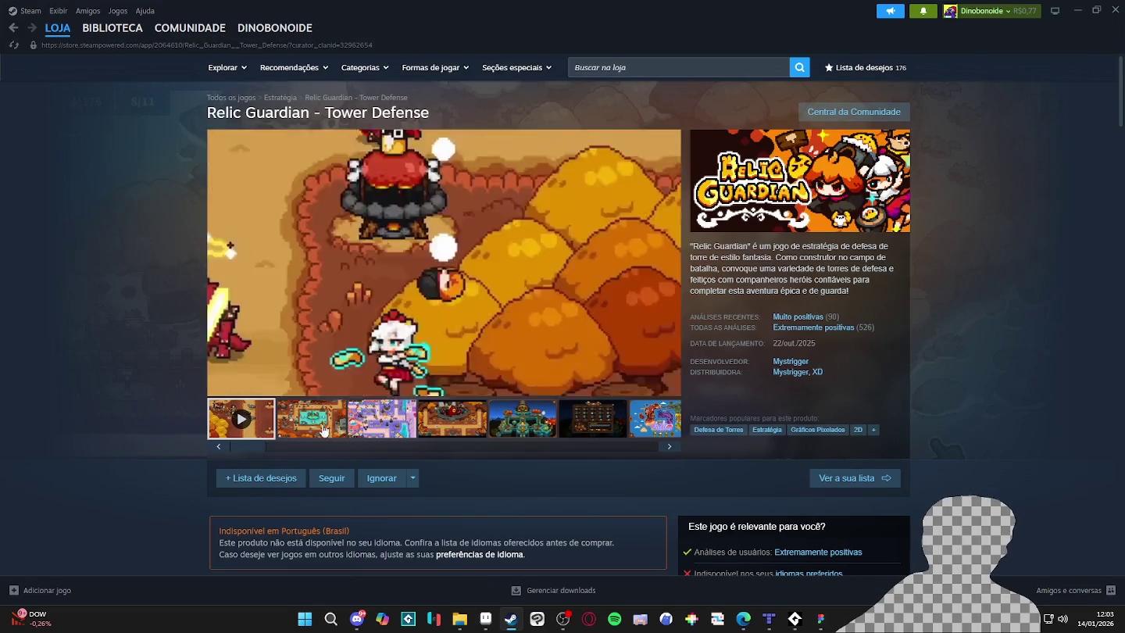
View Relic Guardian's screenshots enlarged, stepping through to the last one (10 de 10).
left_click(341, 421)
left_click(616, 299)
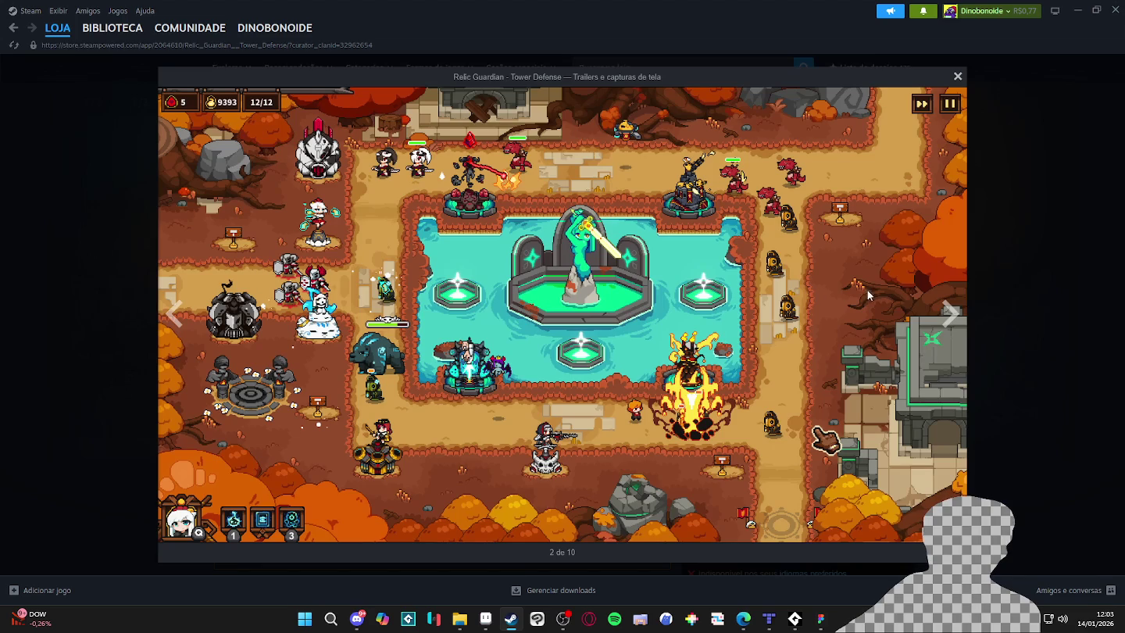
left_click(950, 316)
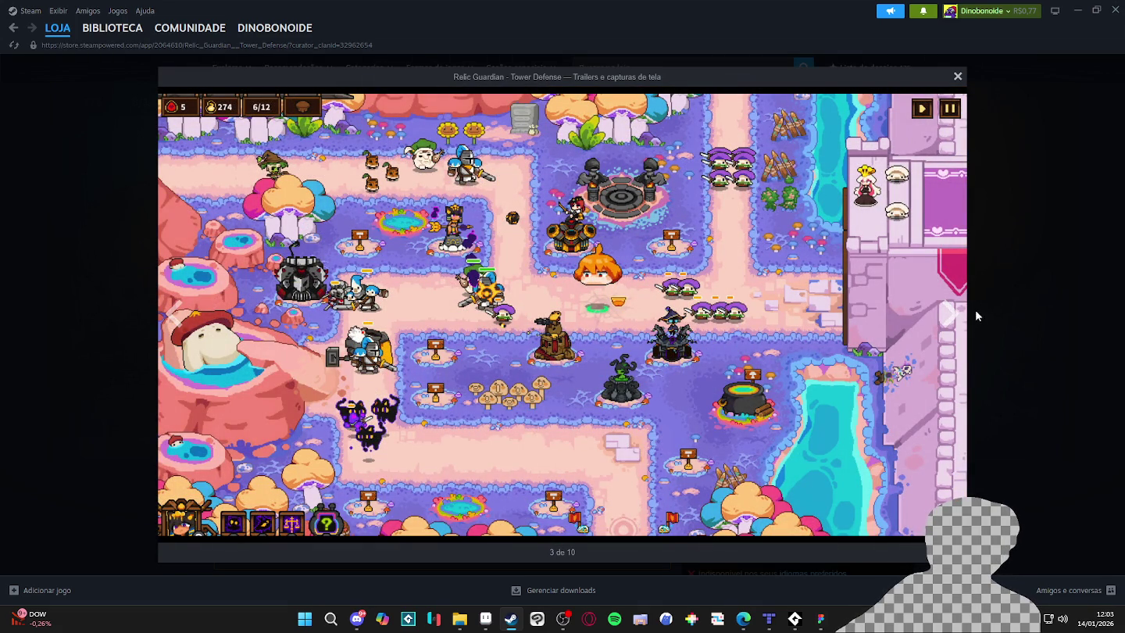
left_click(945, 313)
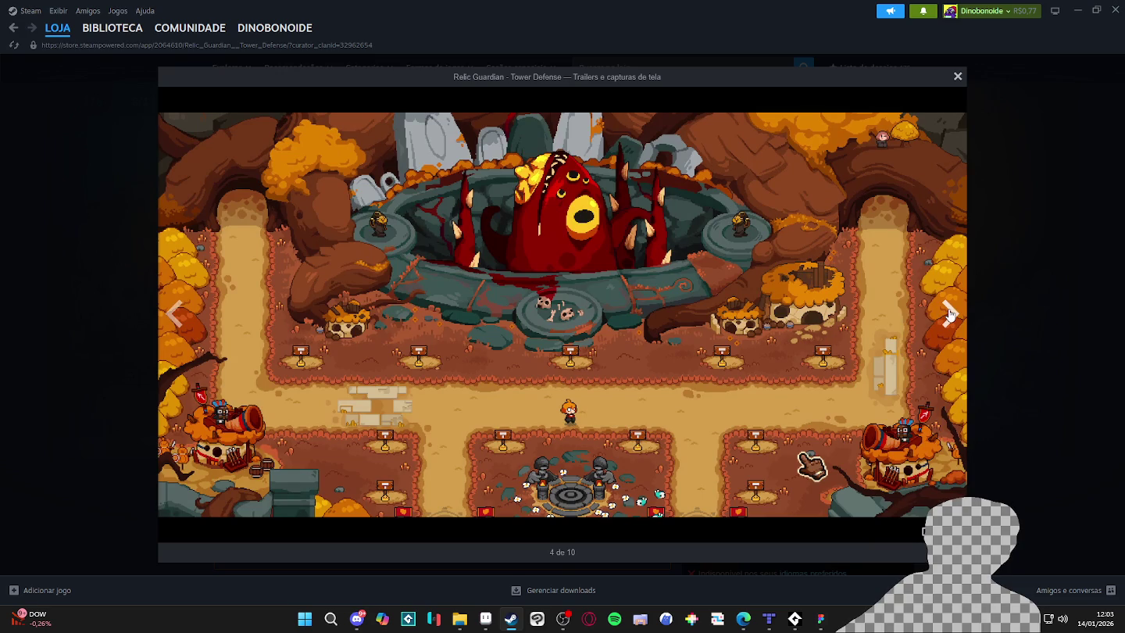
left_click(950, 313)
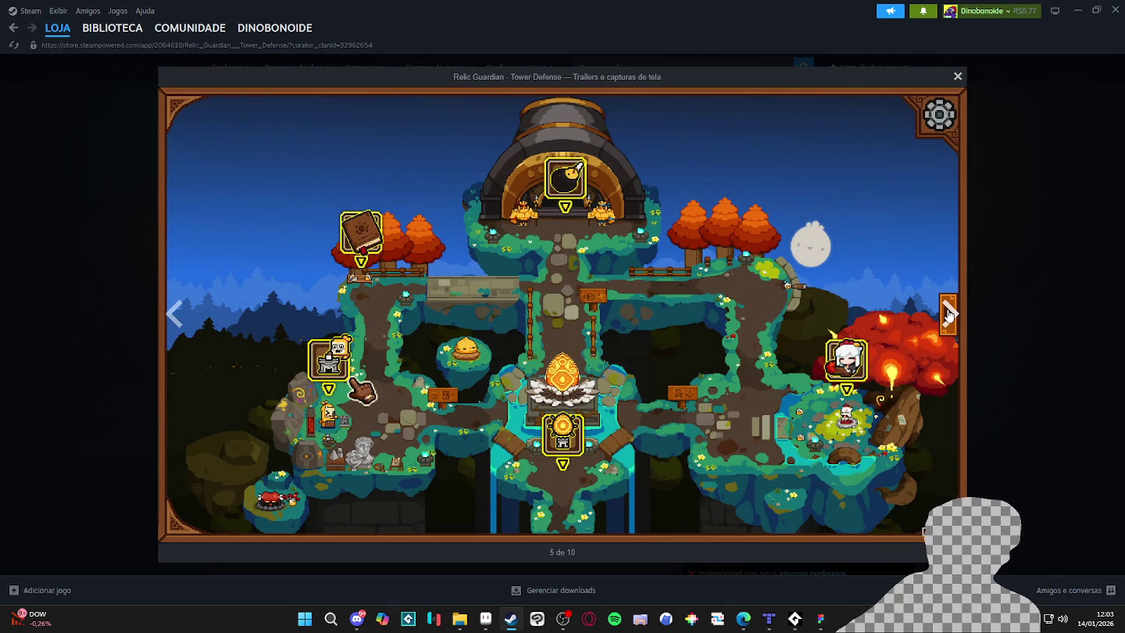
left_click(950, 314)
left_click(949, 314)
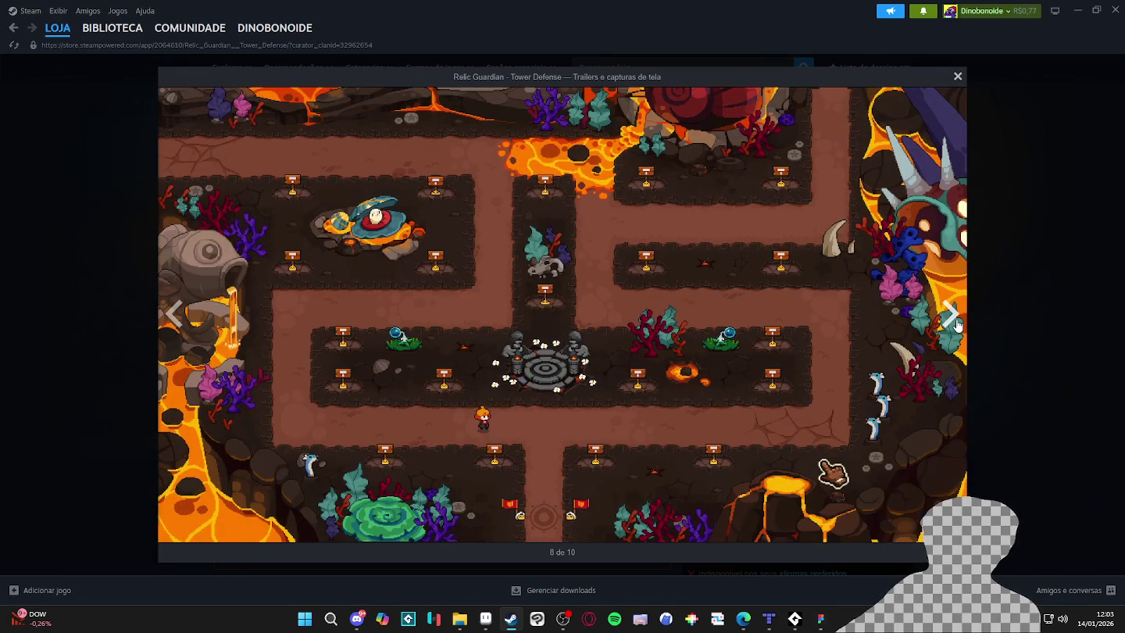
left_click(958, 325)
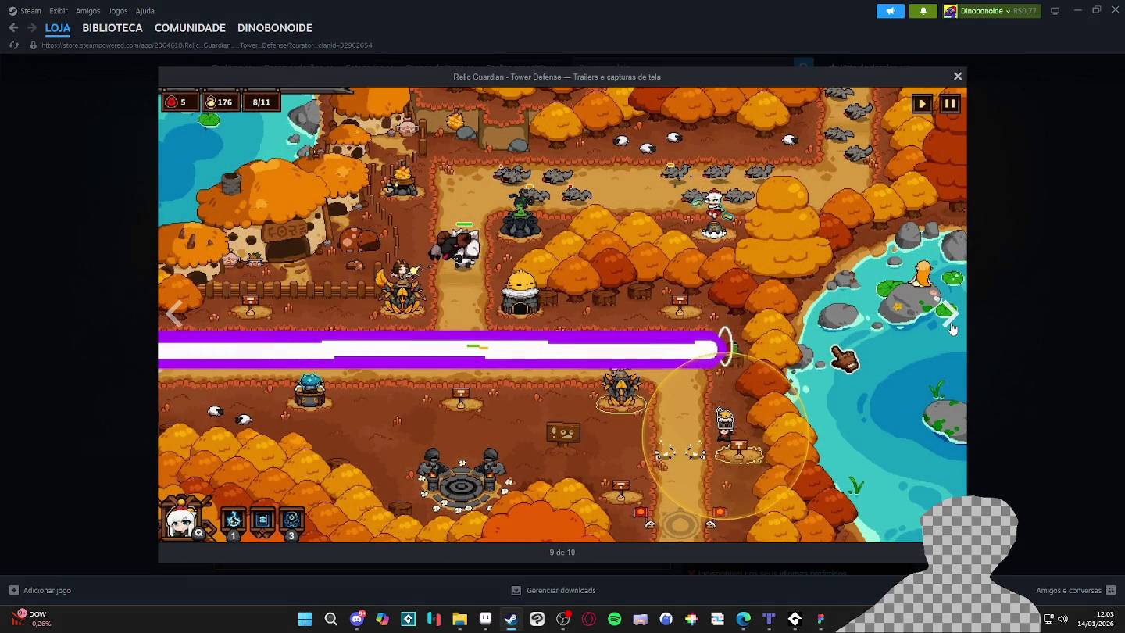
left_click(953, 329)
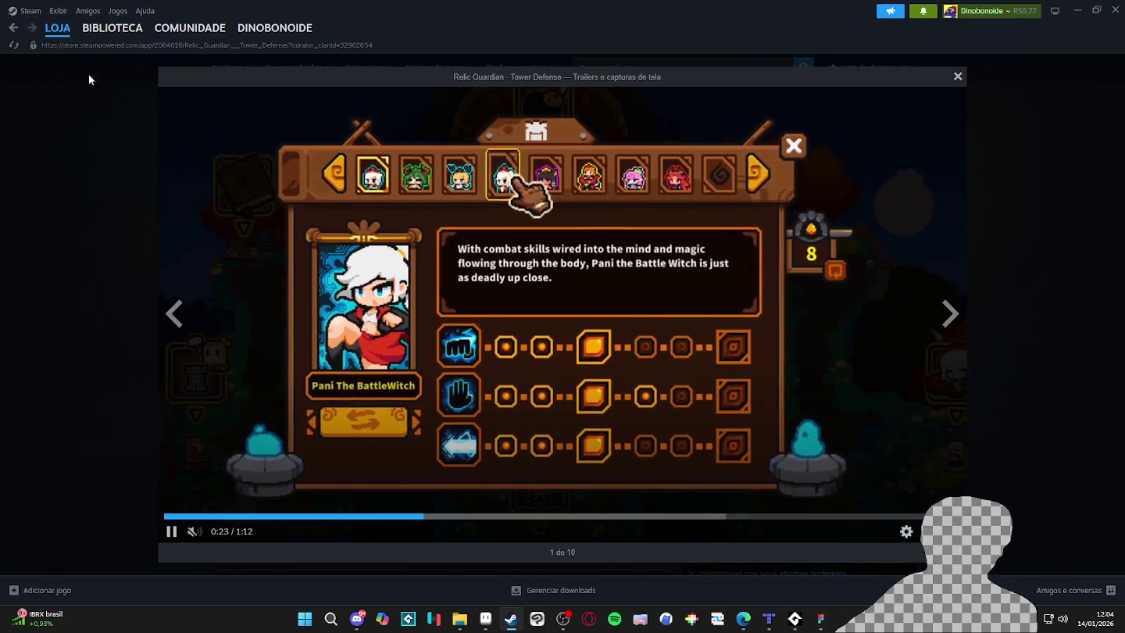
Close the viewer, return to XD's developer page, and minimise Steam to reveal Tiled.
left_click(15, 35)
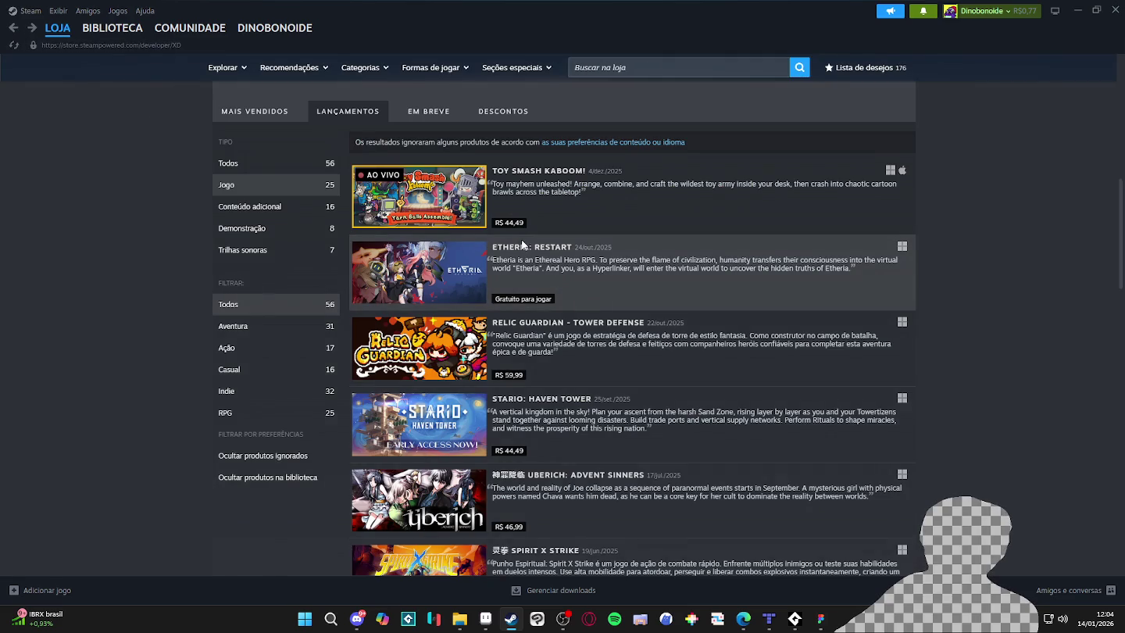
scroll(521, 239, "up", 2)
left_click(1077, 11)
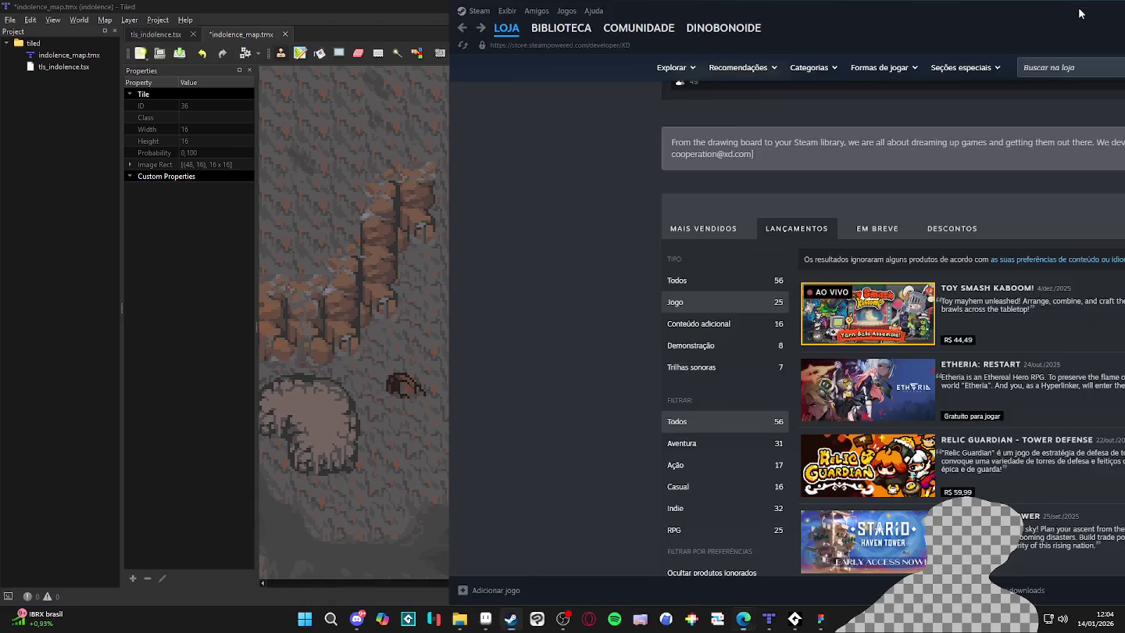